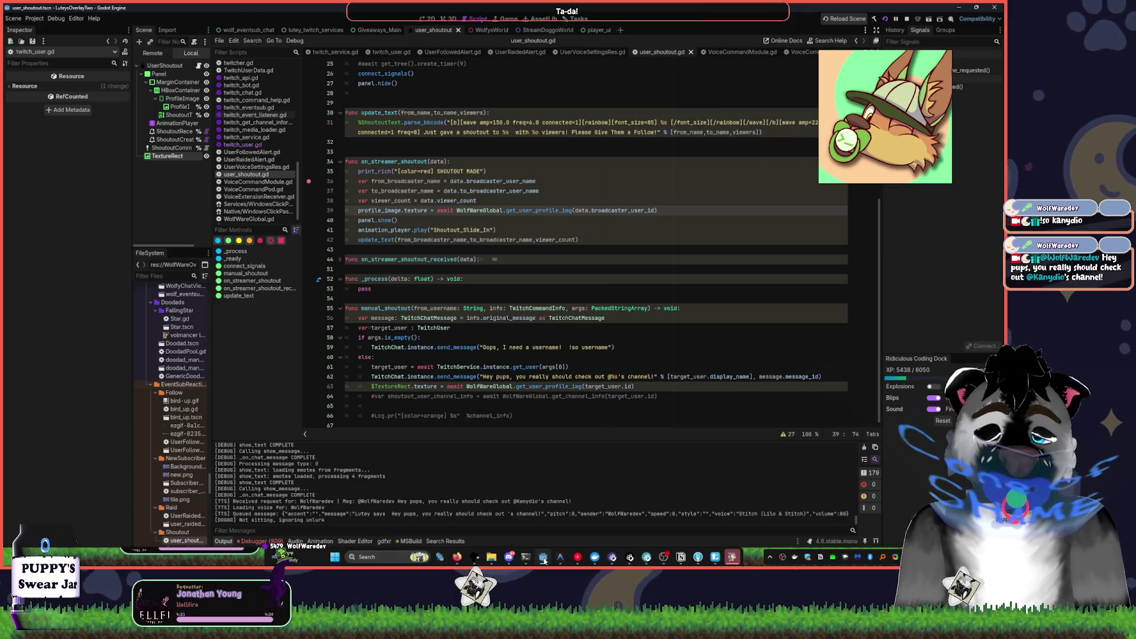
- Skip from Hellfire to A Million Dreams and nudge the player volume slider down
click(578, 557)
key(XF86AudioNext)
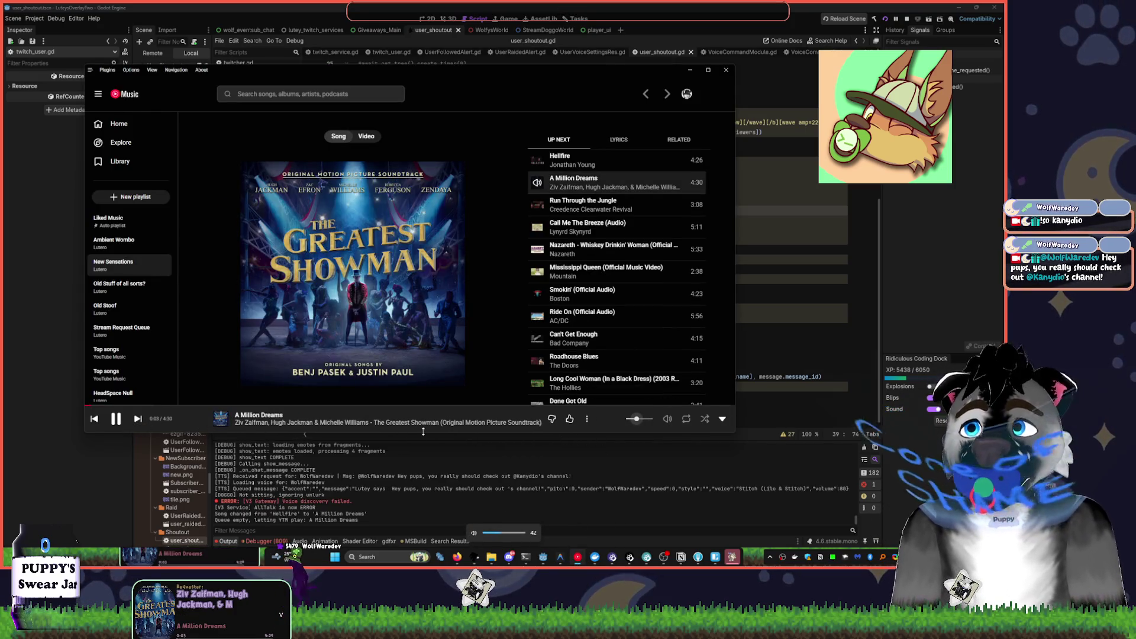
key(XF86AudioRaiseVolume)
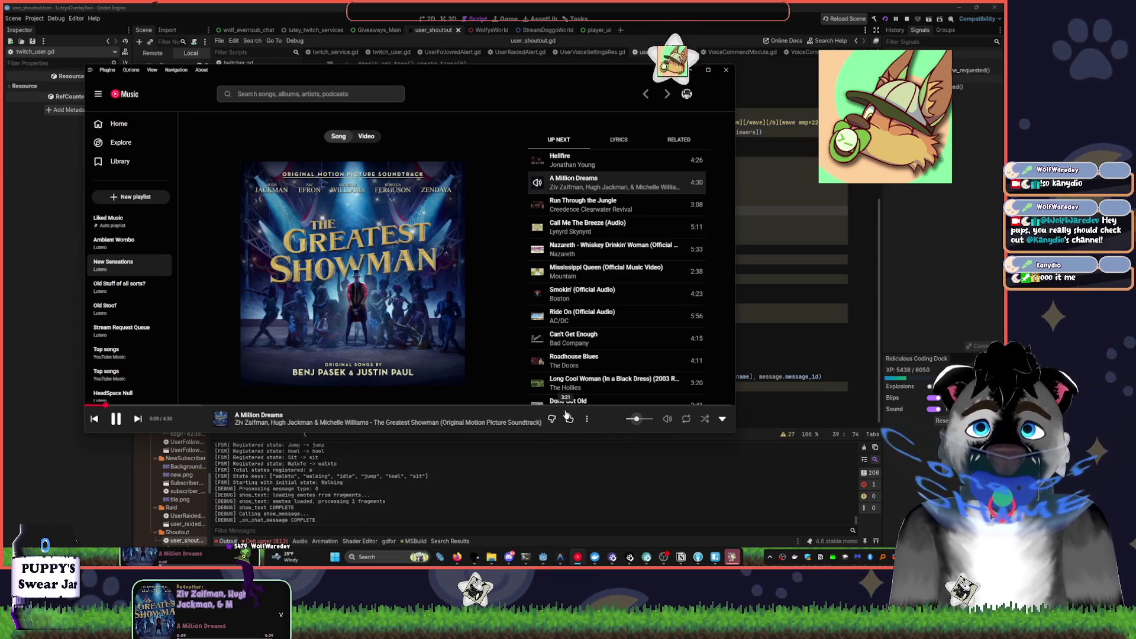
click(646, 419)
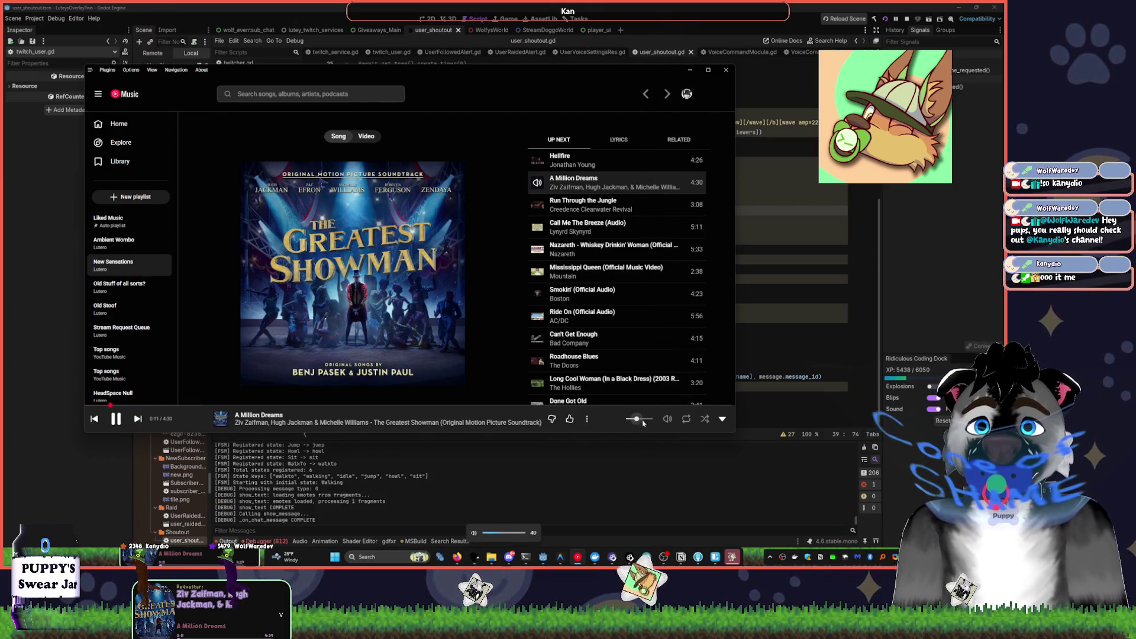
drag(647, 420, 636, 419)
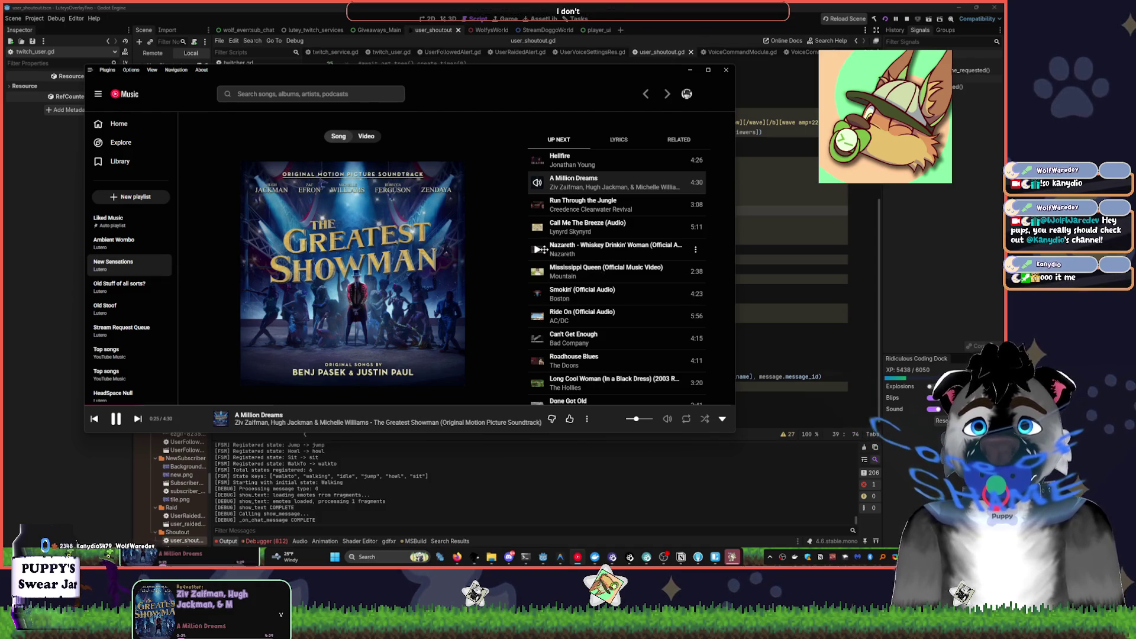
- Scroll through the New Sensations playlist and collapse the now-playing view
scroll(541, 312, down, 2)
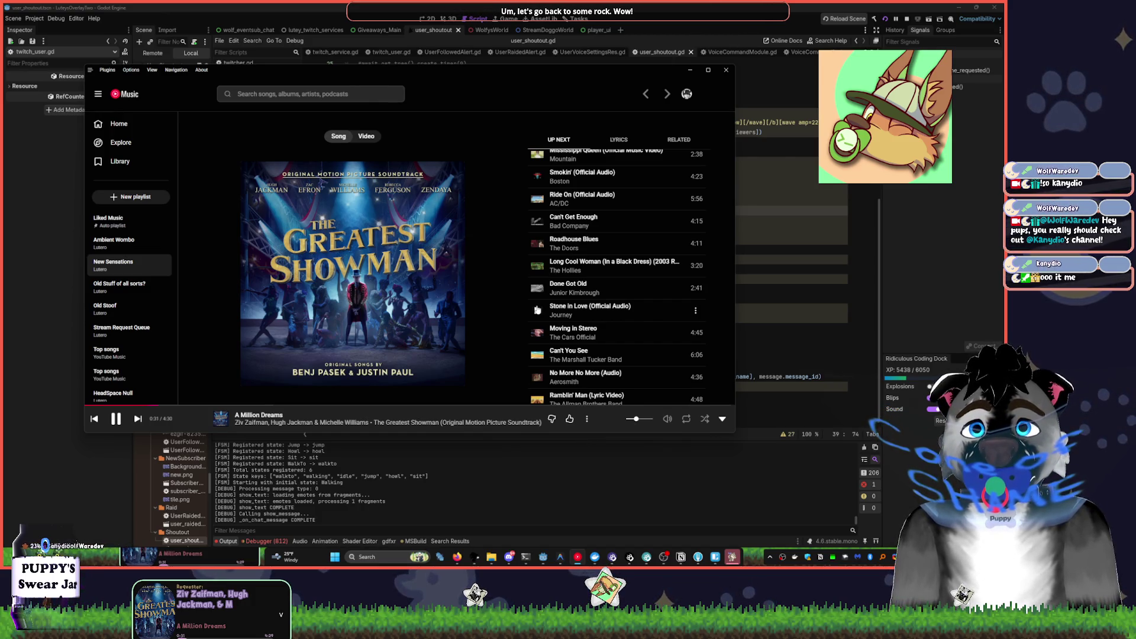
scroll(537, 310, down, 3)
scroll(536, 305, down, 1)
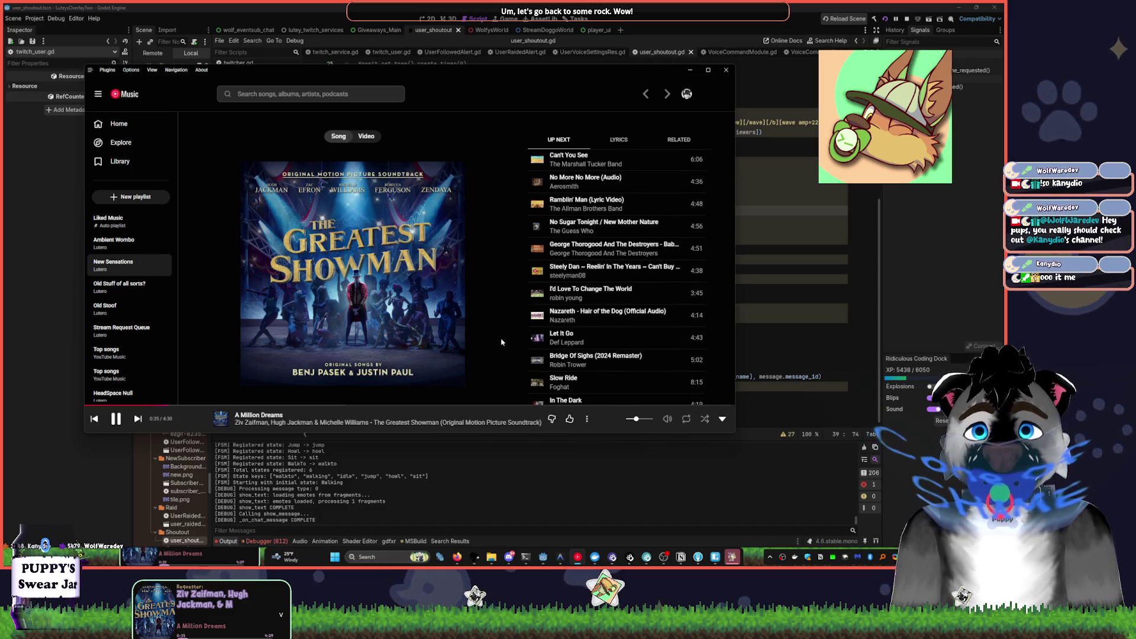
scroll(529, 337, down, 3)
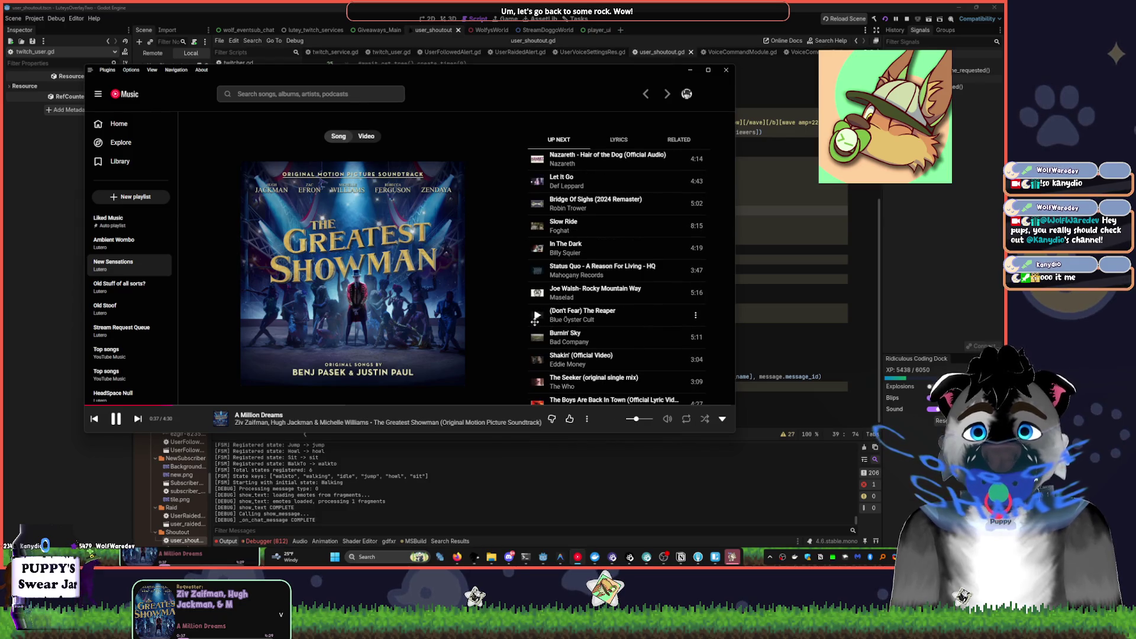
scroll(529, 327, down, 1)
scroll(529, 327, down, 1)
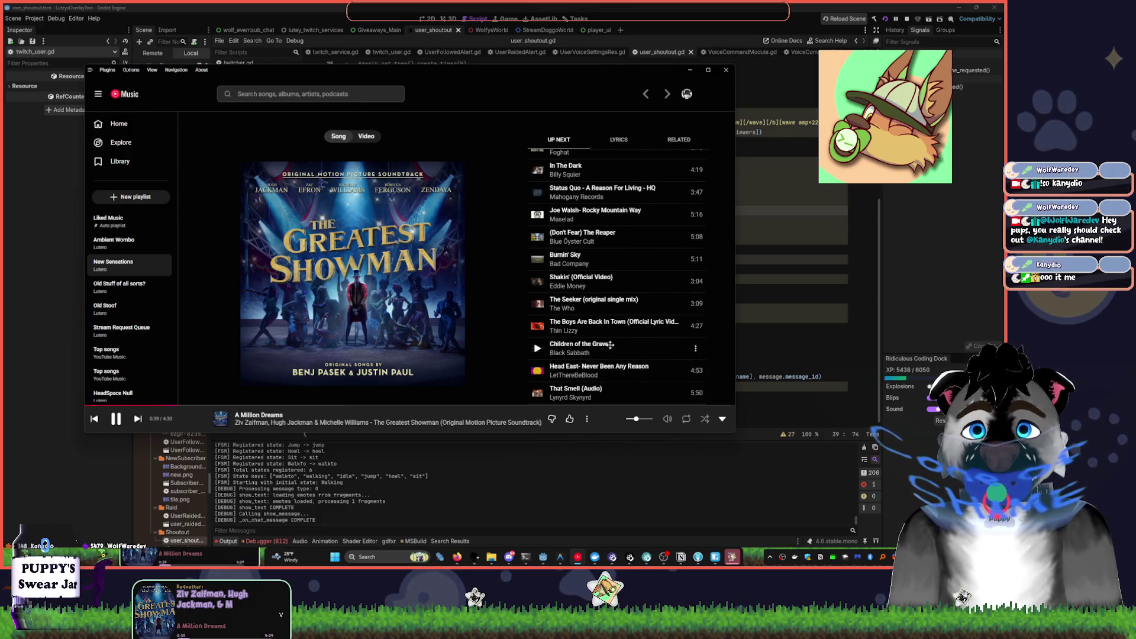
scroll(620, 342, up, 5)
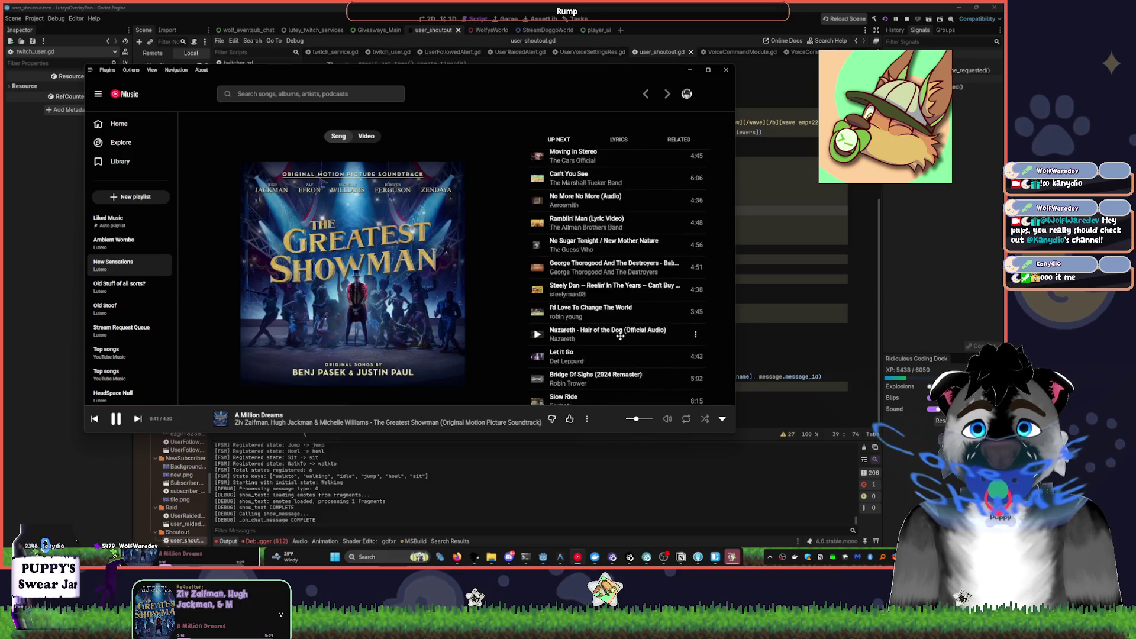
click(94, 418)
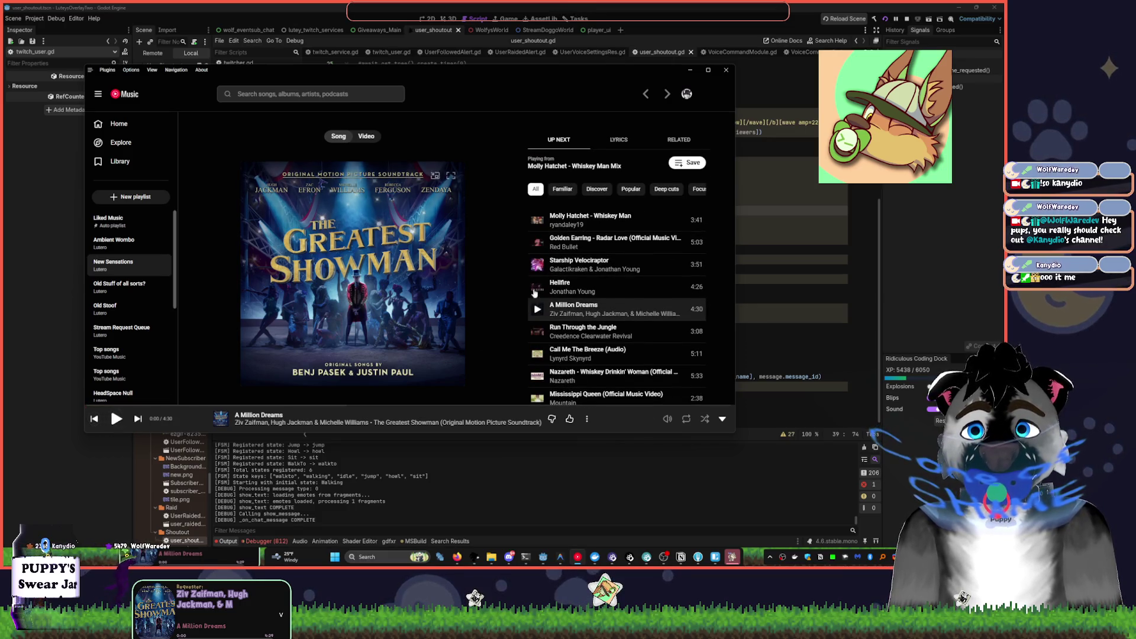
click(627, 419)
- Reopen the now-playing view and play Like a Stone from the Remebering Rock playlist
scroll(584, 240, up, 5)
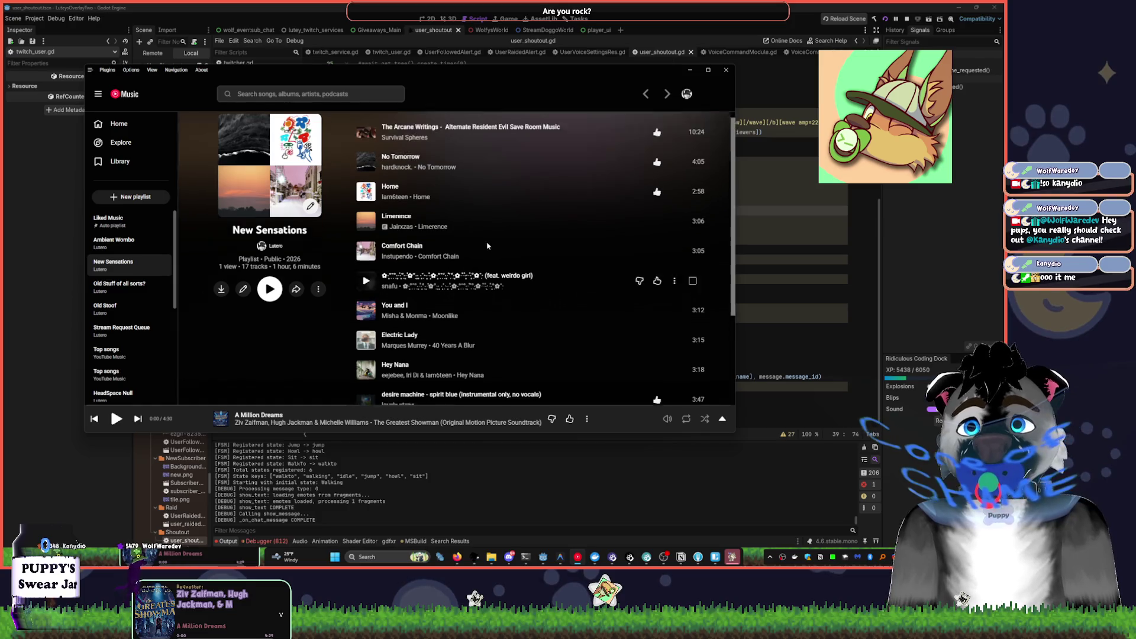
click(616, 418)
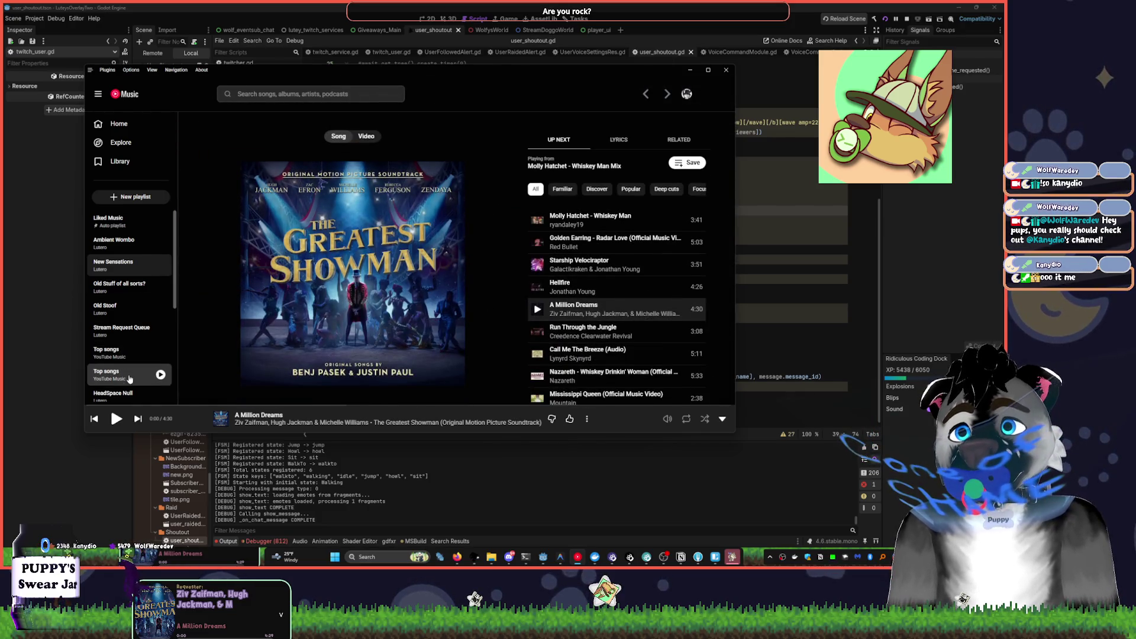
scroll(127, 356, down, 3)
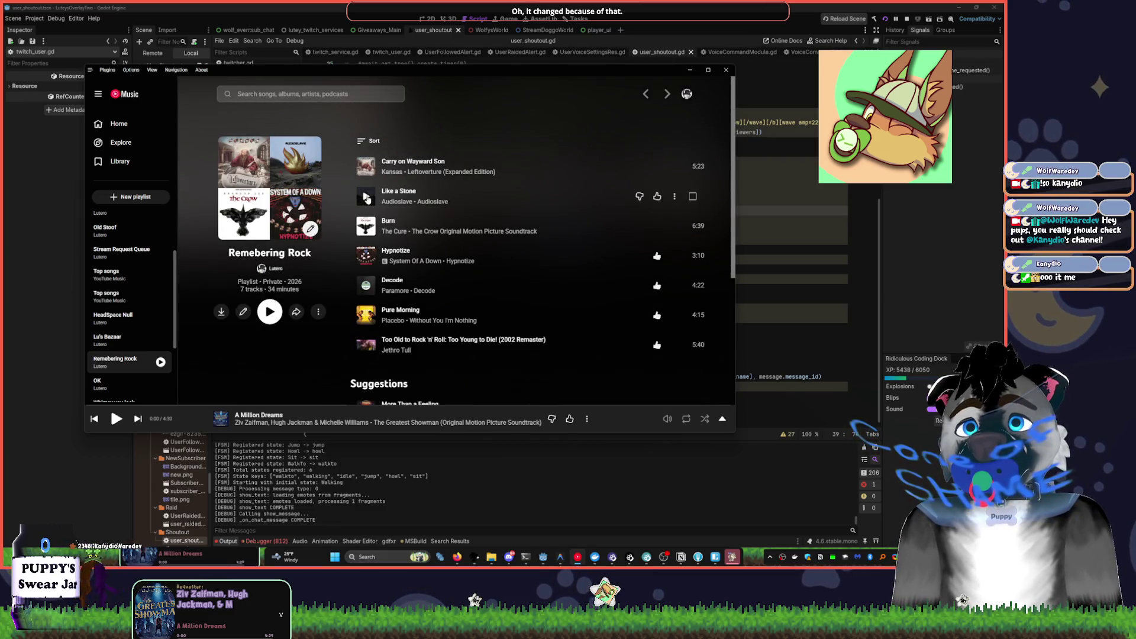
click(366, 199)
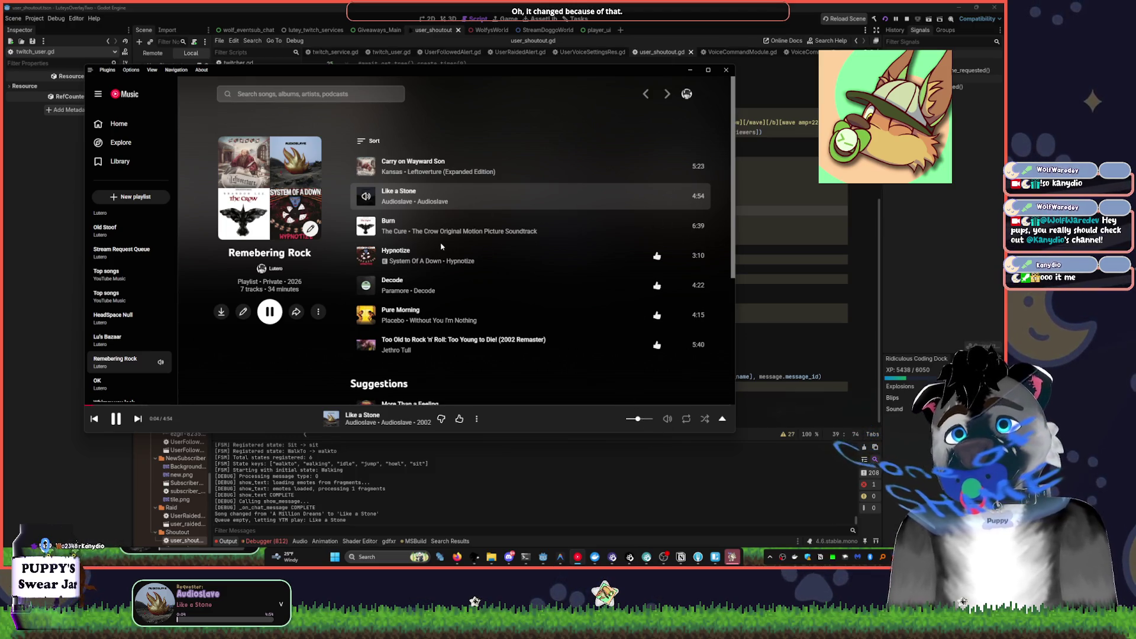
- Start a mix from Jethro Tull's track, skip ahead to Golden Brown, and minimize the player
right_click(554, 354)
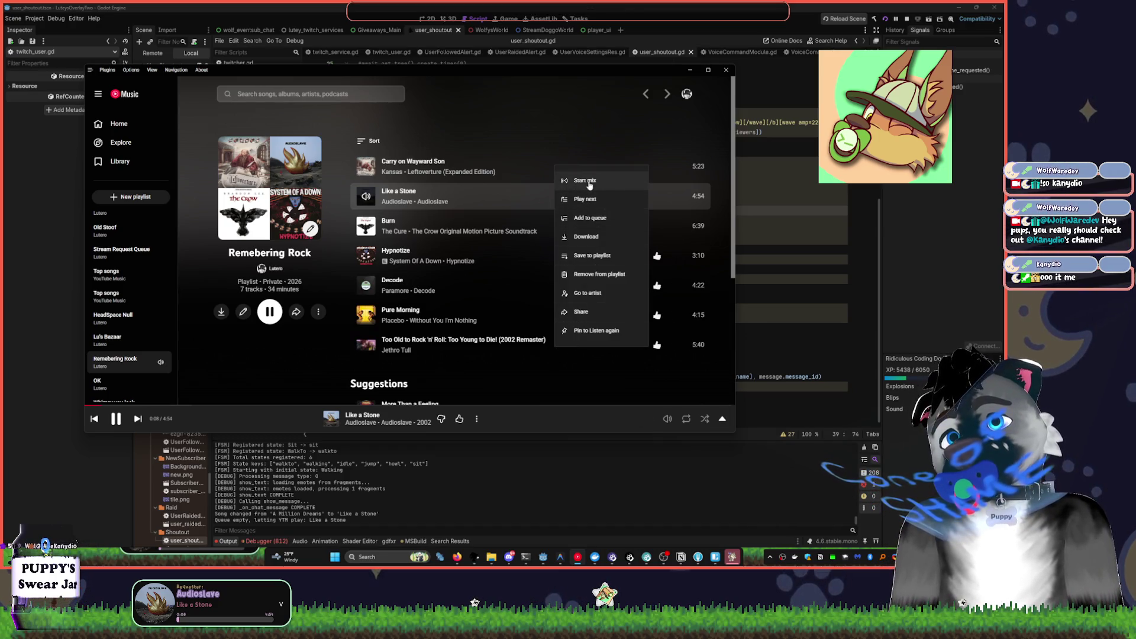
click(592, 179)
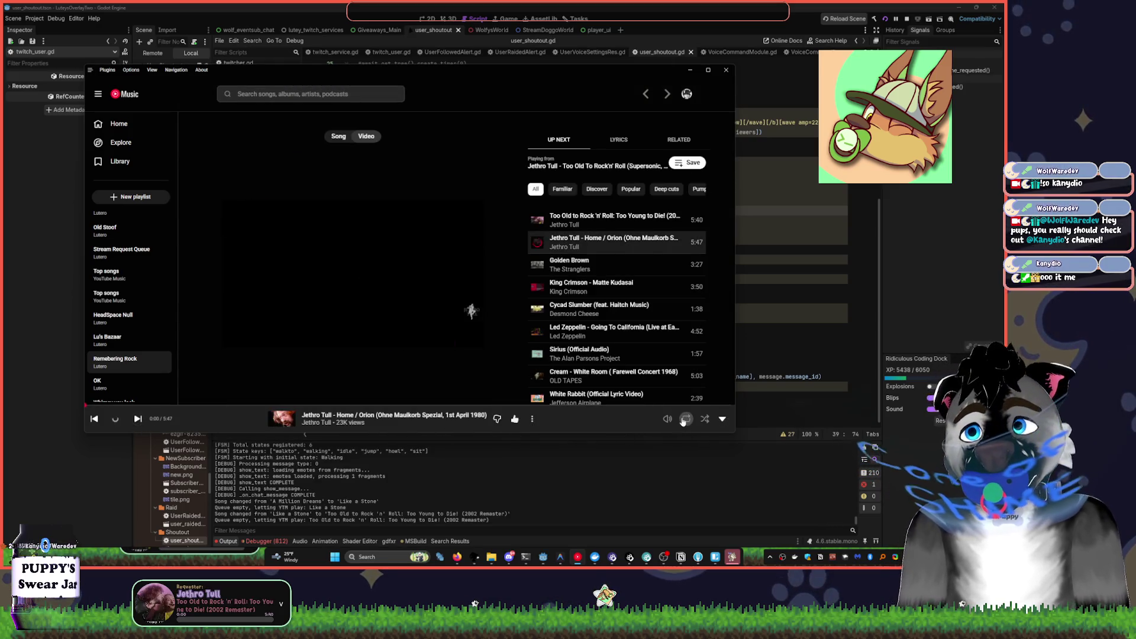
click(137, 418)
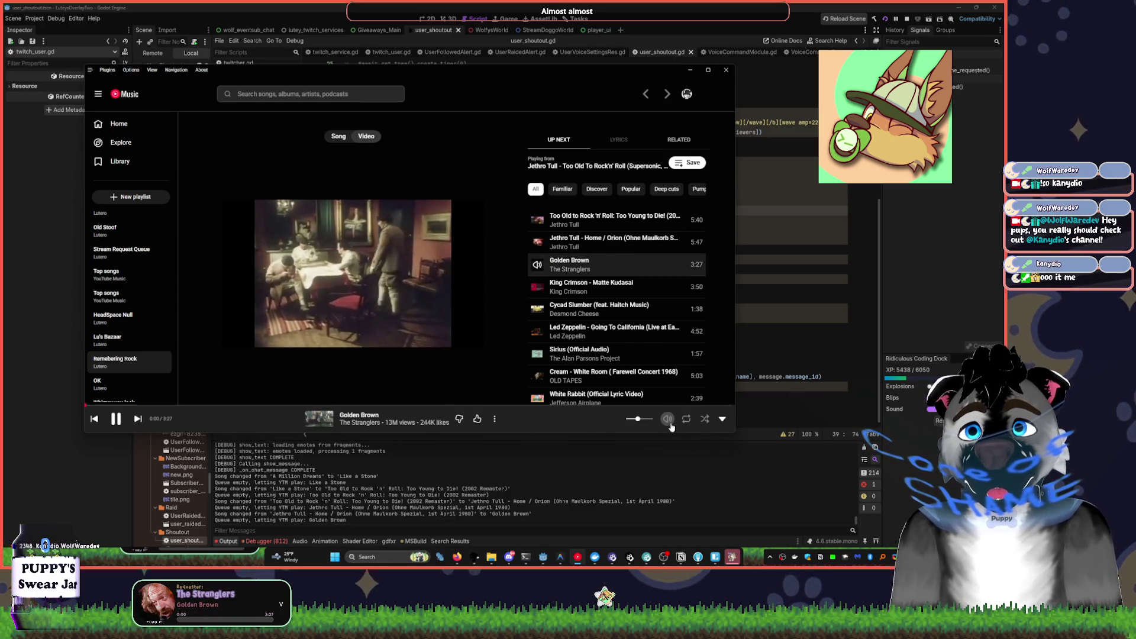
click(626, 6)
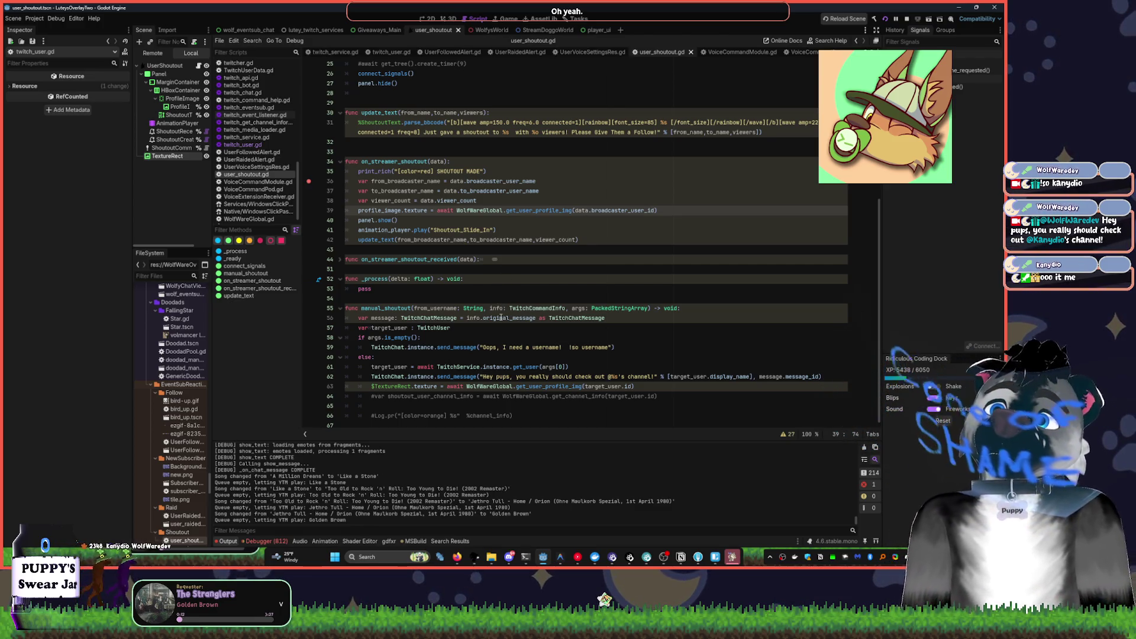
- Select the TextureRect node in the Scene dock and delete it
click(581, 361)
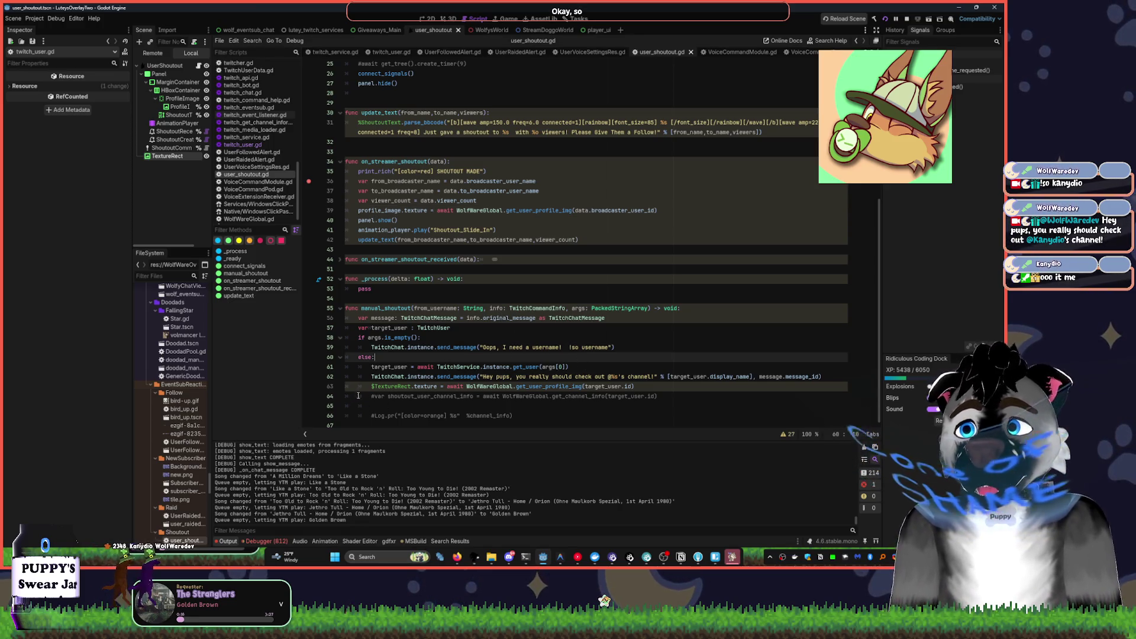
click(381, 398)
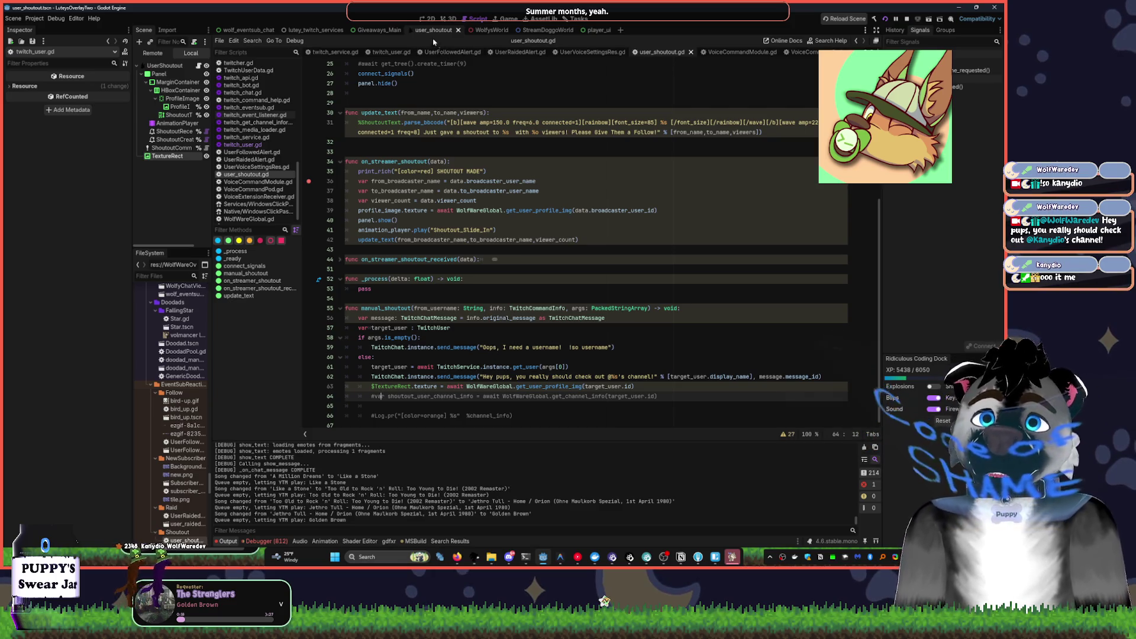
click(167, 157)
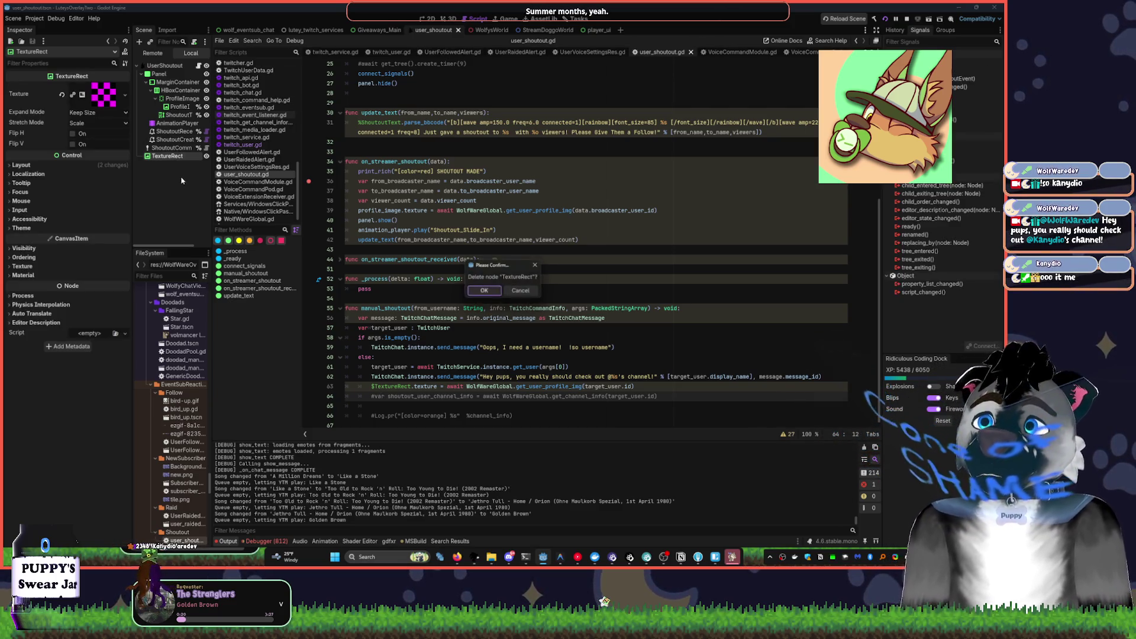
key(Delete)
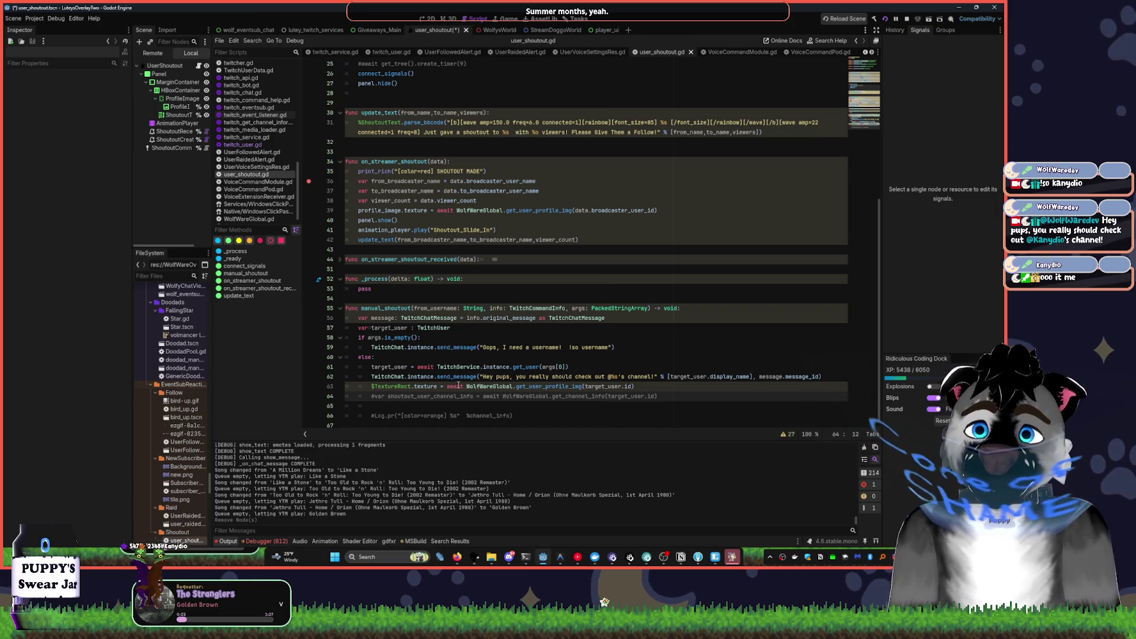
- Delete the TextureRect texture assignment code on line 63 and save with Ctrl+S
drag(655, 387, 372, 387)
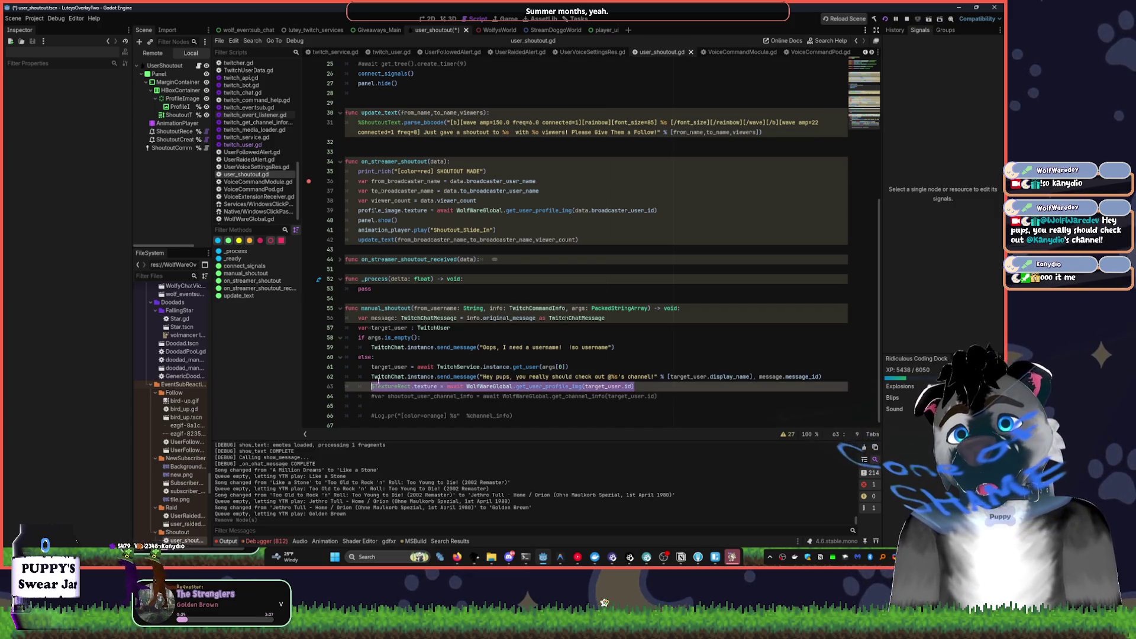
key(BackSpace)
scroll(598, 223, up, 3)
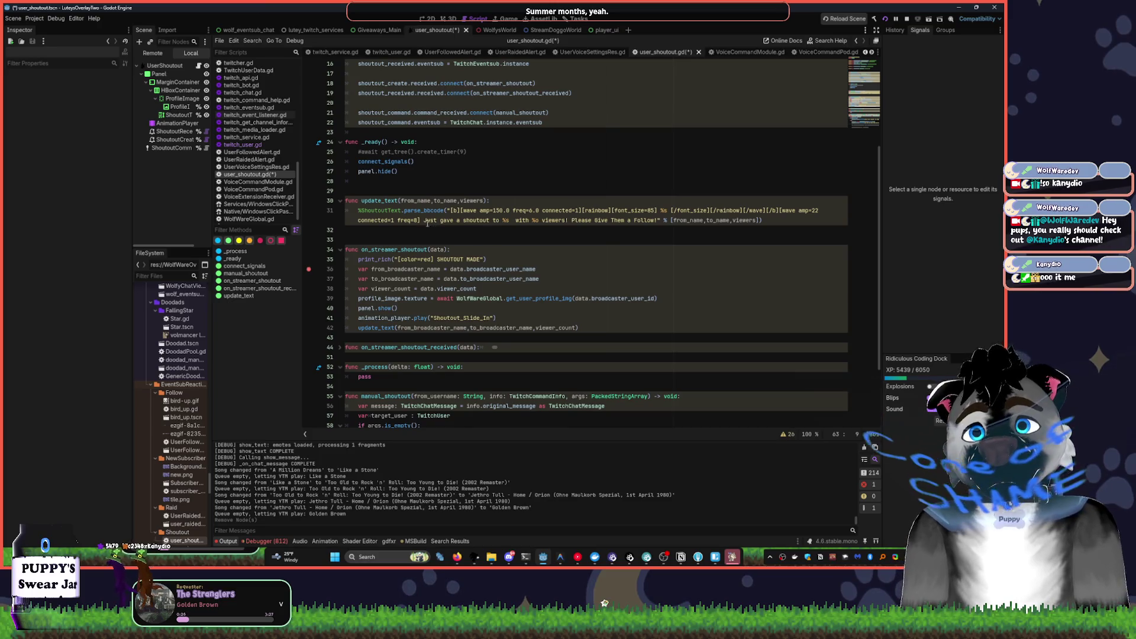
scroll(420, 257, up, 4)
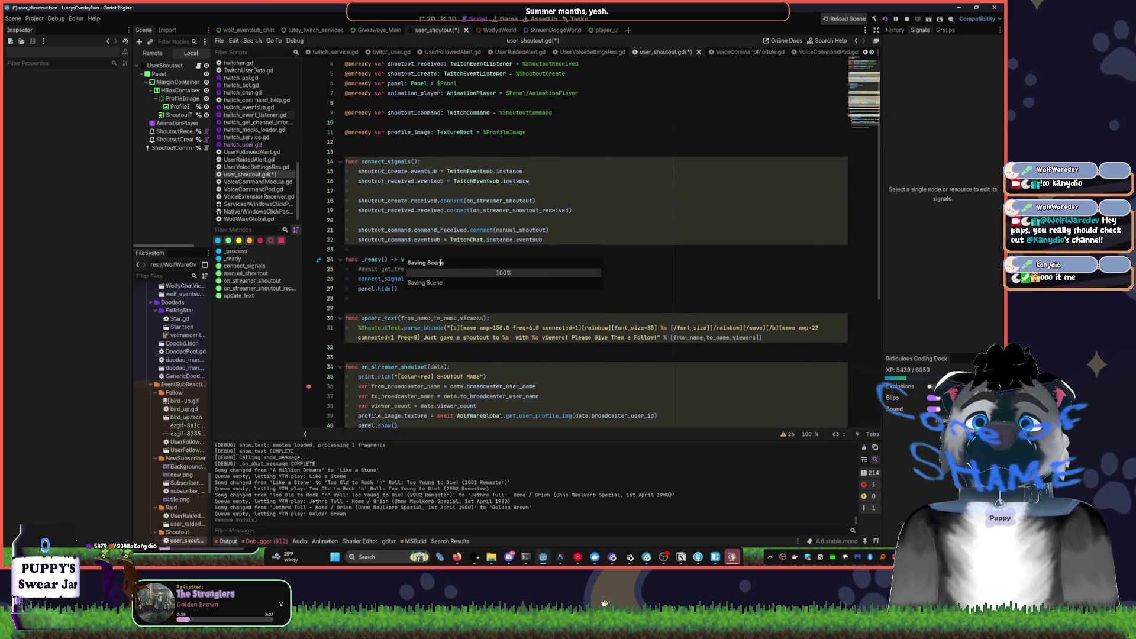
key(ctrl+s)
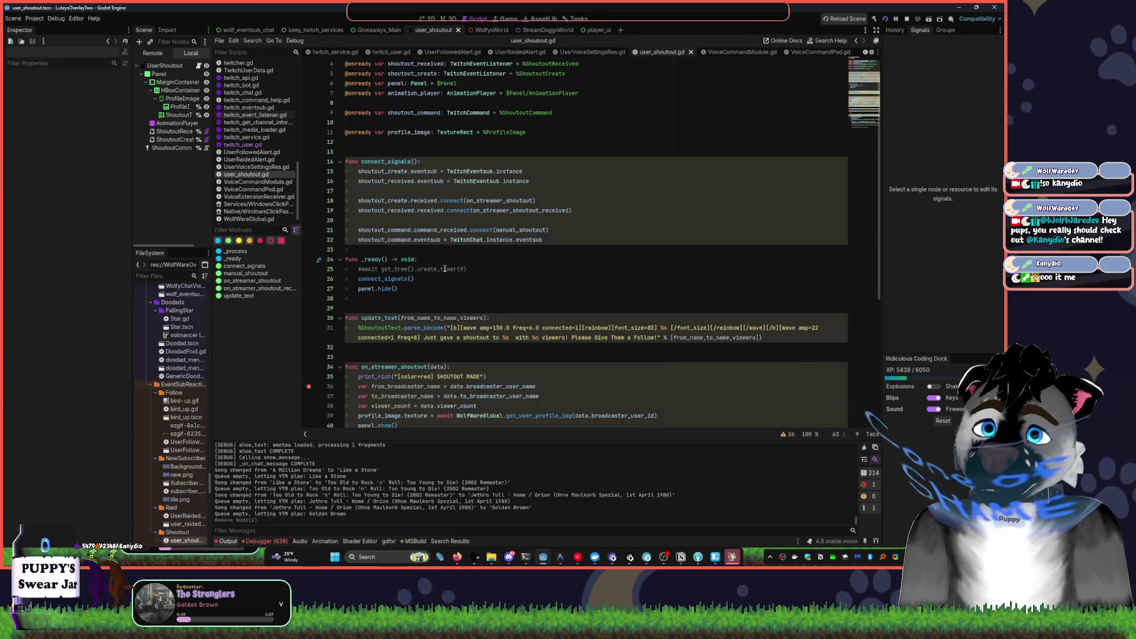
- Paste the deleted texture code back onto line 63
scroll(557, 277, down, 7)
key(ctrl+v)
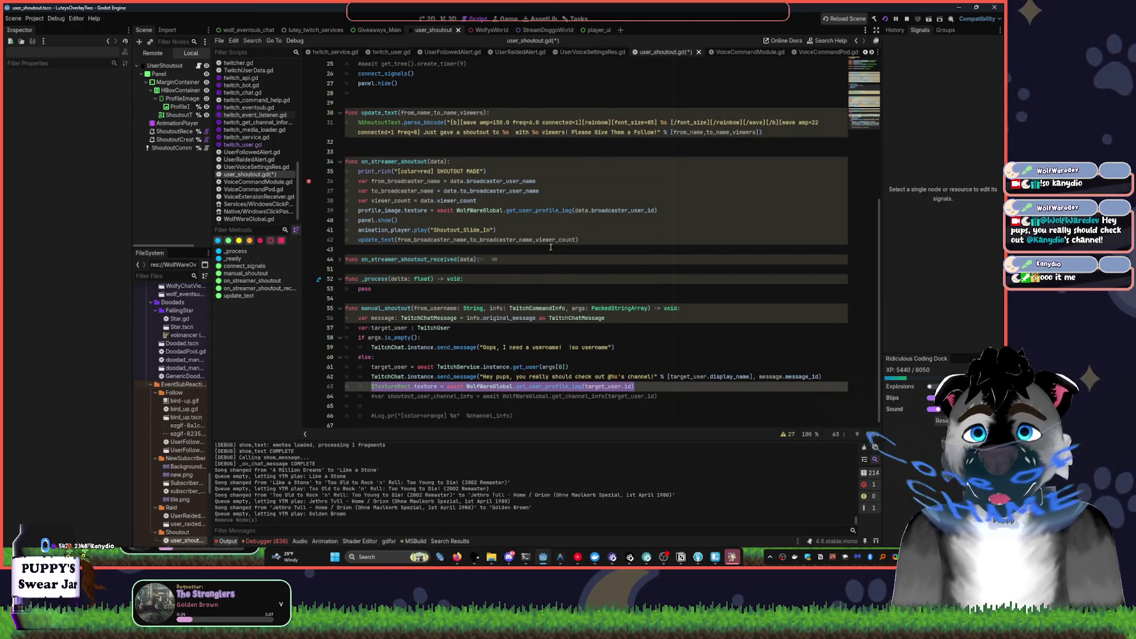
scroll(541, 246, up, 2)
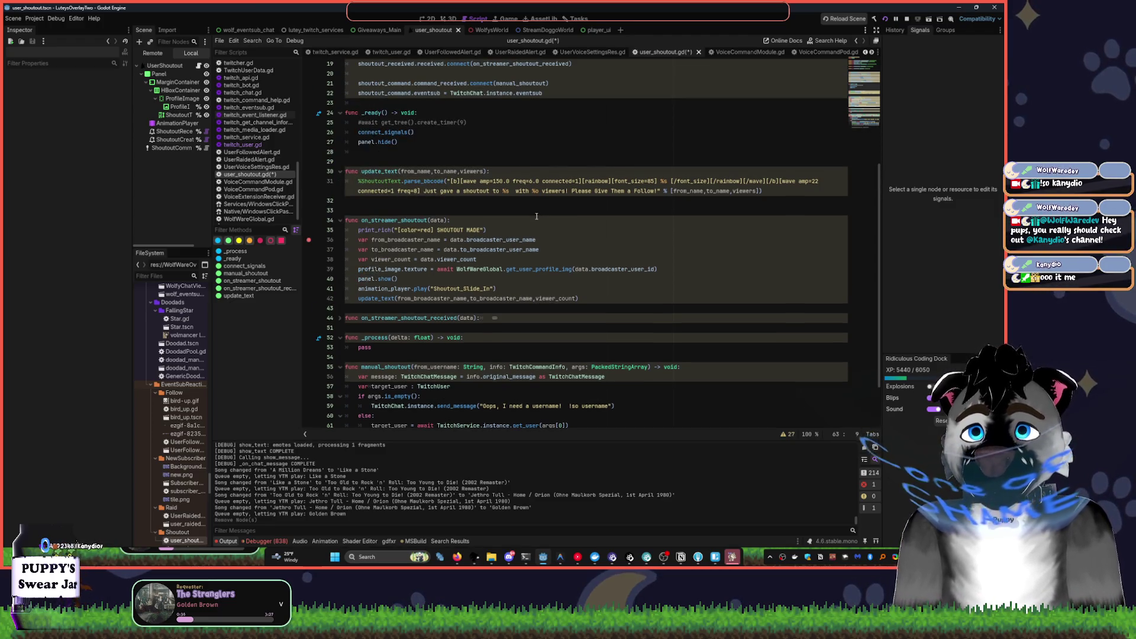
scroll(537, 217, up, 2)
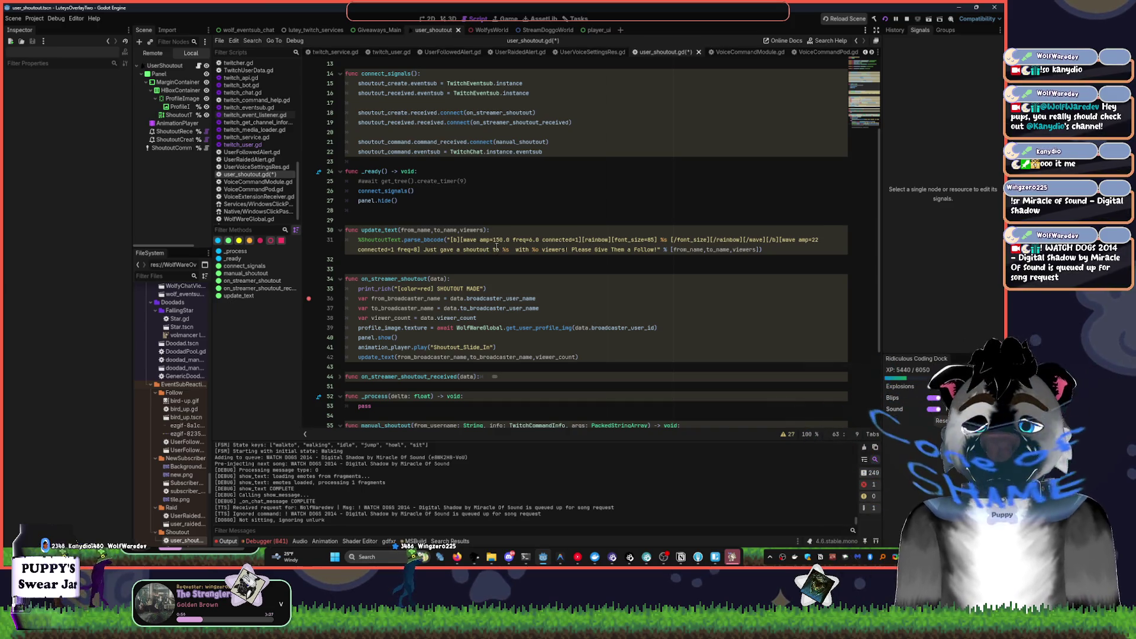
scroll(547, 222, down, 2)
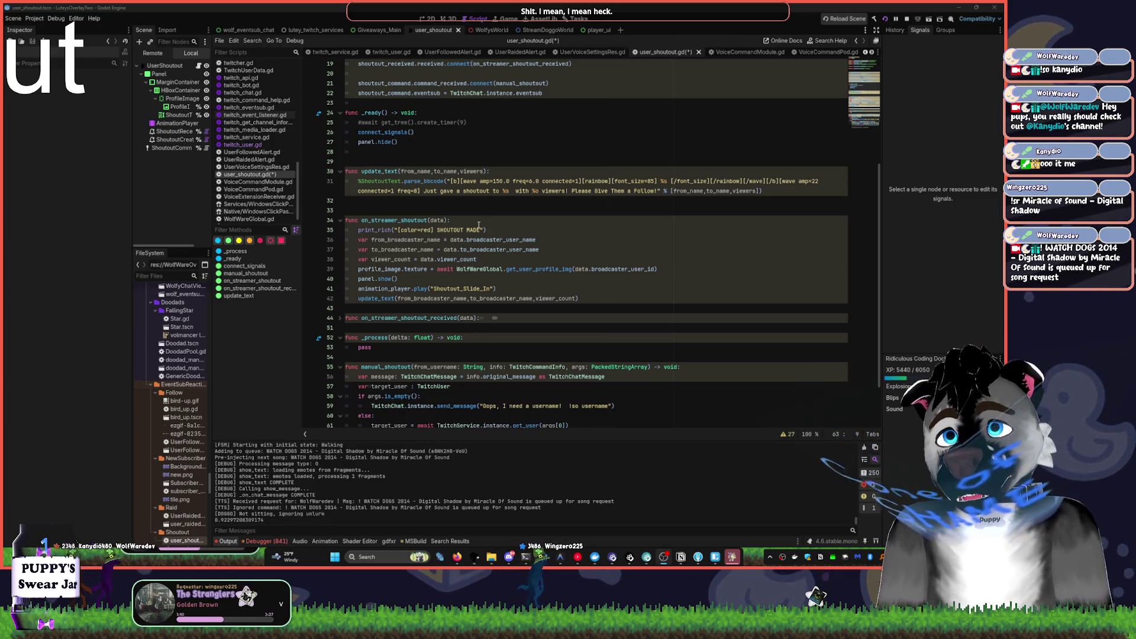
- Search the Steam library for 'drag' and open the Dragon's Dogma 2 page
click(584, 234)
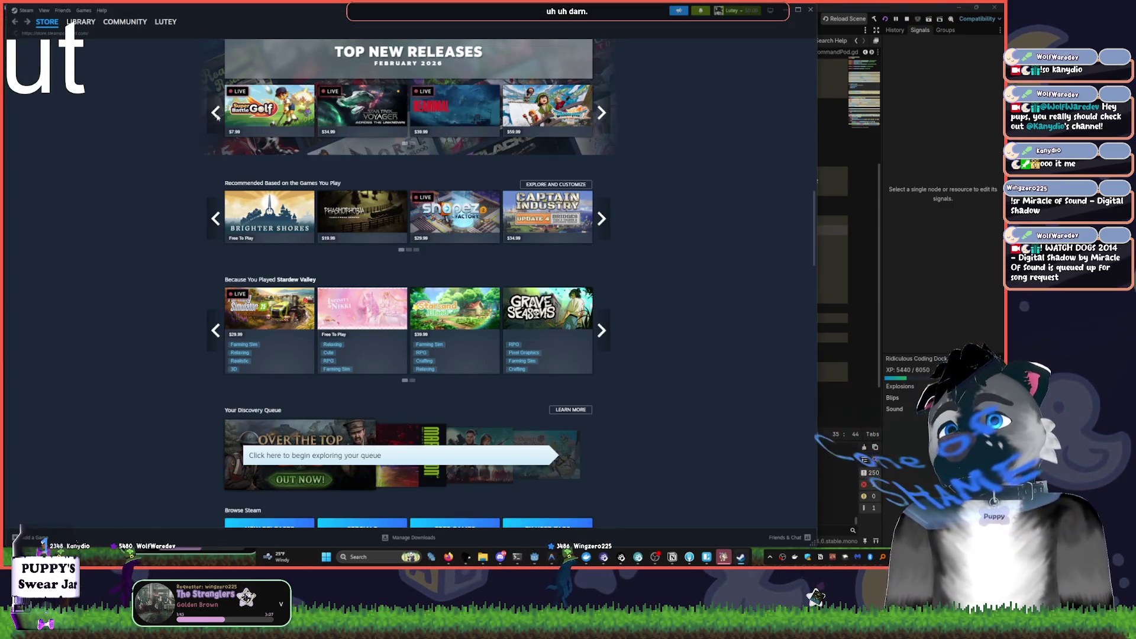
scroll(332, 270, down, 5)
click(81, 21)
text(drag)
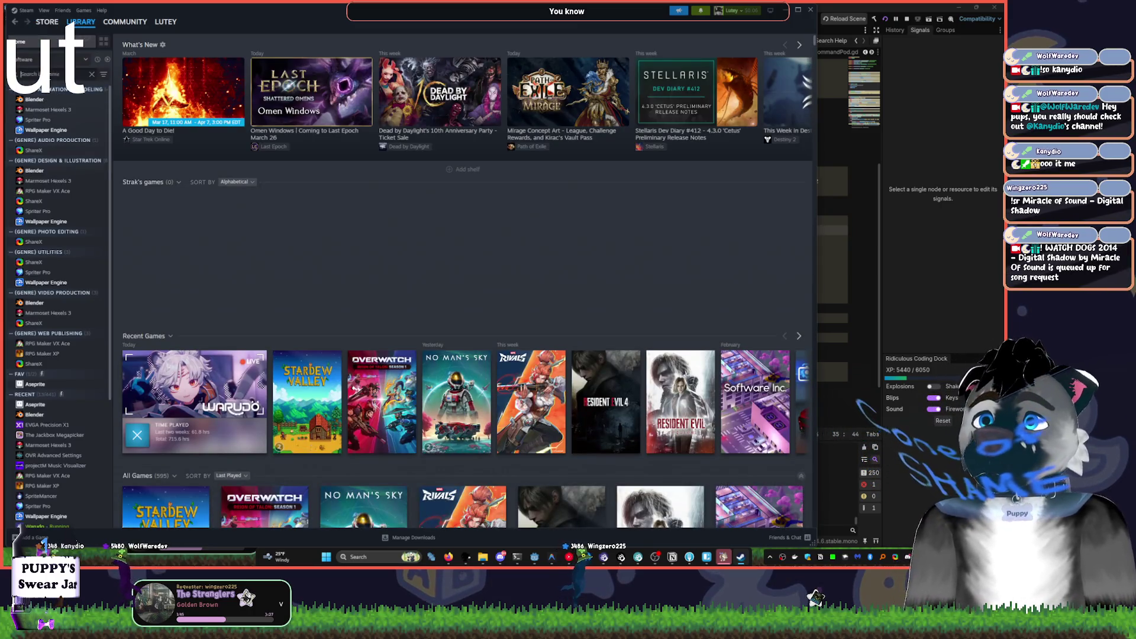
click(48, 109)
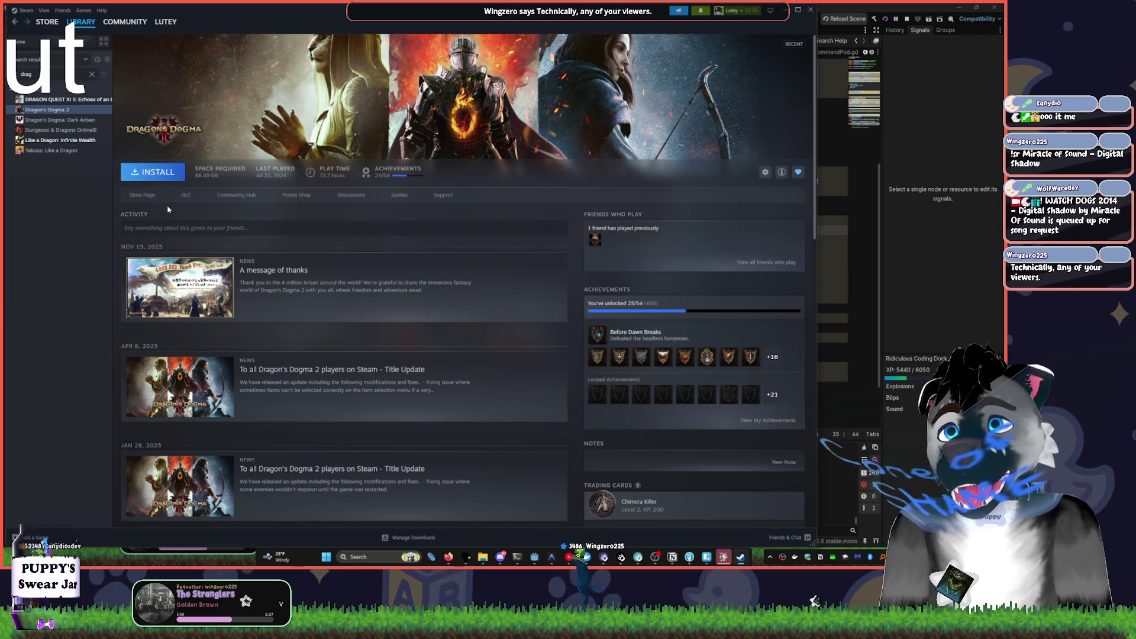
- Start installing Dragon's Dogma 2, cancel the install, and close Steam
click(176, 174)
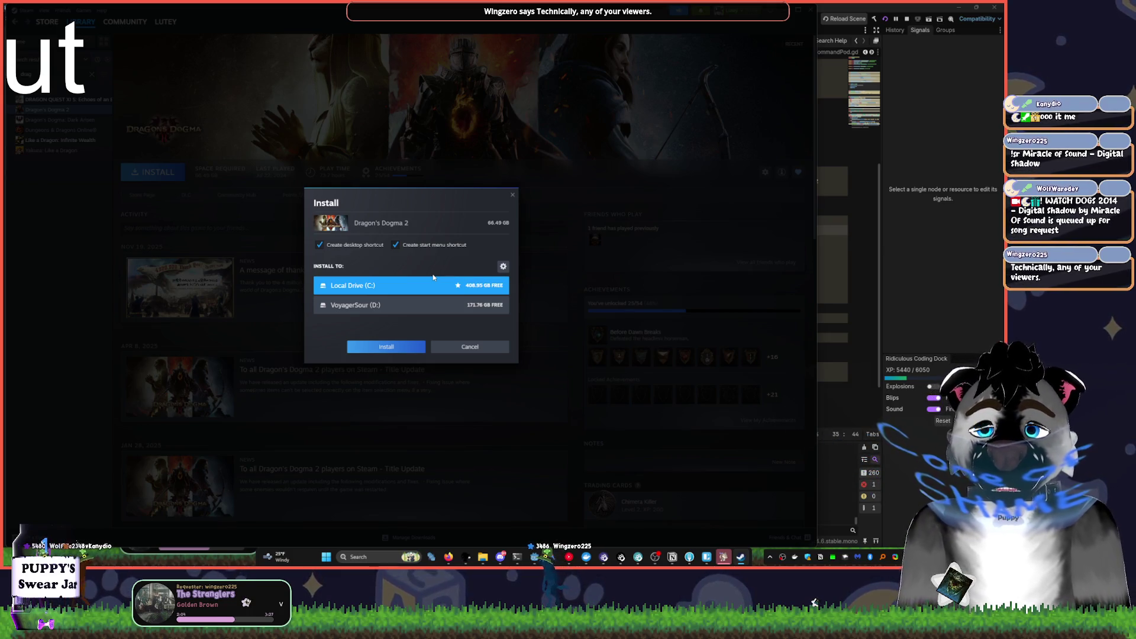
click(491, 347)
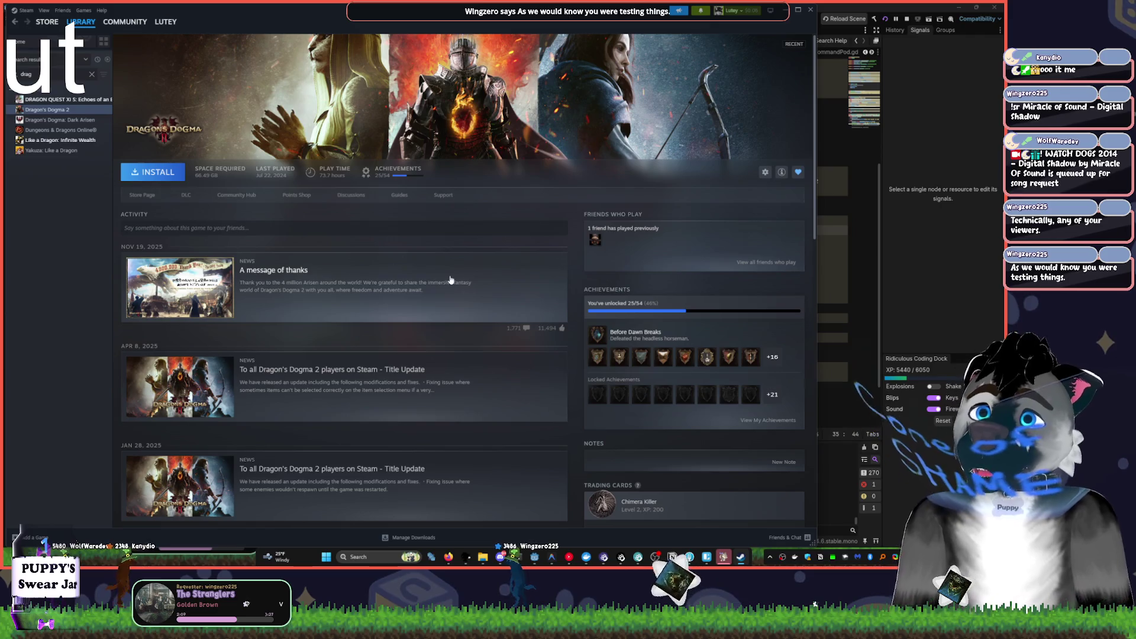
click(809, 10)
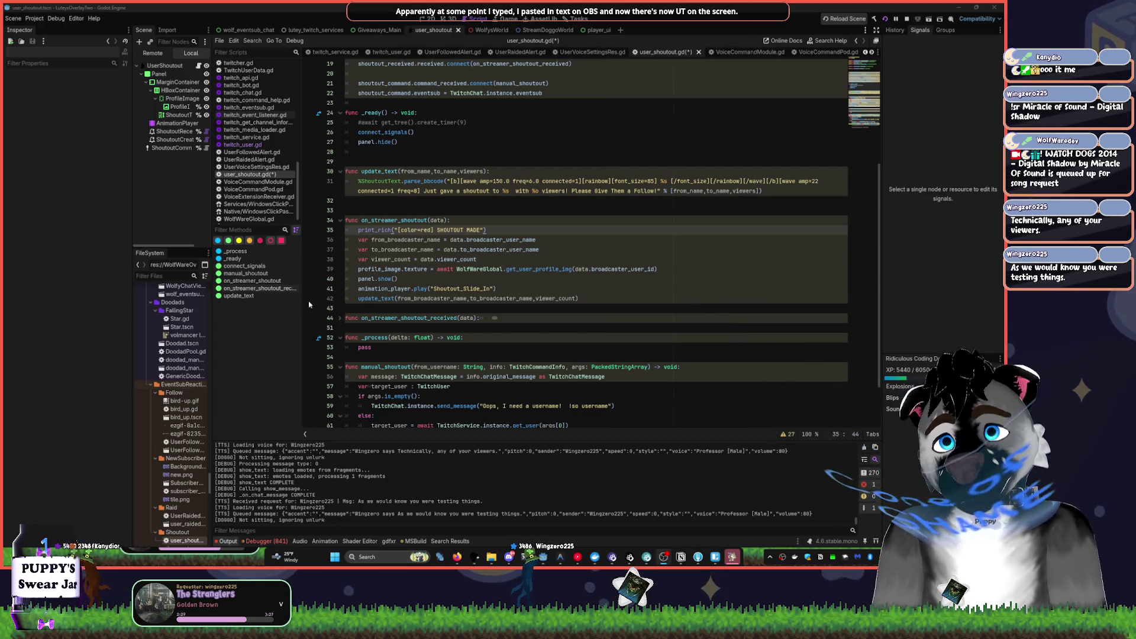
- Select and then deselect the update_text call on line 42, then bring YouTube Music forward
click(454, 298)
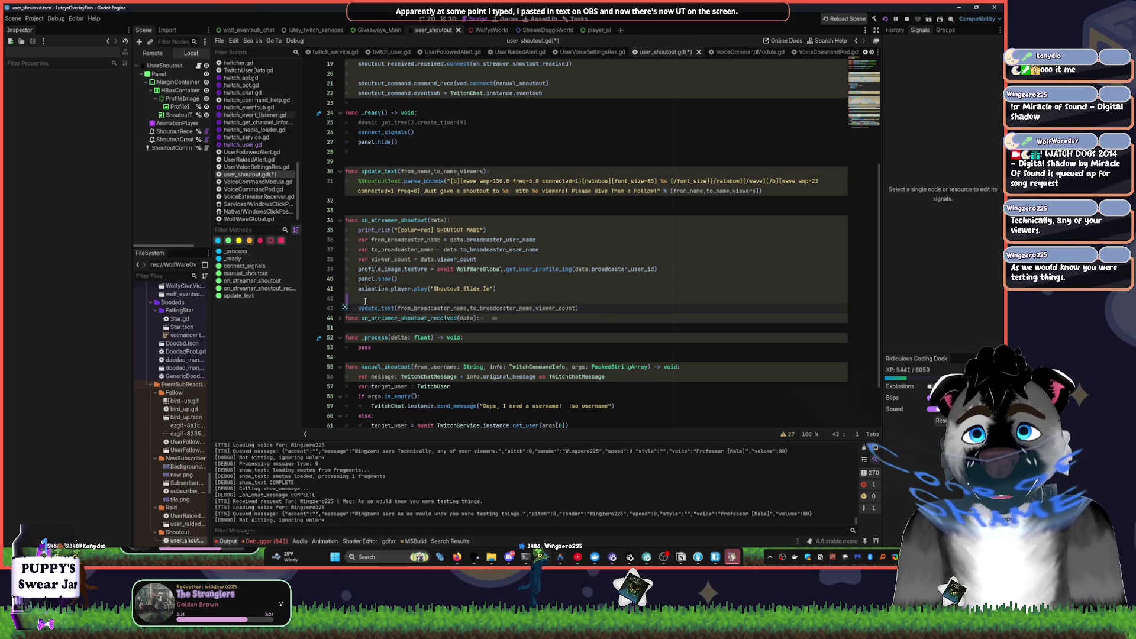
key(shift+Home)
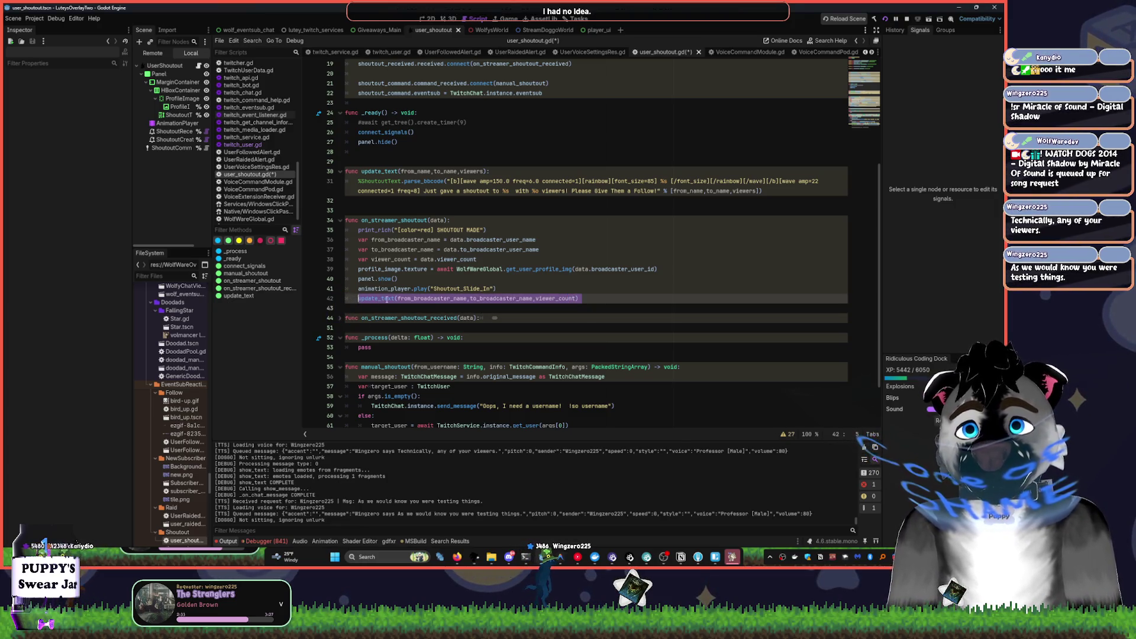
drag(473, 299, 273, 279)
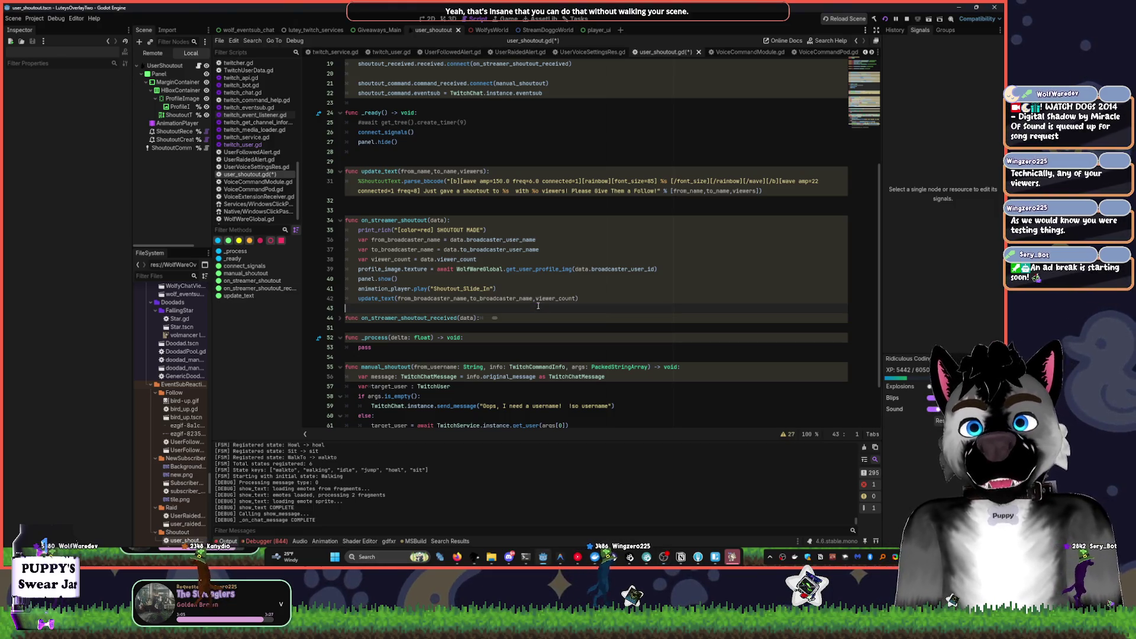
key(Down)
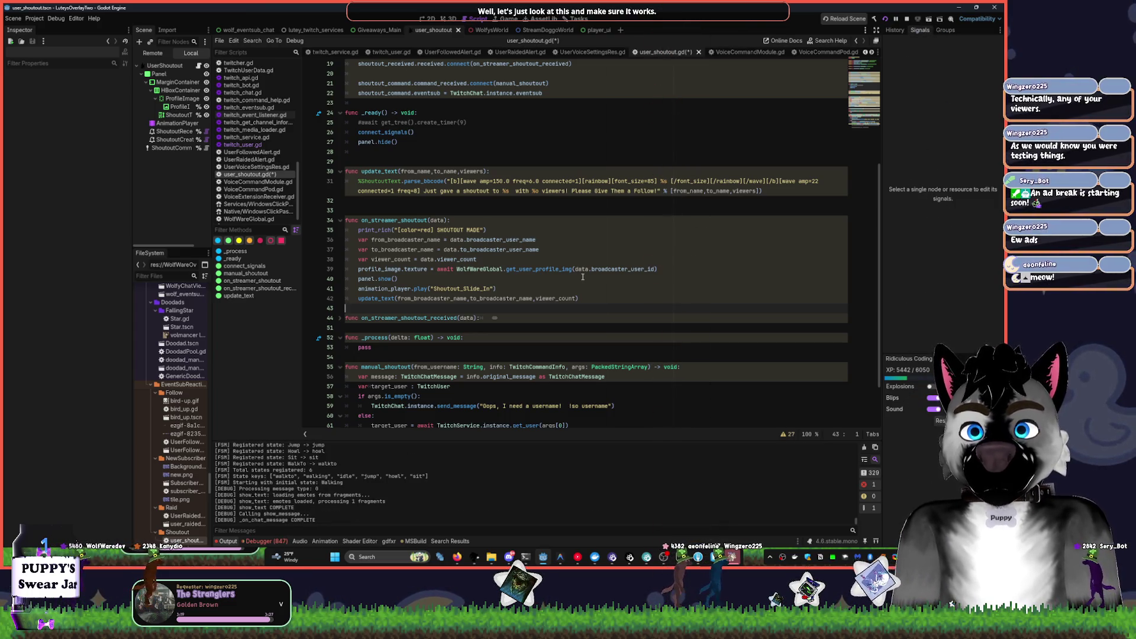
click(578, 556)
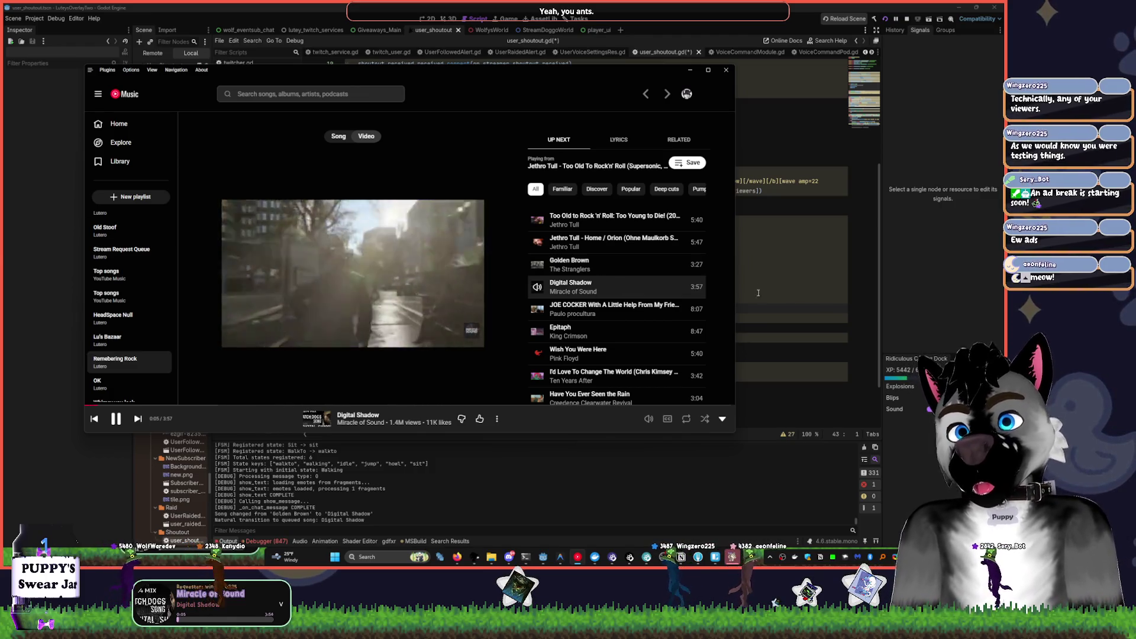
- Switch the YouTube Music player from video to song view, then return to Godot's script editor
click(748, 292)
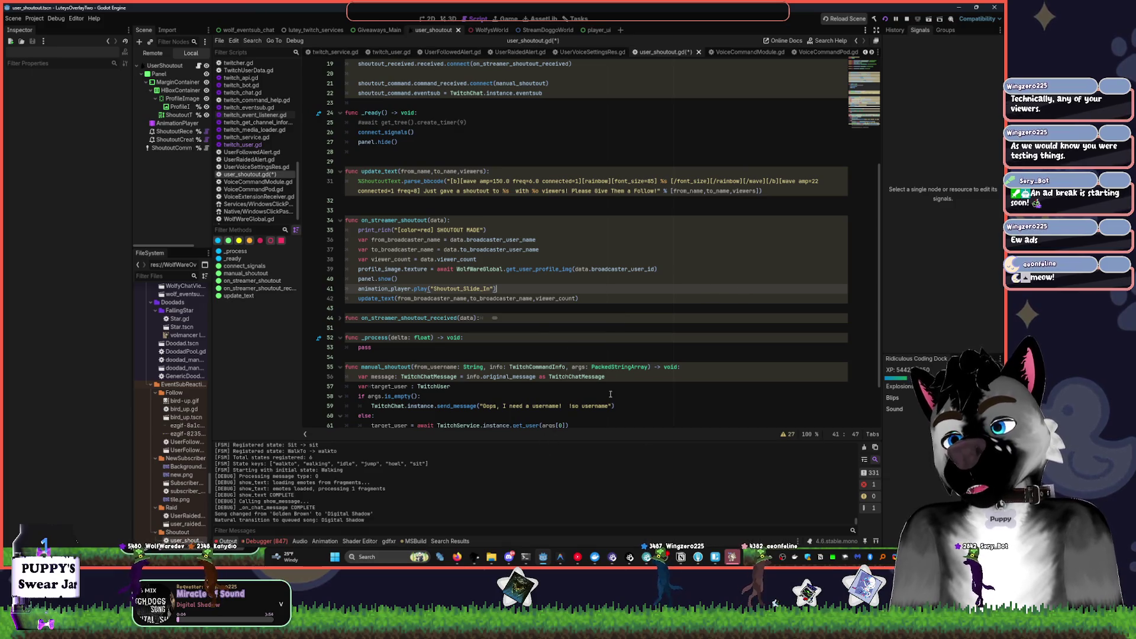
key(alt+Tab)
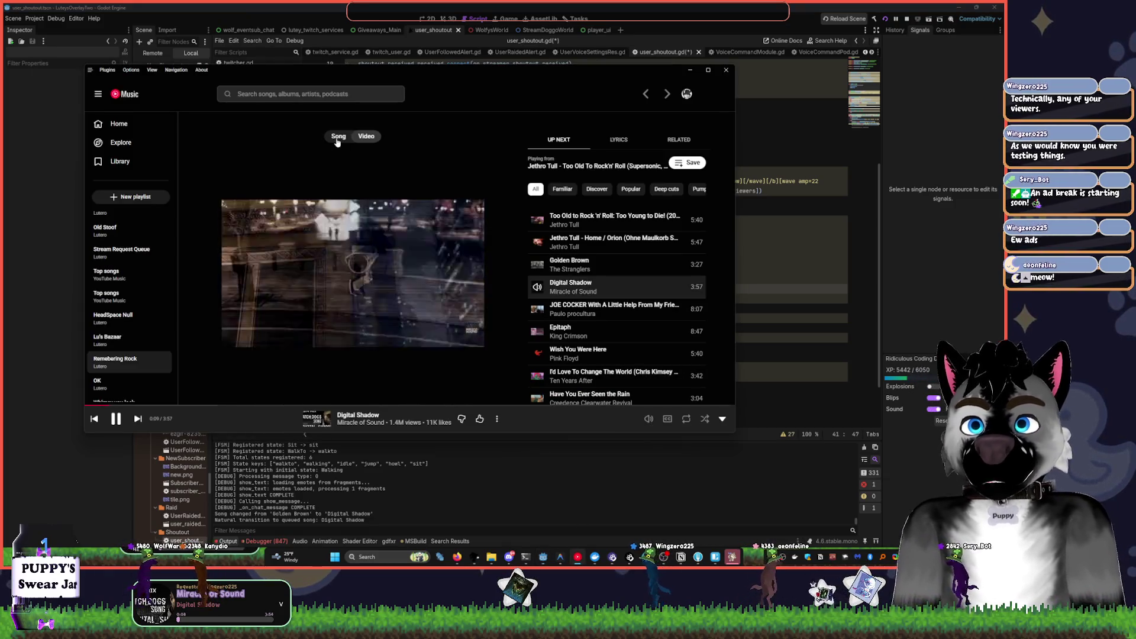
click(339, 136)
click(856, 250)
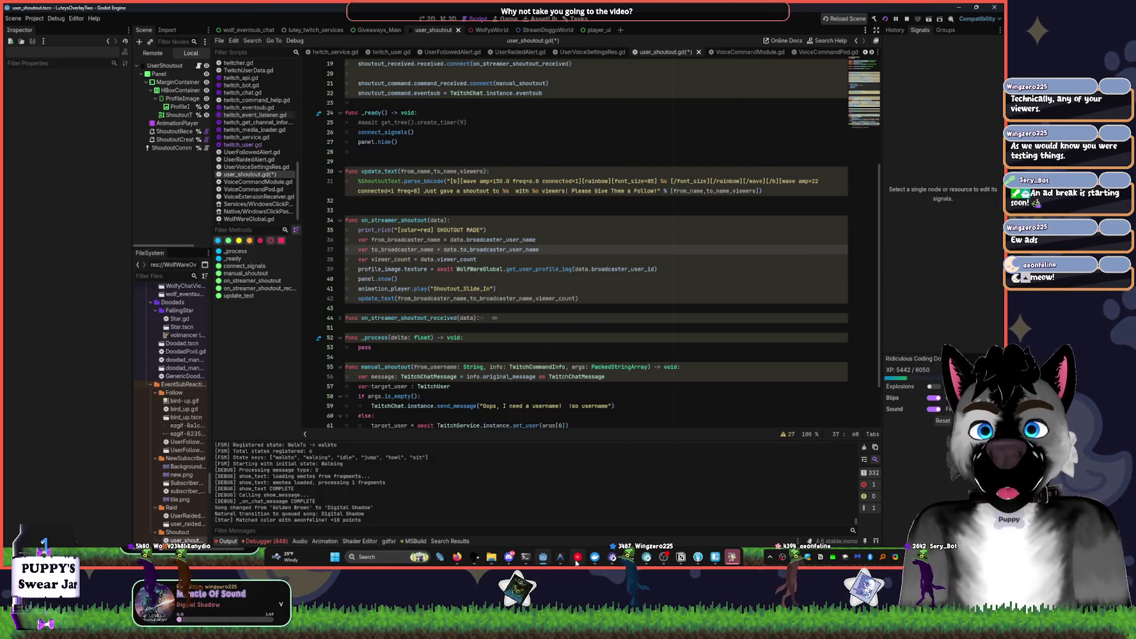
mouse_move(577, 563)
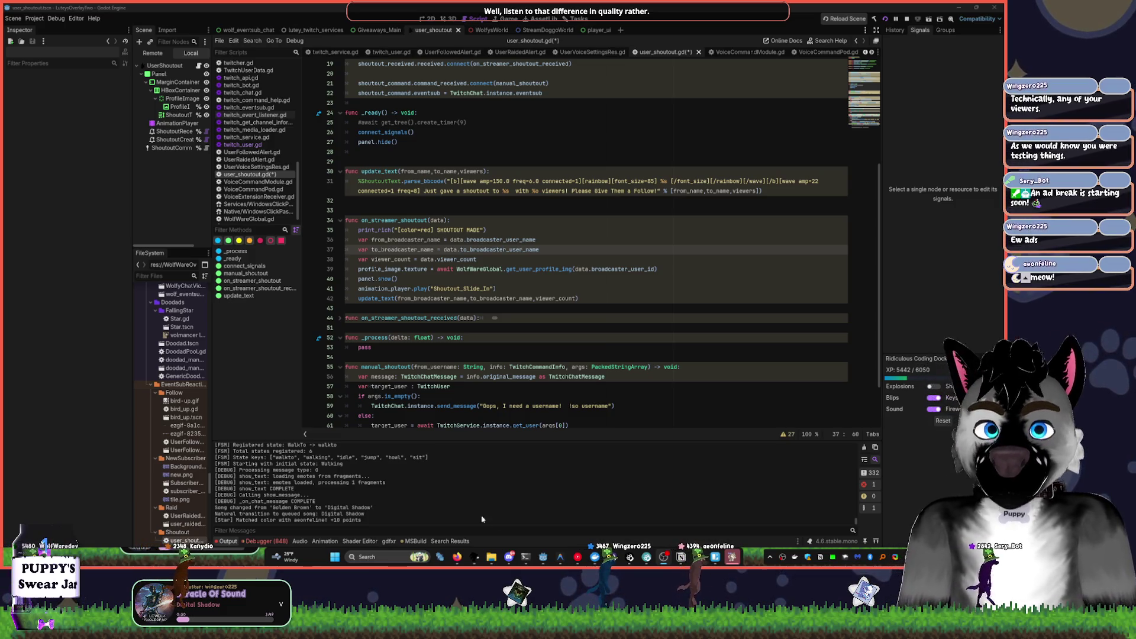
click(723, 562)
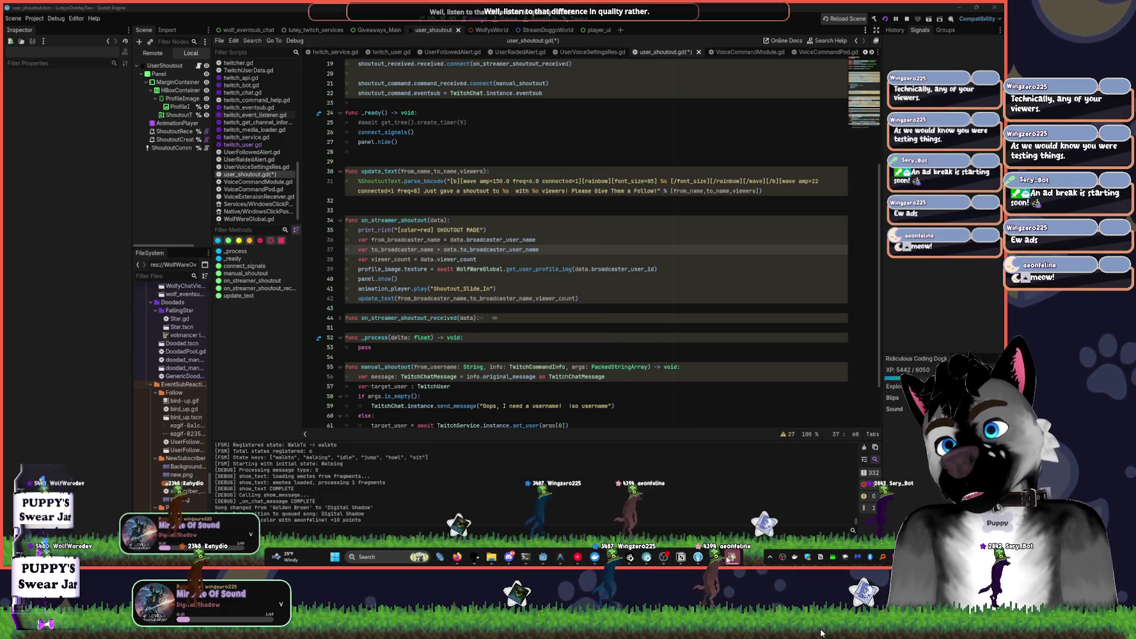
mouse_move(817, 633)
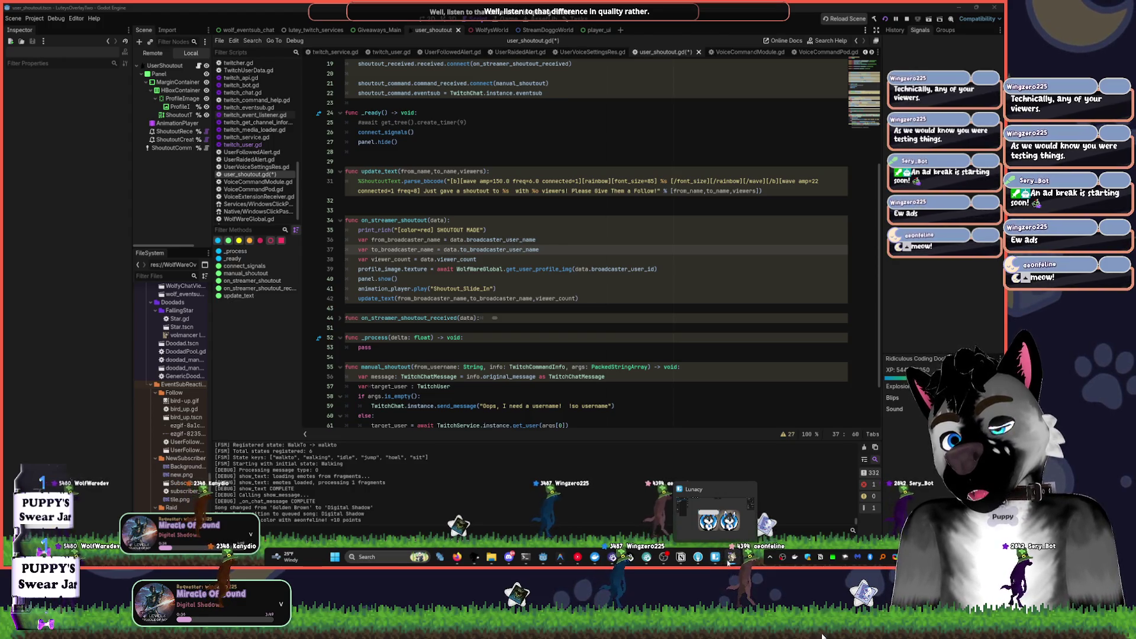
click(830, 635)
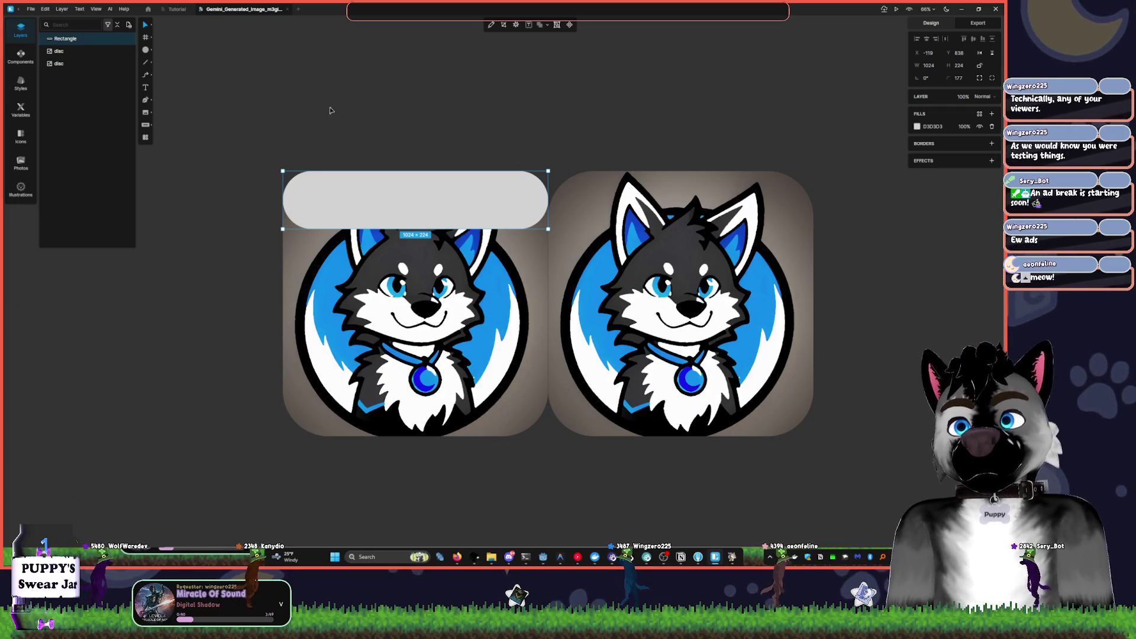
- Change the rounded rectangle's fill colour to ED7979 pink, then switch to YouTube Music
click(917, 127)
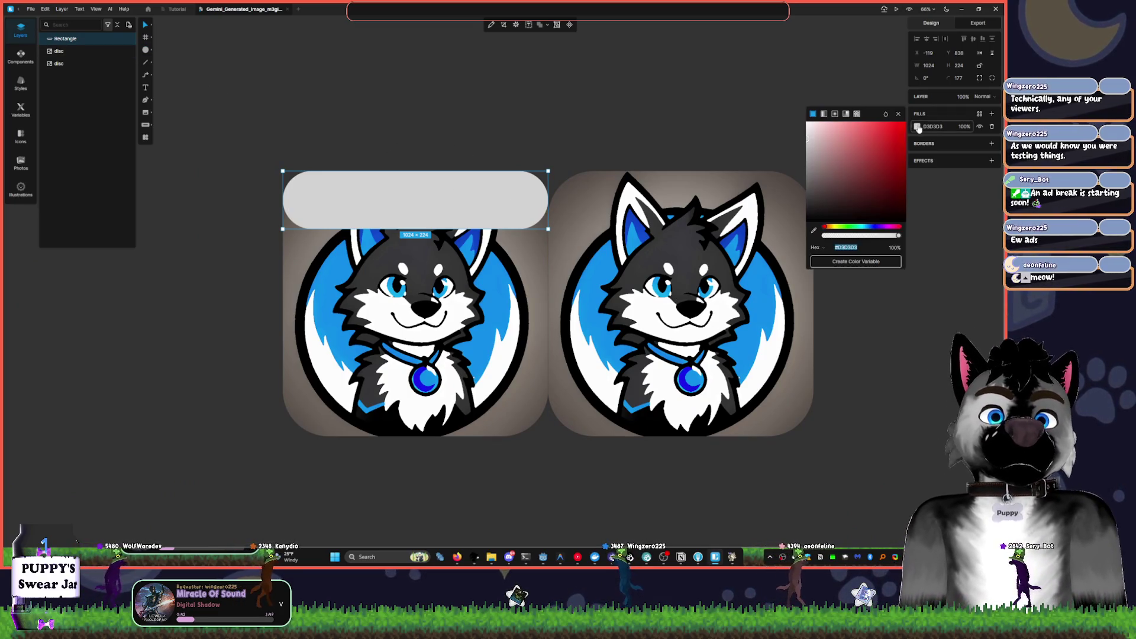
drag(870, 172, 855, 133)
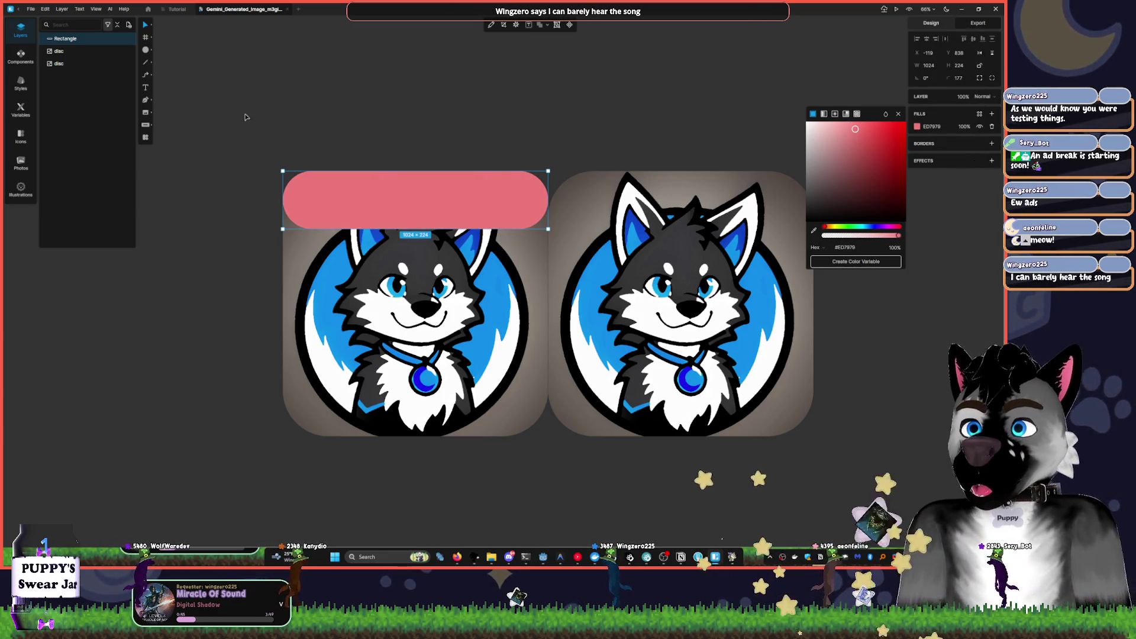
key(XF86AudioRaiseVolume)
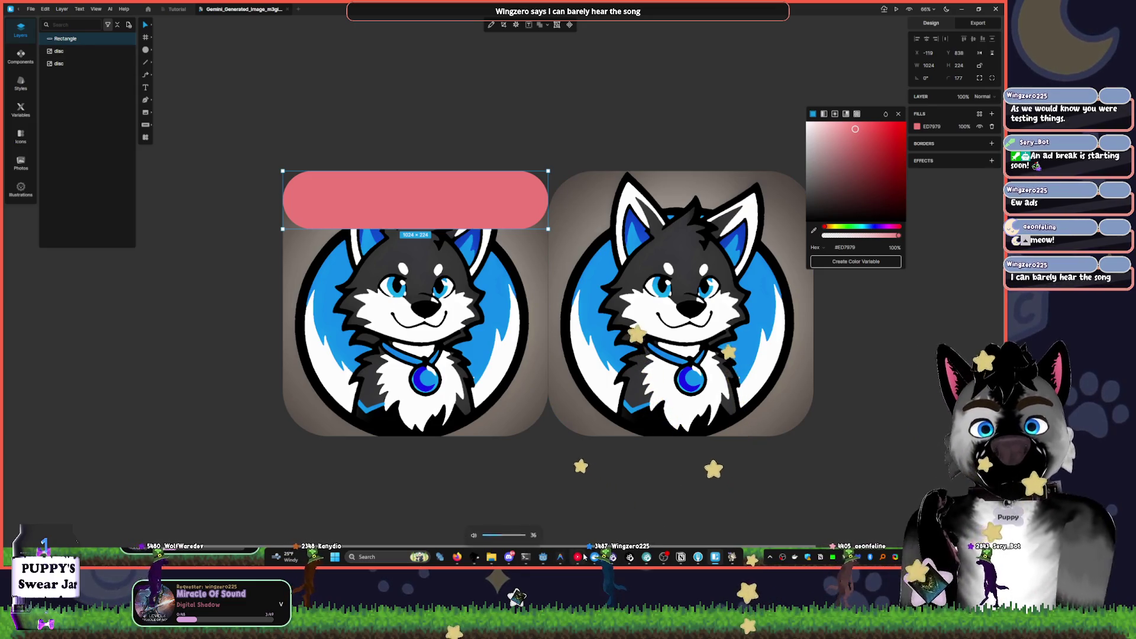
click(585, 557)
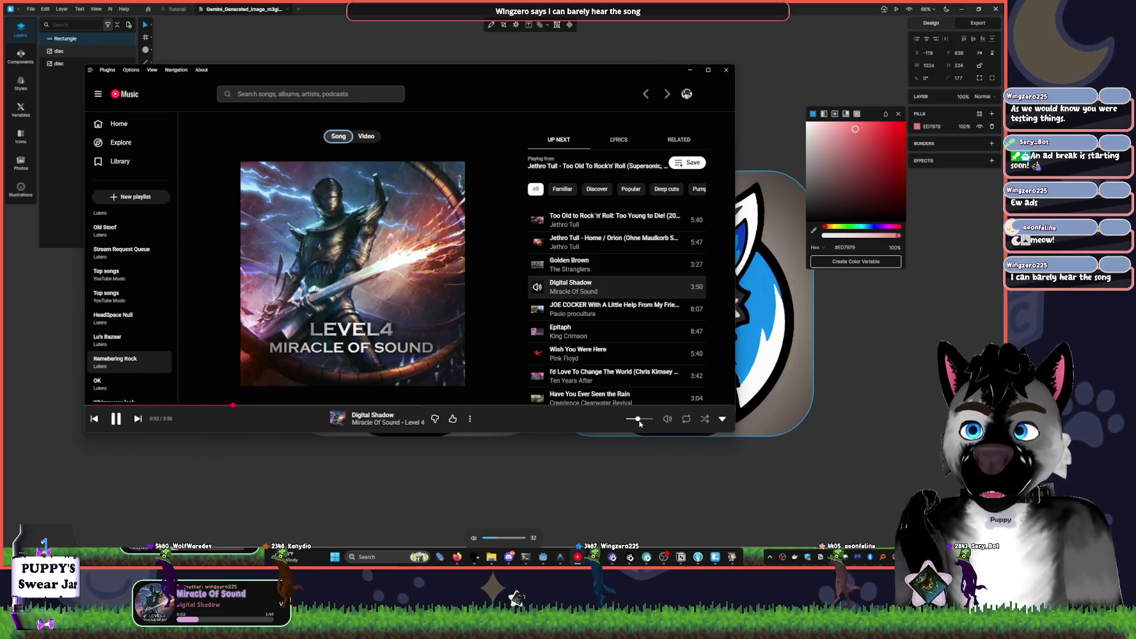
- Nudge the YouTube Music volume slider slightly and return to the Lunacy design
drag(640, 422, 649, 426)
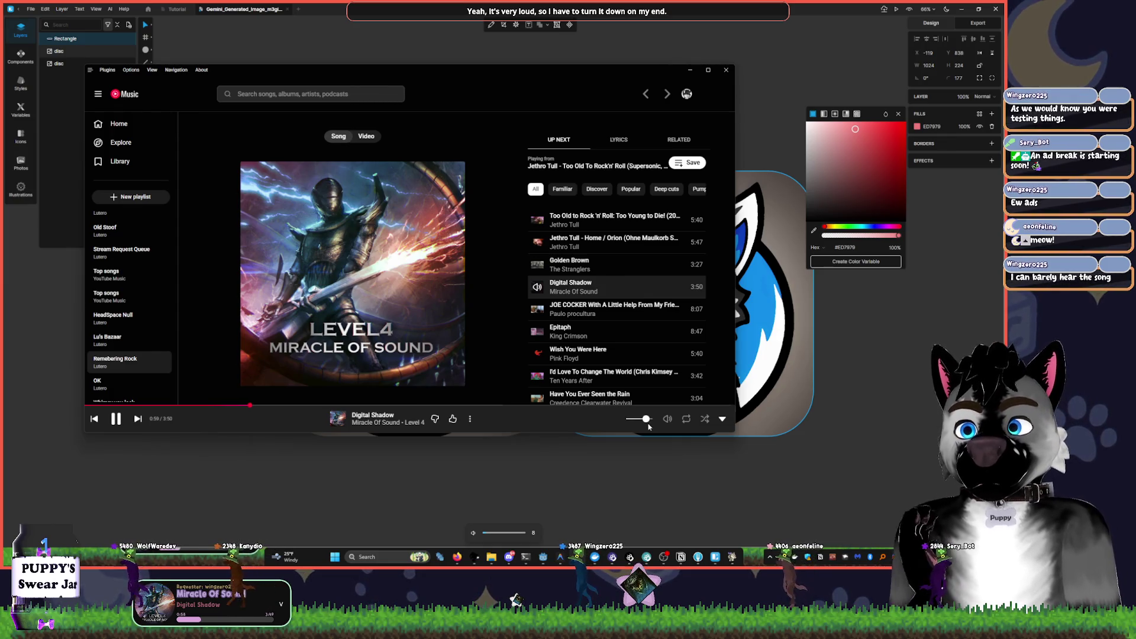
drag(649, 427, 646, 426)
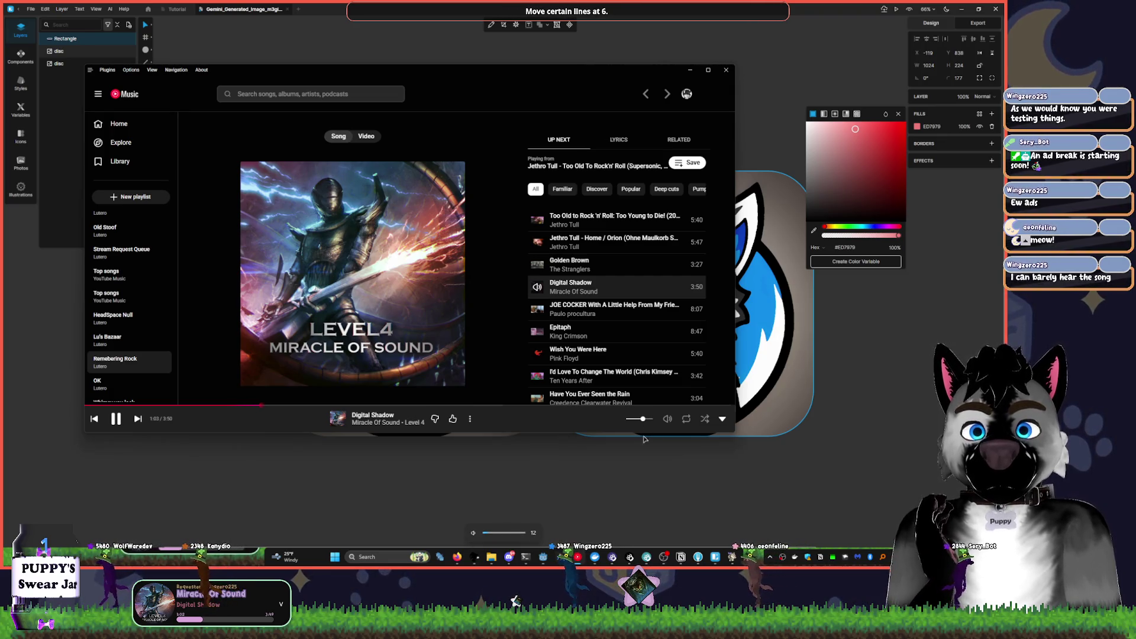
click(653, 461)
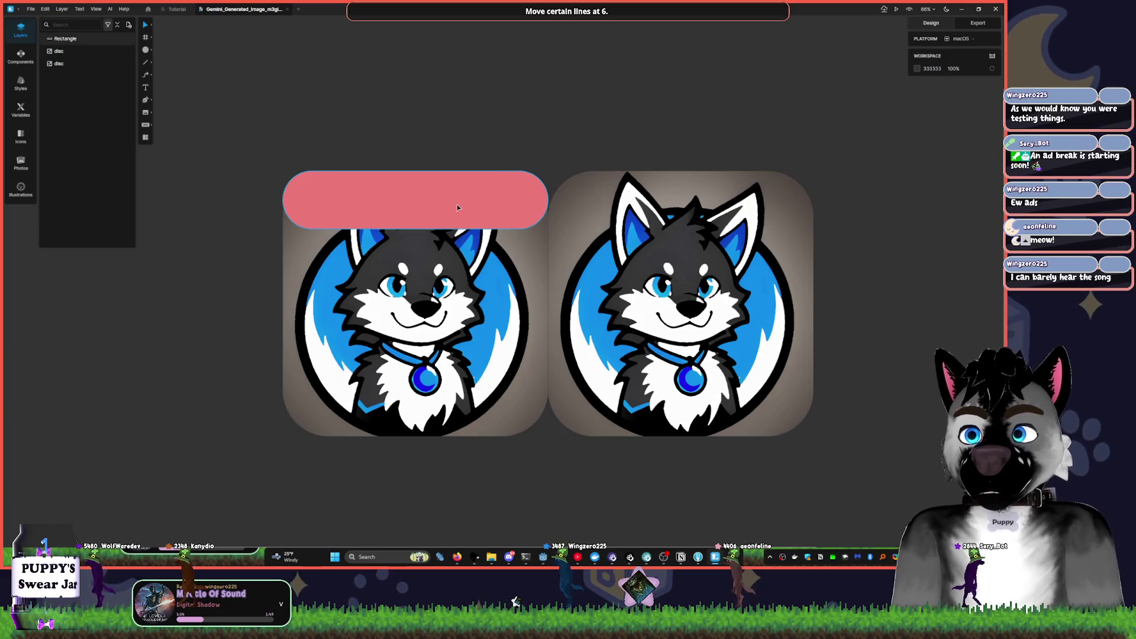
- Move the pink banner down over the left wolf icon and narrow it from the left
click(544, 195)
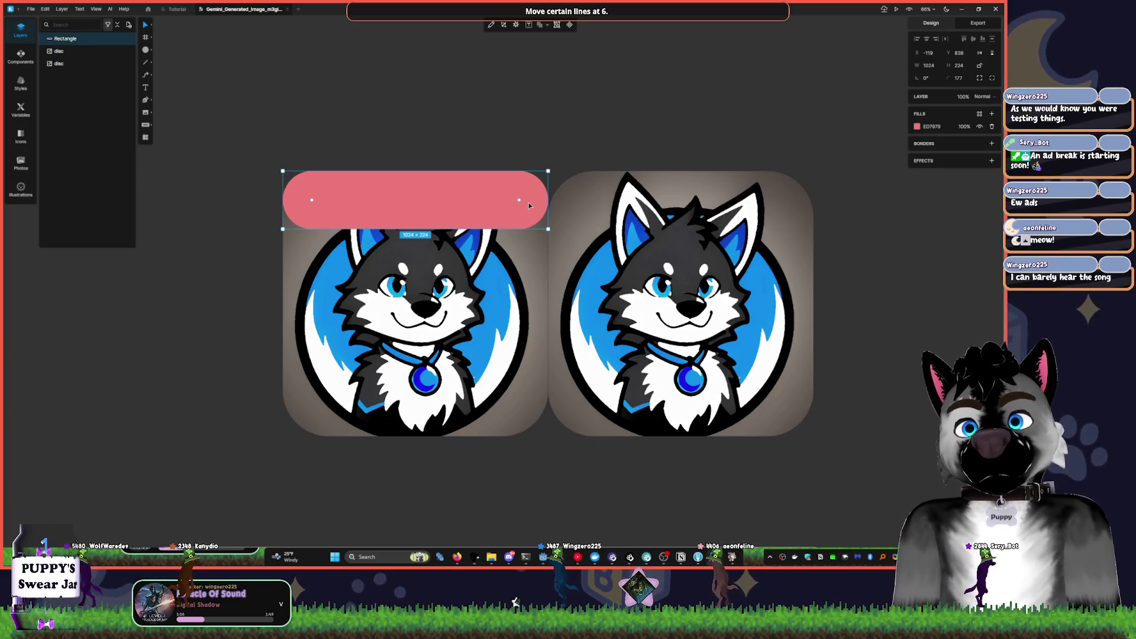
mouse_move(513, 190)
mouse_down()
mouse_move(479, 232)
mouse_move(480, 200)
mouse_up()
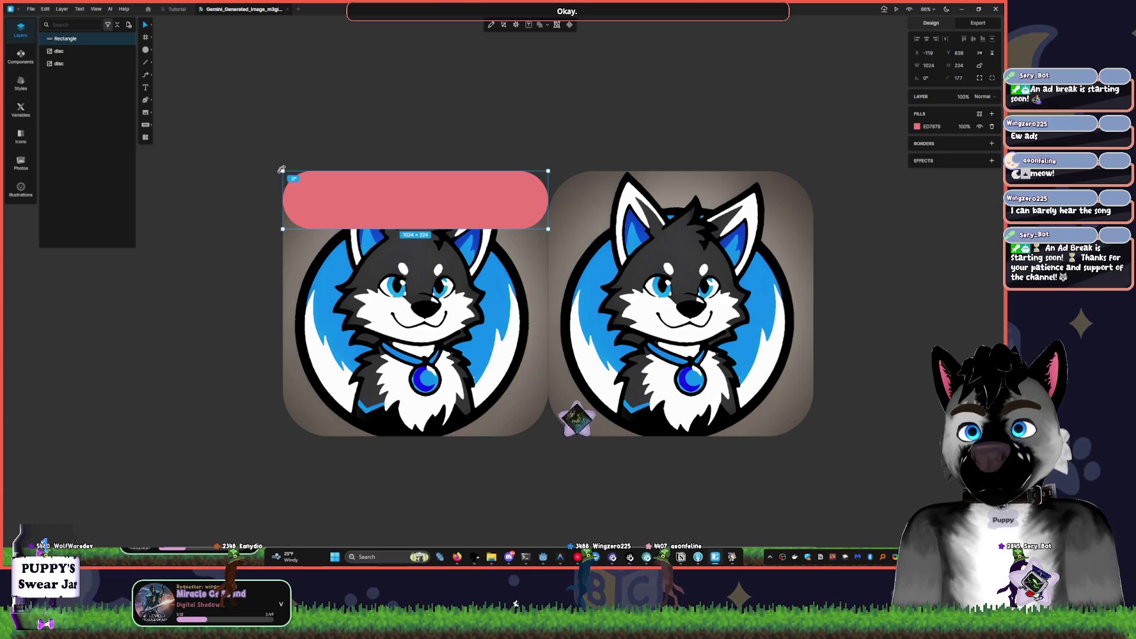
drag(282, 171, 291, 176)
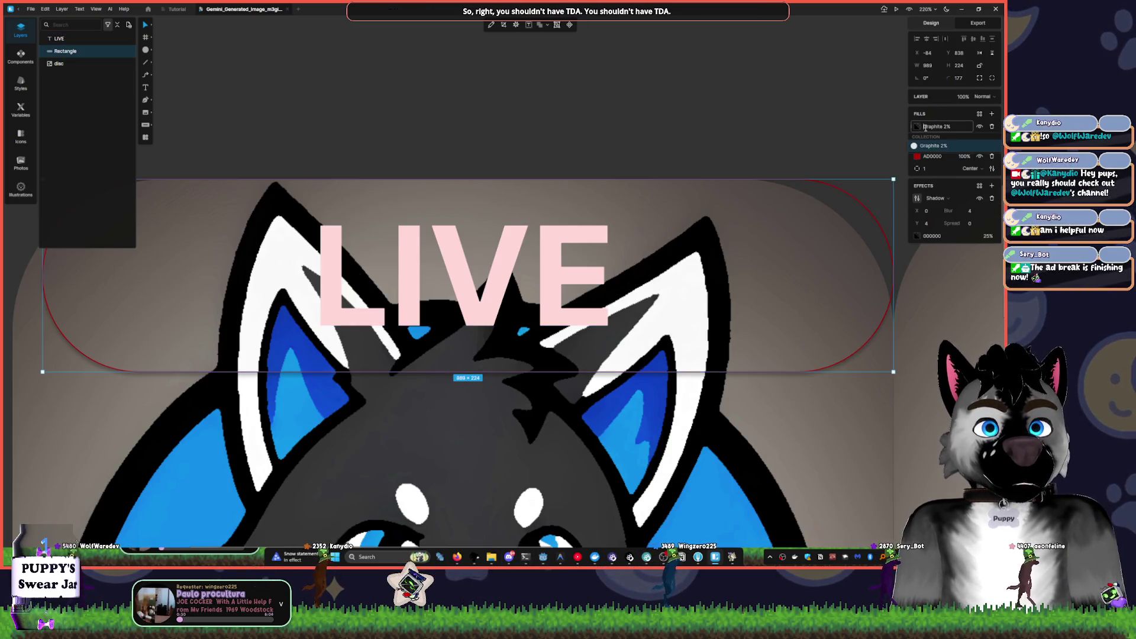
- Replace the banner's dark translucent fill with a new light grey D3D3D3 fill
click(917, 126)
click(980, 126)
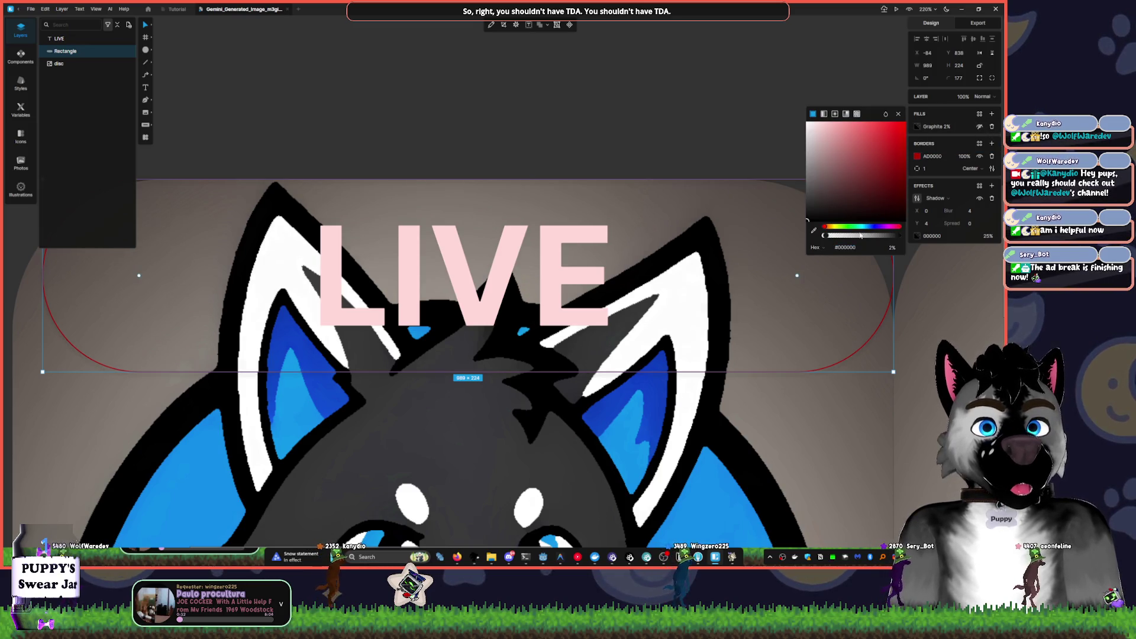
mouse_move(860, 235)
mouse_down()
mouse_move(895, 242)
mouse_move(879, 236)
mouse_up()
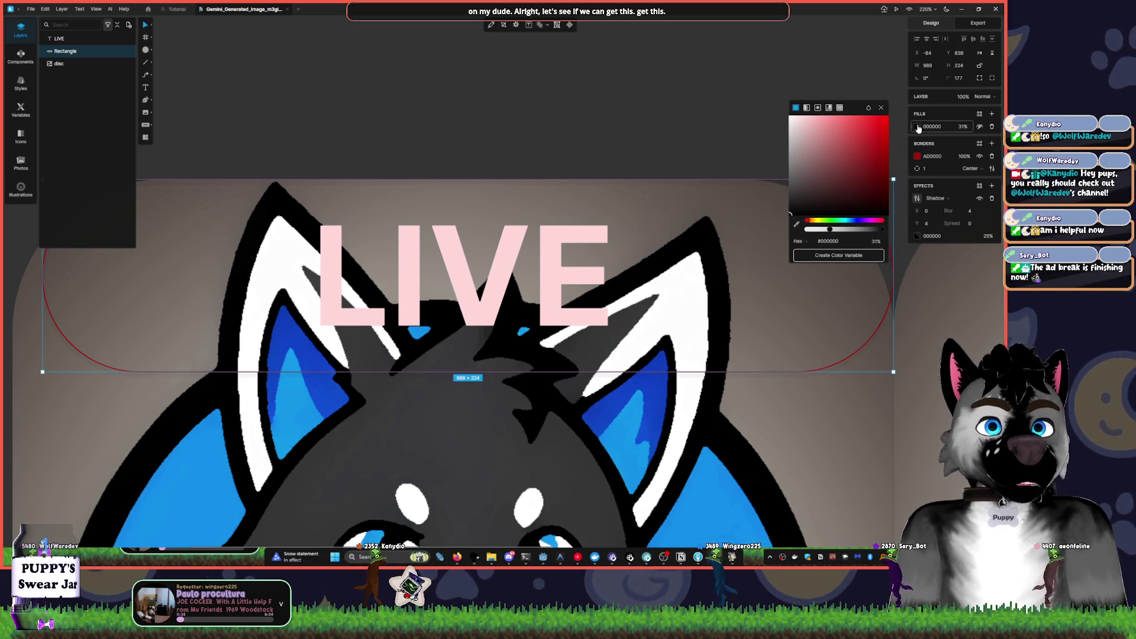
click(992, 126)
click(993, 113)
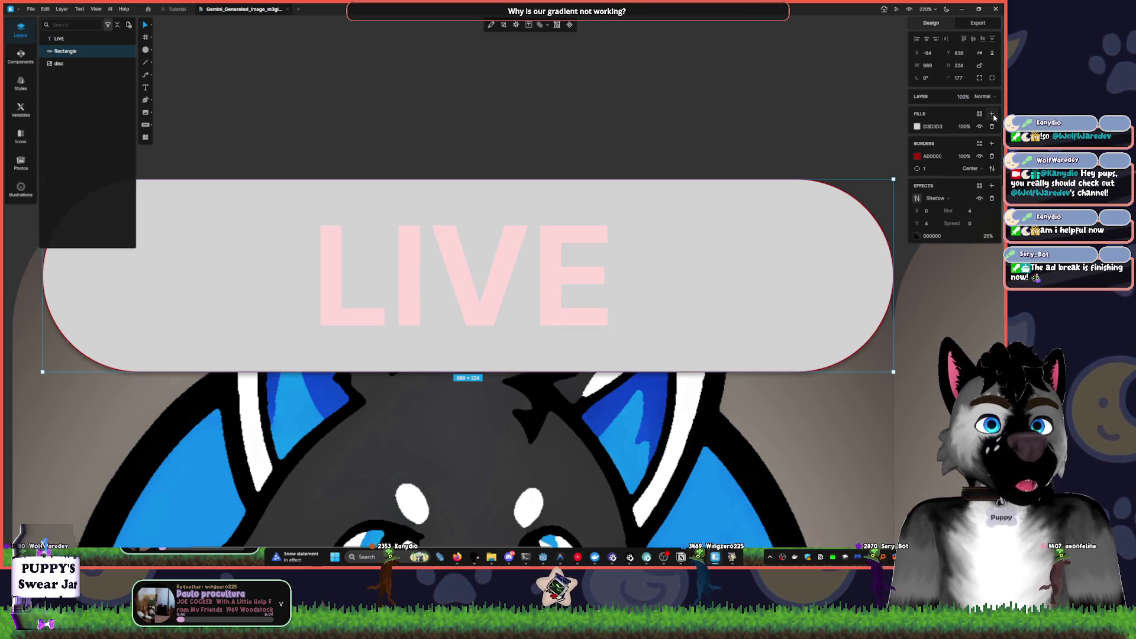
click(993, 127)
click(980, 114)
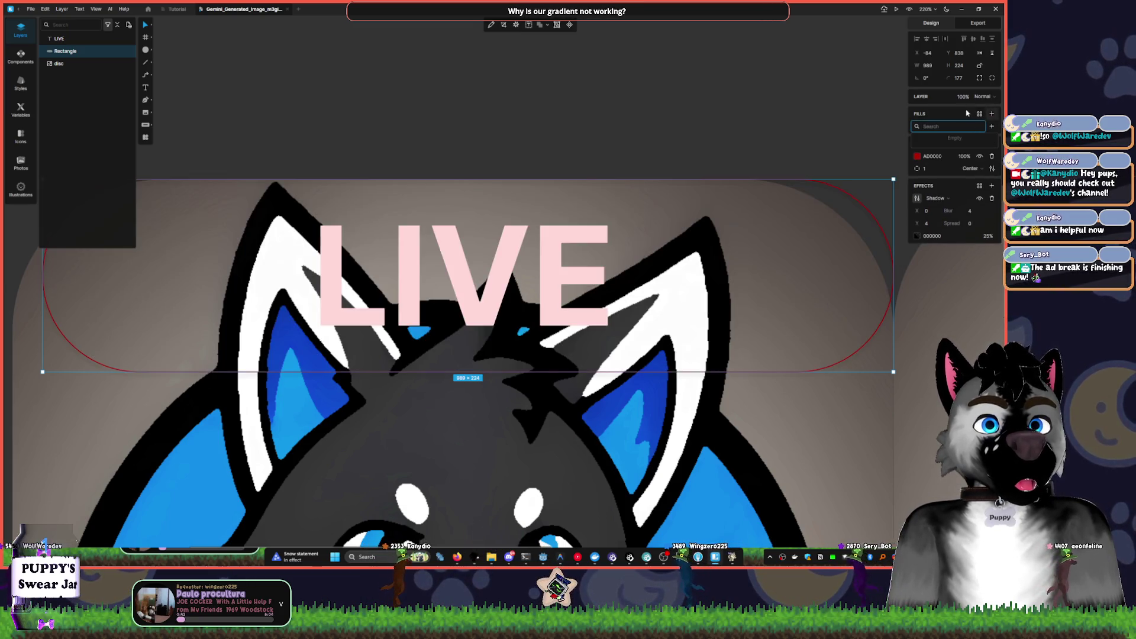
key(ctrl+z)
click(993, 127)
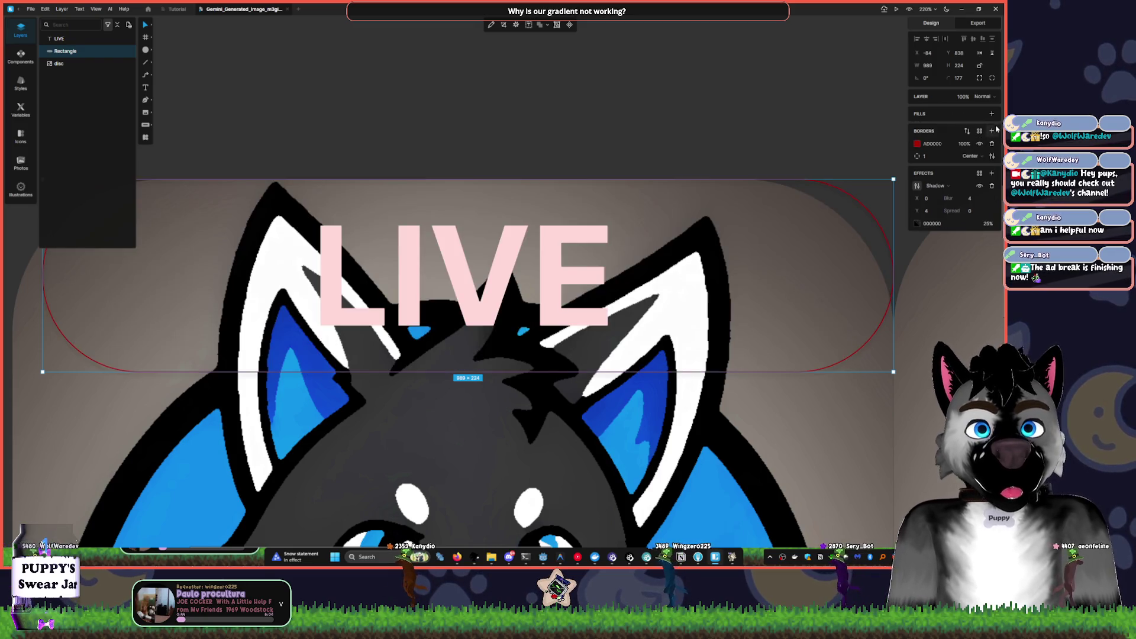
click(993, 114)
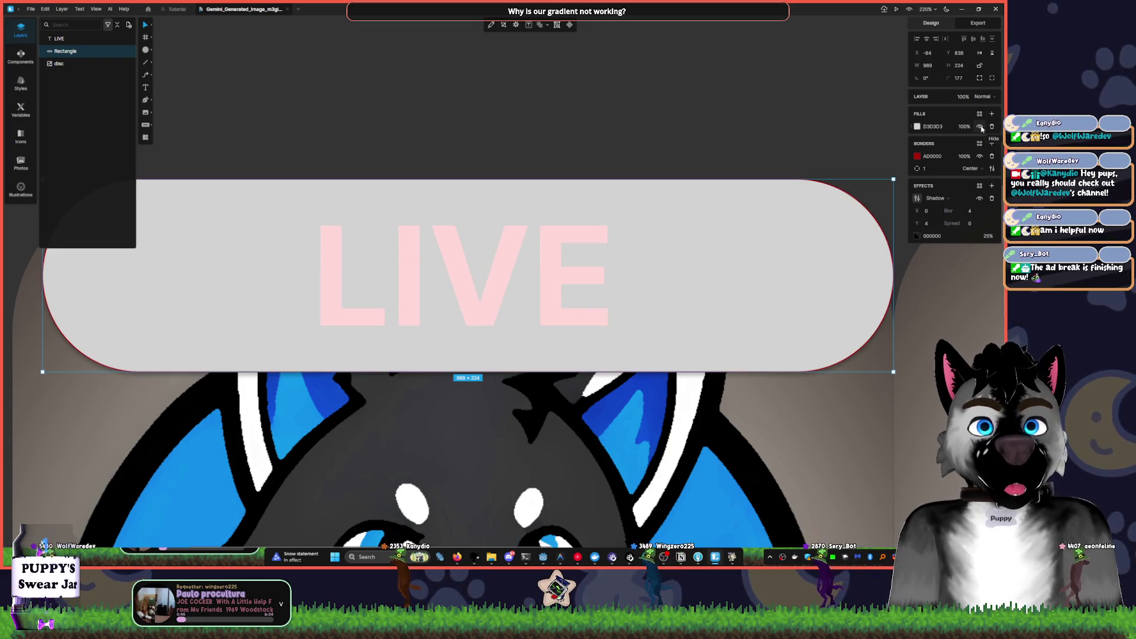
click(917, 126)
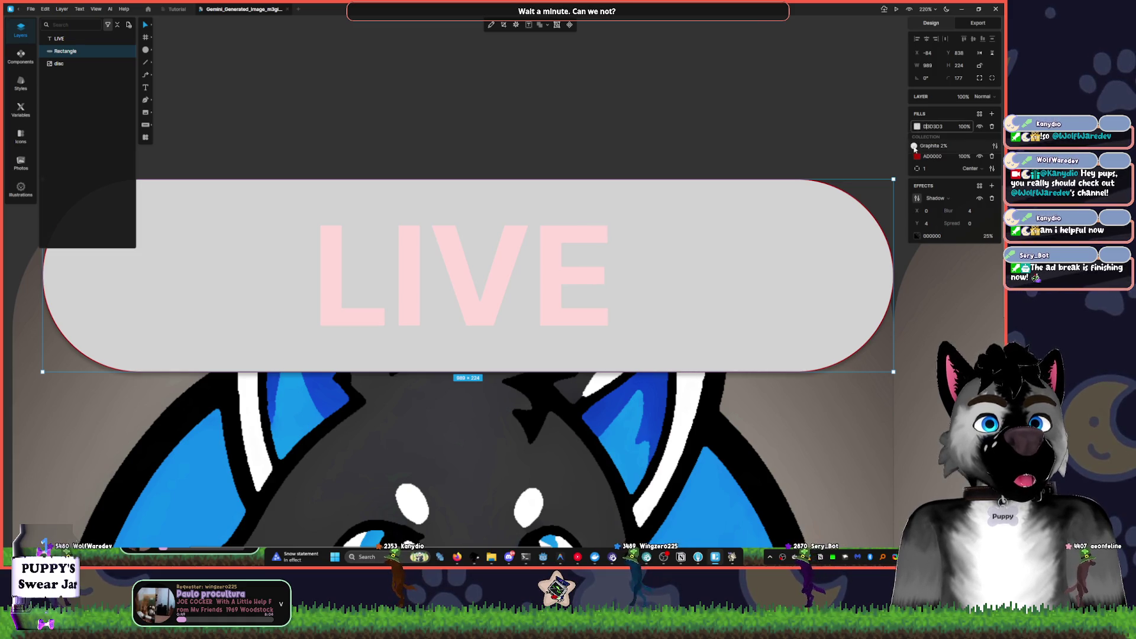
click(917, 127)
- Switch the fill to a linear gradient with a pinkish-red top stop and AD0000 end stop
click(824, 114)
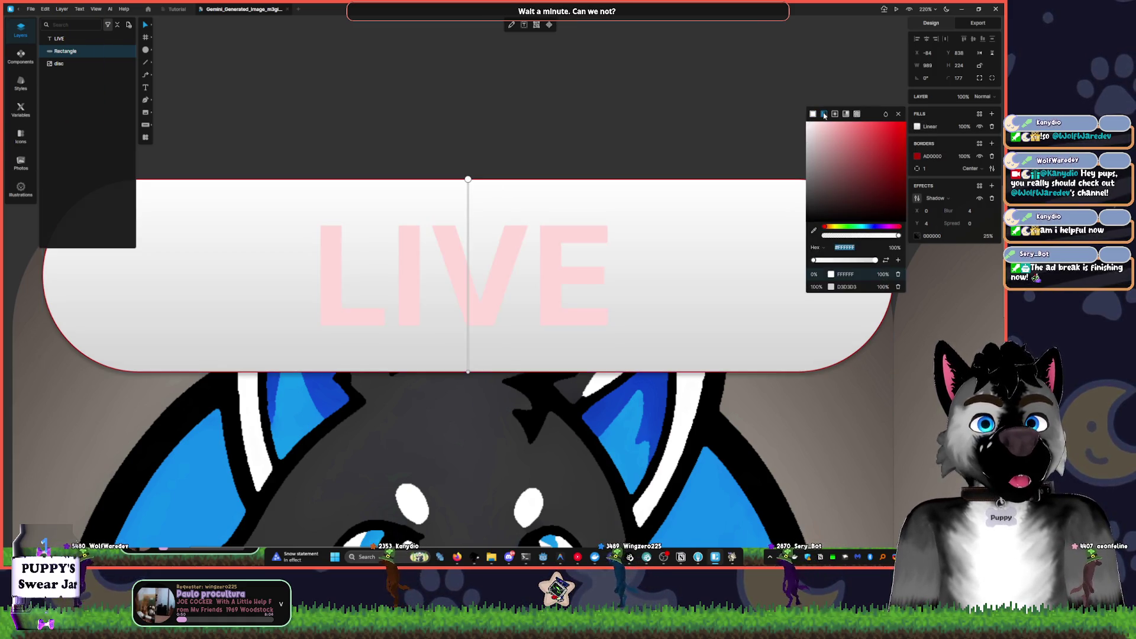
click(806, 135)
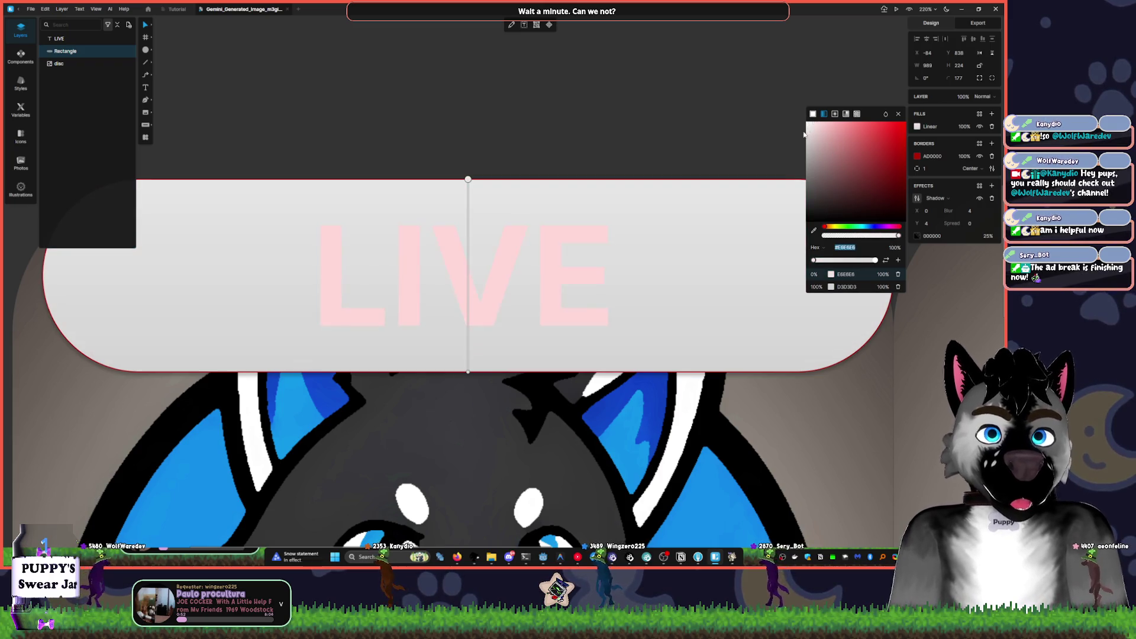
click(808, 126)
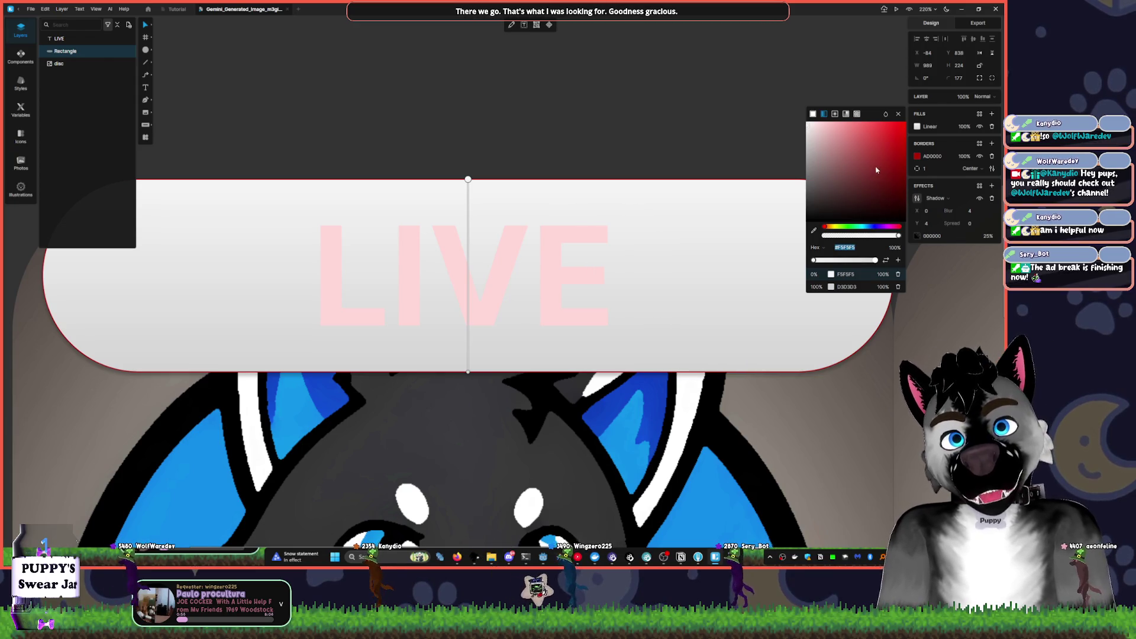
mouse_move(876, 172)
mouse_down()
mouse_move(874, 182)
mouse_move(852, 172)
mouse_move(840, 146)
mouse_move(882, 142)
mouse_up()
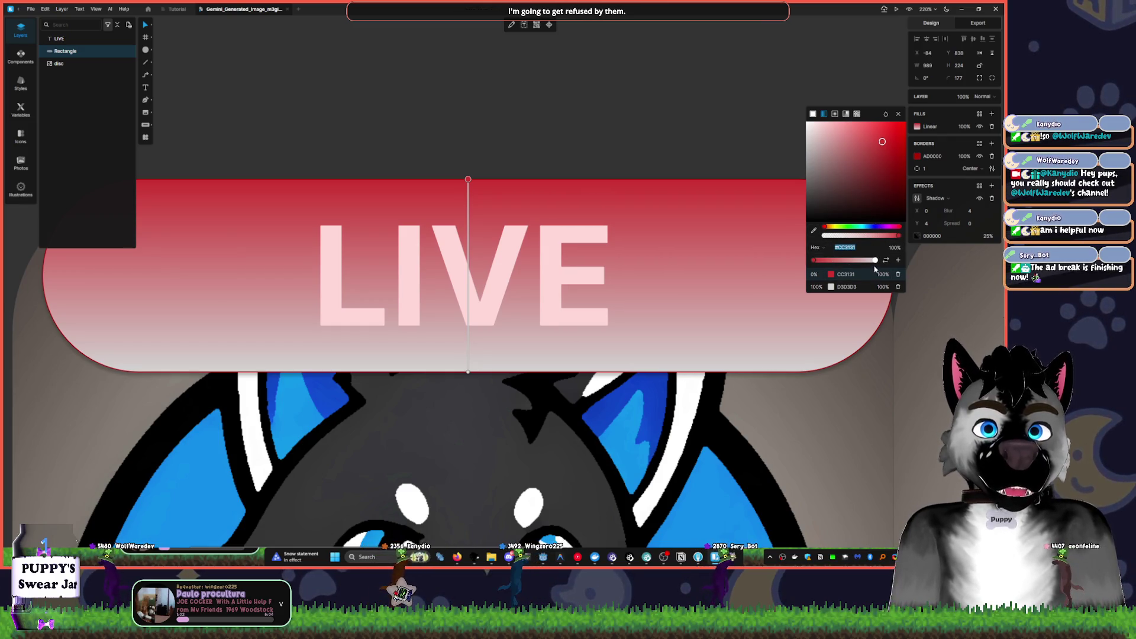
click(875, 261)
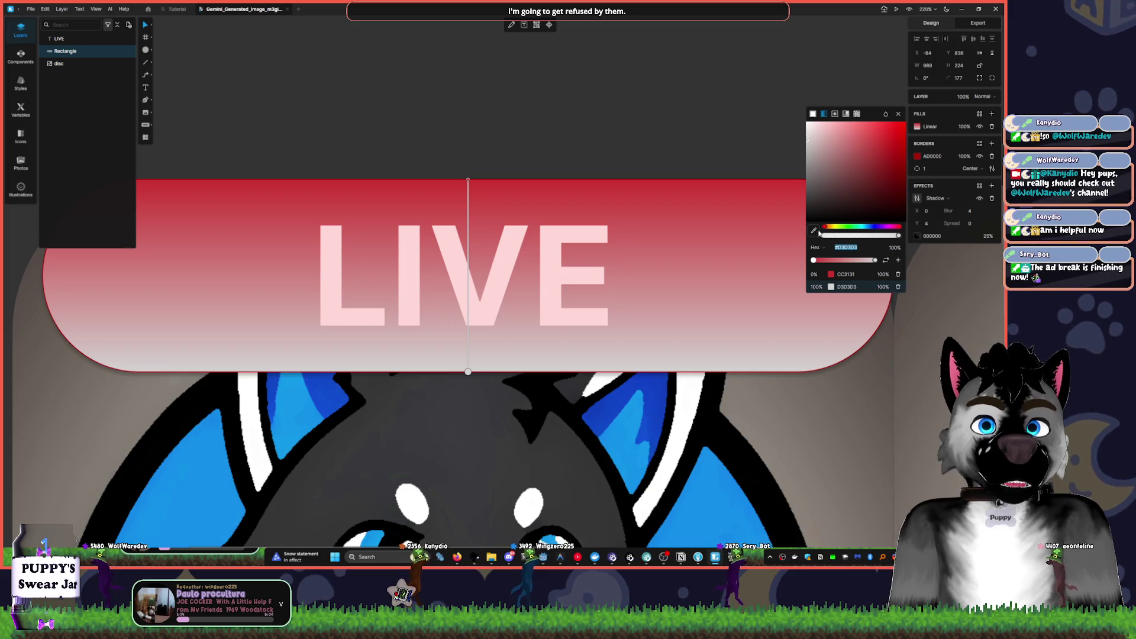
click(812, 232)
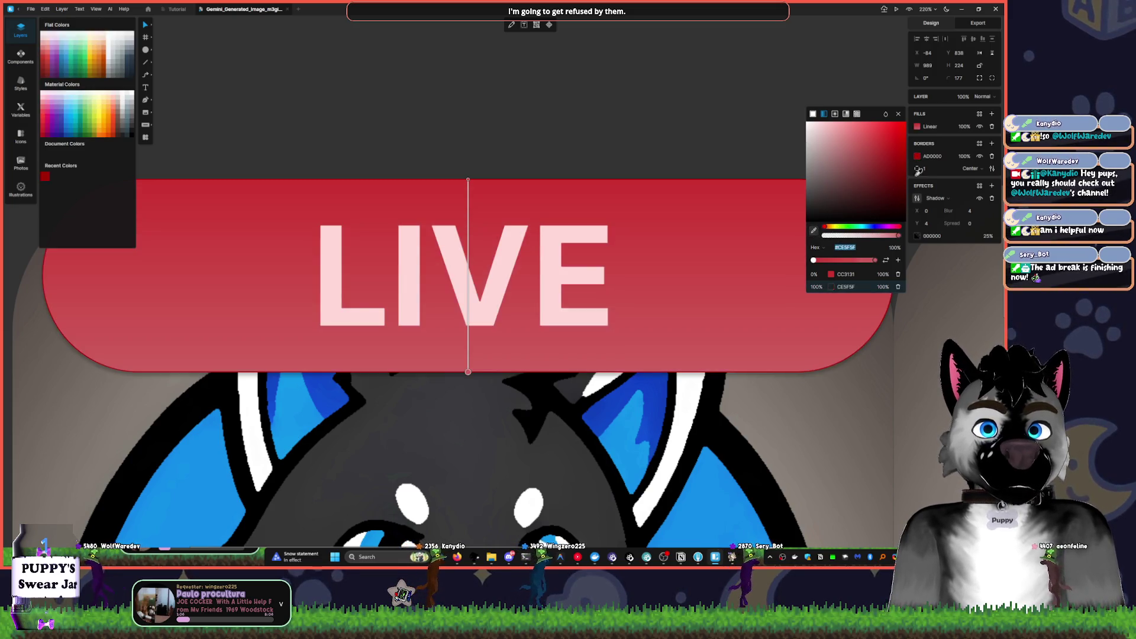
click(916, 157)
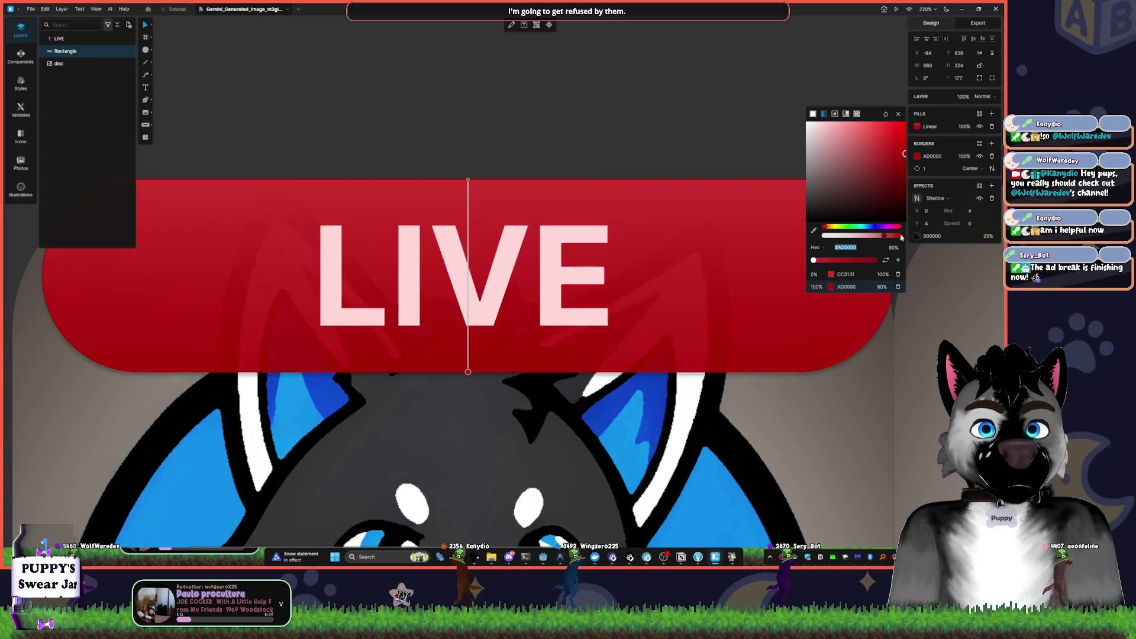
- Reposition the stops so a pale pink-red top fades to dark red mid-banner
click(815, 261)
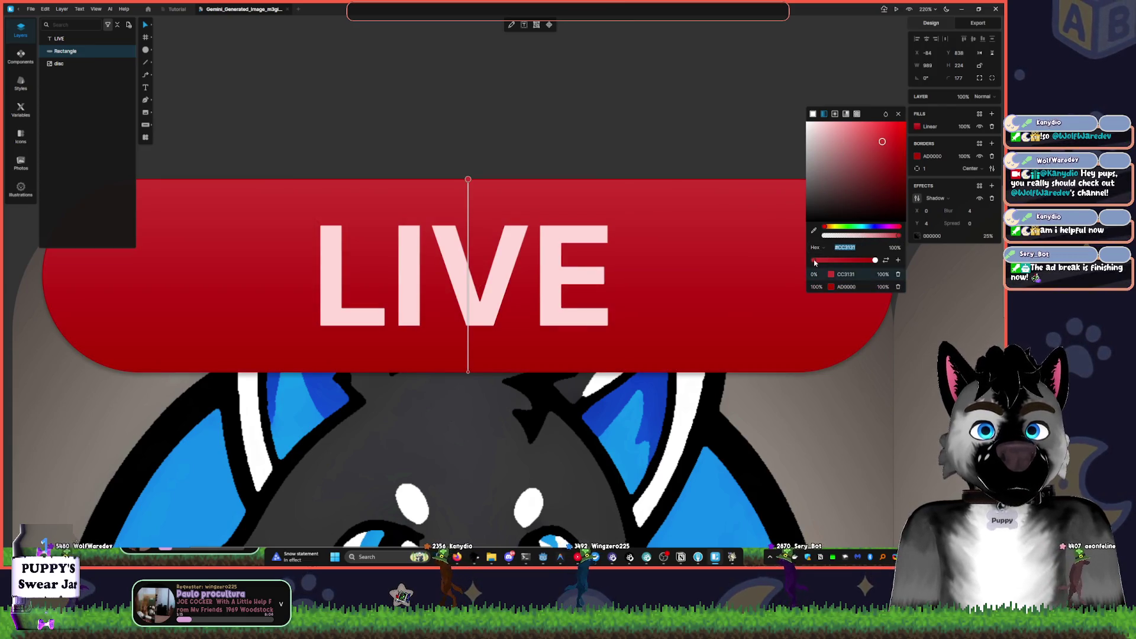
mouse_move(816, 261)
mouse_down()
mouse_move(864, 261)
mouse_move(845, 260)
mouse_up()
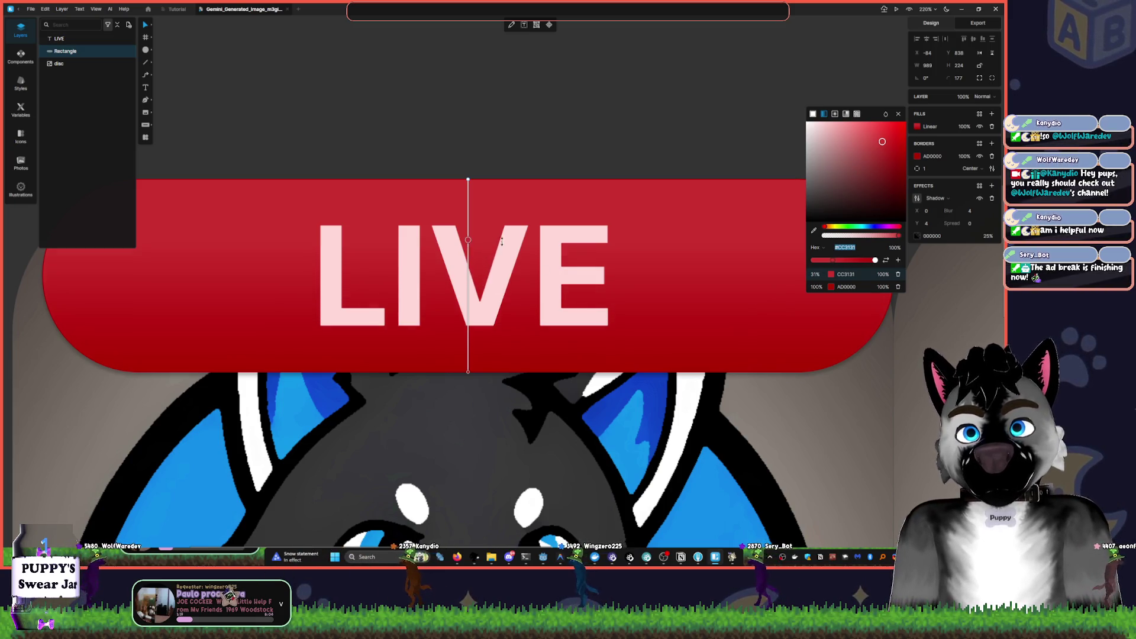
mouse_move(468, 278)
mouse_down()
mouse_move(496, 288)
mouse_move(494, 261)
mouse_move(487, 346)
mouse_up()
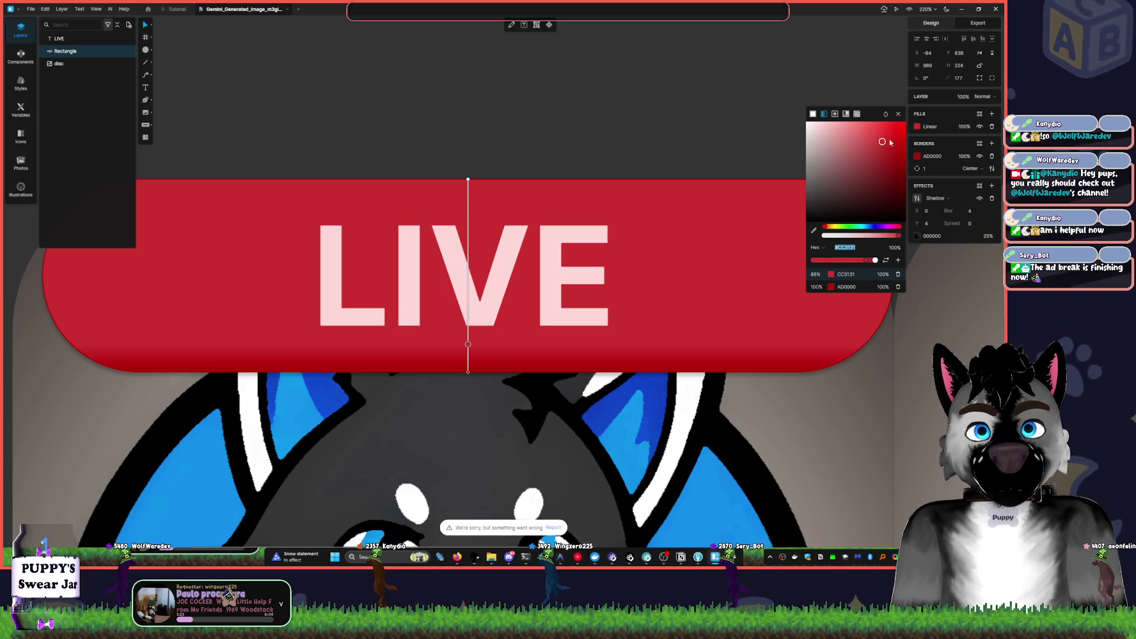
click(867, 134)
drag(867, 134, 868, 139)
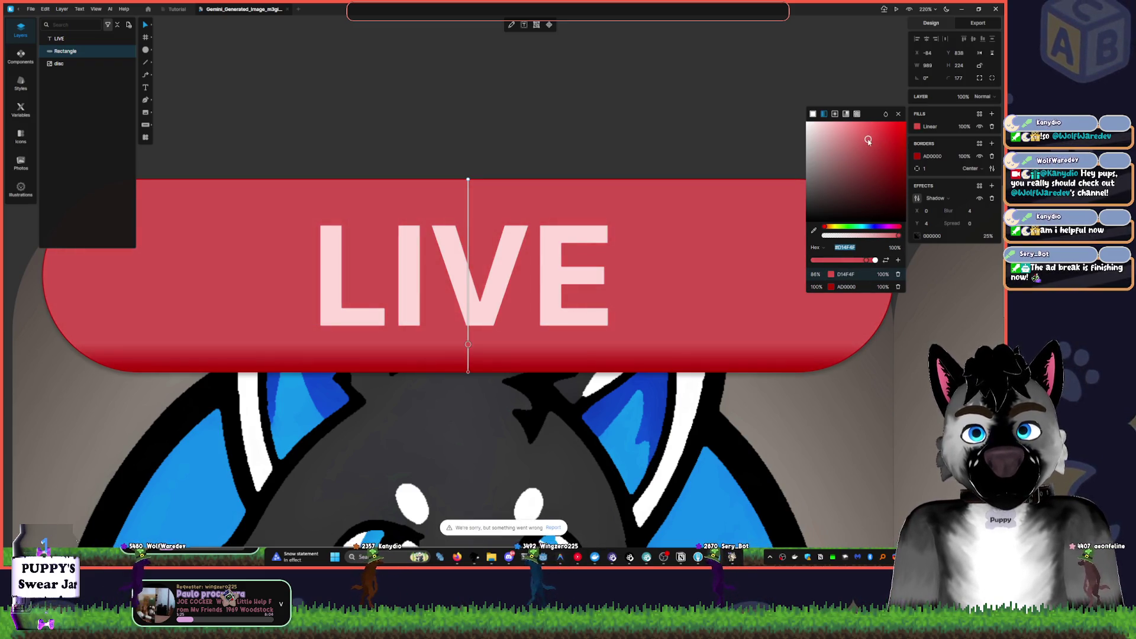
scroll(576, 139, down, 3)
mouse_move(468, 227)
mouse_down()
mouse_move(480, 79)
mouse_move(487, 97)
mouse_up()
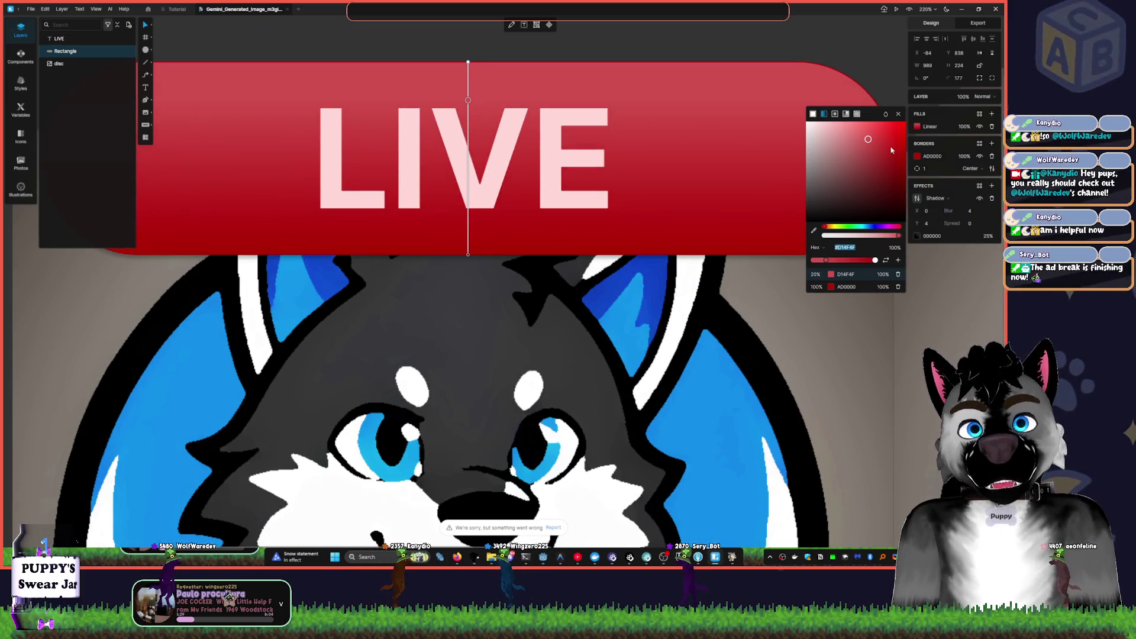
click(863, 133)
drag(863, 133, 844, 132)
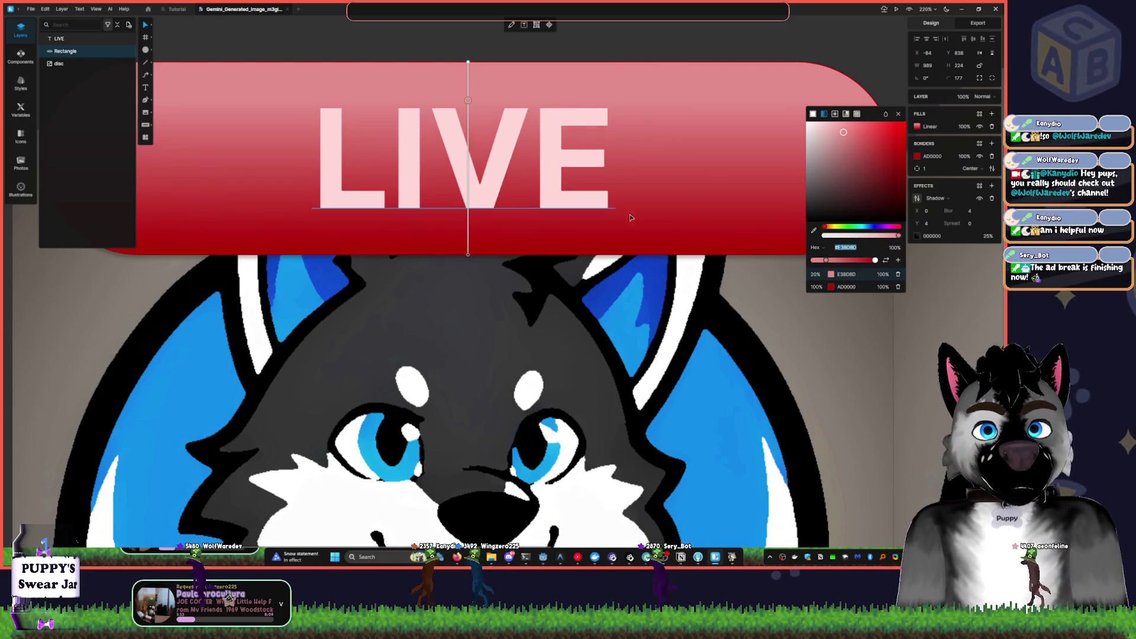
mouse_move(468, 254)
mouse_down()
mouse_move(509, 198)
mouse_move(561, 159)
mouse_move(521, 116)
mouse_up()
key(ctrl+a)
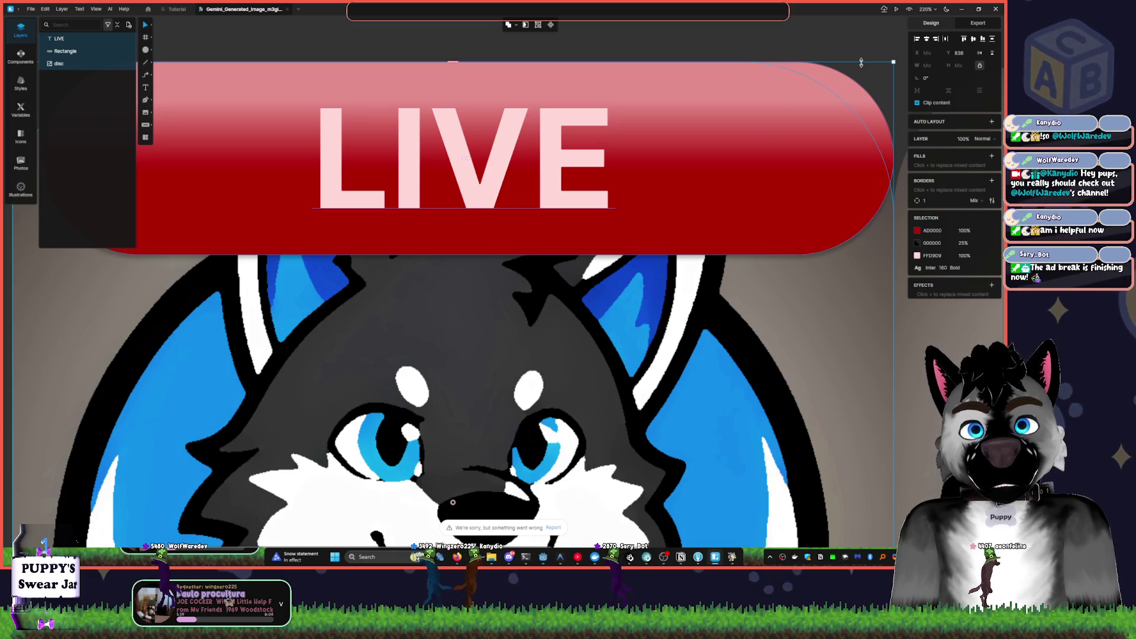
- Remove the banner's dark red border and darken the gradient's highlight stop slightly
click(869, 90)
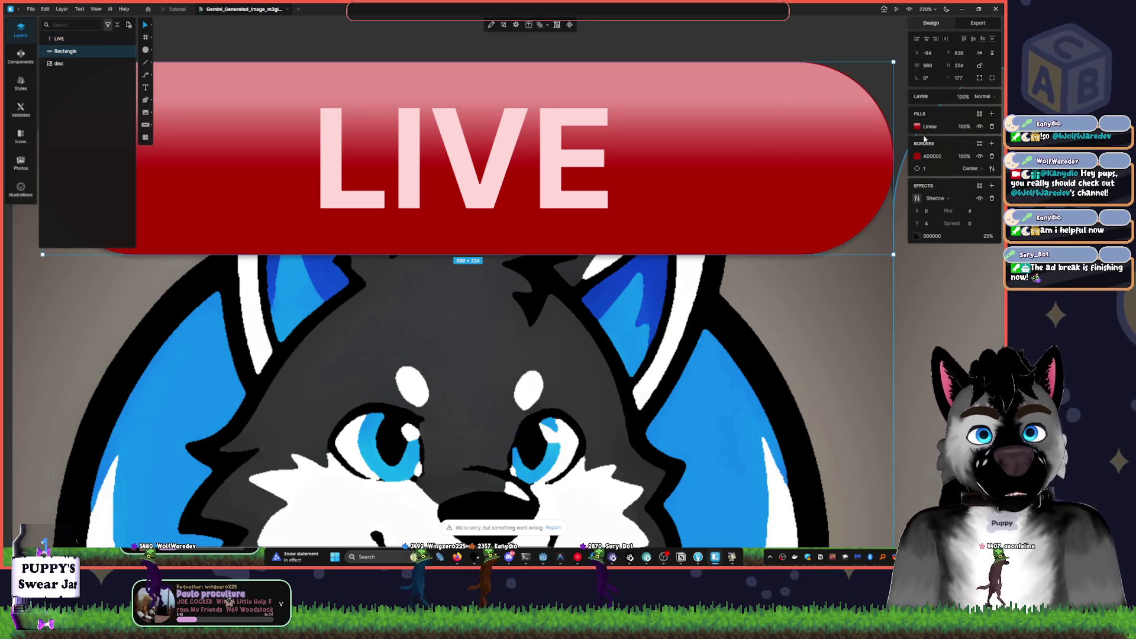
click(993, 157)
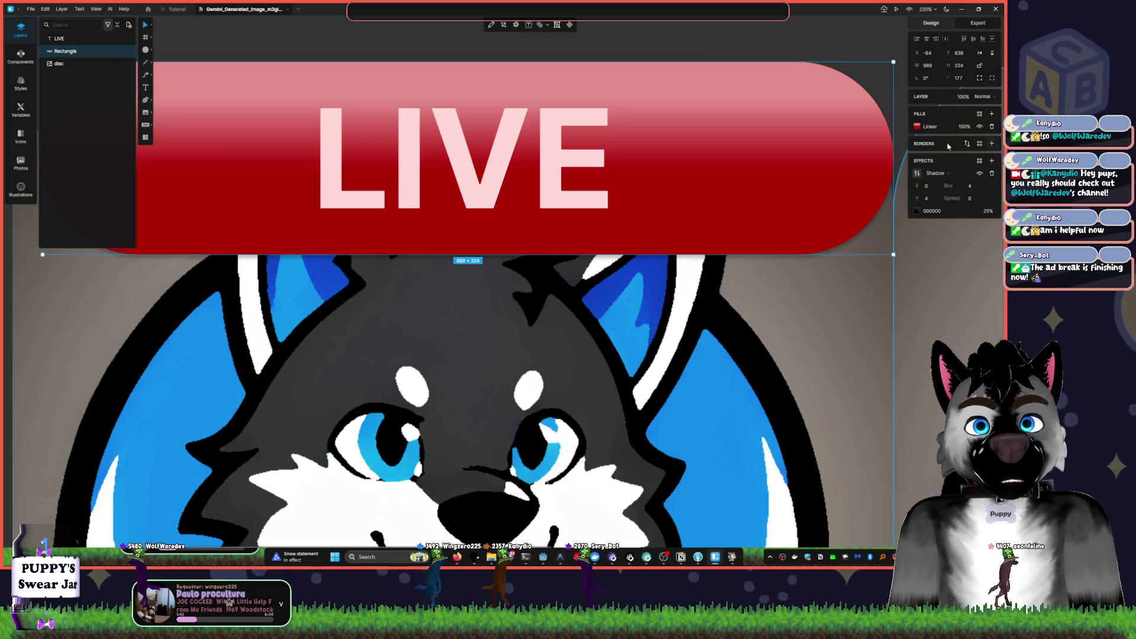
click(918, 128)
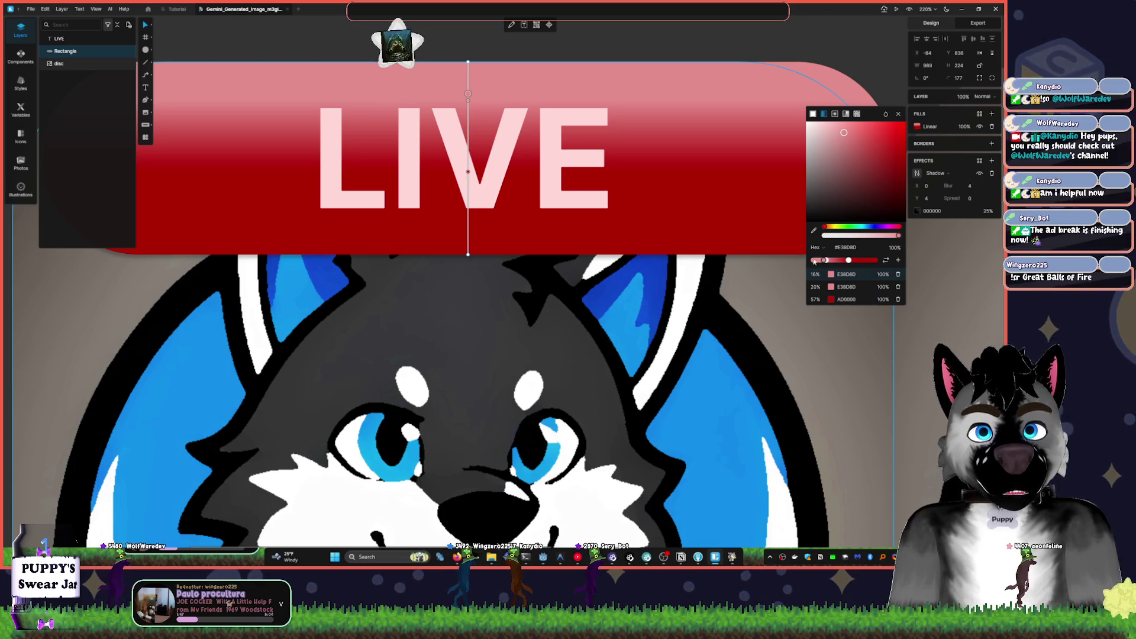
click(853, 137)
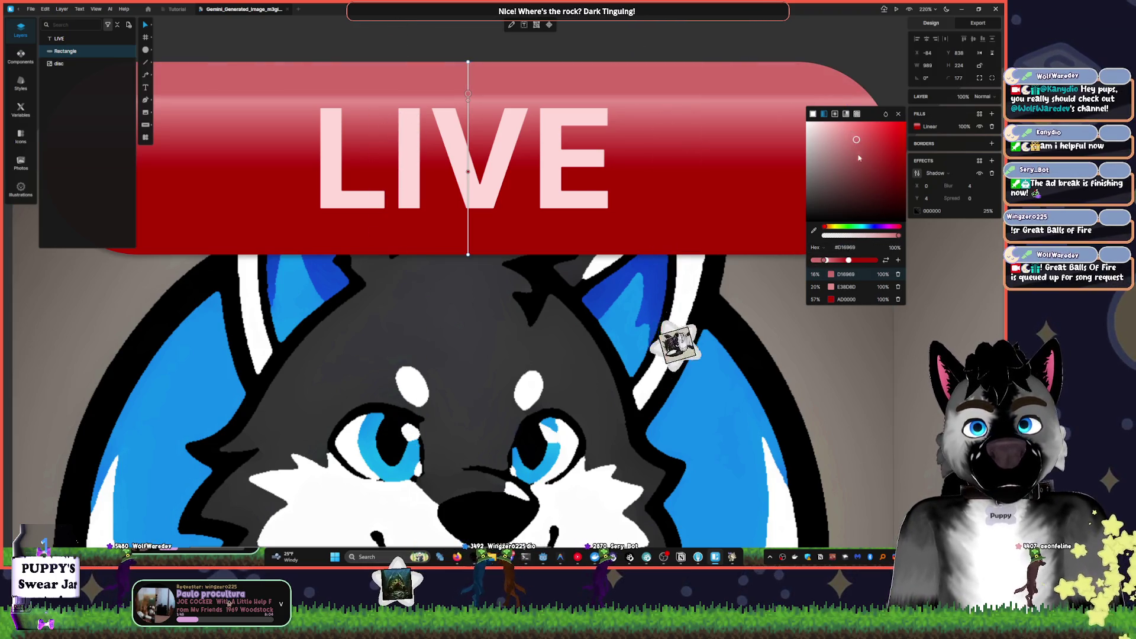
key(Escape)
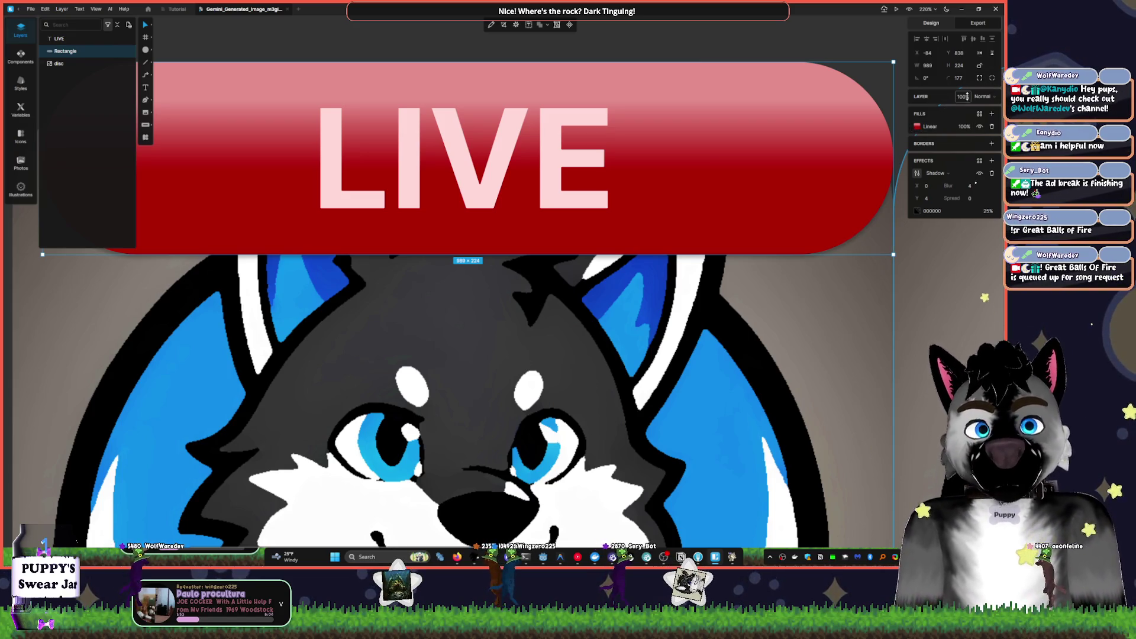
- Delete the middle gradient stop, darken the top stop, and tilt the gradient slightly
click(926, 126)
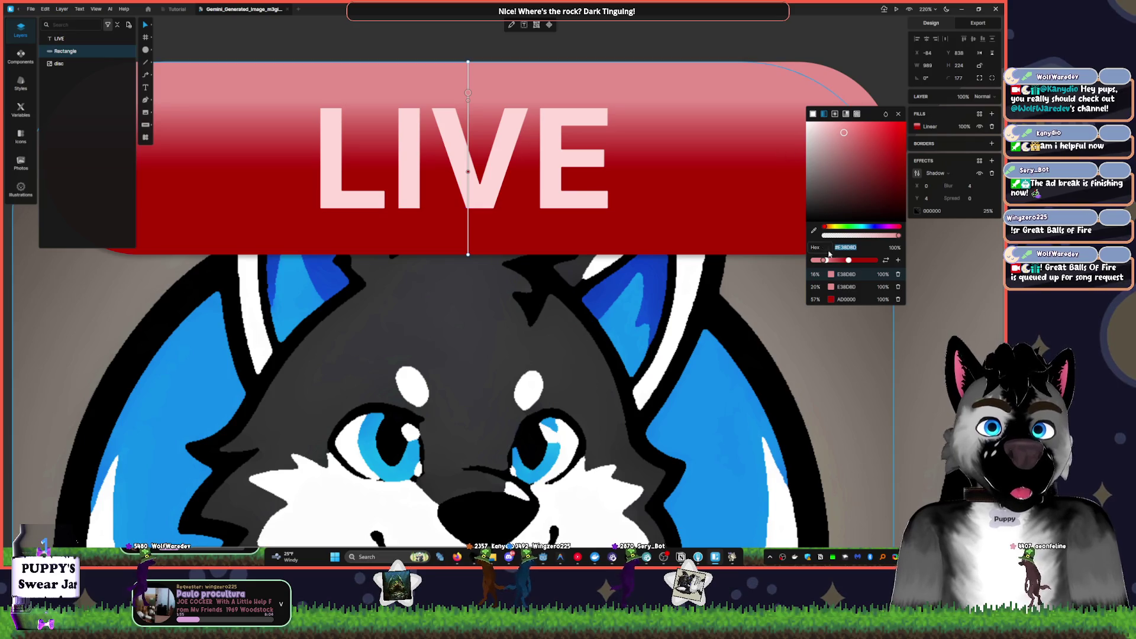
drag(850, 260, 841, 261)
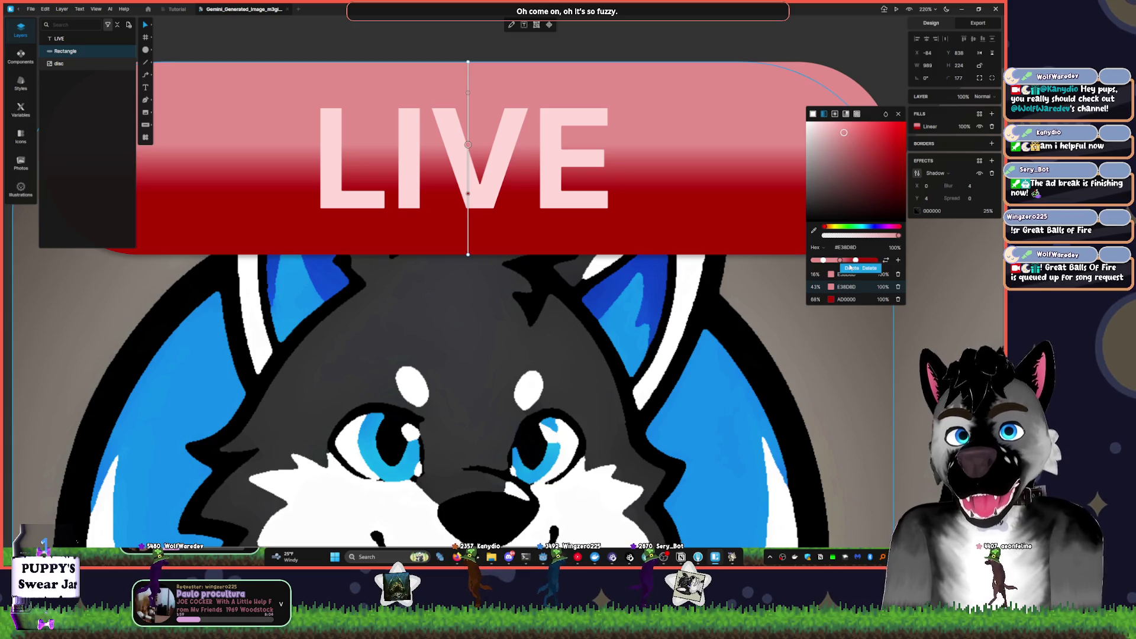
key(Delete)
click(851, 138)
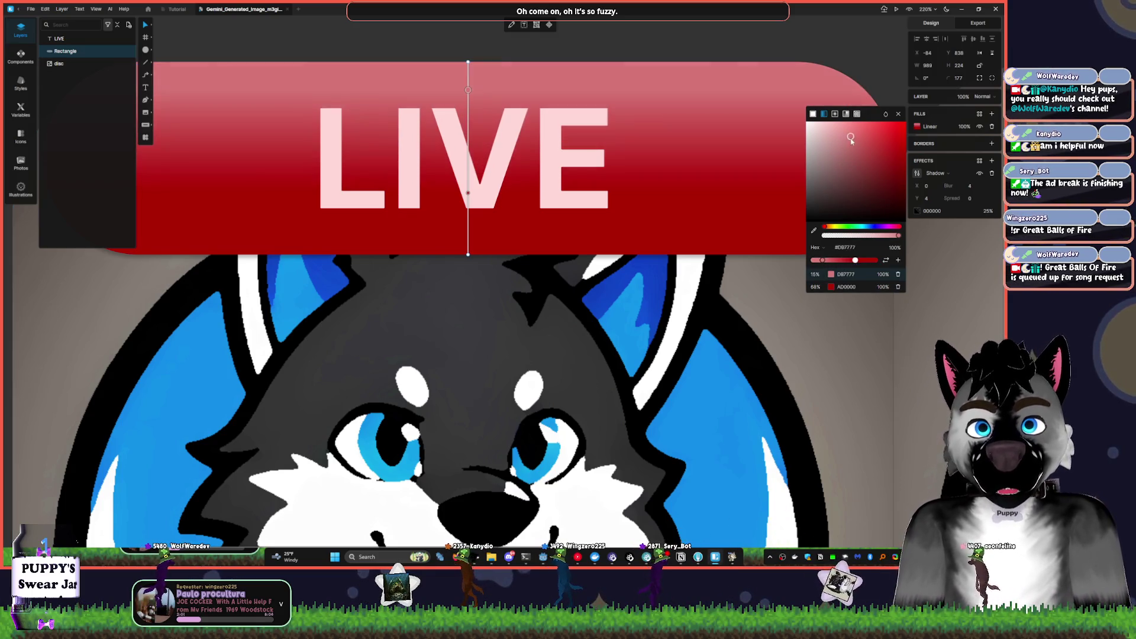
drag(851, 138, 853, 146)
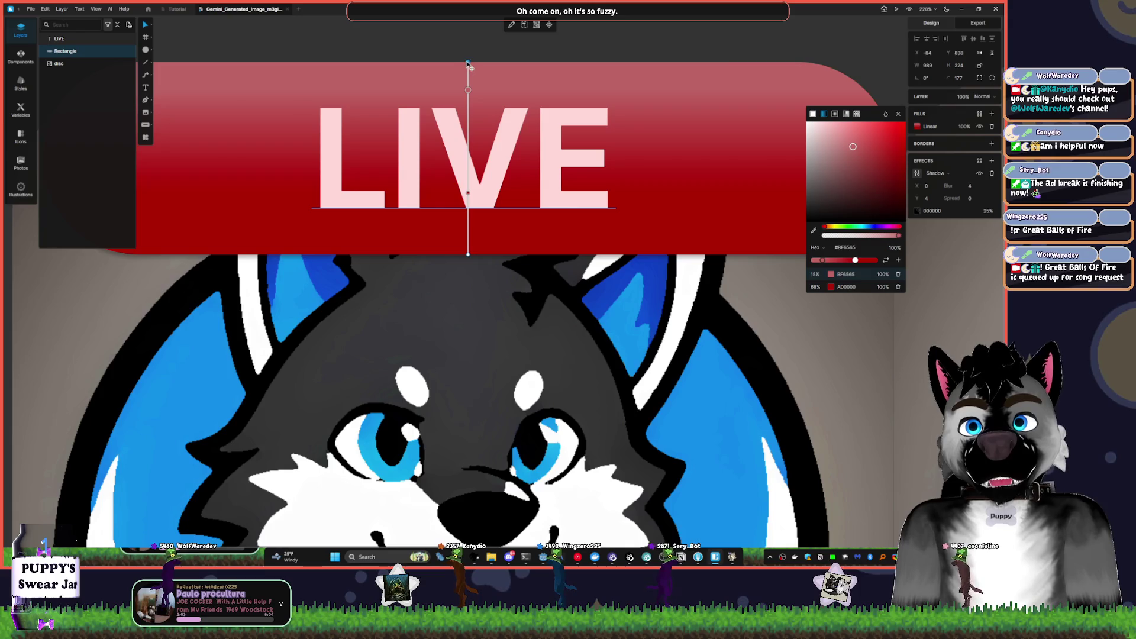
mouse_move(468, 64)
mouse_down()
mouse_move(406, 74)
mouse_move(457, 69)
mouse_move(384, 64)
mouse_up()
key(Escape)
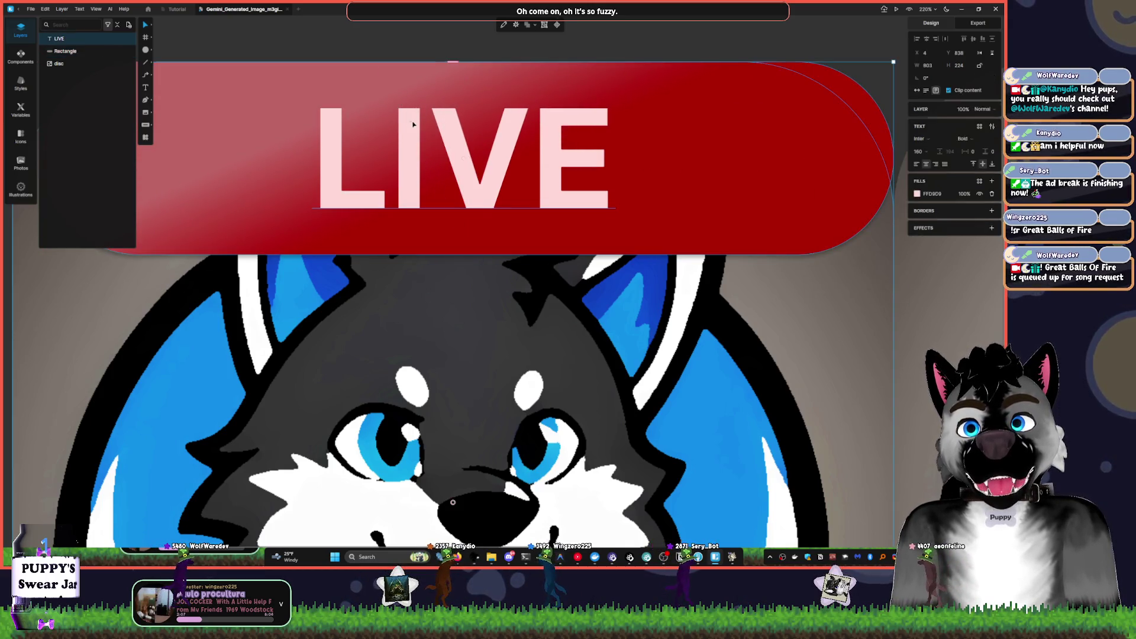
- Select the banner rectangle and move it up off the LIVE text
key(ctrl+a)
click(890, 158)
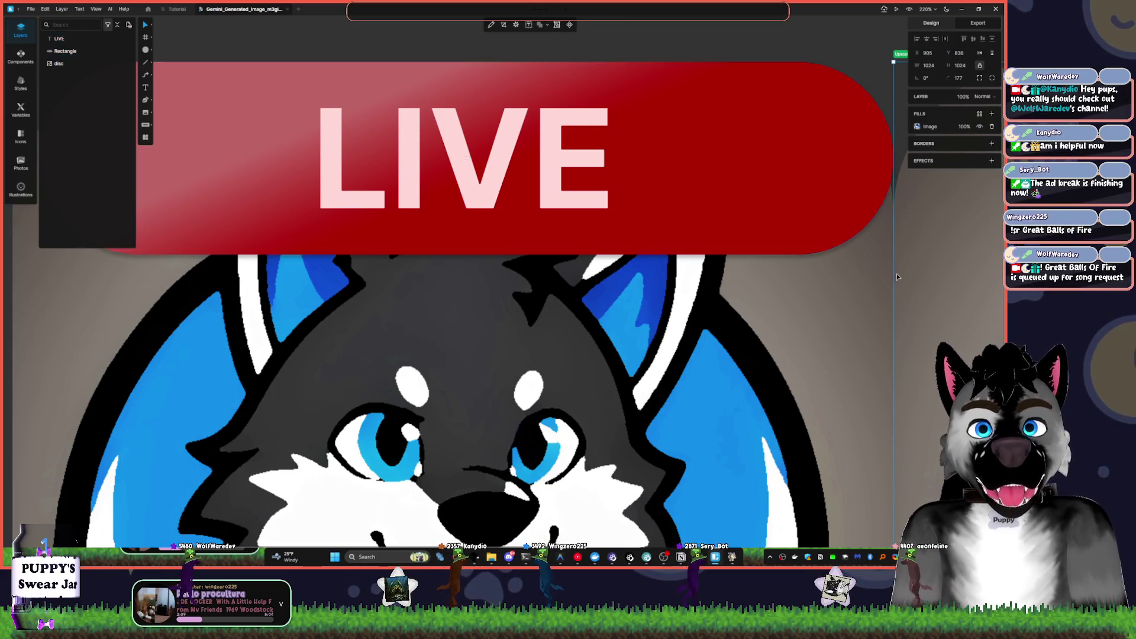
scroll(878, 121, up, 3)
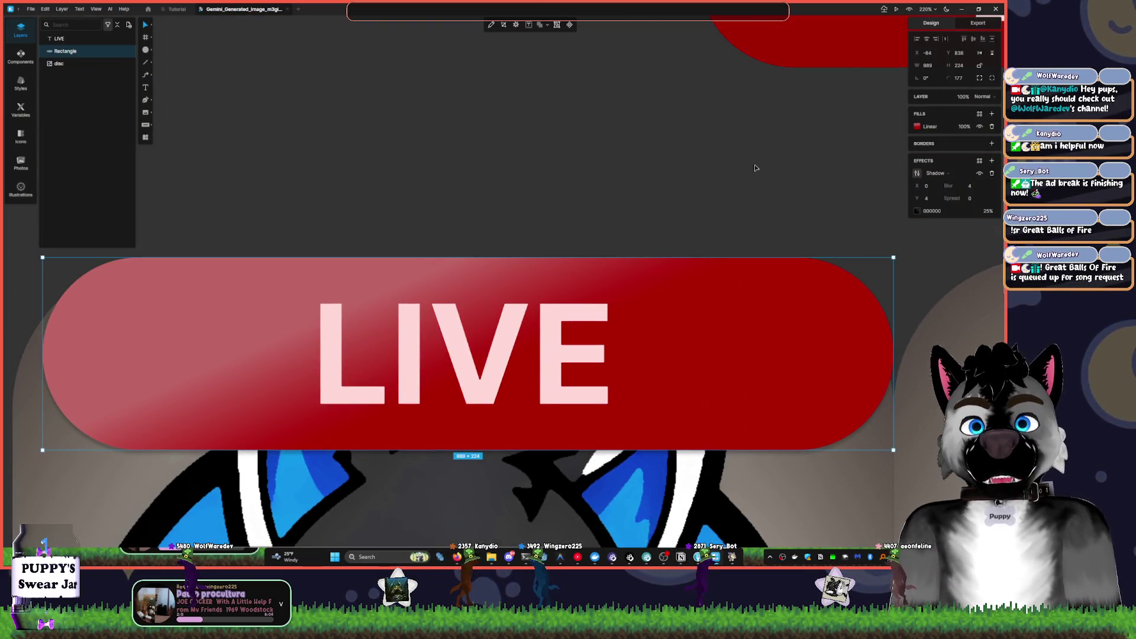
mouse_move(769, 266)
mouse_down()
mouse_move(773, 152)
mouse_move(725, 61)
mouse_move(762, 286)
mouse_move(553, 310)
mouse_move(692, 137)
mouse_move(732, 249)
mouse_up()
- Move the LIVE text onto the red banner and reselect the banner rectangle
mouse_move(780, 463)
mouse_down()
mouse_move(530, 226)
mouse_move(571, 233)
mouse_up()
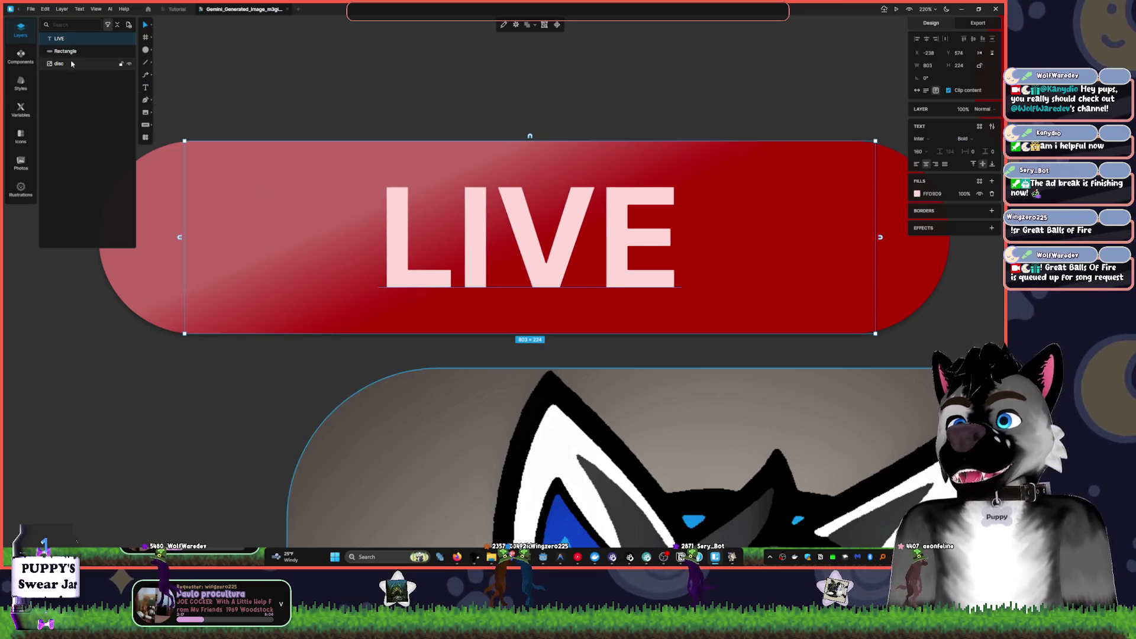
click(918, 309)
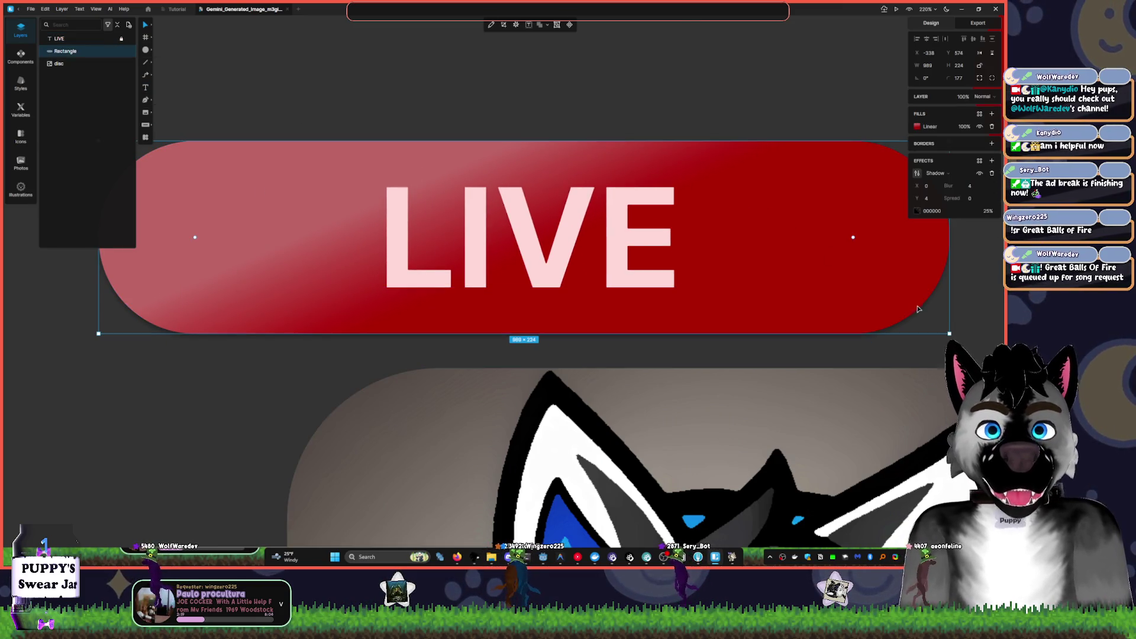
scroll(829, 98, down, 2)
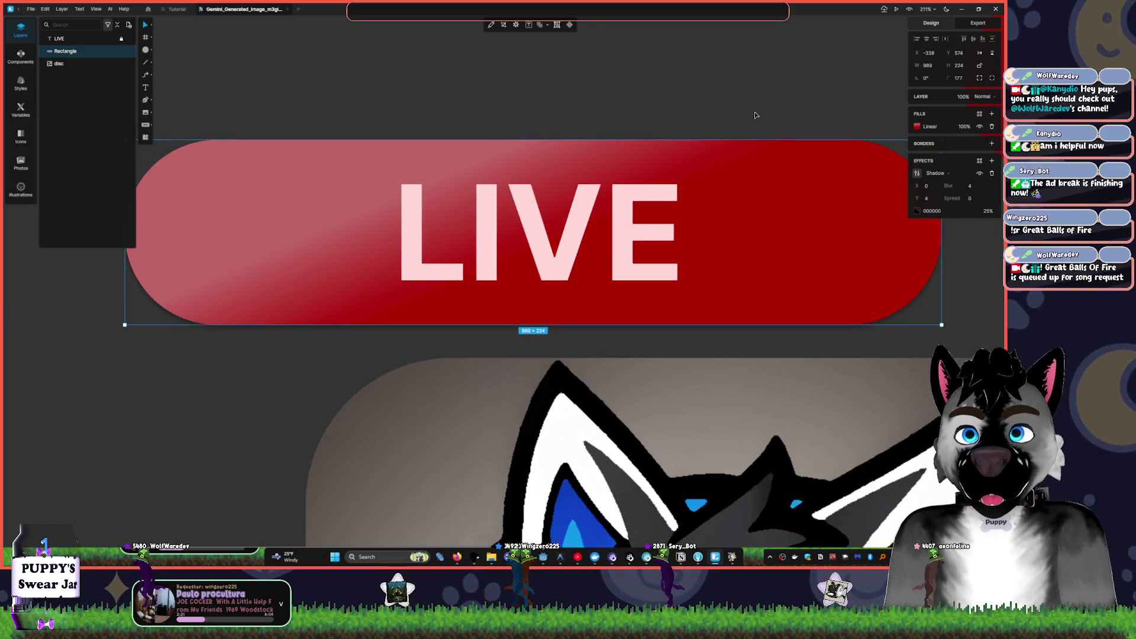
scroll(779, 113, up, 3)
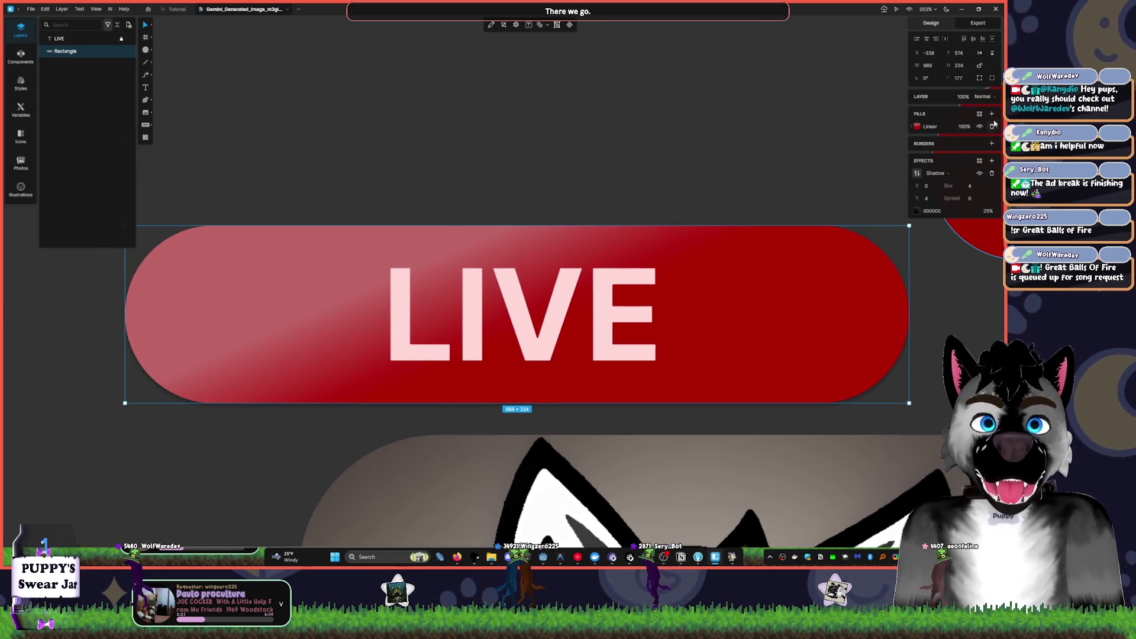
- Reposition the gradient stops and handles so the banner's gradient runs straight top to bottom
click(925, 127)
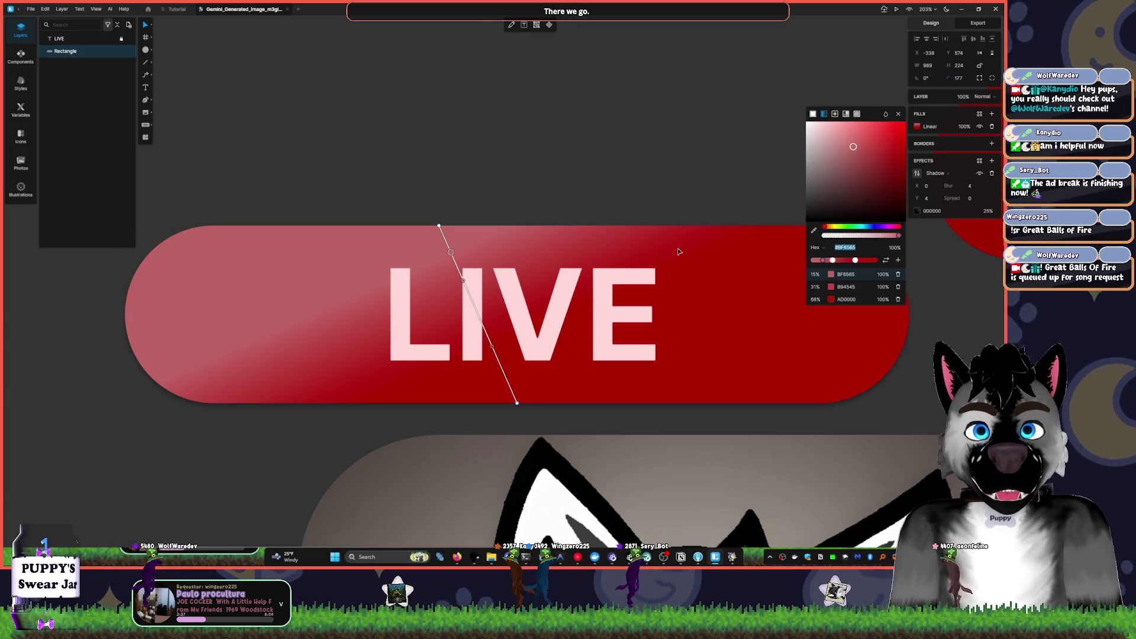
click(463, 280)
drag(482, 277, 489, 290)
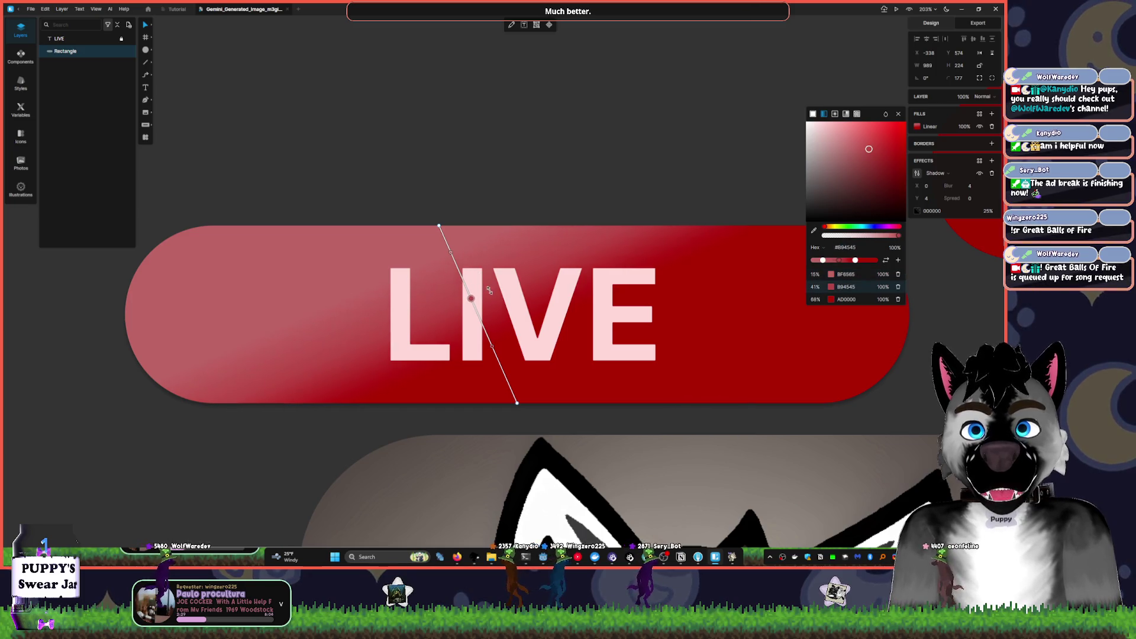
drag(452, 253, 447, 243)
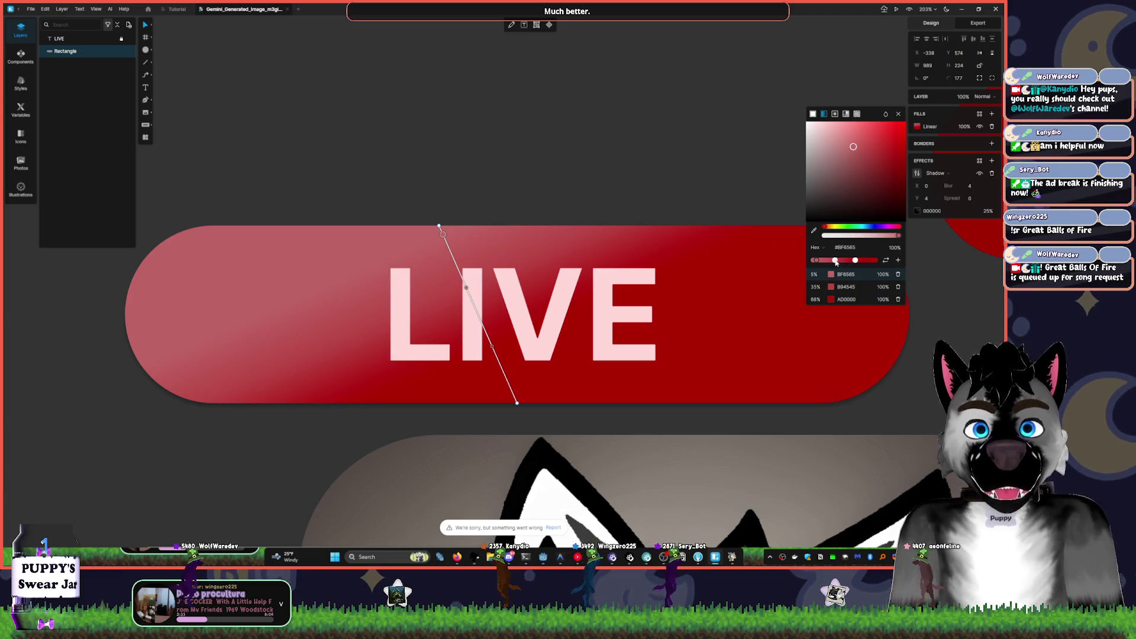
drag(835, 262, 817, 262)
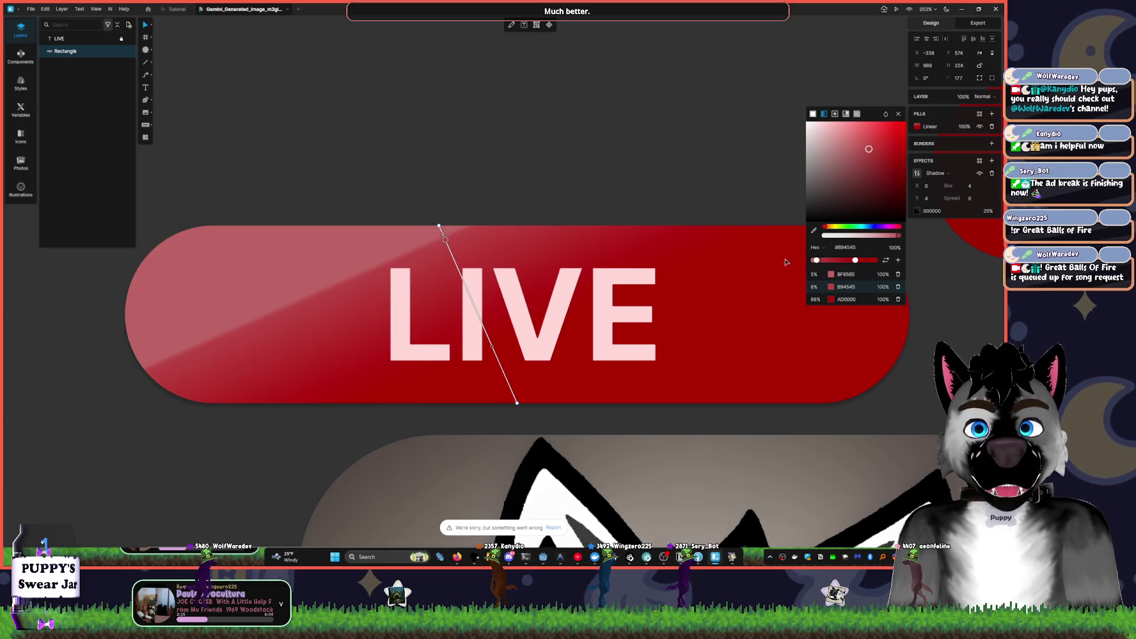
mouse_move(439, 226)
mouse_down()
mouse_move(188, 228)
mouse_move(333, 277)
mouse_up()
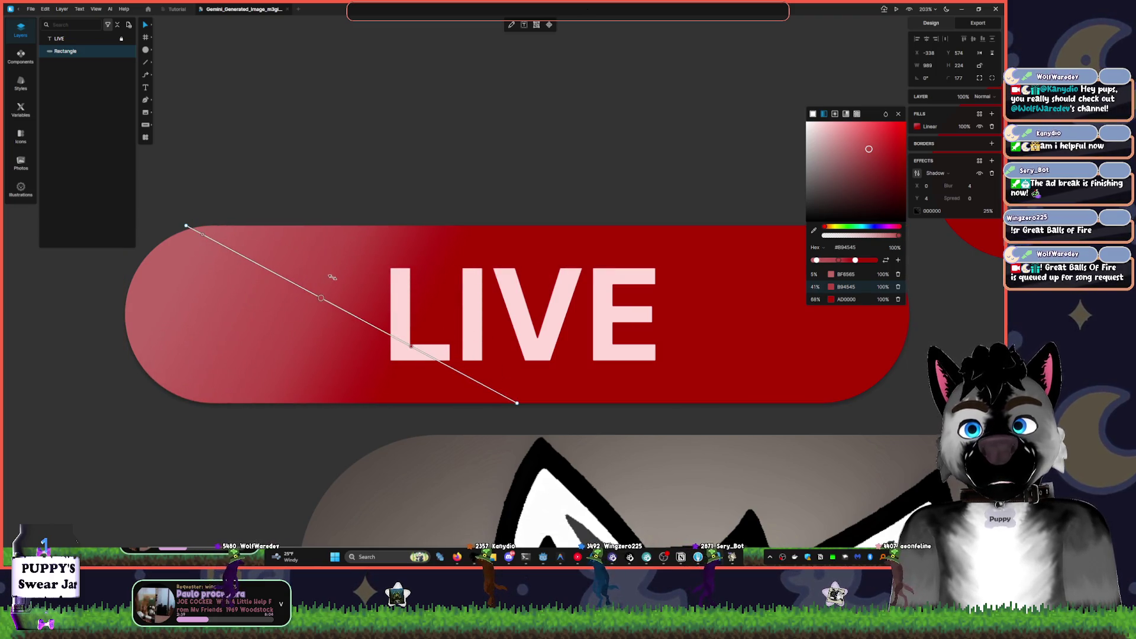
mouse_move(518, 403)
mouse_down()
mouse_move(857, 400)
mouse_move(556, 413)
mouse_move(517, 403)
mouse_up()
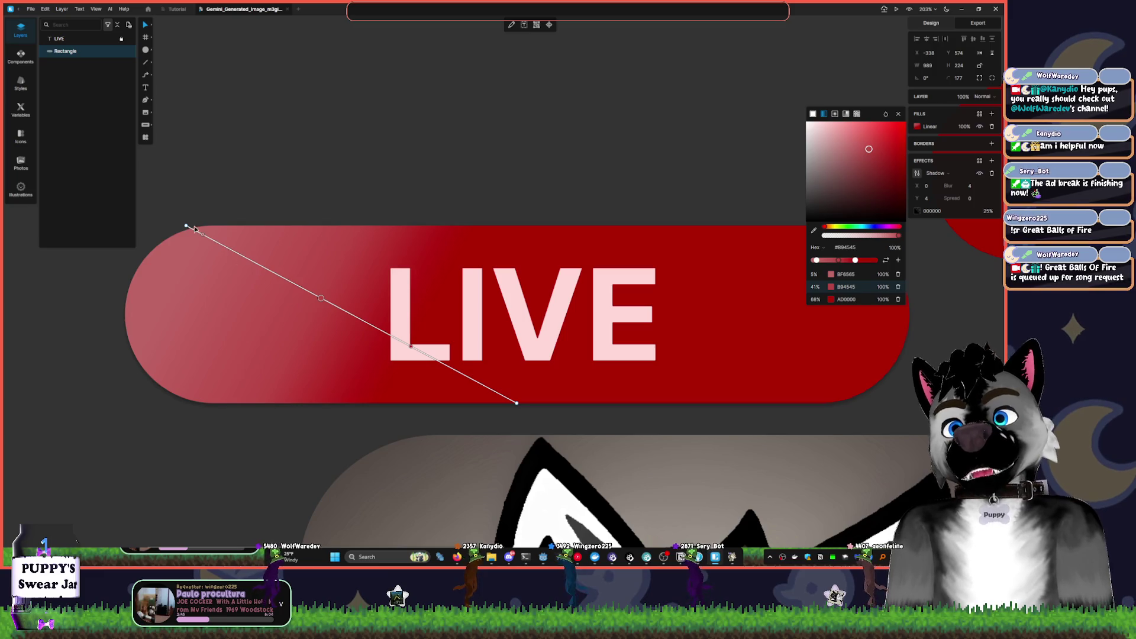
mouse_move(194, 227)
mouse_down()
mouse_move(531, 230)
mouse_move(520, 234)
mouse_up()
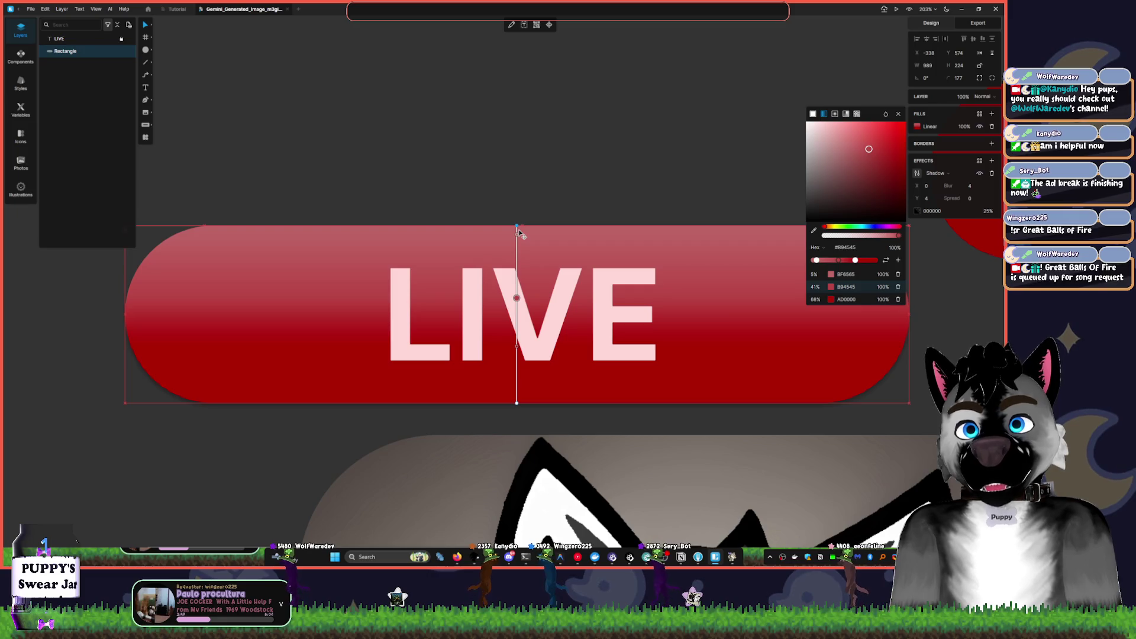
- Recolour the middle stop to deep red 7A0000 and the top stop to FF6666
drag(869, 148, 901, 187)
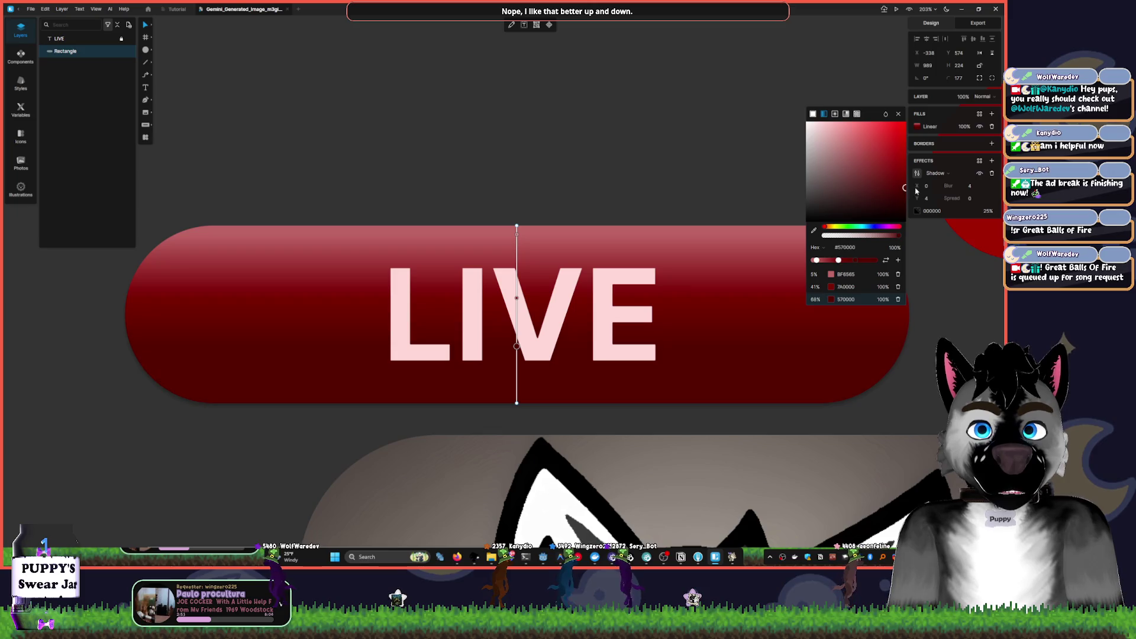
click(817, 261)
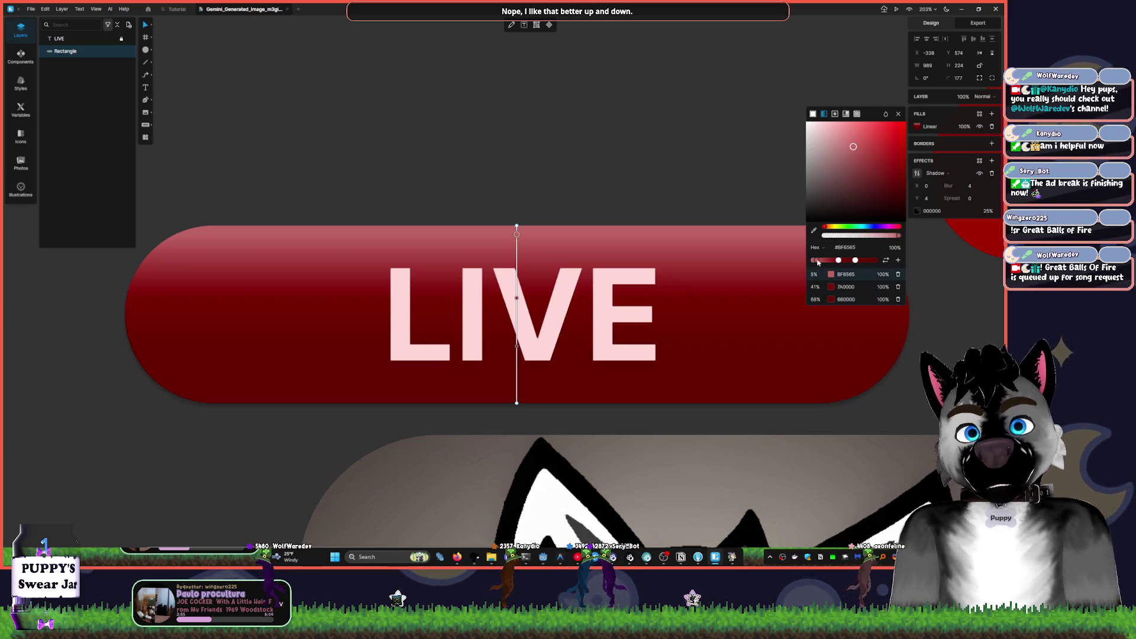
mouse_move(882, 161)
mouse_down()
mouse_move(896, 145)
mouse_move(867, 121)
mouse_up()
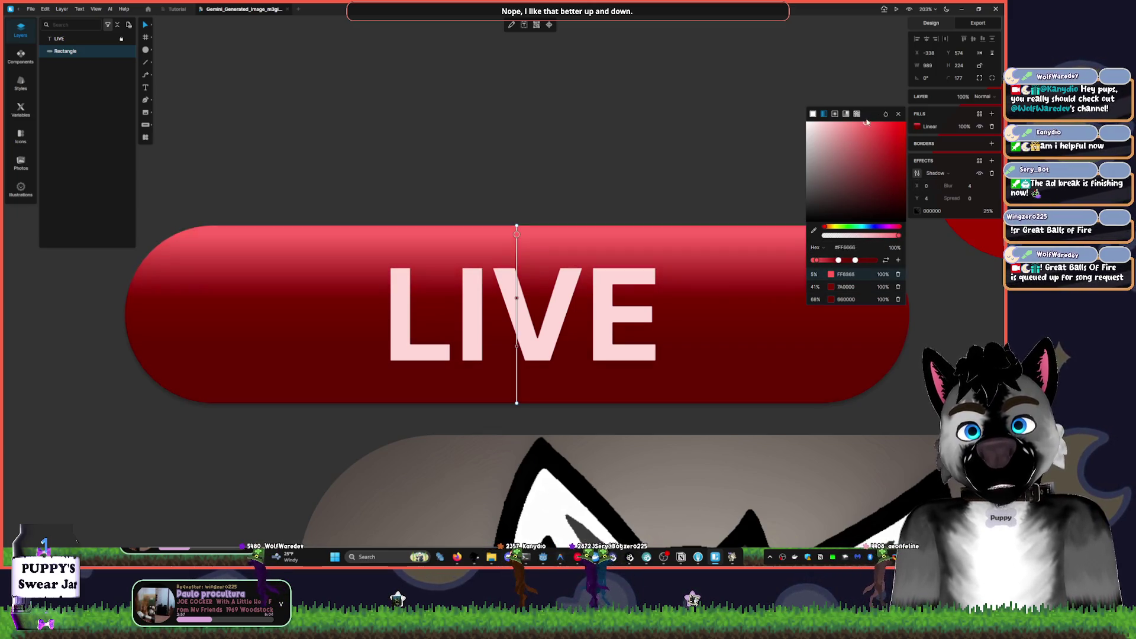
click(667, 112)
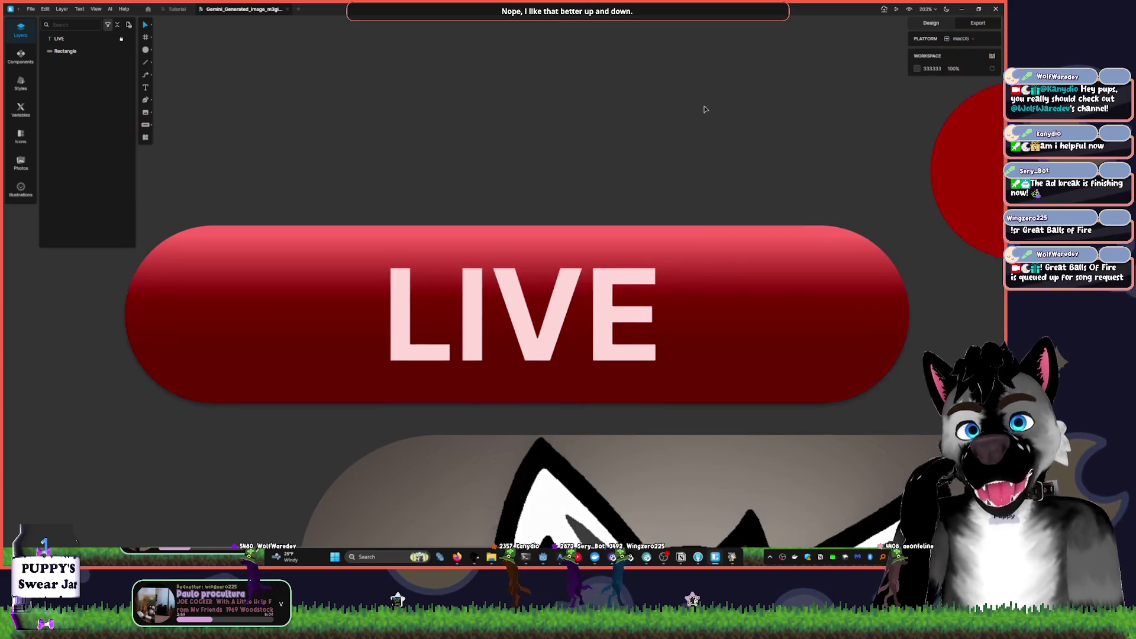
- Reselect the banner and keep its effect set to a drop Shadow
scroll(724, 114, down, 2)
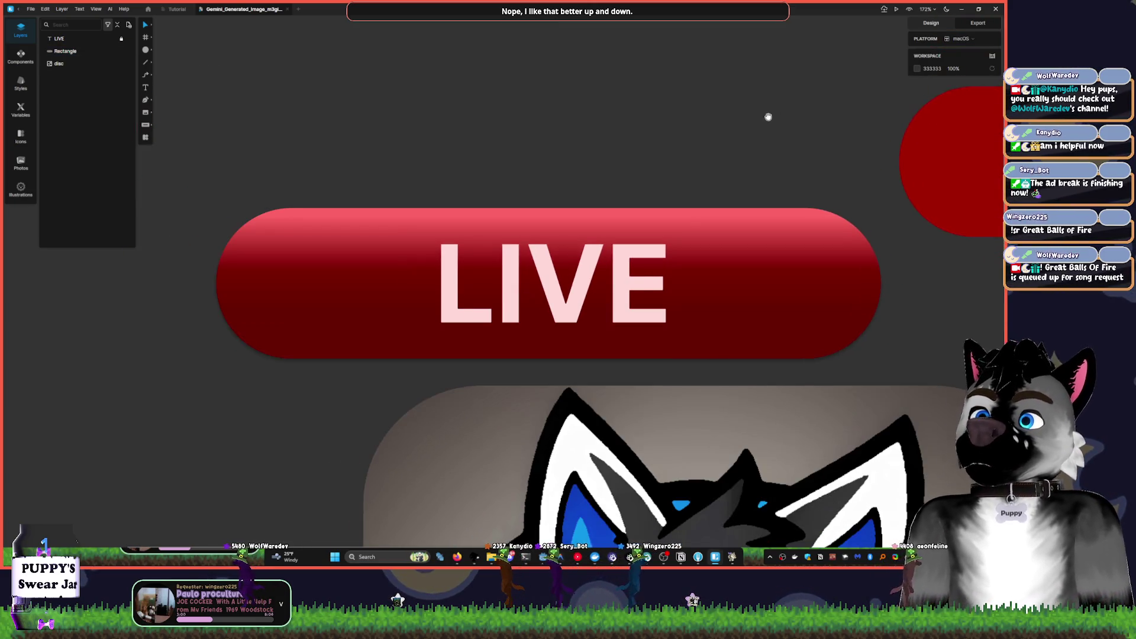
click(761, 350)
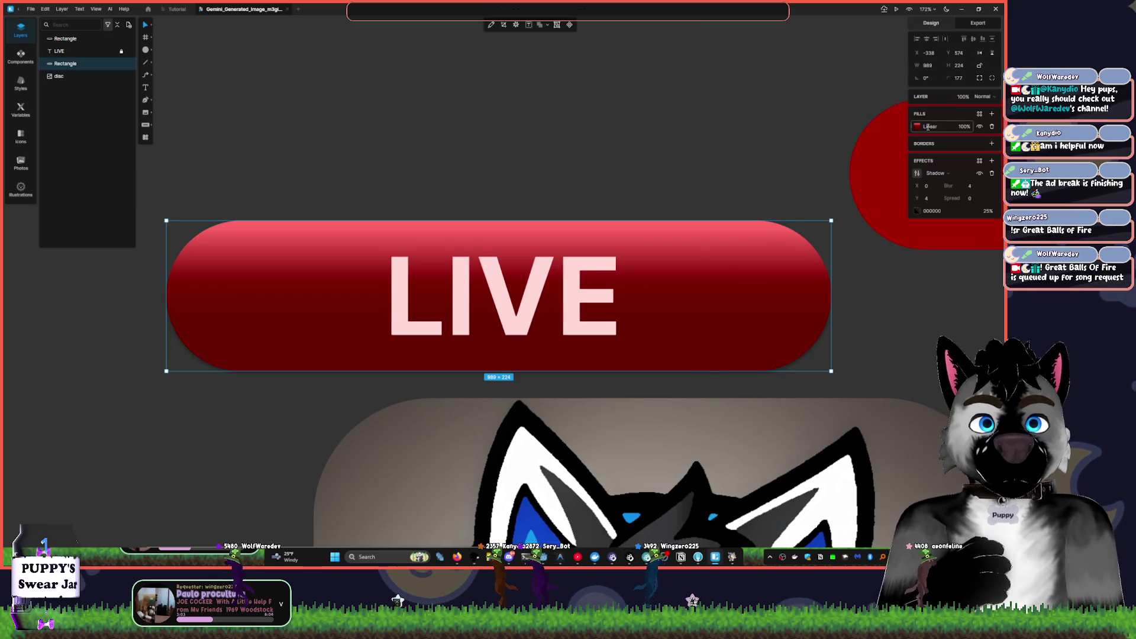
click(928, 127)
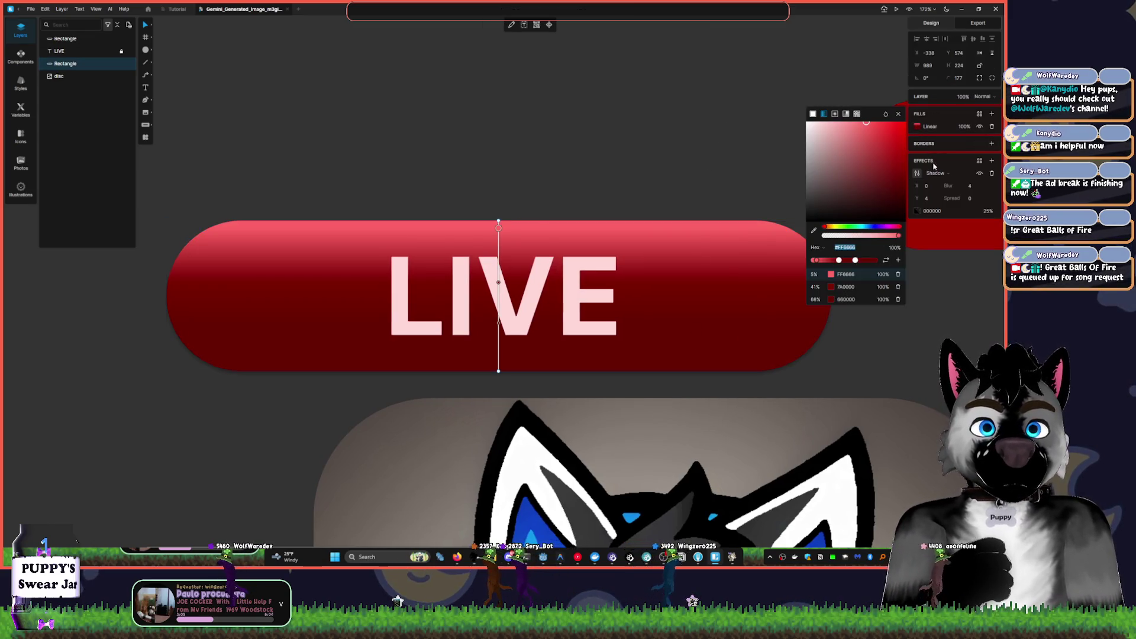
click(959, 176)
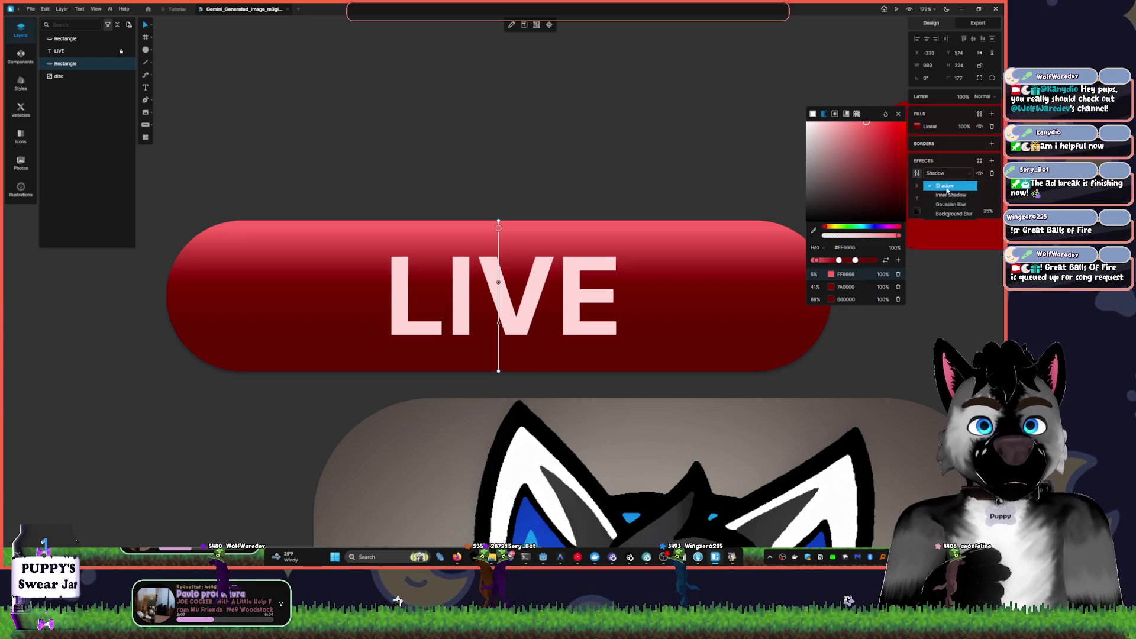
click(945, 197)
click(949, 173)
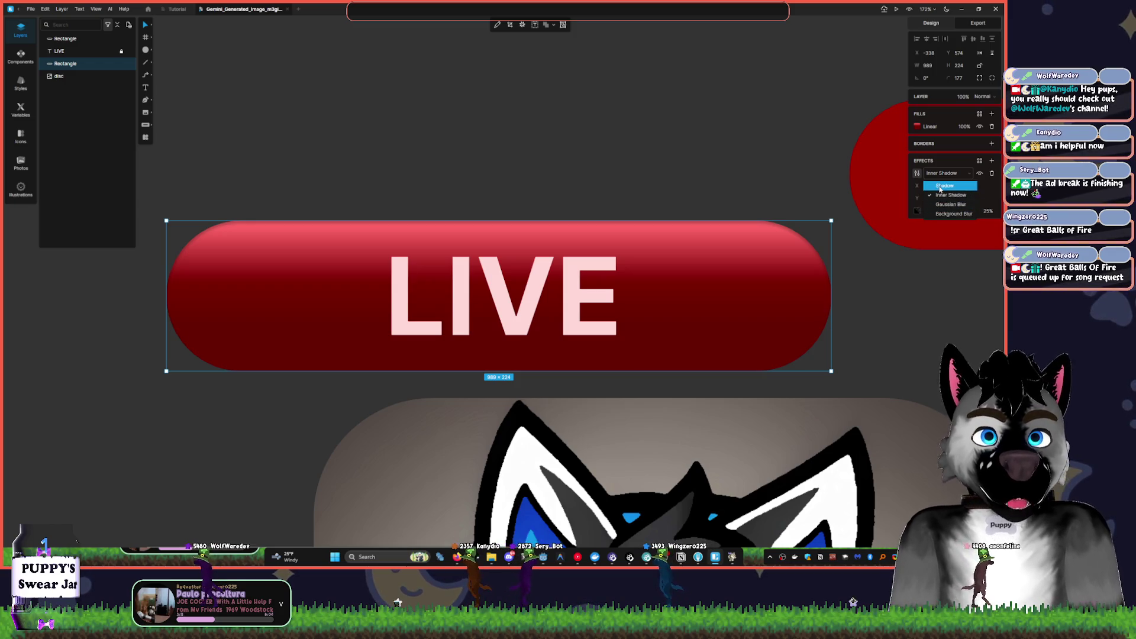
click(942, 186)
- Set the shadow colour to red E82828 at 71% with spread 2
click(926, 209)
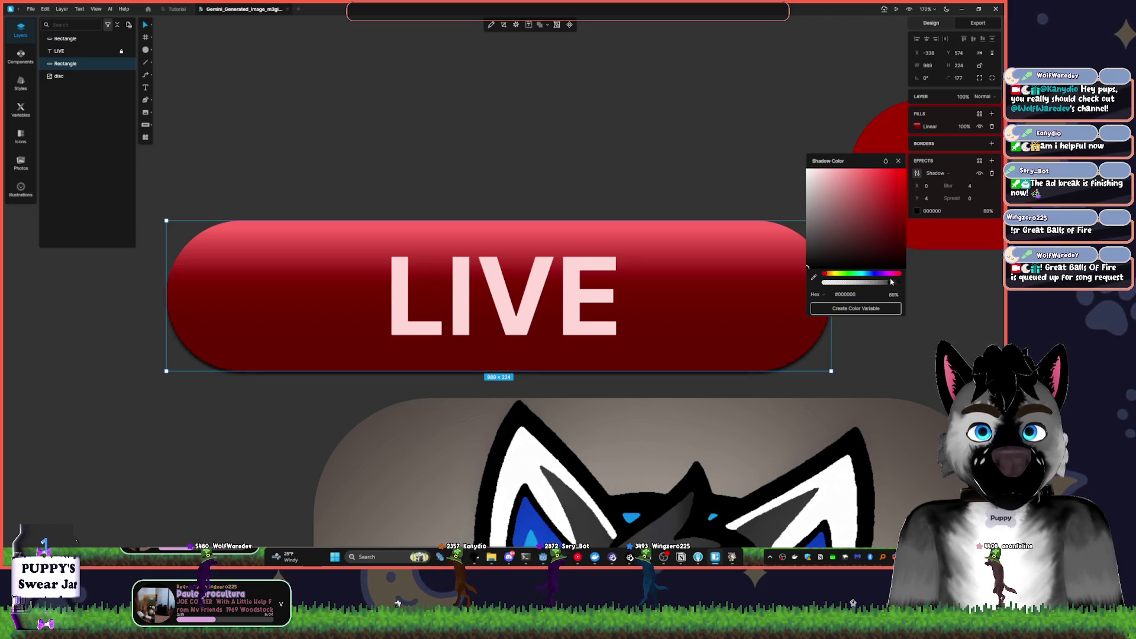
drag(895, 284, 877, 283)
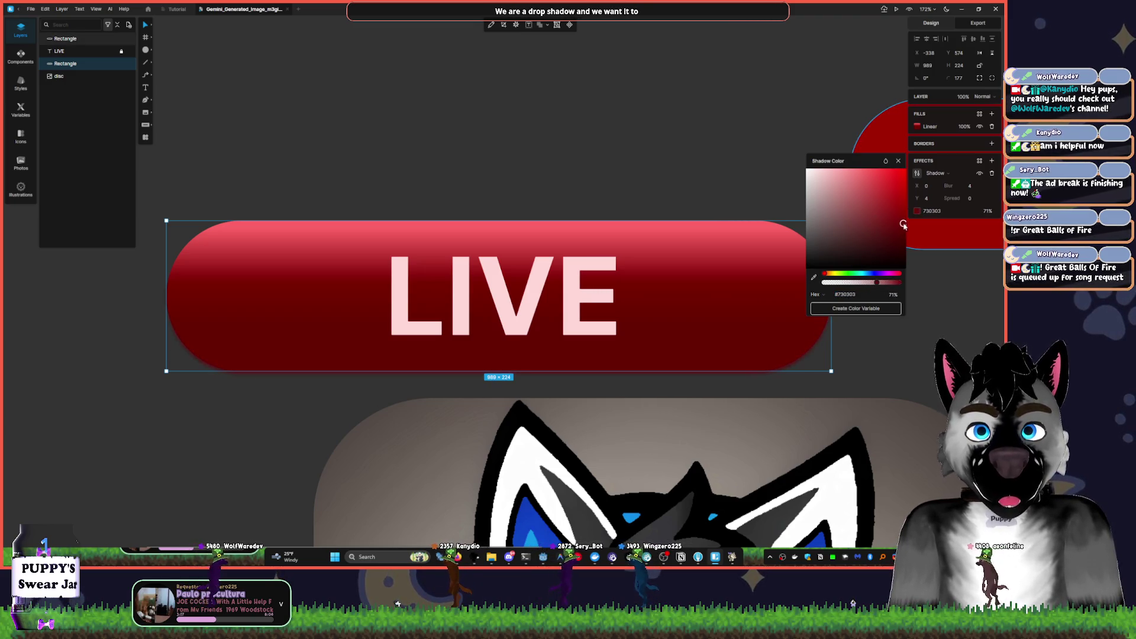
click(899, 208)
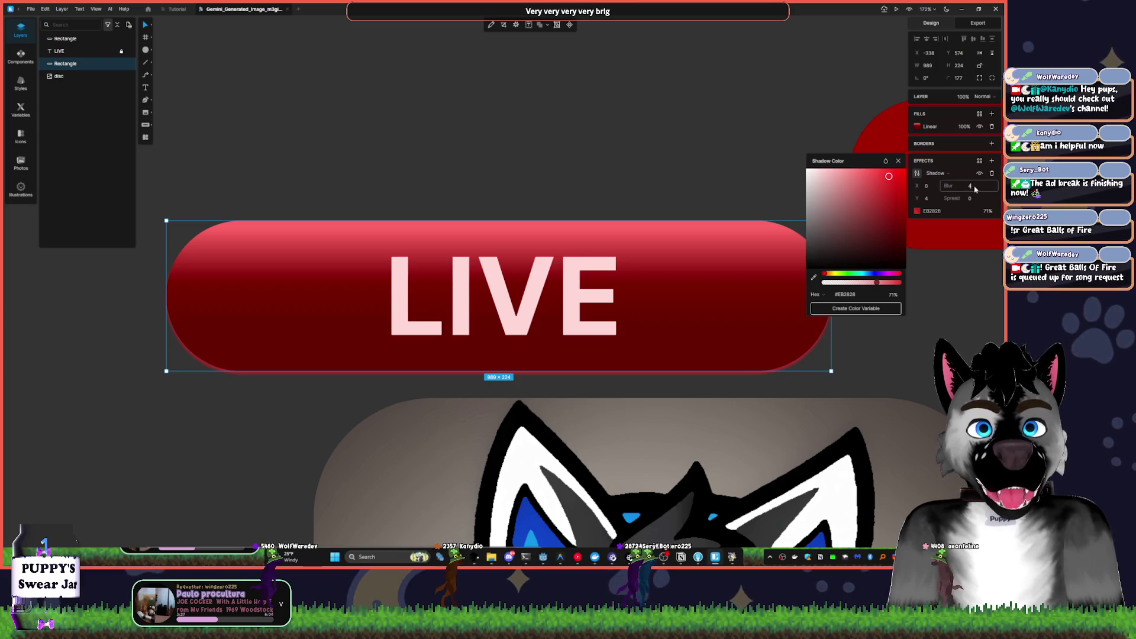
click(967, 188)
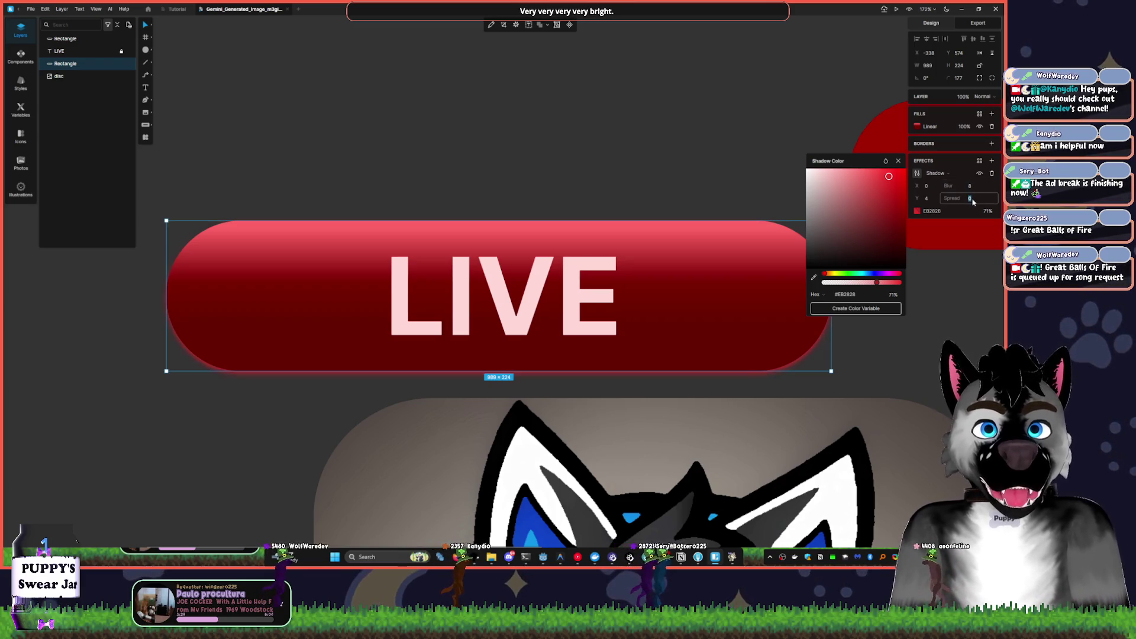
text(2)
click(697, 266)
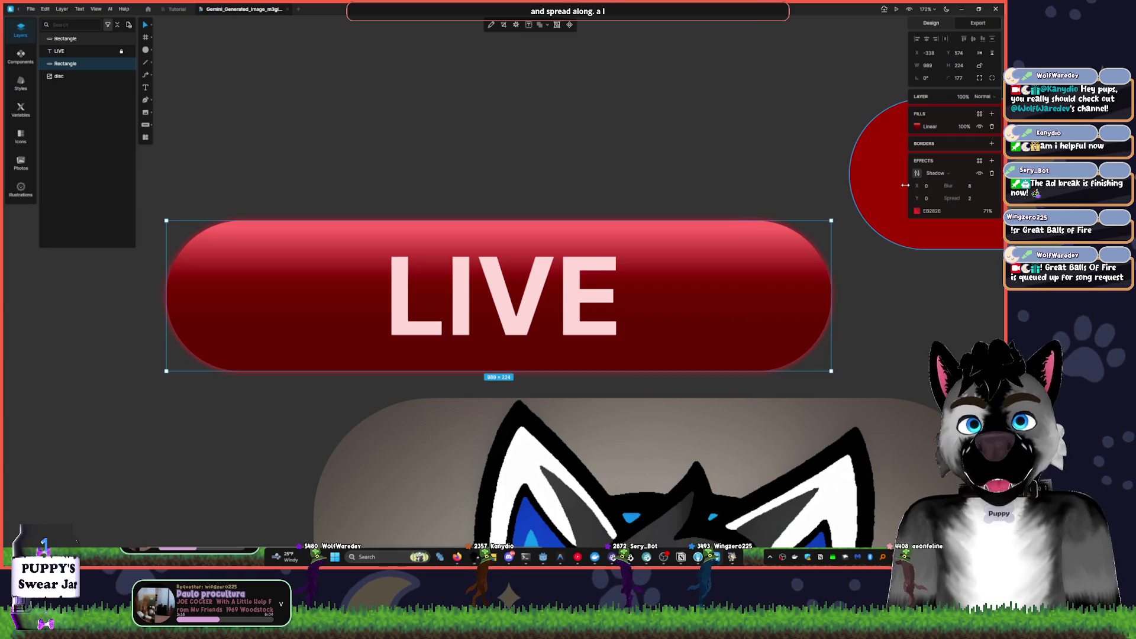
- Raise the shadow blur to about 30 for a wide red glow
click(976, 187)
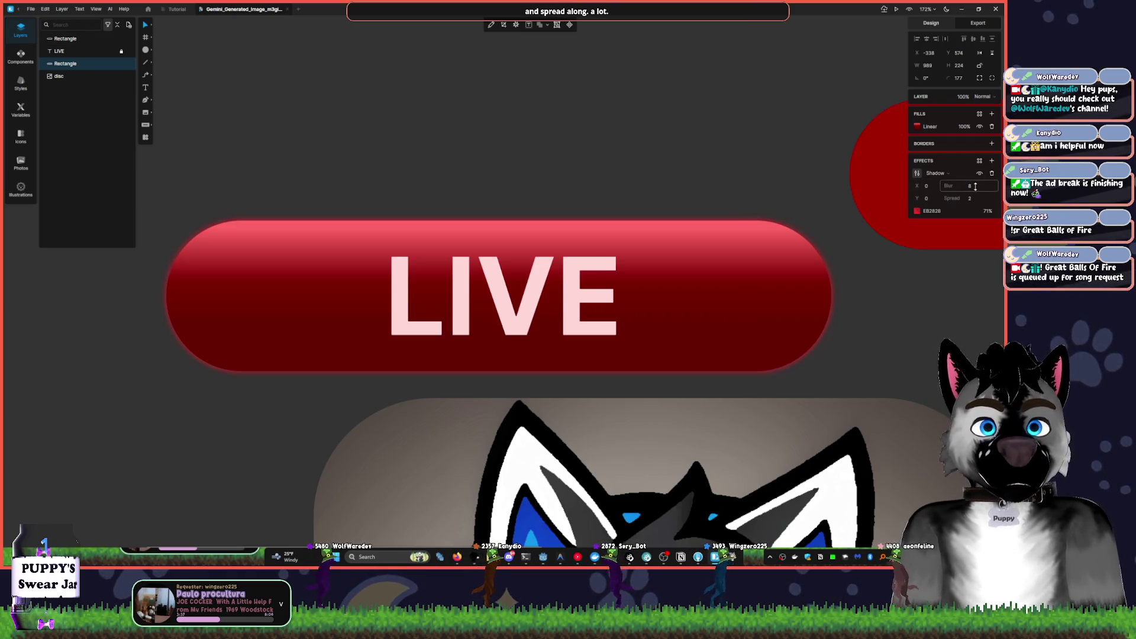
drag(989, 187, 980, 172)
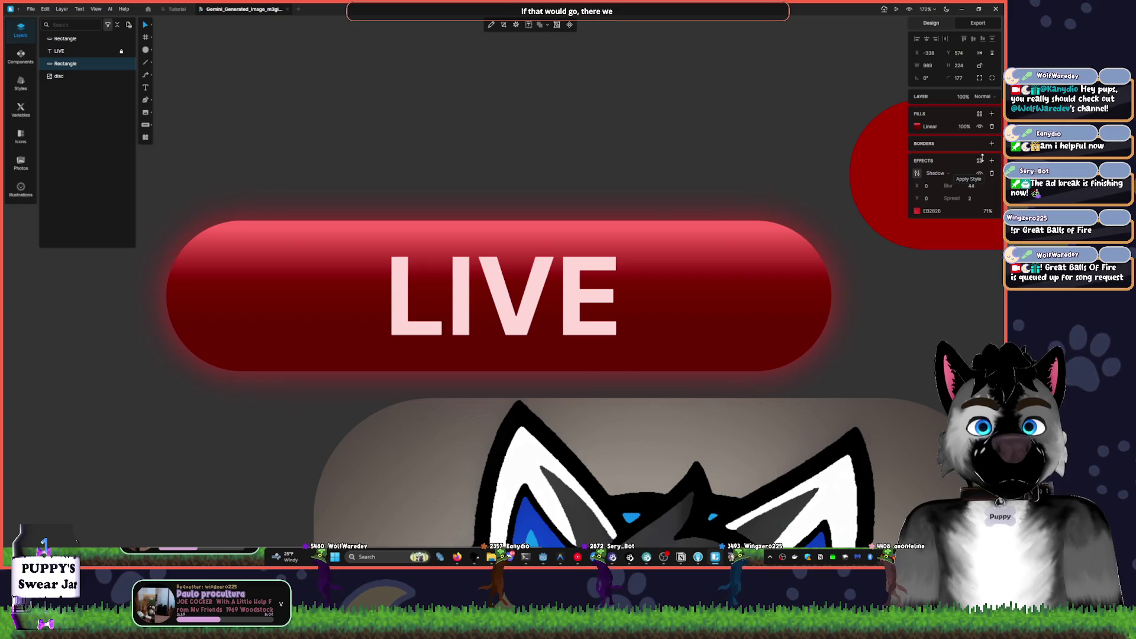
mouse_move(975, 176)
mouse_down()
mouse_move(977, 158)
mouse_move(974, 170)
mouse_up()
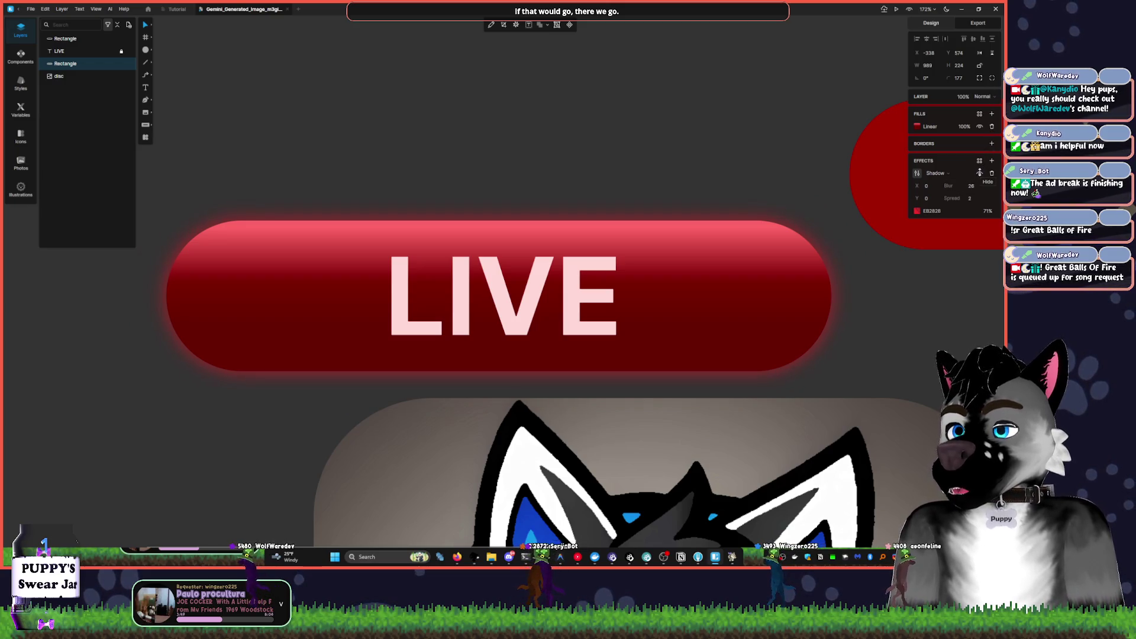
drag(976, 194, 982, 171)
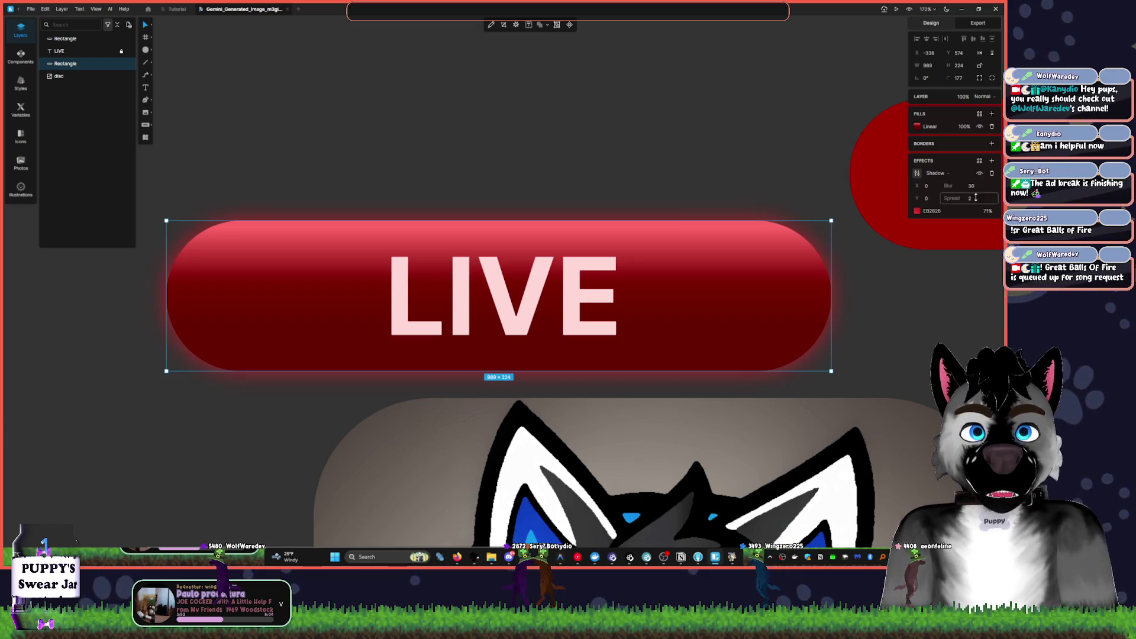
- Zoom out and select the duplicated badge's red LIVE pill rectangle
scroll(840, 290, down, 1)
click(852, 284)
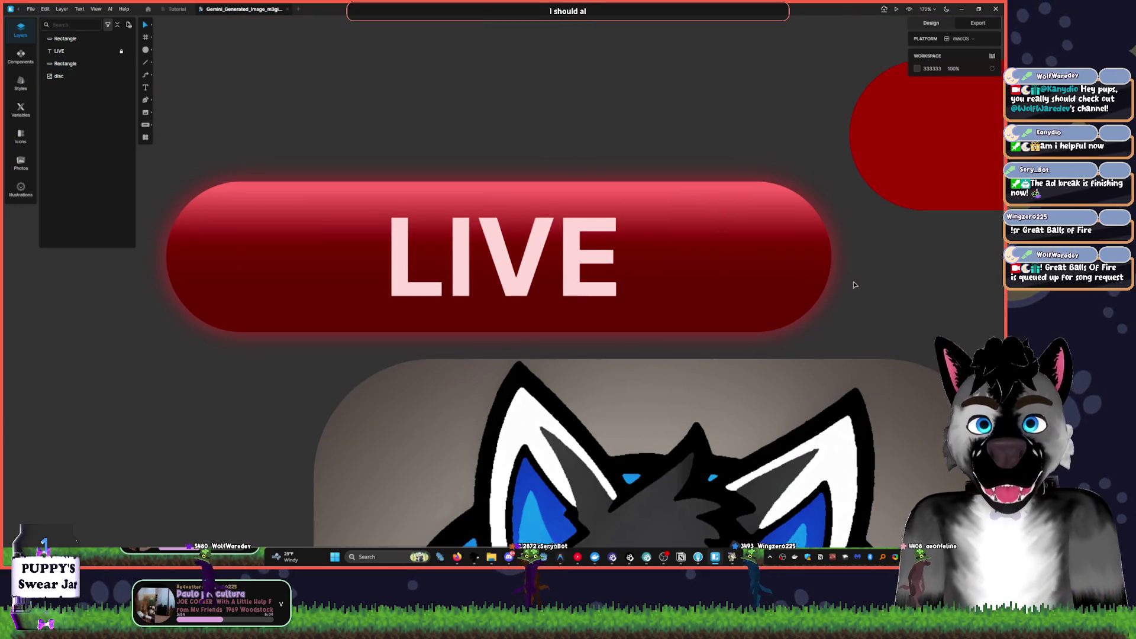
scroll(840, 292, down, 1)
scroll(829, 298, down, 3)
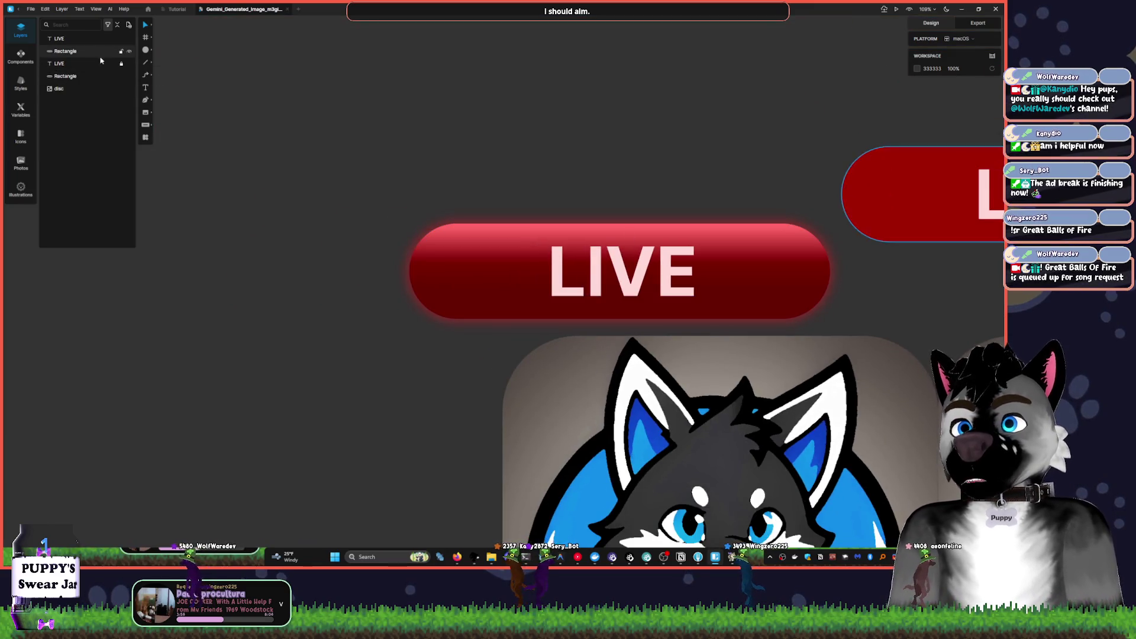
click(74, 62)
shift+click(70, 52)
click(432, 273)
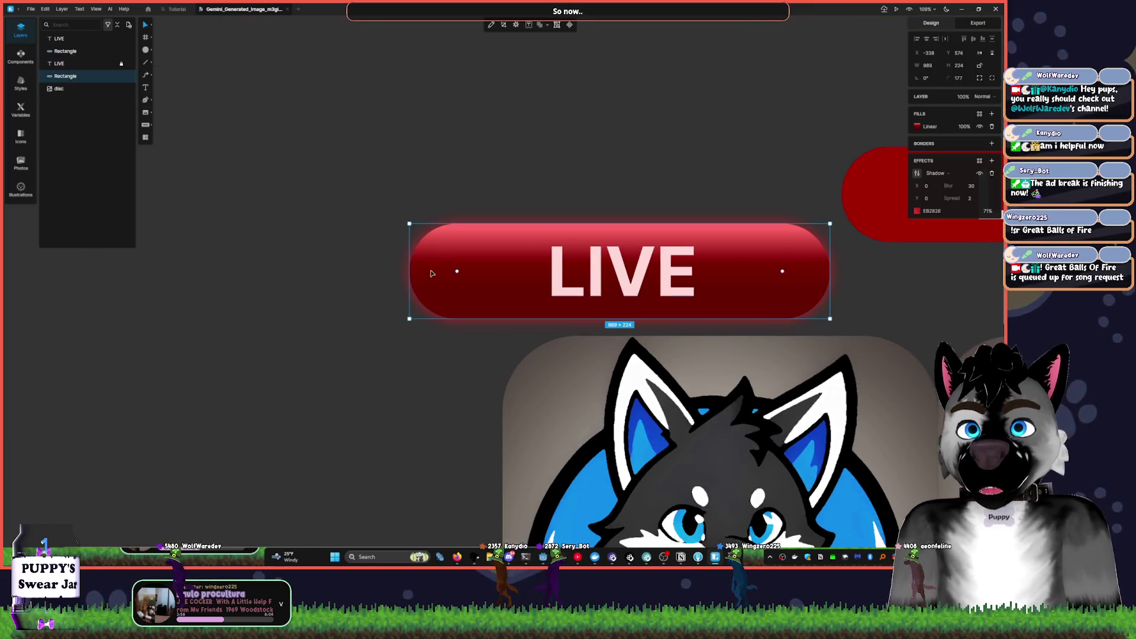
- Group the LIVE text with its banner and reshape the group into a round 322×323 dot
shift+click(73, 69)
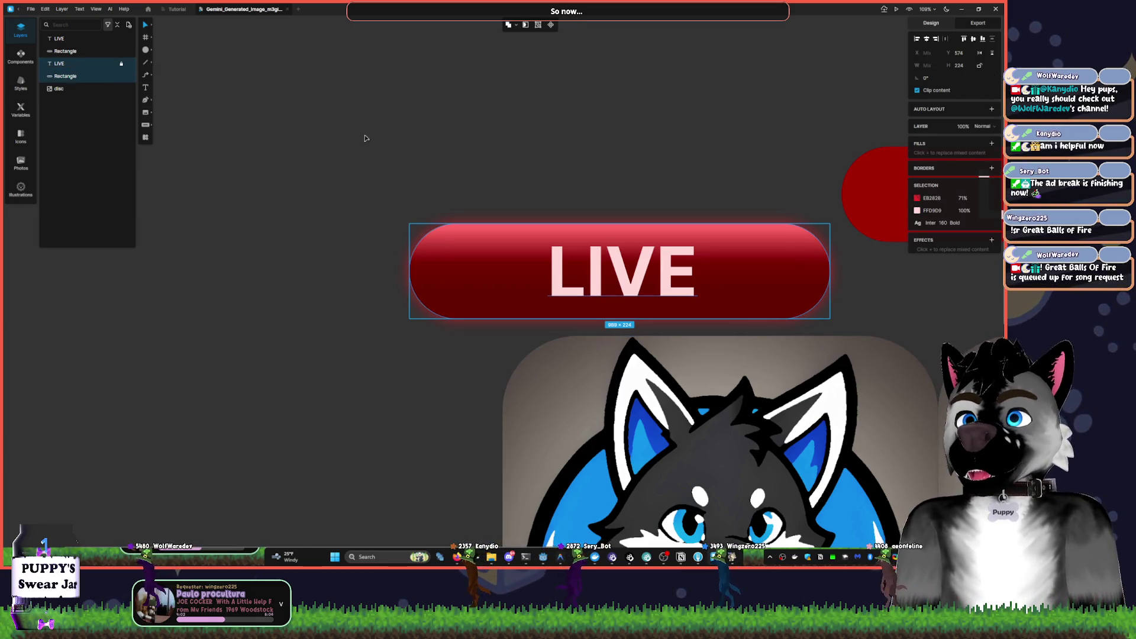
right_click(89, 40)
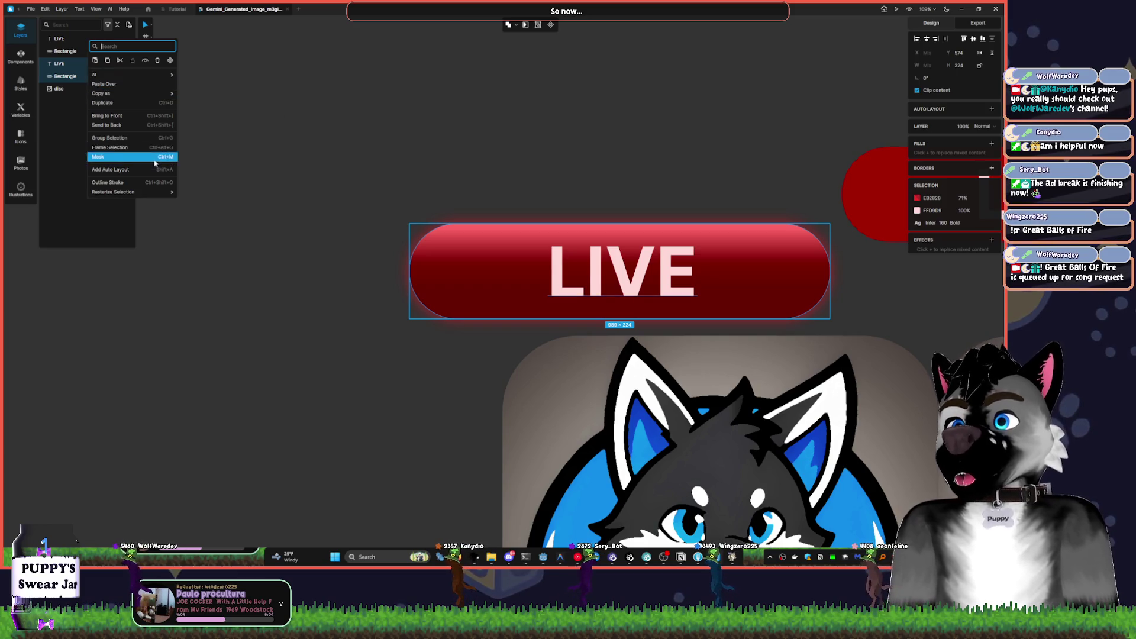
click(151, 138)
scroll(568, 236, right, 3)
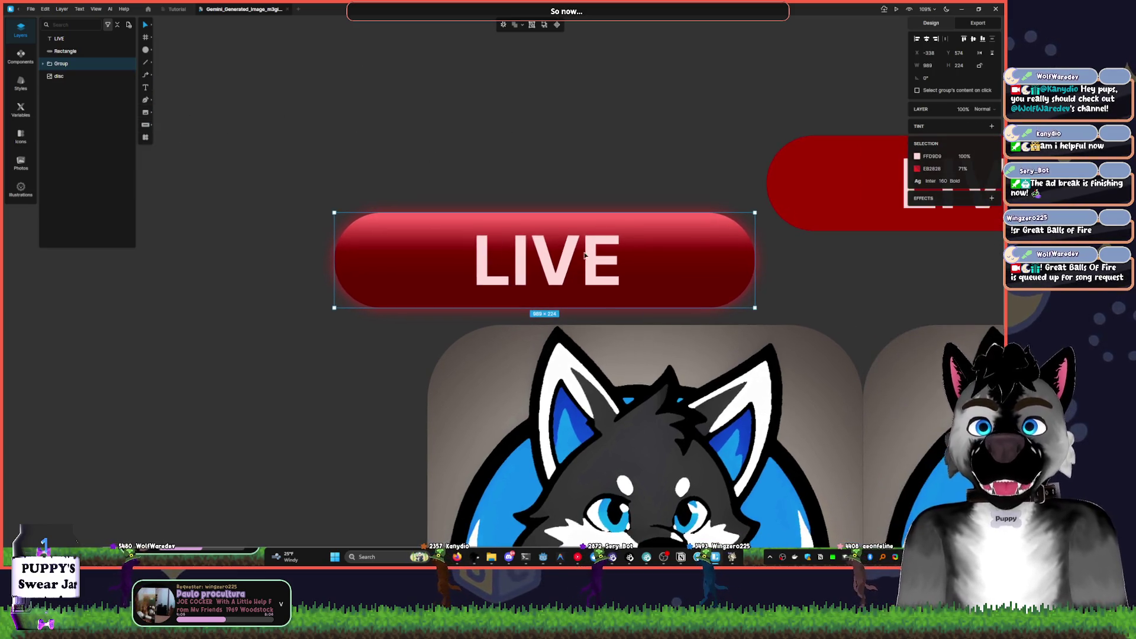
mouse_move(683, 269)
mouse_down()
mouse_move(556, 177)
mouse_move(681, 302)
mouse_up()
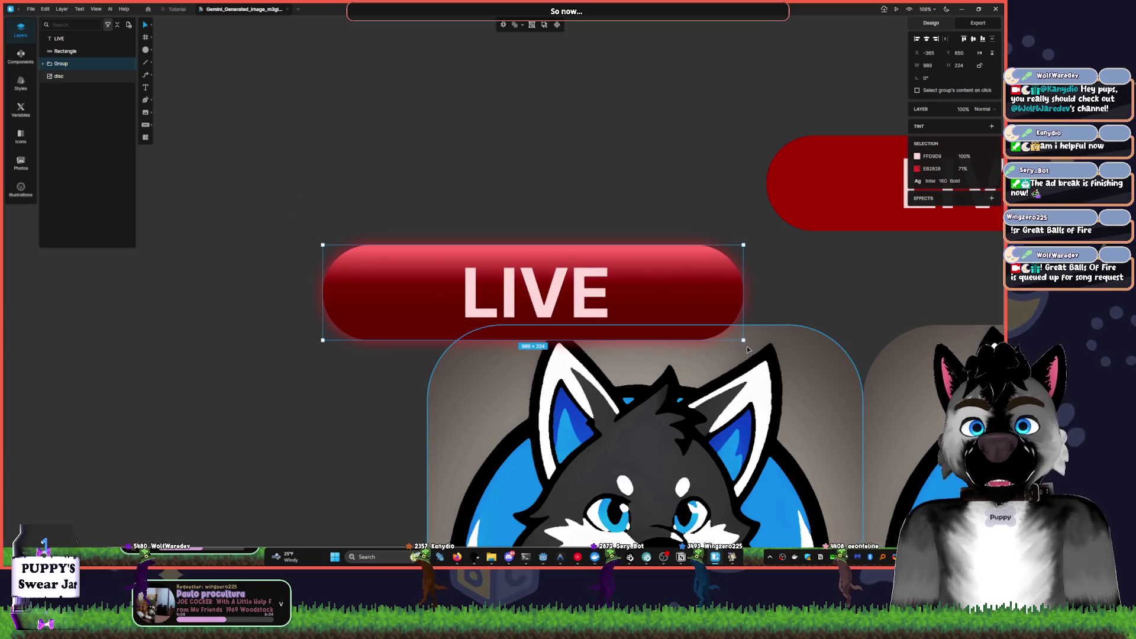
mouse_move(744, 341)
mouse_down()
mouse_move(713, 281)
mouse_move(692, 307)
mouse_move(497, 341)
mouse_move(555, 406)
mouse_move(540, 364)
mouse_move(460, 382)
mouse_up()
- Hide the LIVE text layer inside the dot group
scroll(468, 237, down, 3)
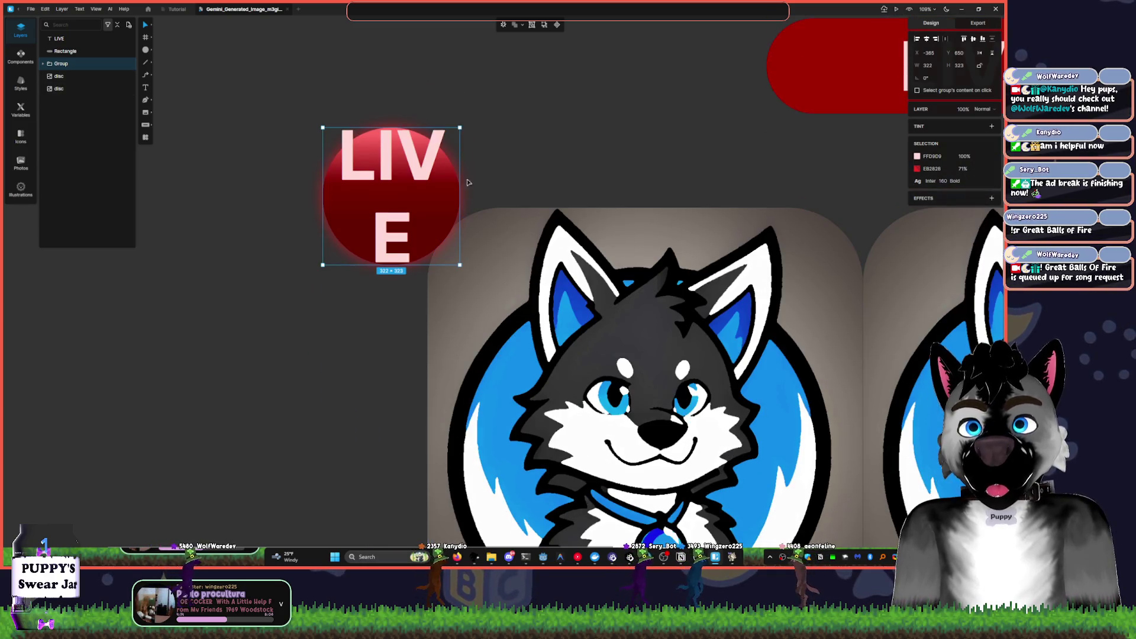
click(43, 64)
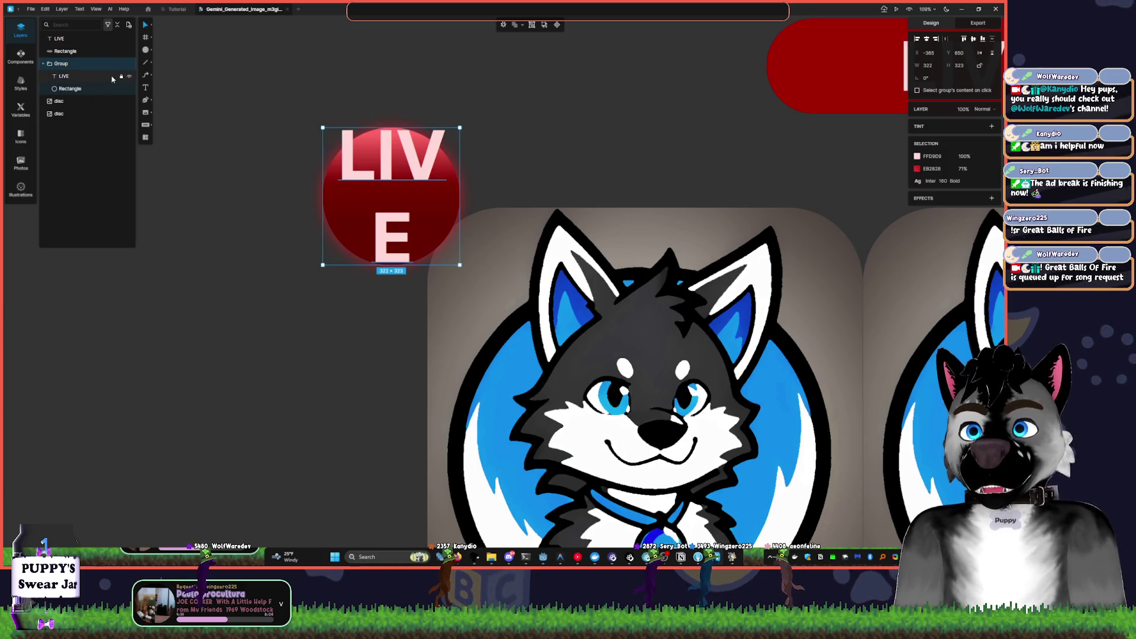
click(129, 77)
click(570, 164)
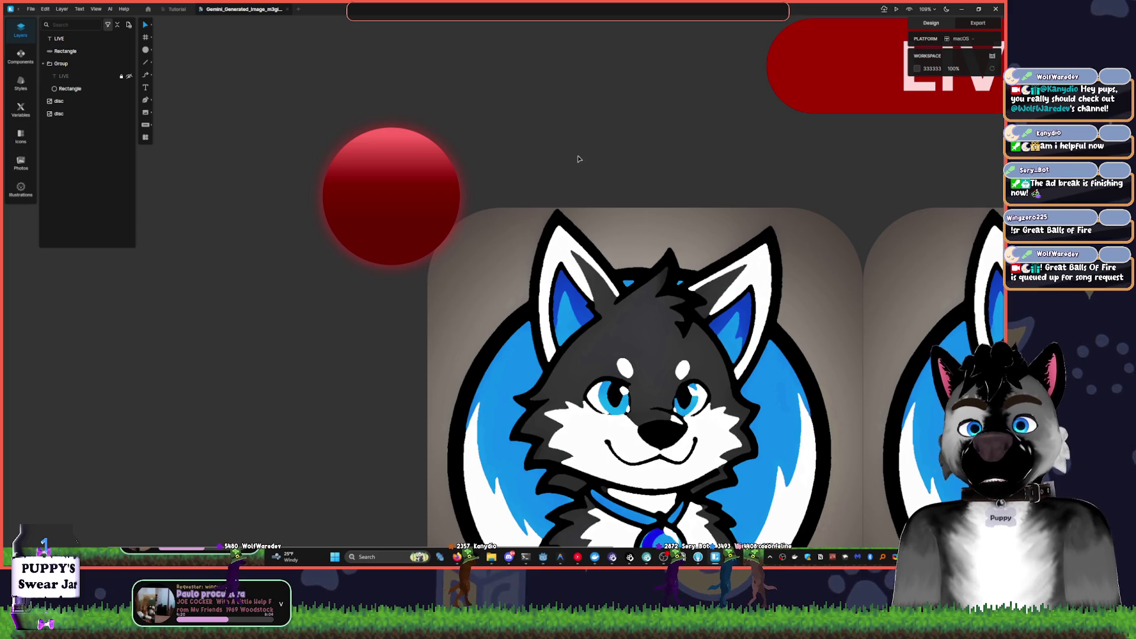
- Move the dot's gradient stops to FF6666 at 5%, 7A0000 at 66%, 660000 at 87%
click(460, 196)
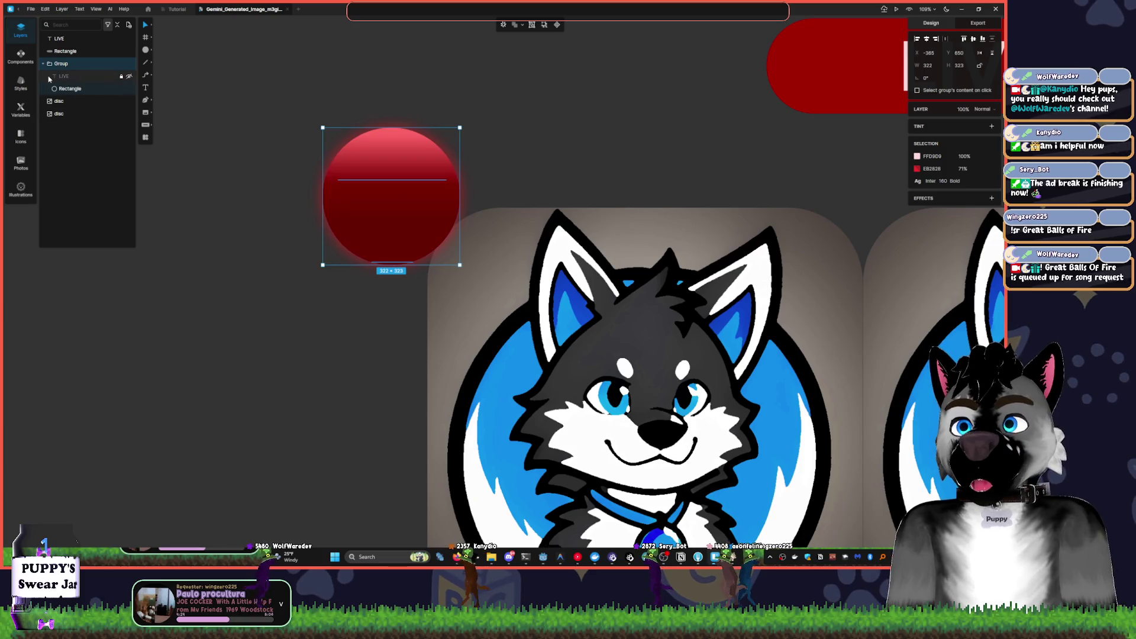
click(78, 88)
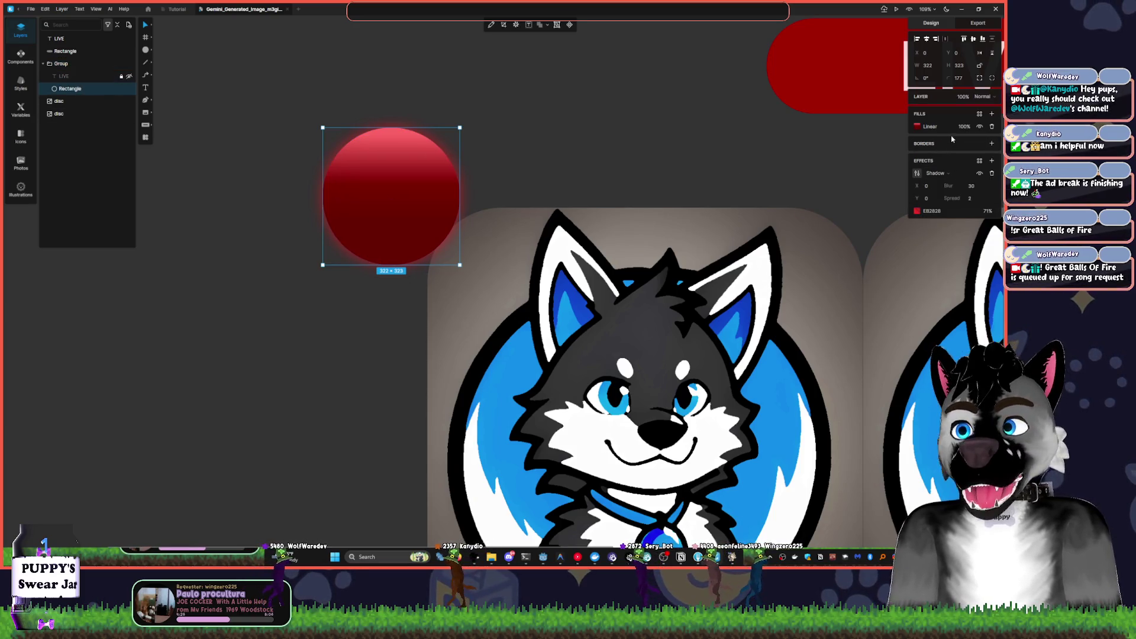
click(918, 127)
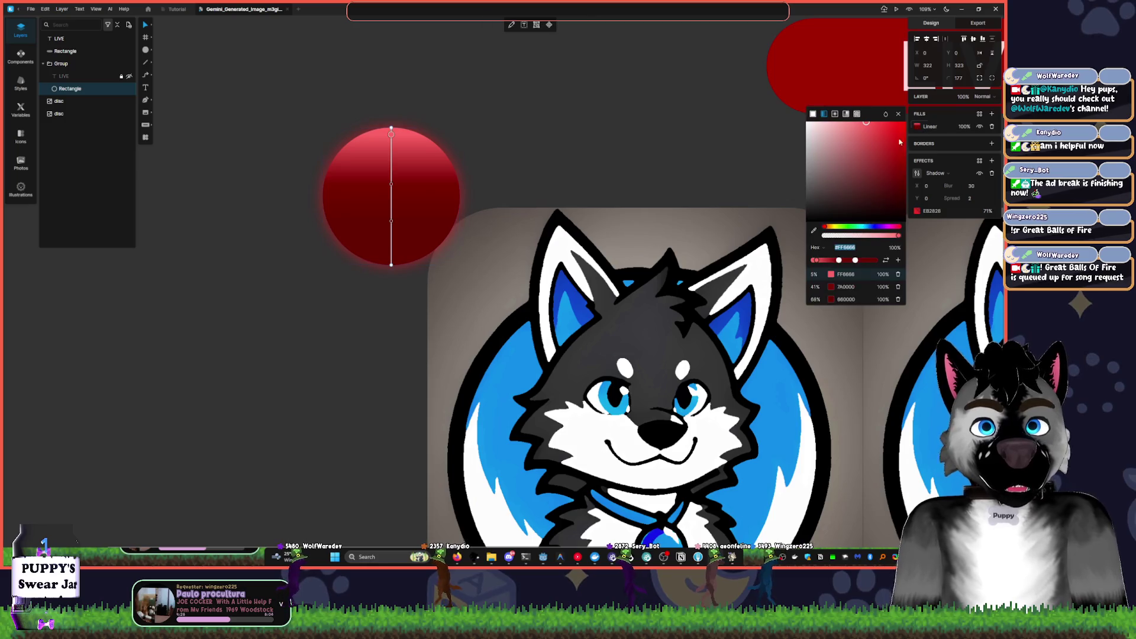
drag(855, 266, 866, 267)
click(842, 264)
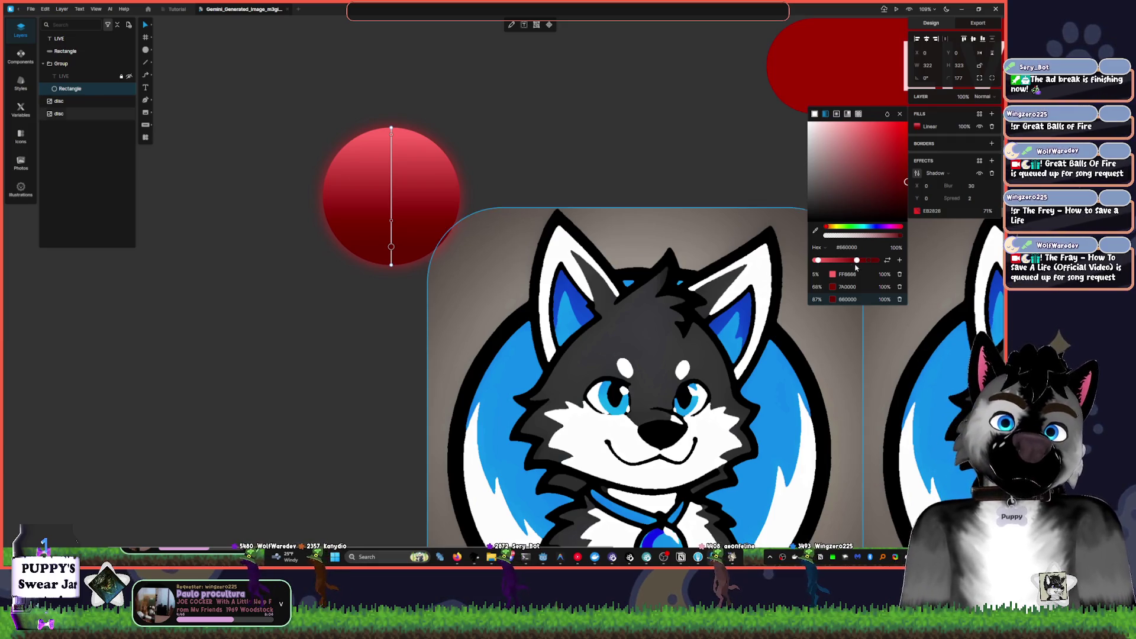
click(738, 127)
click(438, 178)
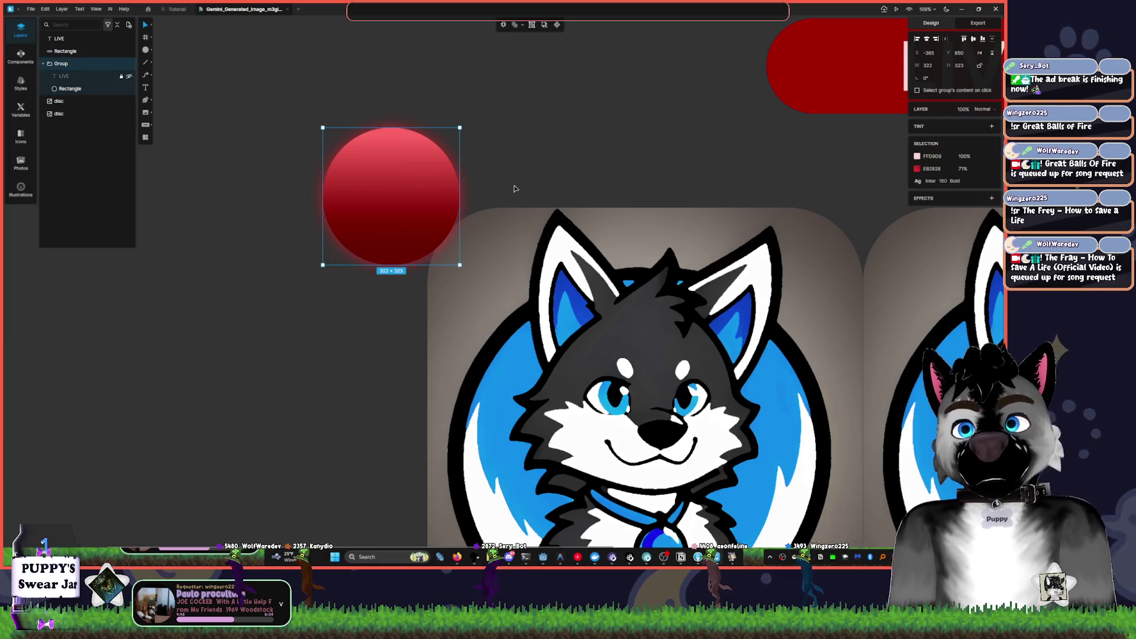
- Move the red dot onto the husky avatar card and shrink it
scroll(540, 199, down, 3)
scroll(540, 200, up, 3)
ctrl+scroll(541, 200, down, 1)
mouse_move(439, 215)
mouse_down()
mouse_move(512, 384)
mouse_move(517, 278)
mouse_move(511, 349)
mouse_move(508, 326)
mouse_up()
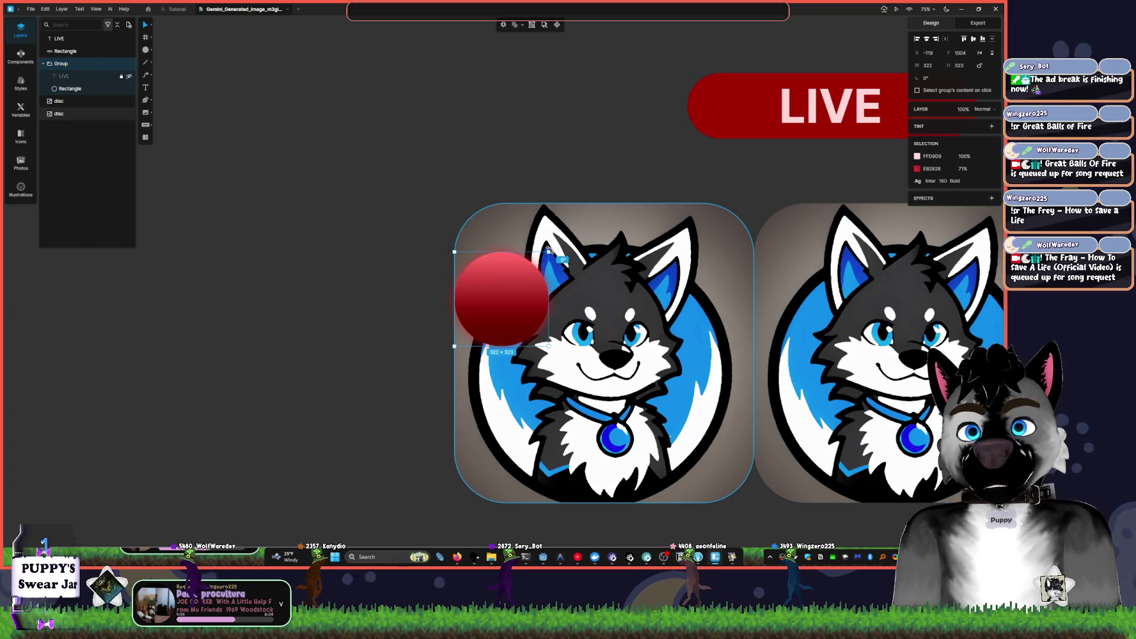
mouse_move(547, 252)
mouse_down()
mouse_move(516, 293)
mouse_move(532, 286)
mouse_up()
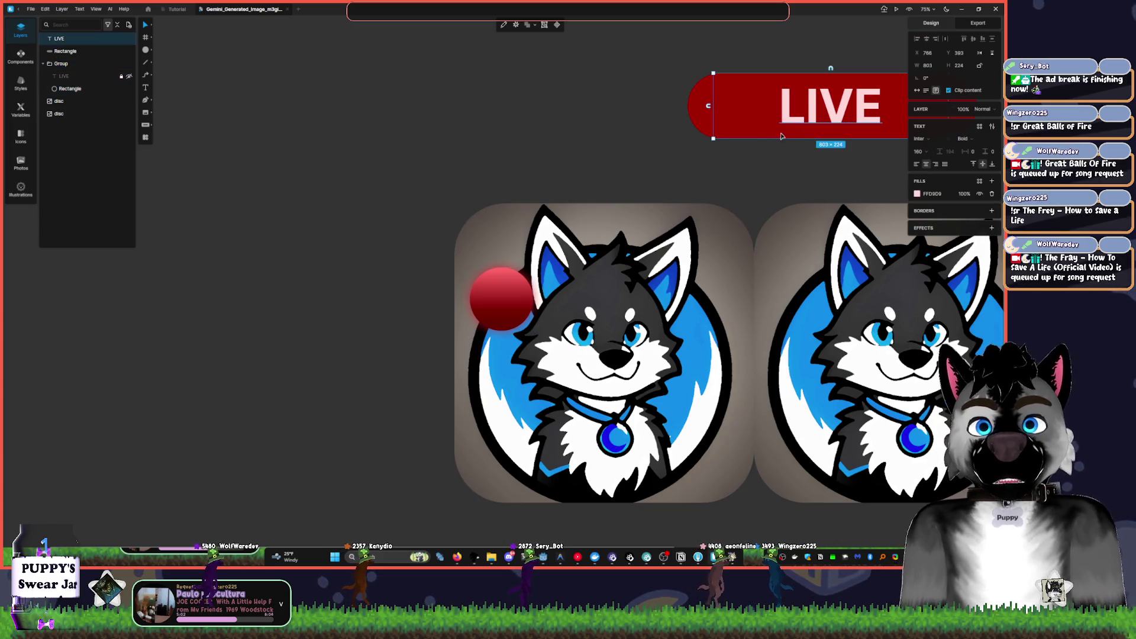
- Duplicate the dot, reveal its LIVE text, and stretch the copy into a wide LIVE pill
scroll(545, 276, right, 5)
scroll(545, 276, down, 3)
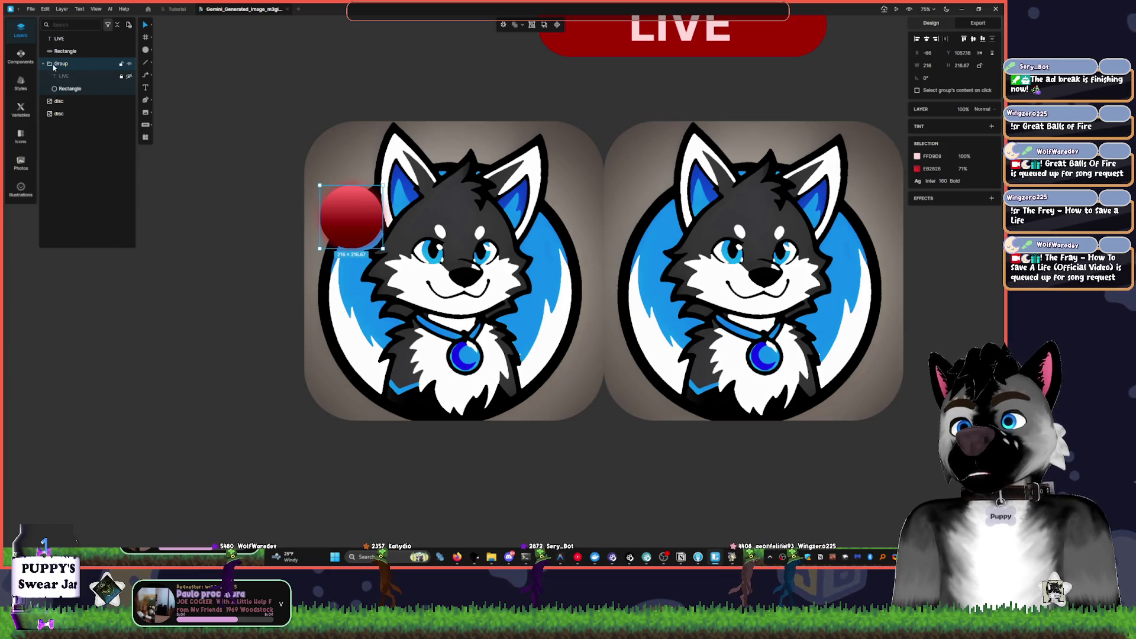
drag(355, 214, 356, 89)
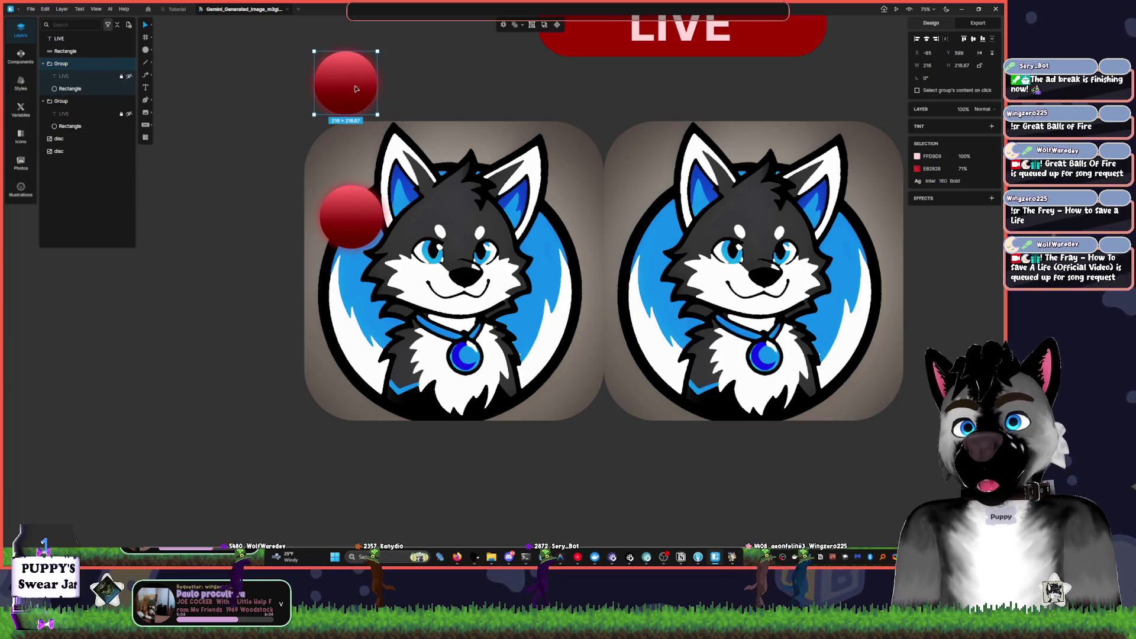
click(127, 76)
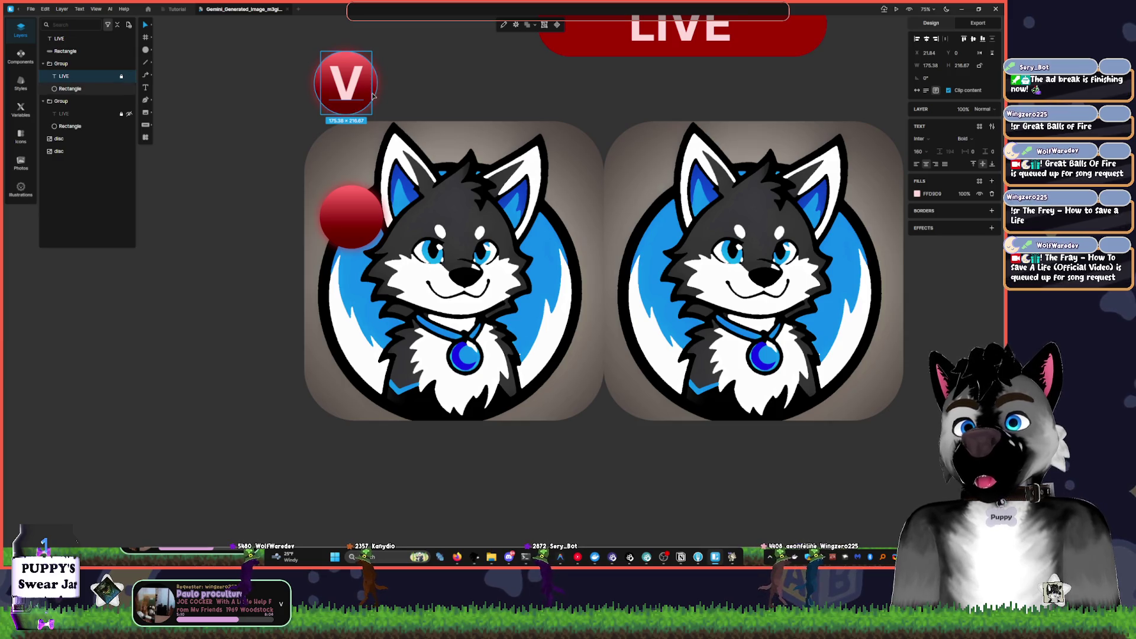
mouse_move(378, 80)
mouse_down()
mouse_move(500, 84)
mouse_move(454, 87)
mouse_move(433, 104)
mouse_move(471, 178)
mouse_move(391, 179)
mouse_move(379, 257)
mouse_move(387, 409)
mouse_move(368, 368)
mouse_up()
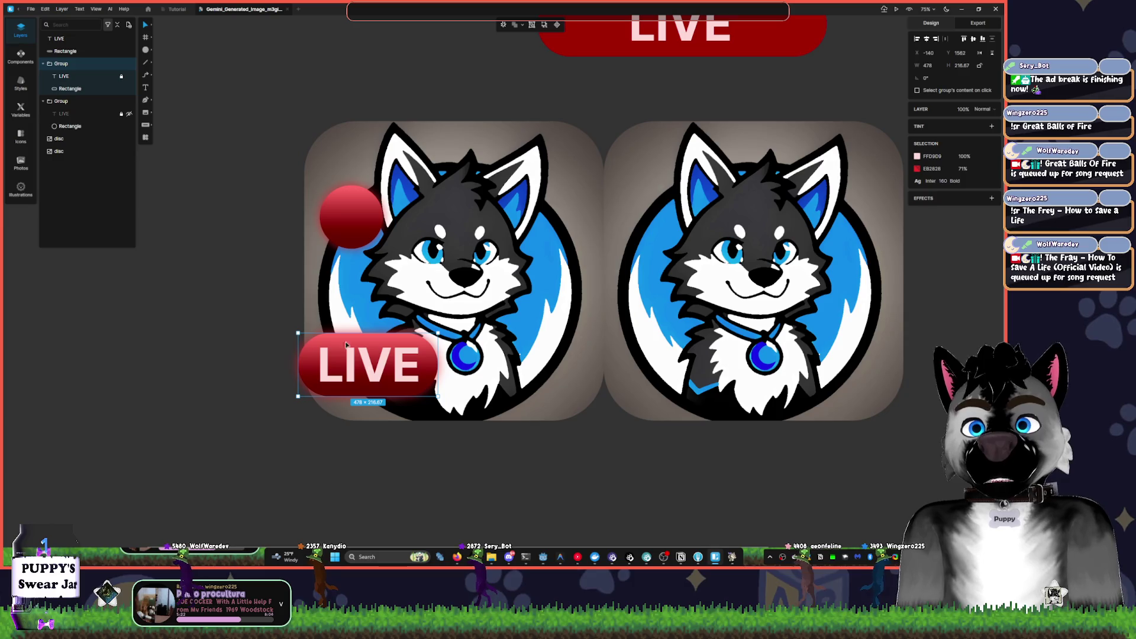
click(95, 77)
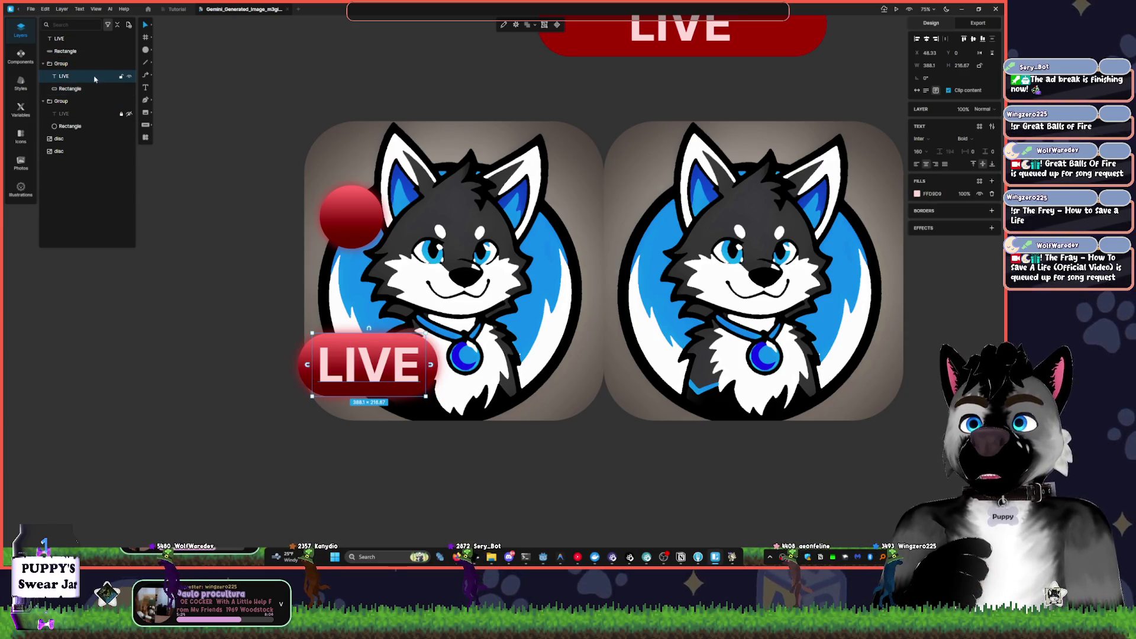
key(alt+Tab)
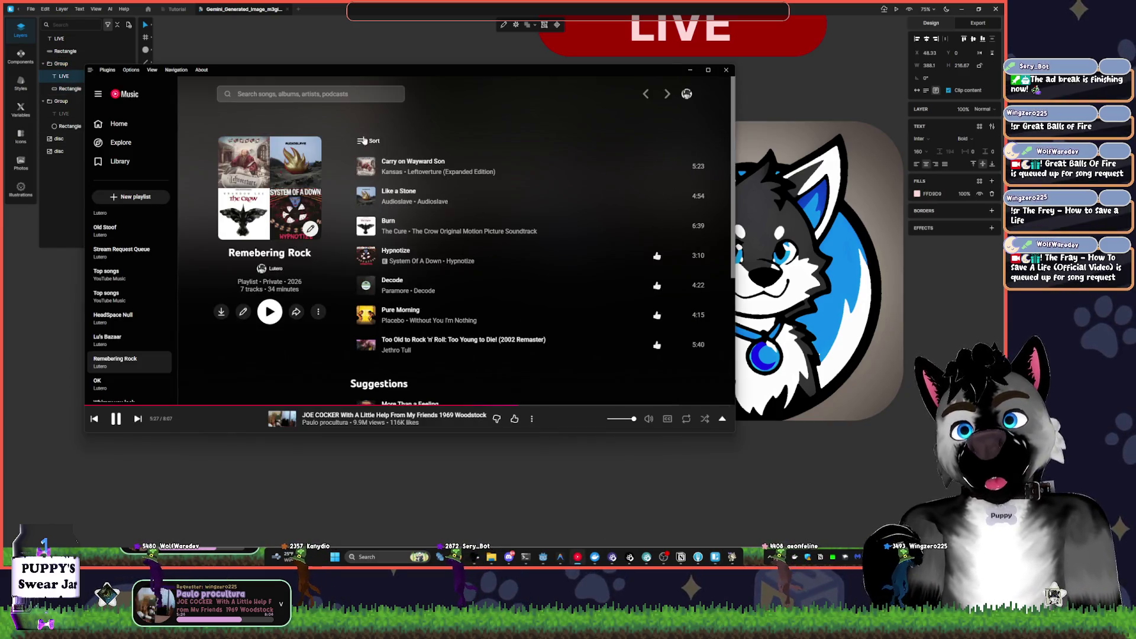
click(568, 418)
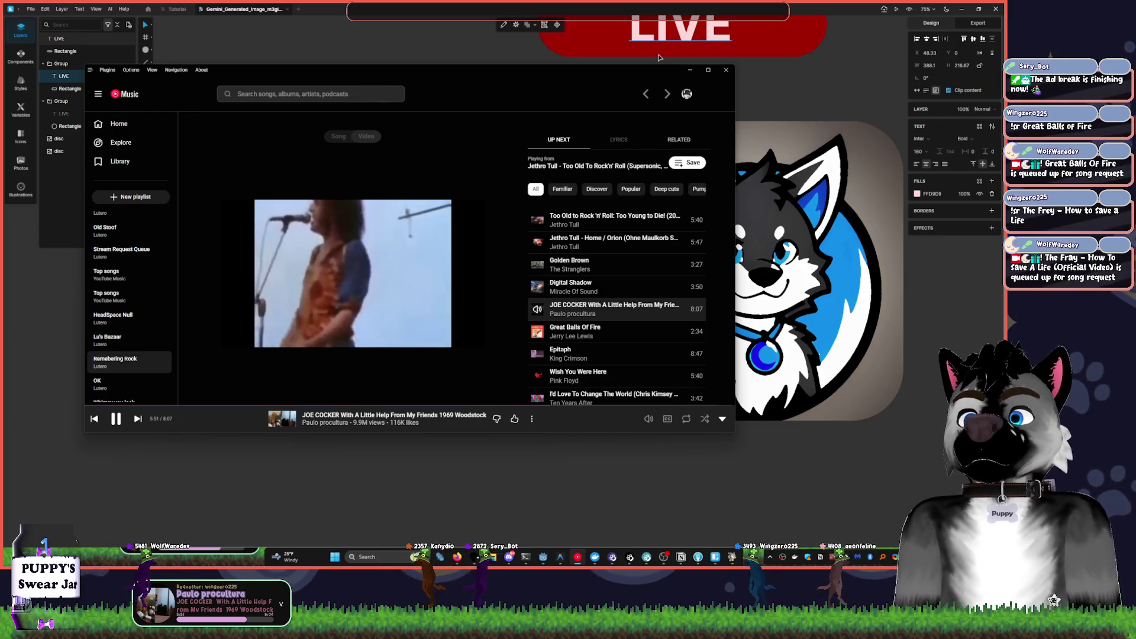
click(746, 7)
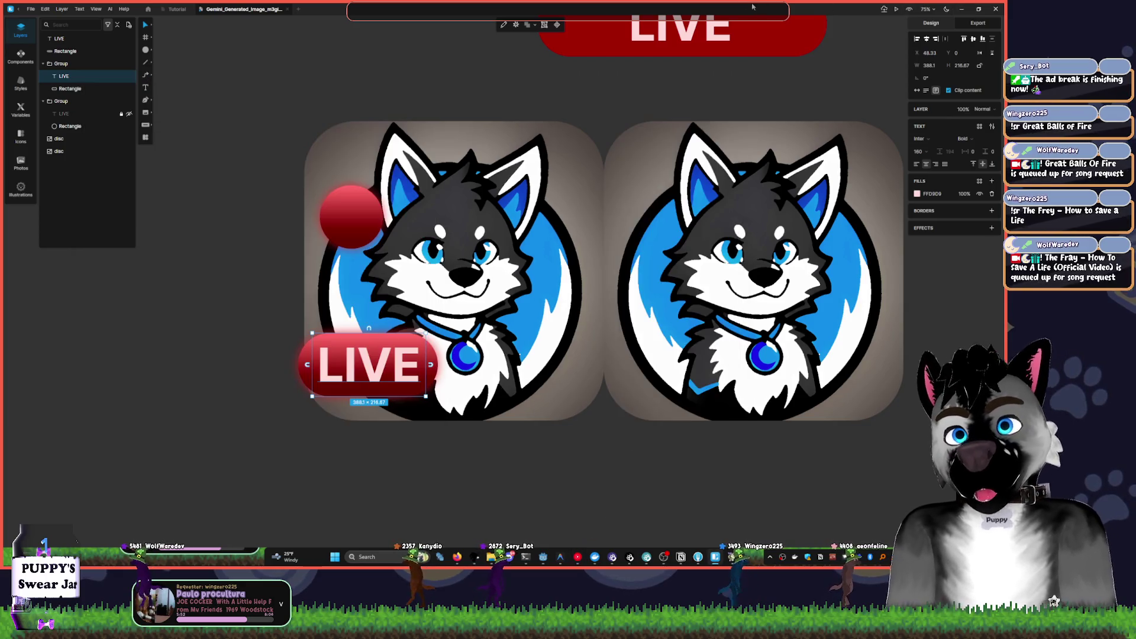
- Change the LIVE text font to Alphakind
click(931, 141)
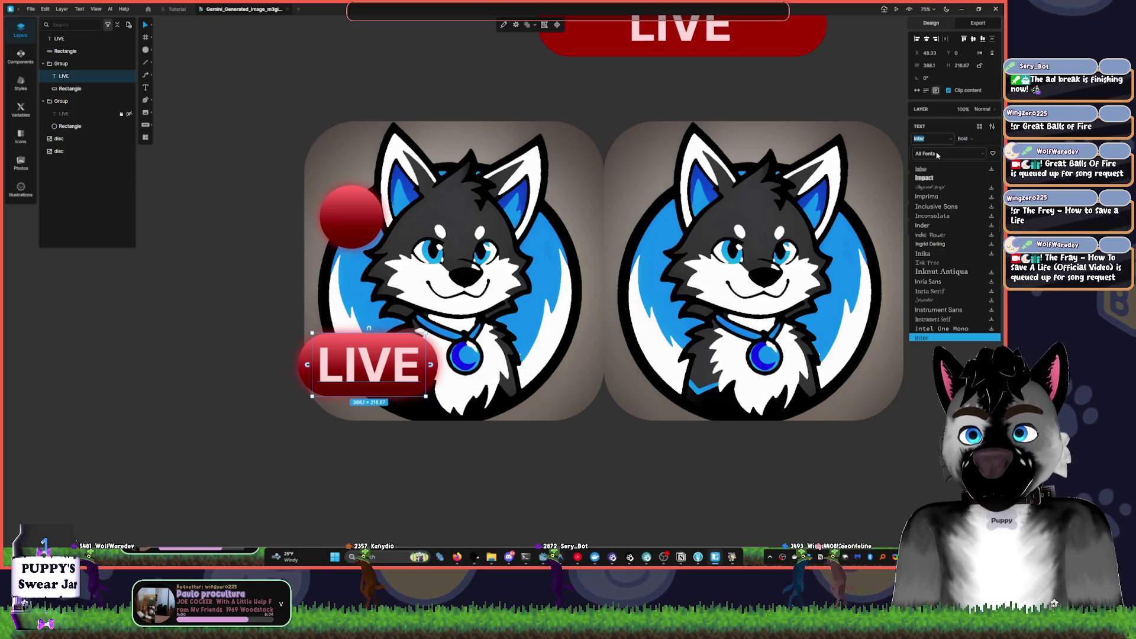
text(al)
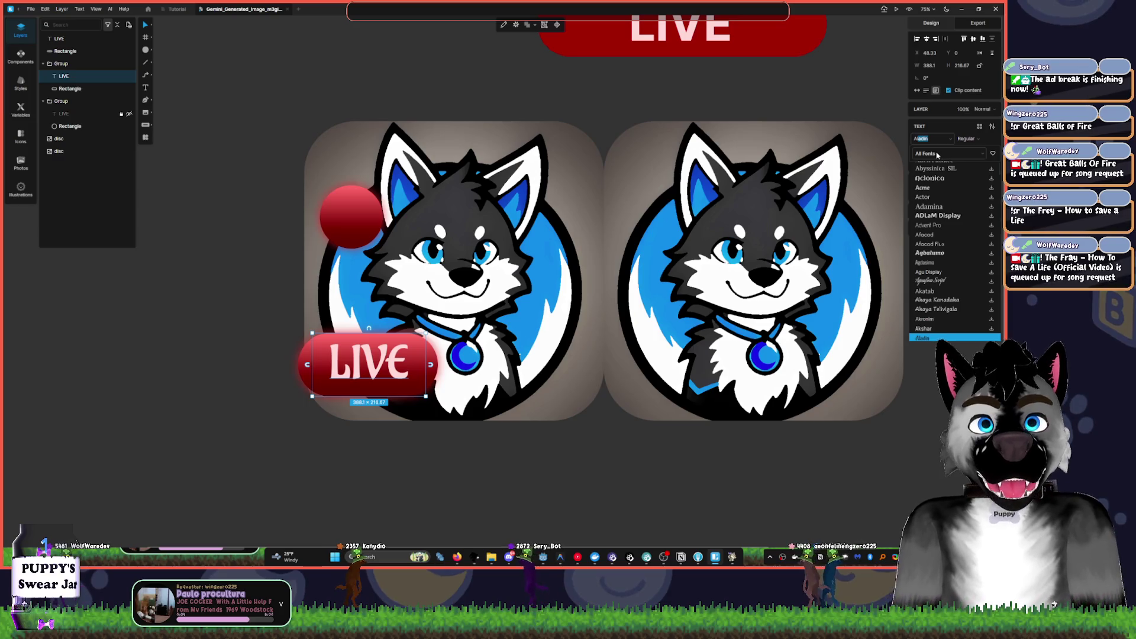
text(phakind)
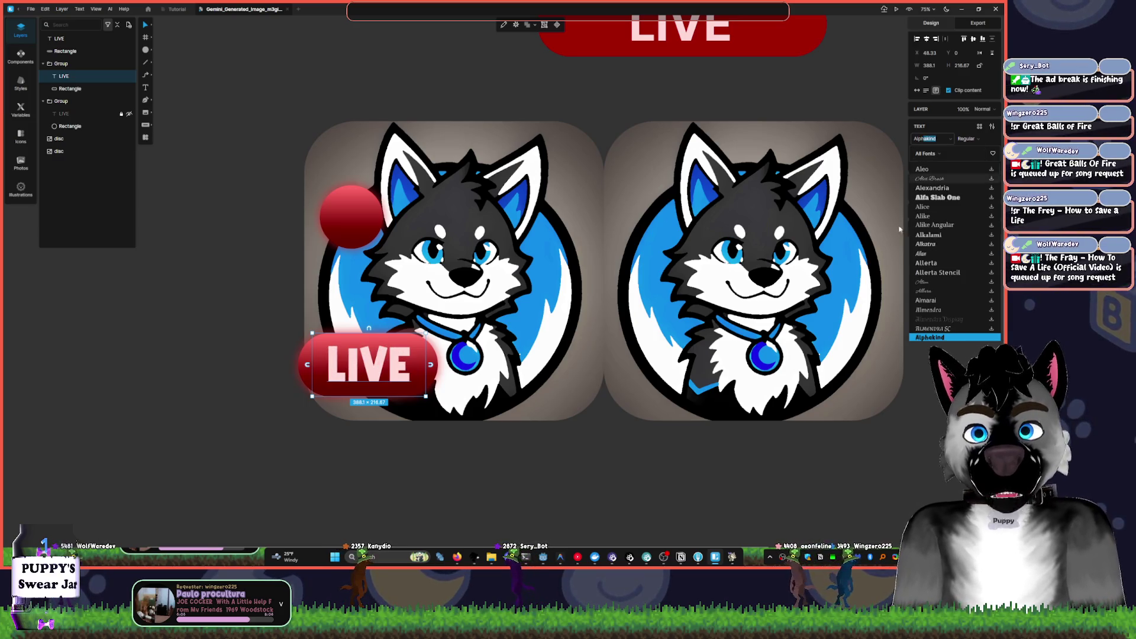
click(954, 338)
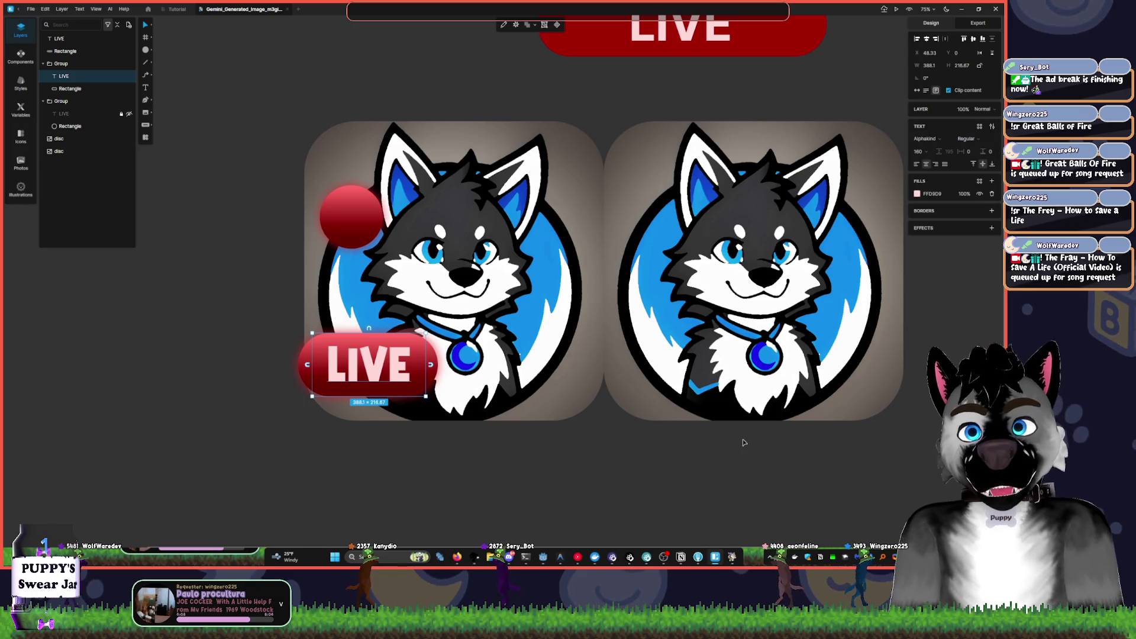
key(Escape)
- Reselect the LIVE text and enlarge its font size to 208
click(388, 378)
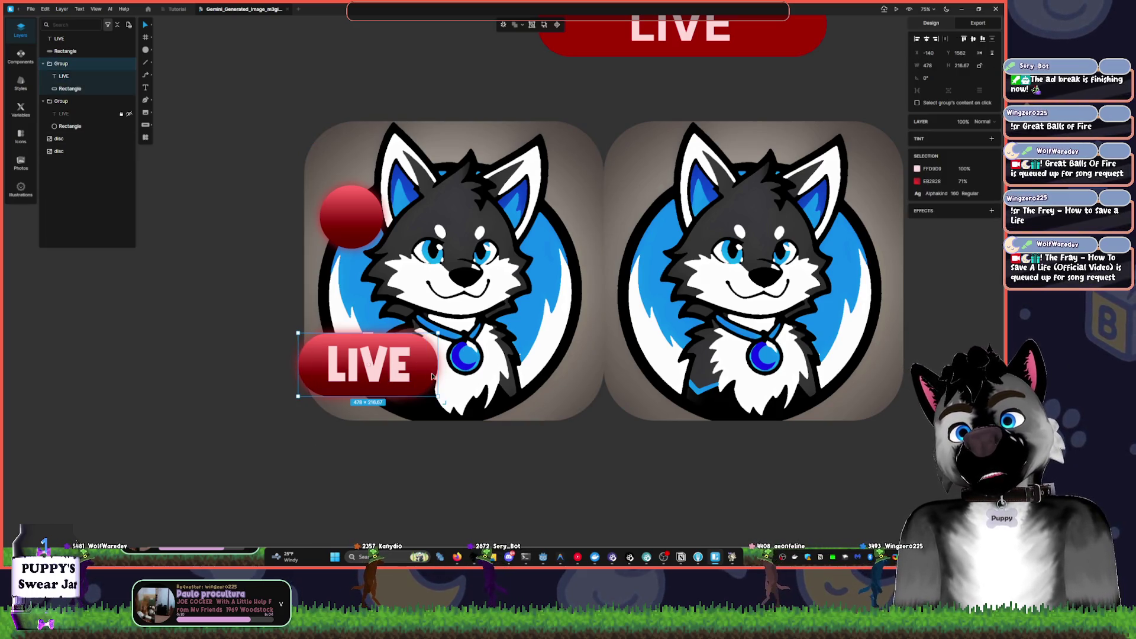
drag(439, 333, 423, 336)
key(ctrl+z)
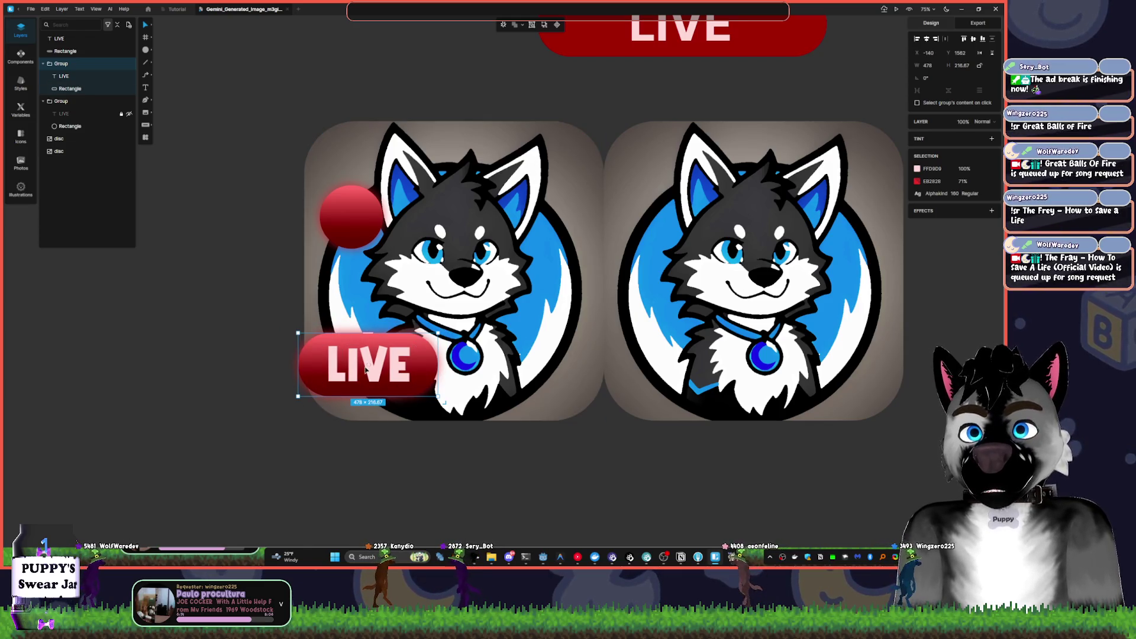
double_click(378, 361)
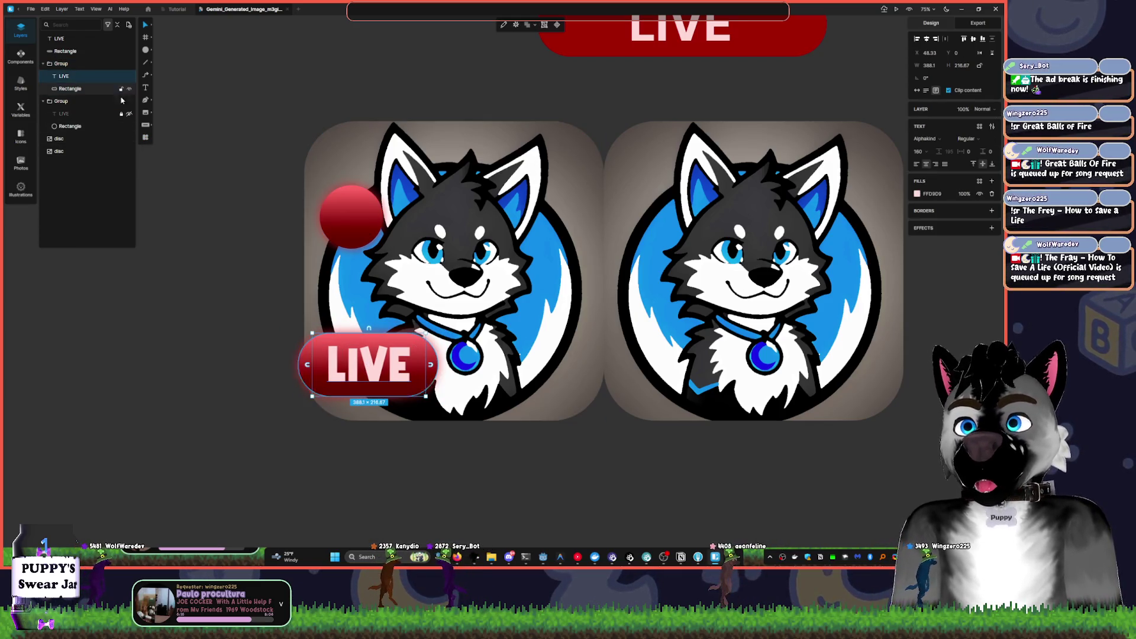
drag(282, 306, 457, 424)
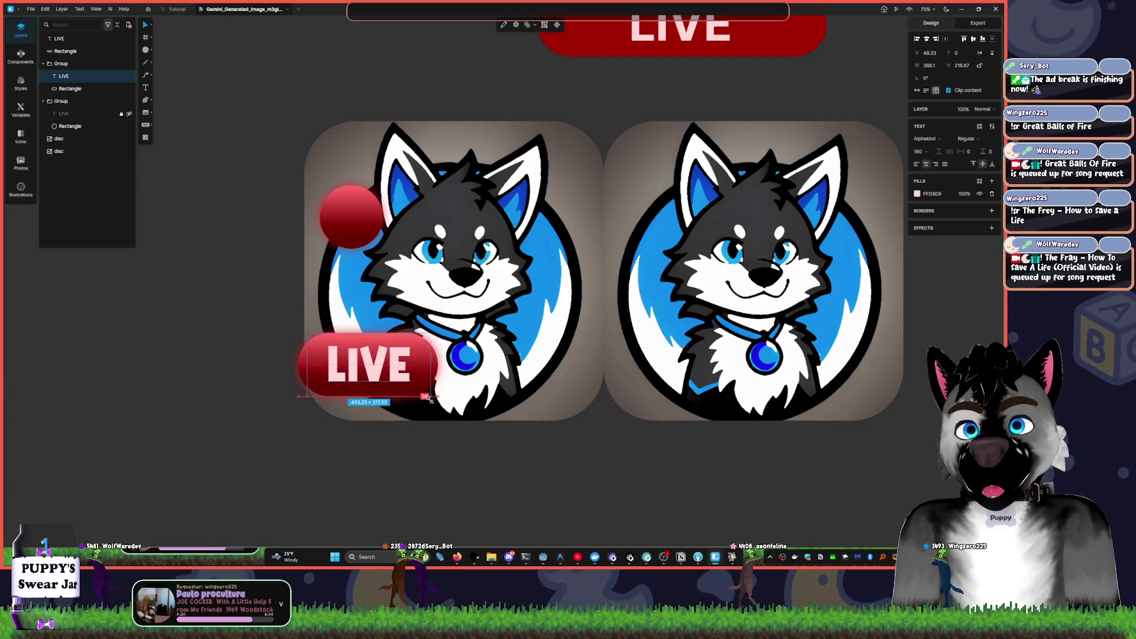
drag(311, 346, 438, 396)
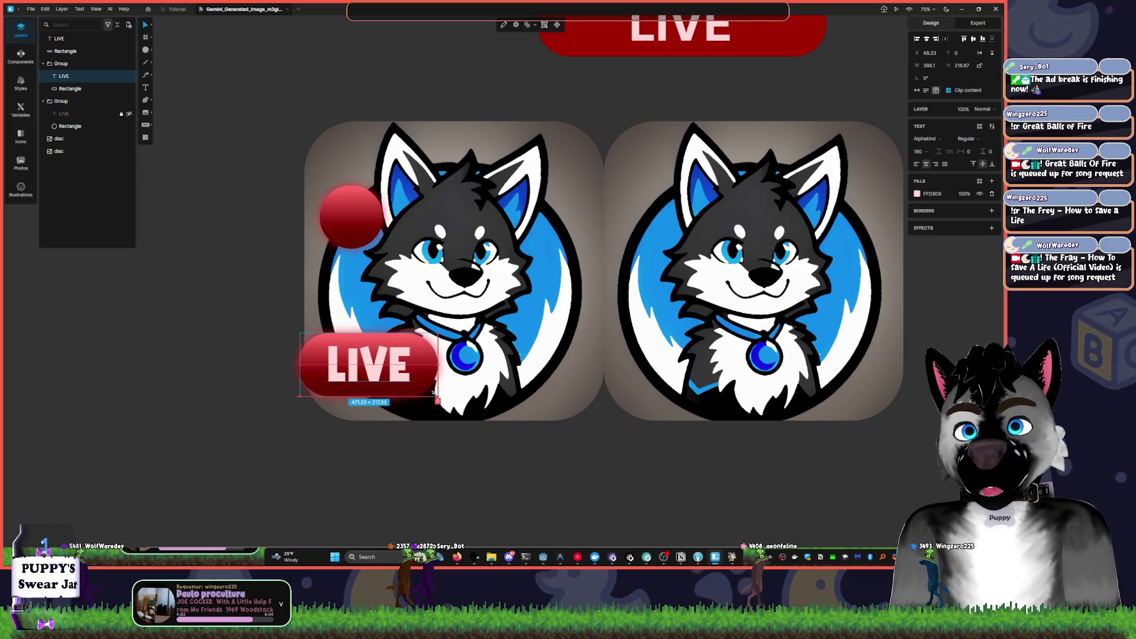
click(917, 152)
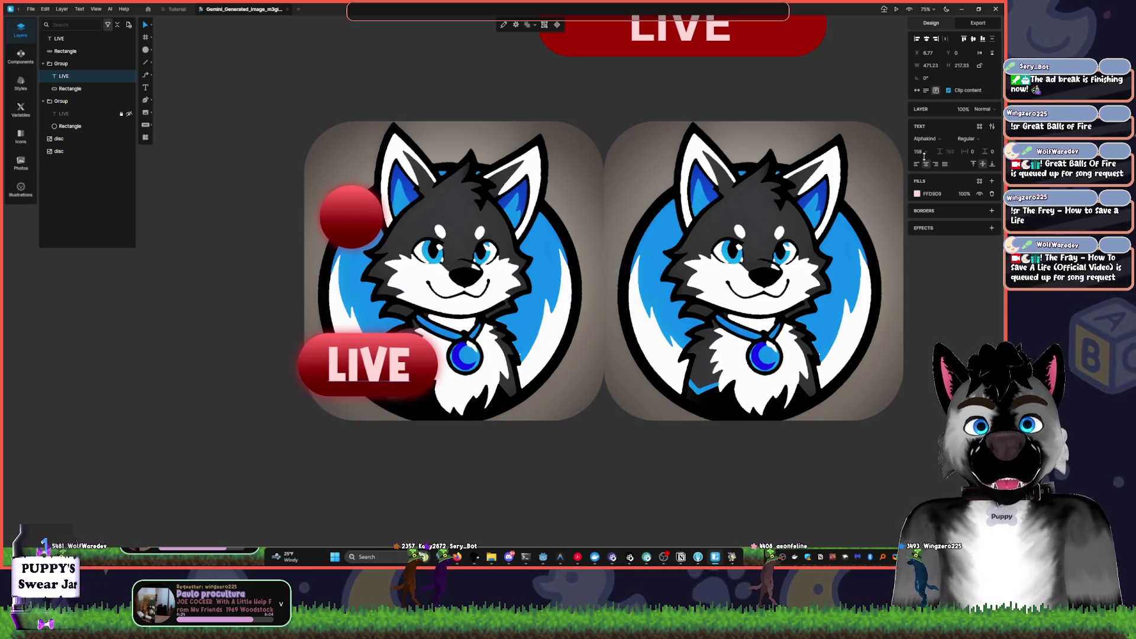
mouse_move(927, 144)
mouse_down()
mouse_move(904, 27)
mouse_move(904, 43)
mouse_up()
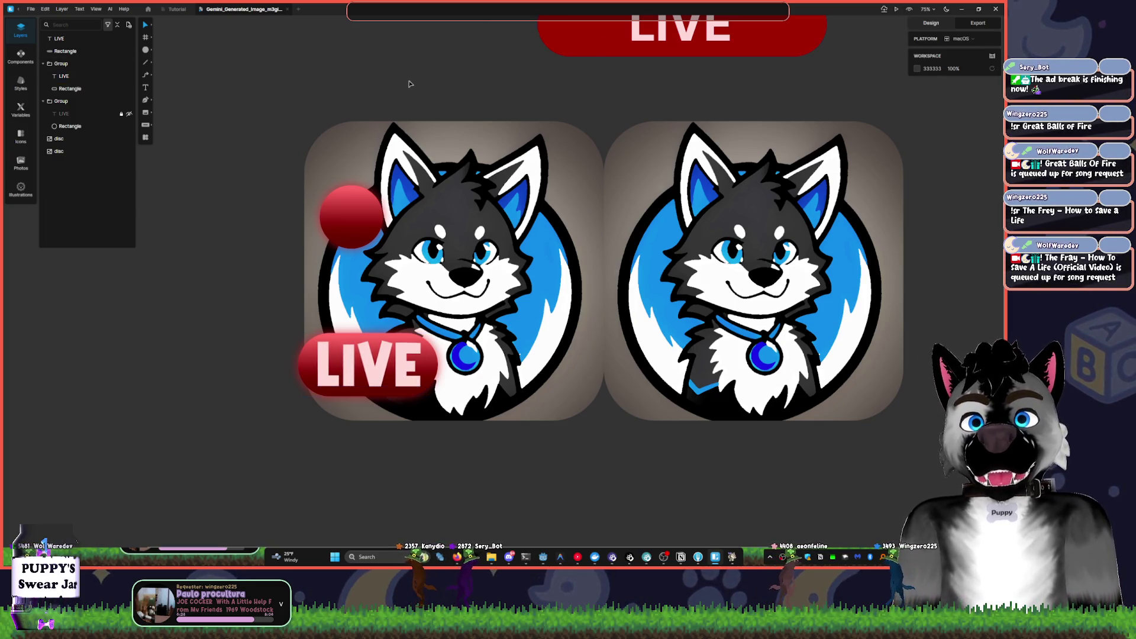
- Move the spare LIVE badge out of the way and back up to the top
scroll(532, 101, up, 1)
click(622, 65)
shift+click(820, 77)
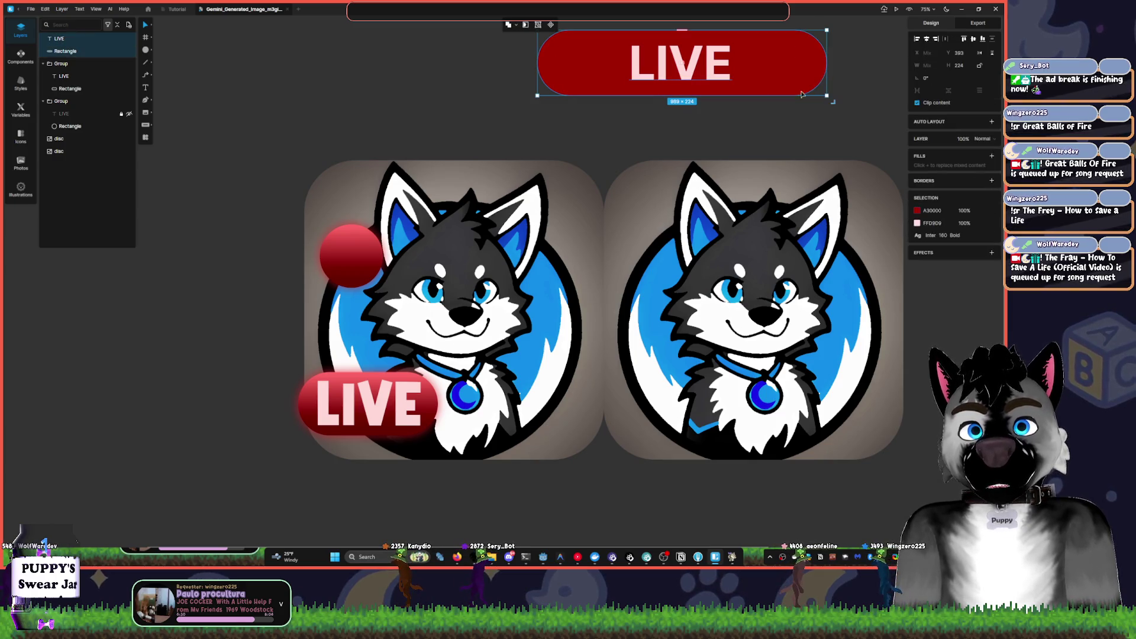
mouse_move(820, 78)
mouse_down()
mouse_move(533, 133)
mouse_move(379, 125)
mouse_move(357, 106)
mouse_up()
scroll(649, 122, left, 5)
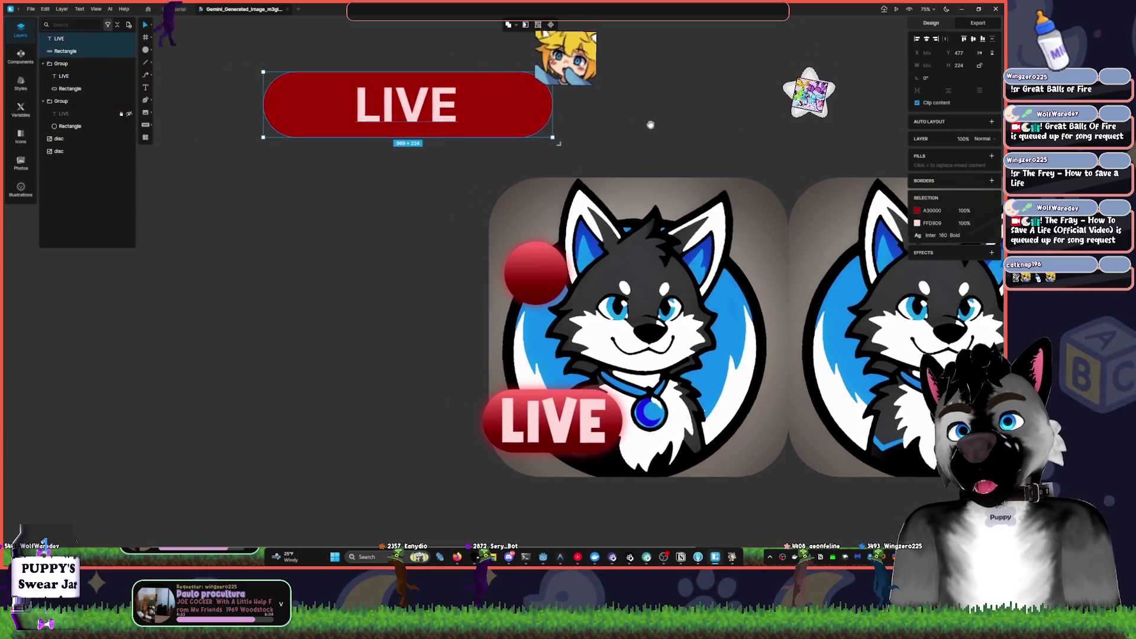
drag(521, 134, 358, 447)
click(453, 310)
scroll(453, 310, down, 2)
scroll(453, 311, right, 3)
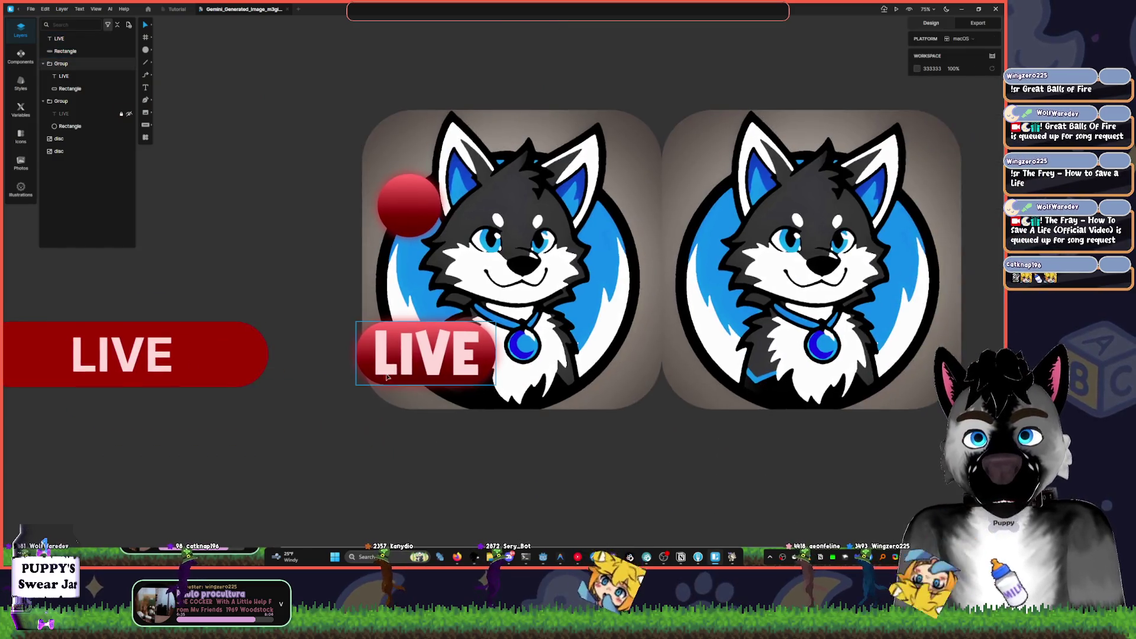
mouse_move(136, 355)
mouse_down()
mouse_move(299, 39)
mouse_move(754, 16)
mouse_up()
click(414, 352)
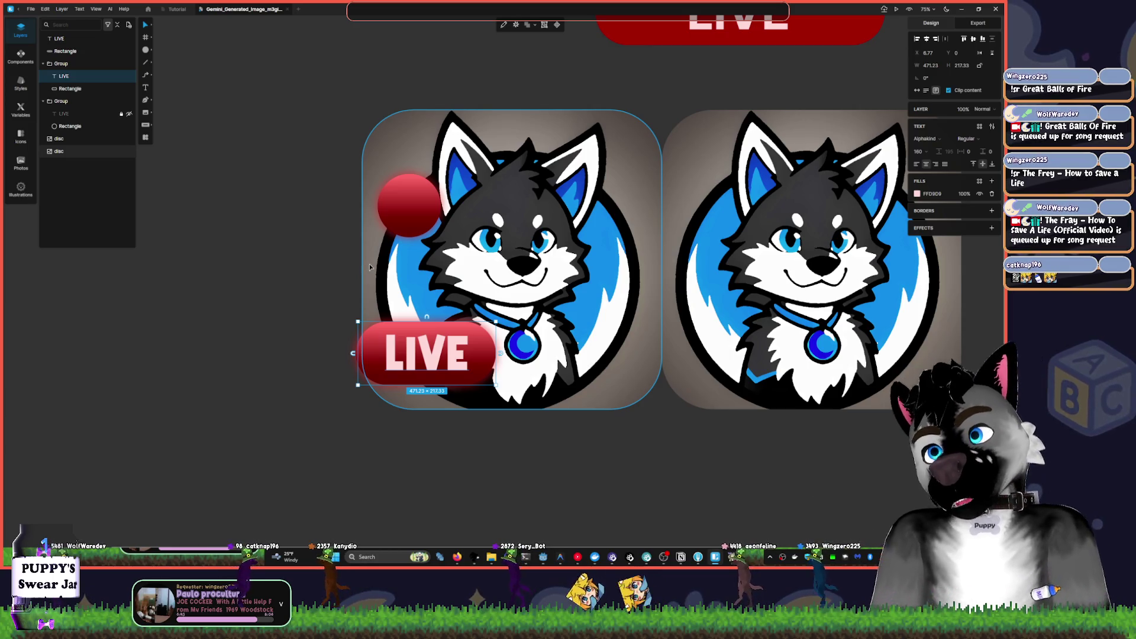
- Shrink the avatar's red dot to about 114×114 beside the wolf's ear
click(422, 232)
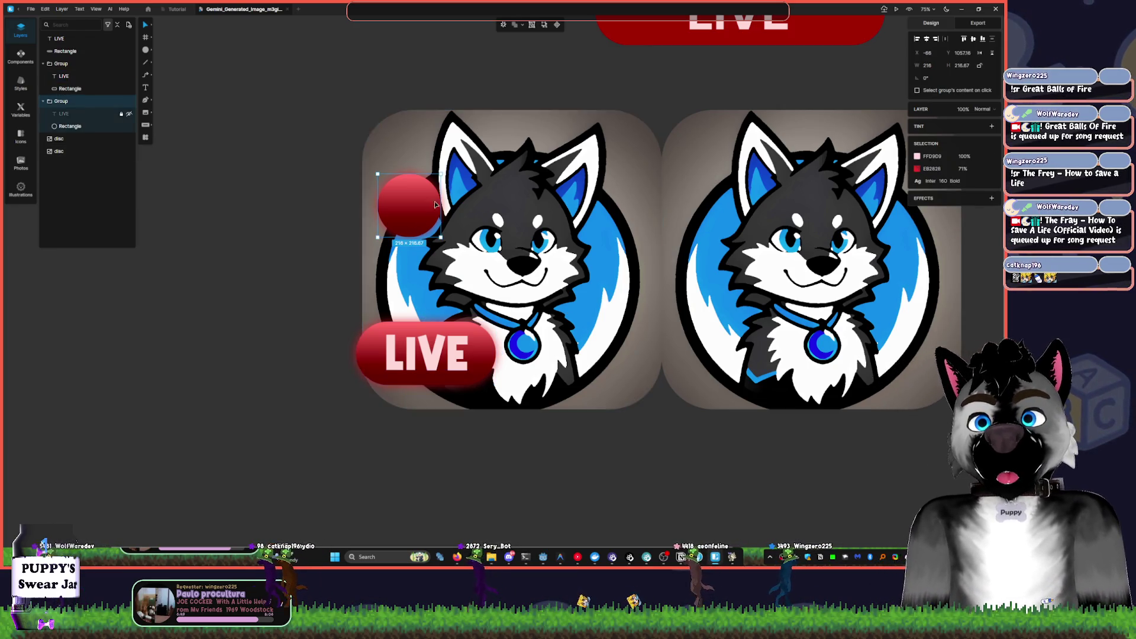
mouse_move(441, 175)
mouse_down()
mouse_move(421, 192)
mouse_move(388, 158)
mouse_move(381, 169)
mouse_move(549, 307)
mouse_move(589, 151)
mouse_move(604, 151)
mouse_up()
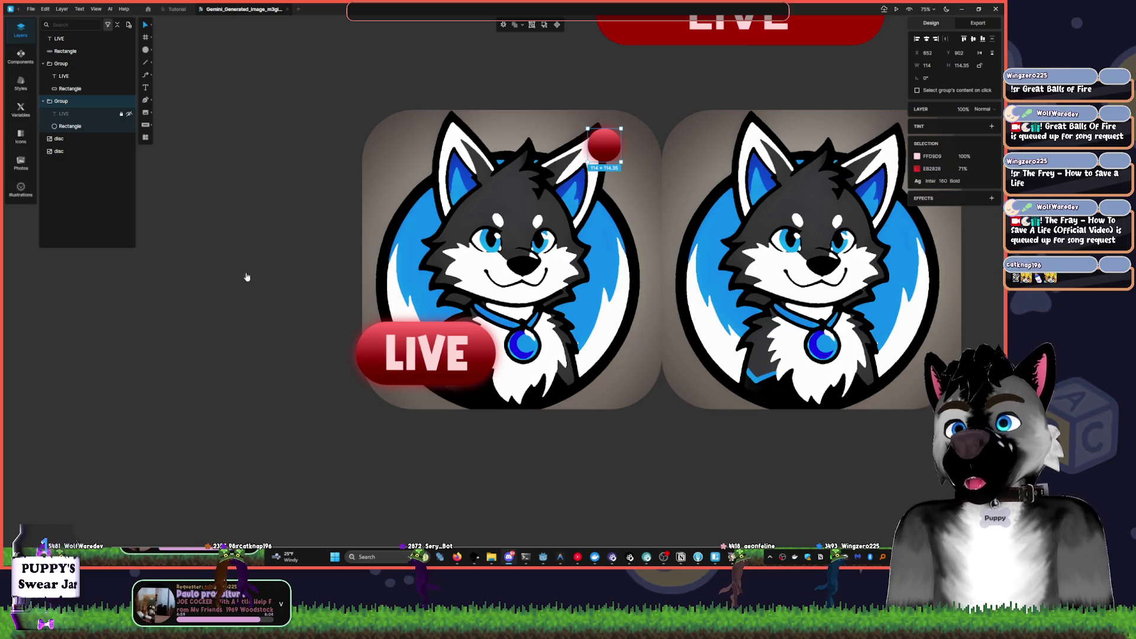
key(Print)
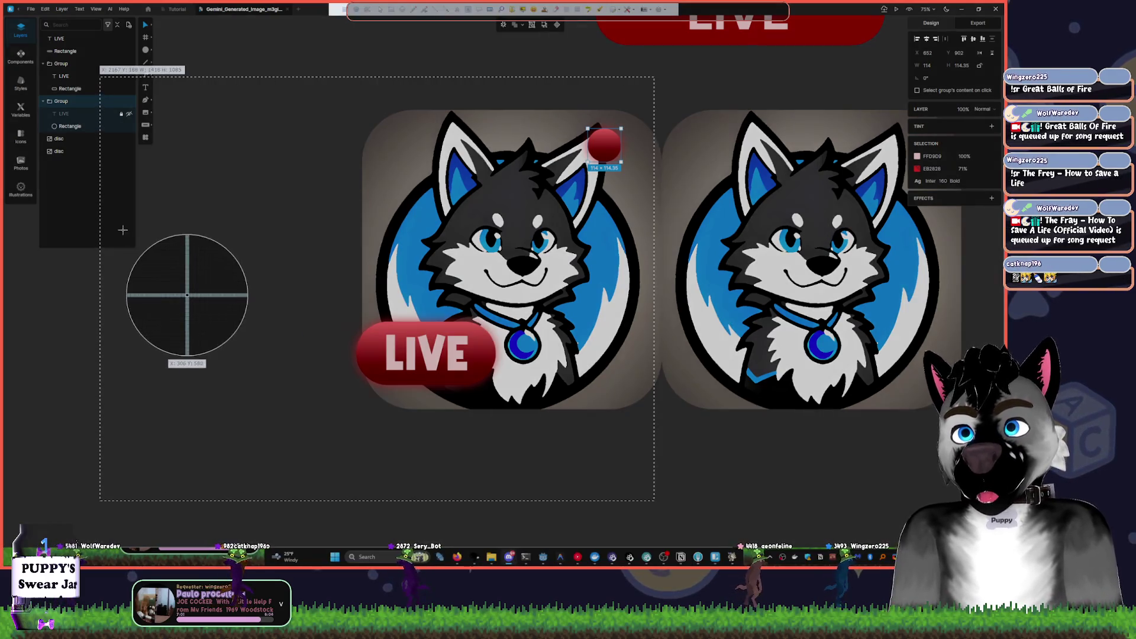
key(Escape)
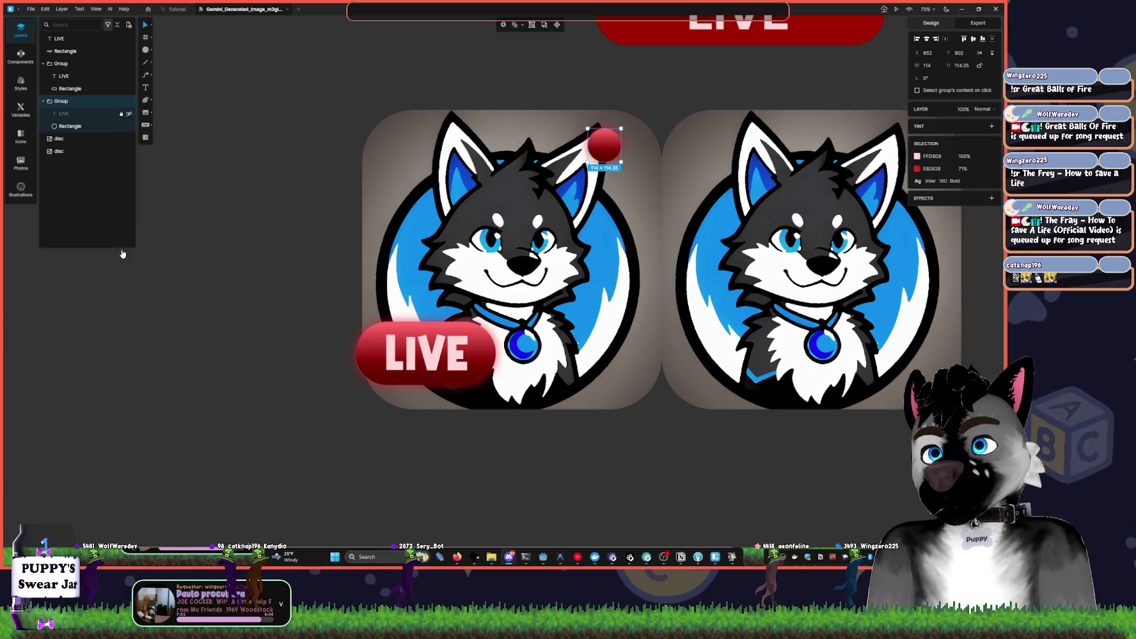
- Stretch the badge's red rectangle wider to the right
click(737, 442)
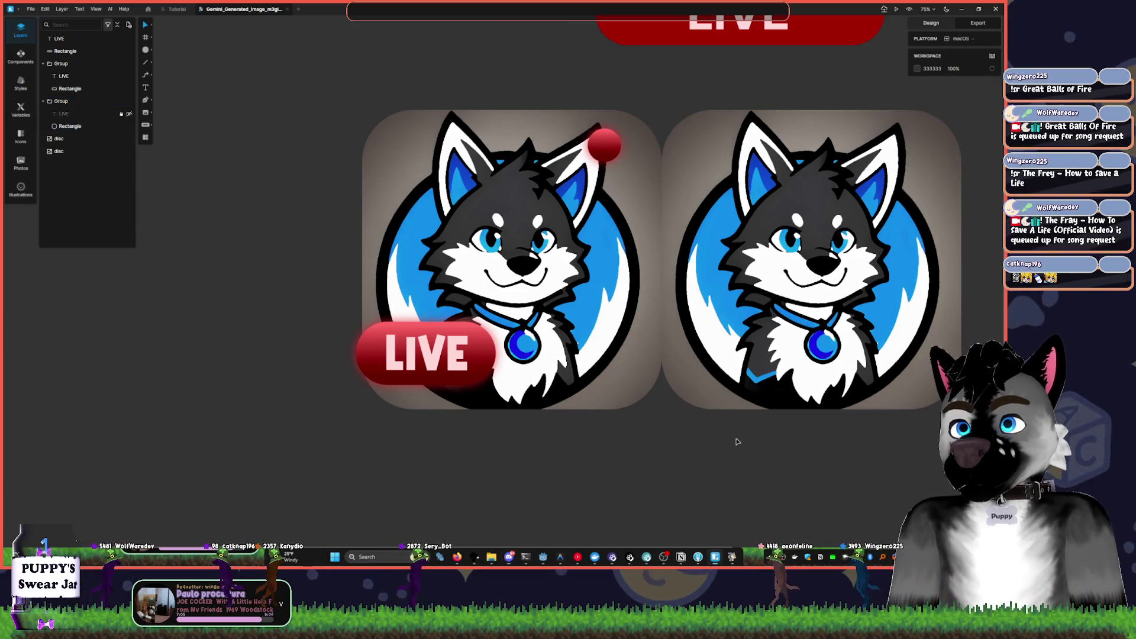
scroll(325, 204, up, 3)
scroll(324, 203, right, 5)
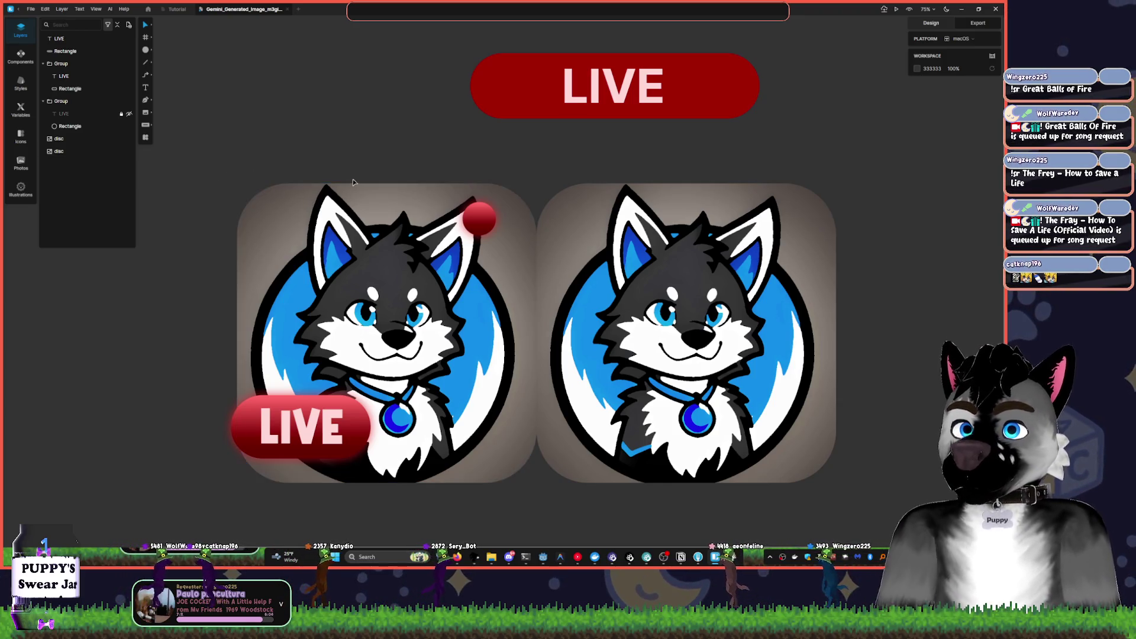
click(343, 430)
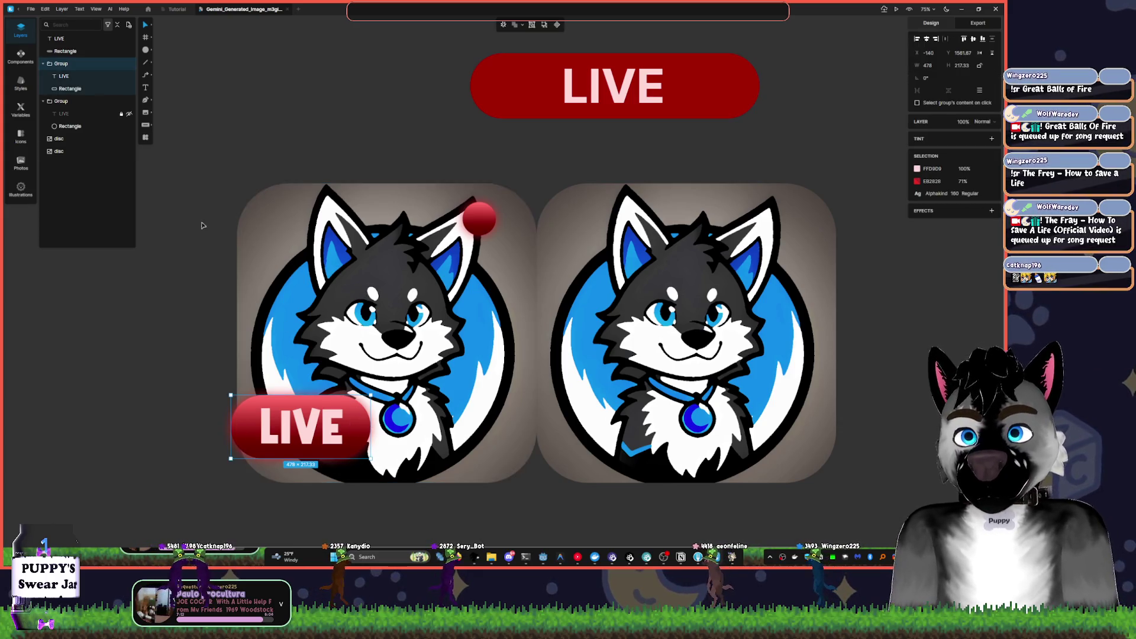
click(70, 89)
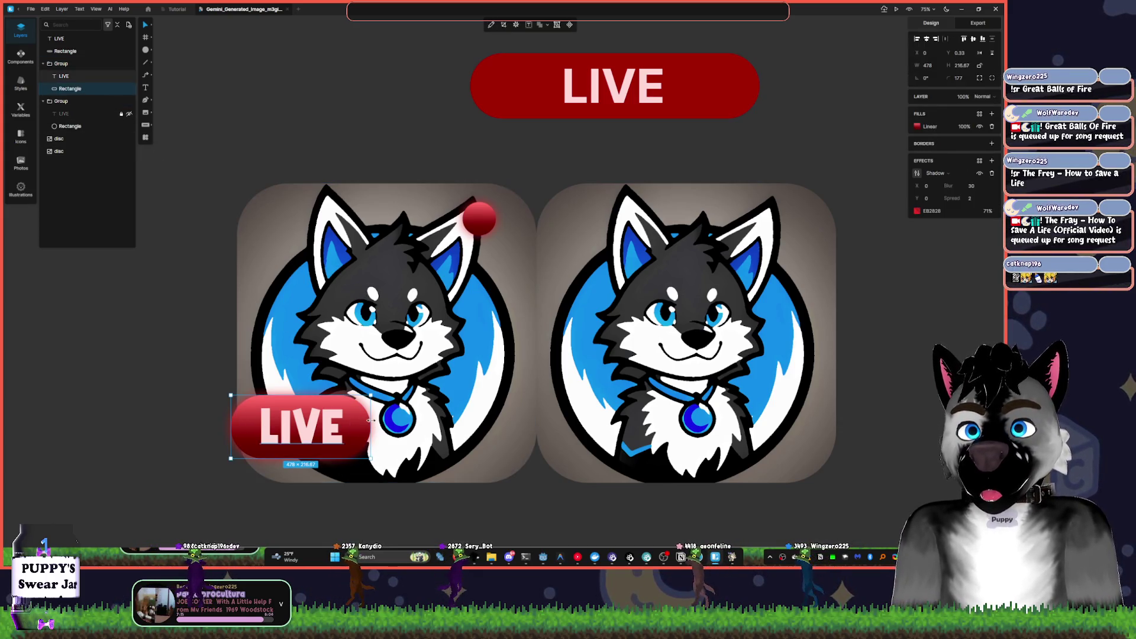
drag(371, 420, 521, 425)
- Change the badge text from LIVE to LIVE NOW
click(302, 426)
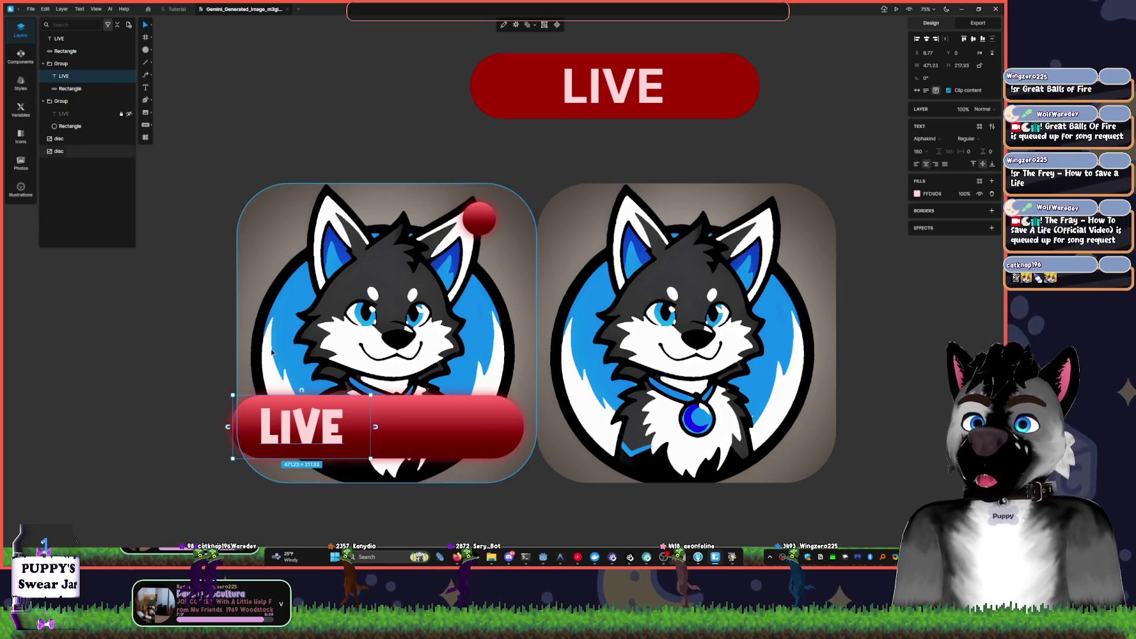
double_click(350, 435)
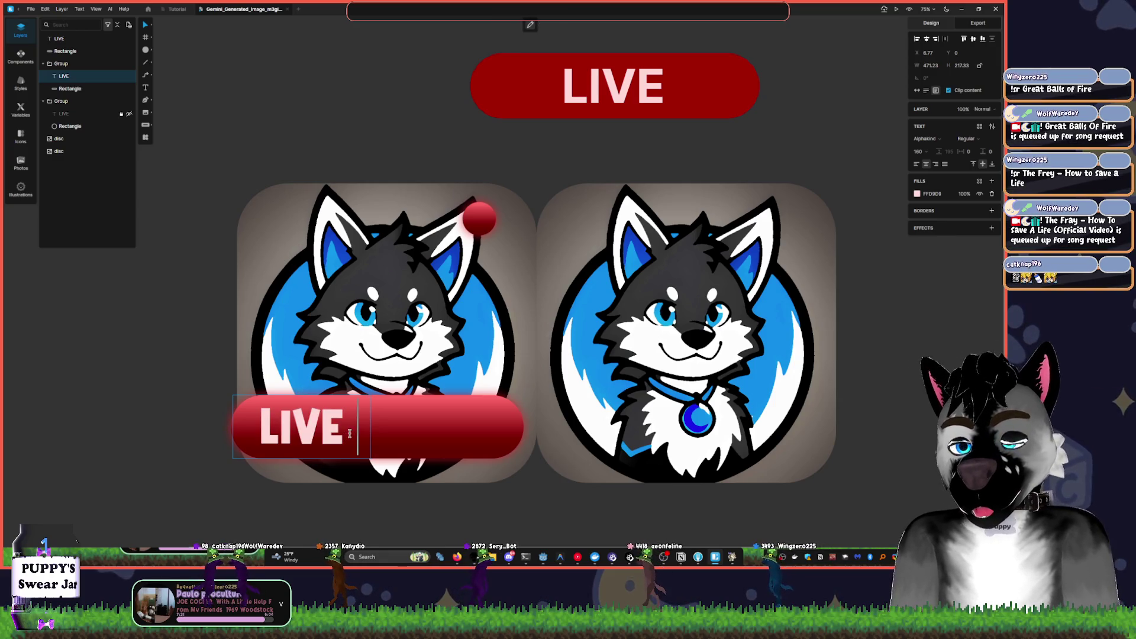
key(Return)
text(Now)
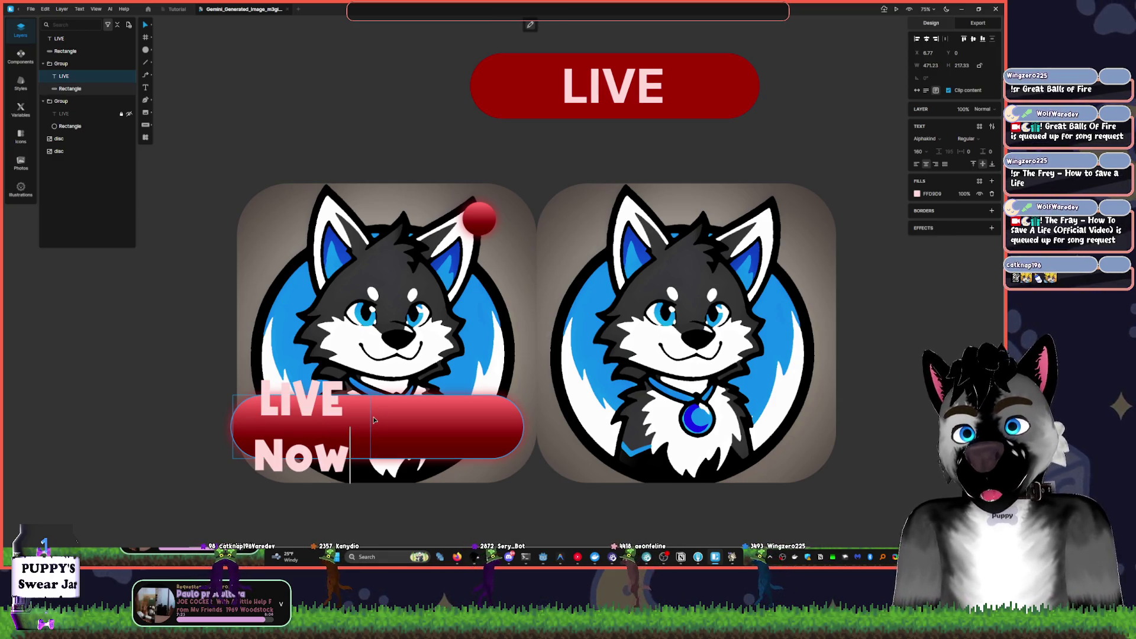
key(BackSpace)
key(BackSpace)
text(OW)
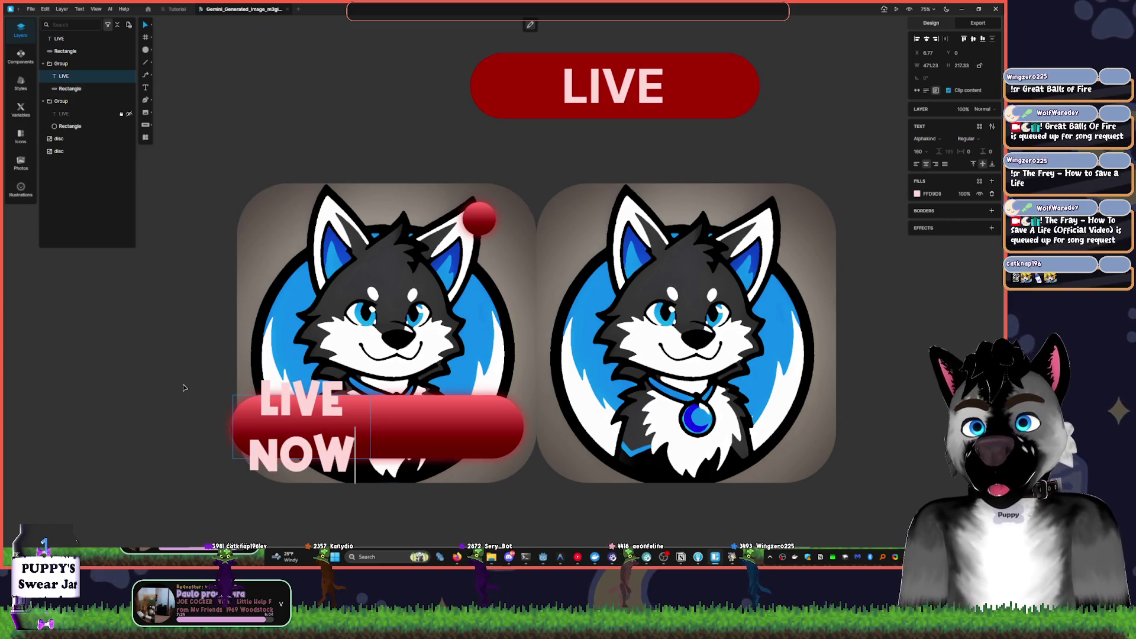
key(Escape)
- Widen the text box so LIVE NOW fits one line and move the banner onto the avatar's bottom
click(376, 443)
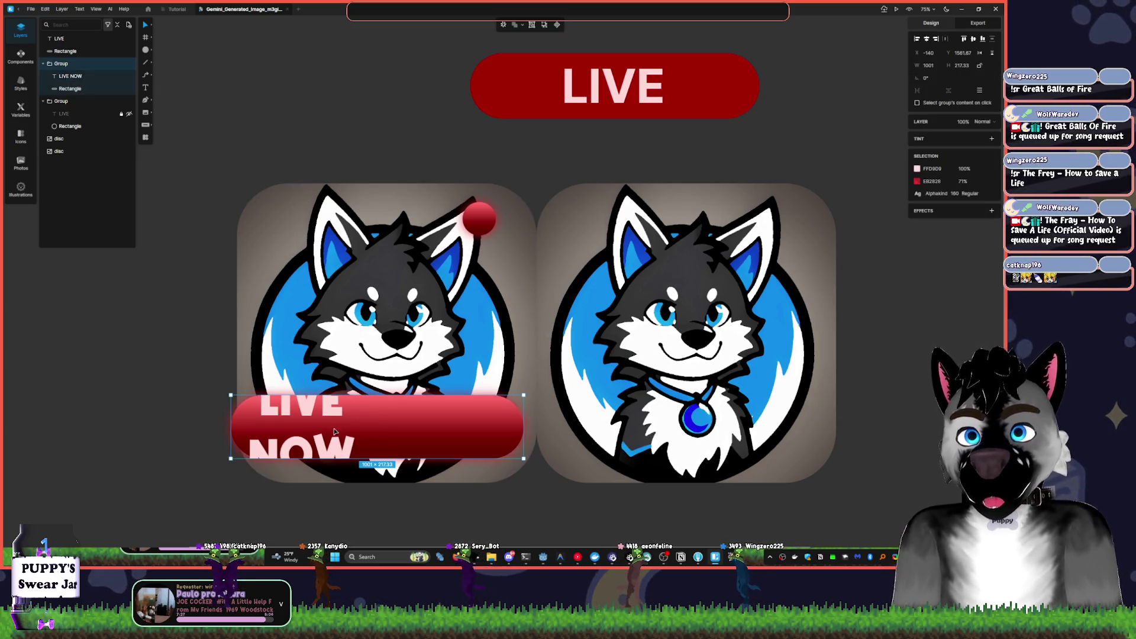
double_click(302, 426)
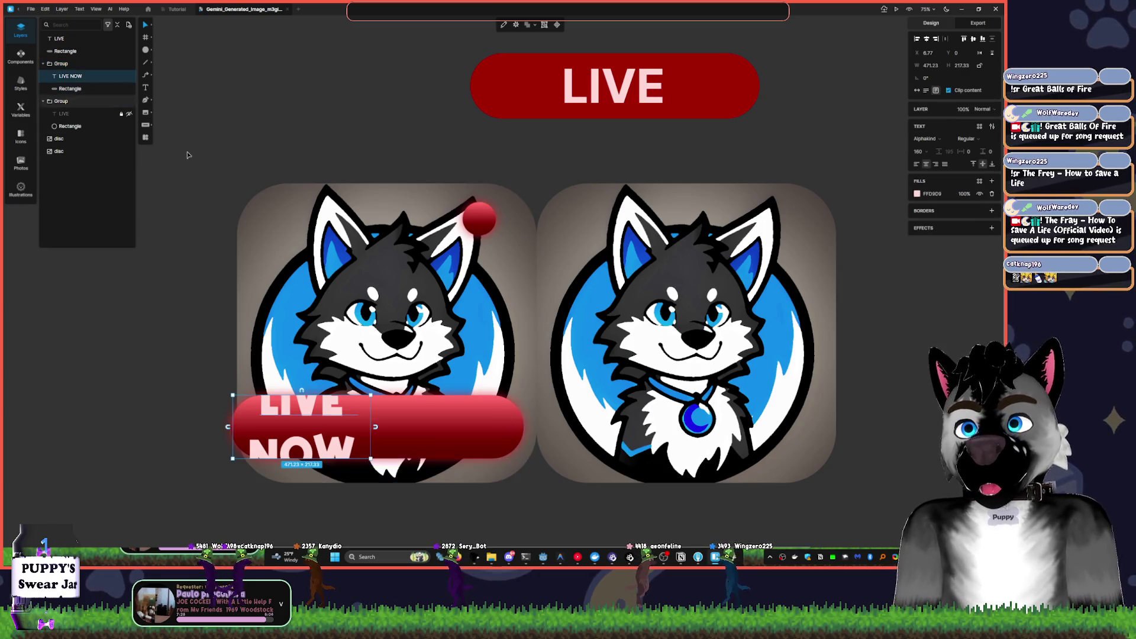
drag(371, 427, 524, 430)
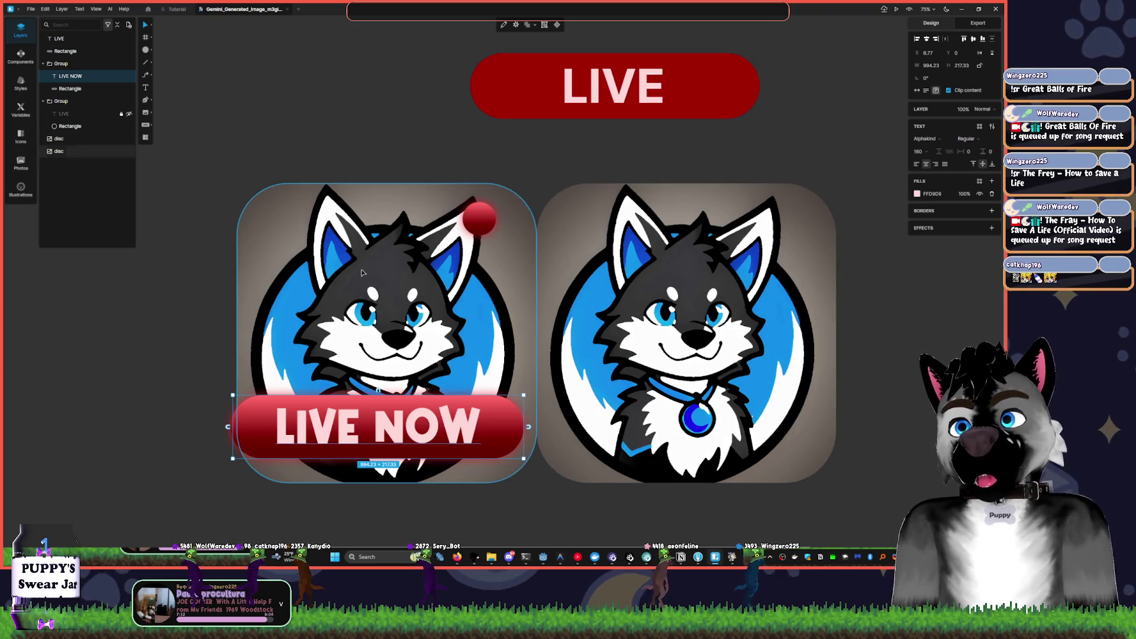
click(426, 401)
drag(499, 436, 505, 461)
click(553, 514)
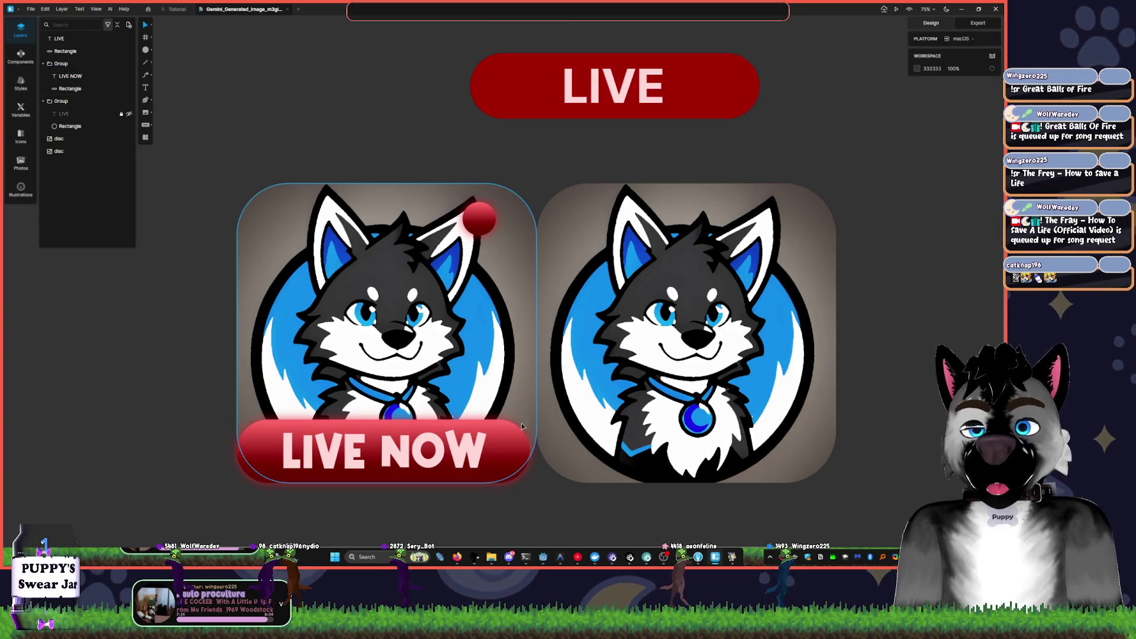
- Shorten the banner to height 168.33 and bring YouTube Music to the front
click(448, 425)
drag(444, 419, 444, 434)
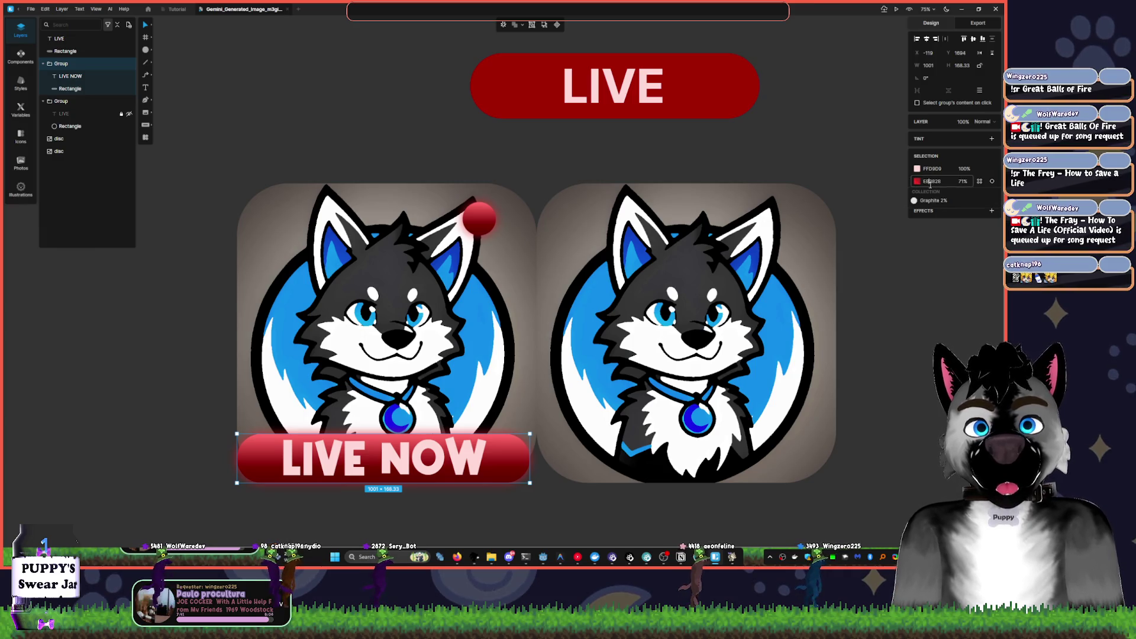
click(882, 401)
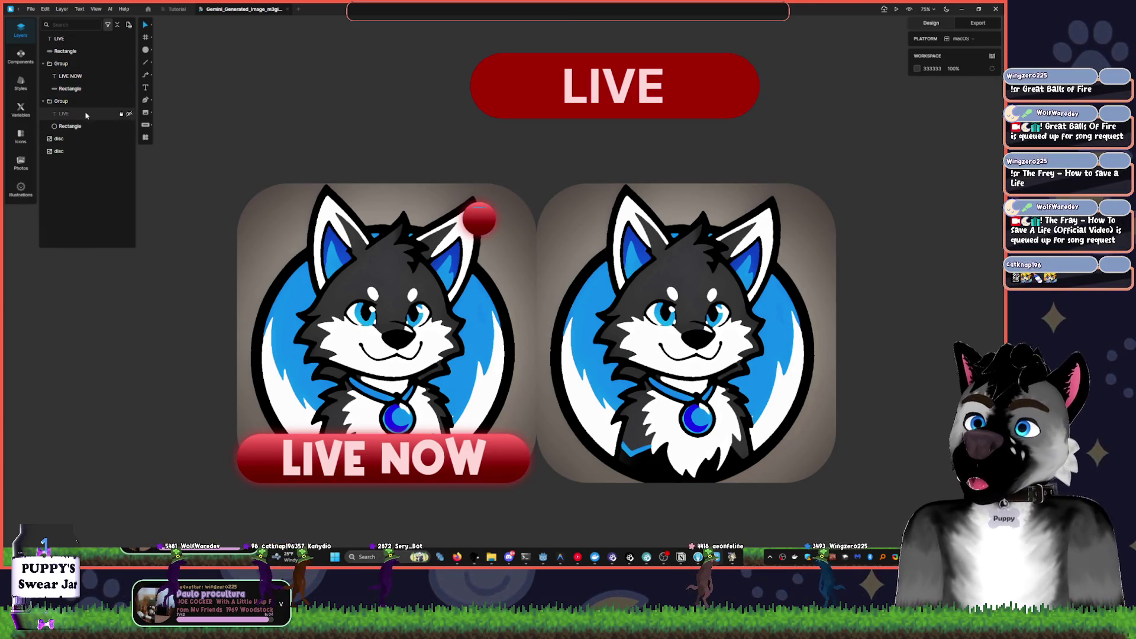
click(83, 76)
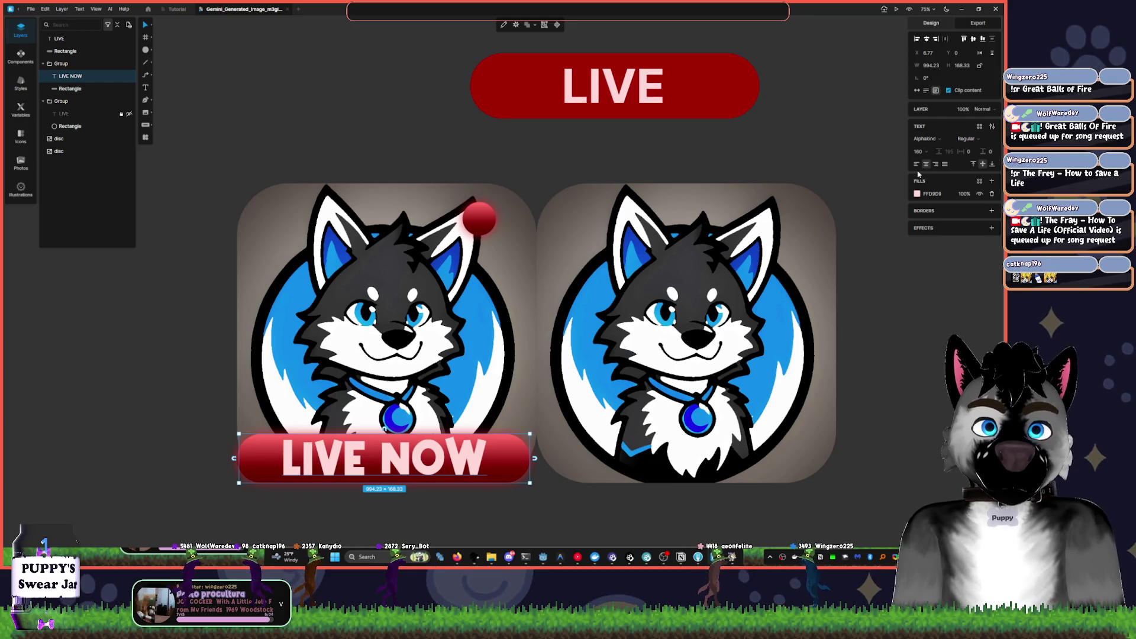
click(577, 557)
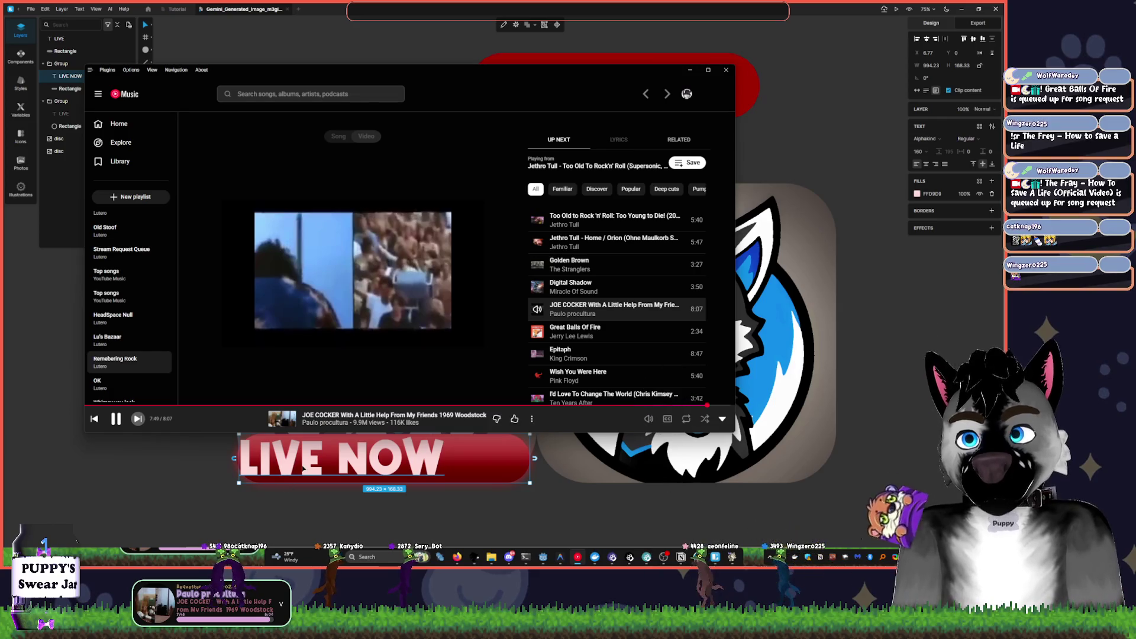
- Play Great Balls of Fire from the Up Next queue and return to the Lunacy design
click(900, 418)
click(577, 557)
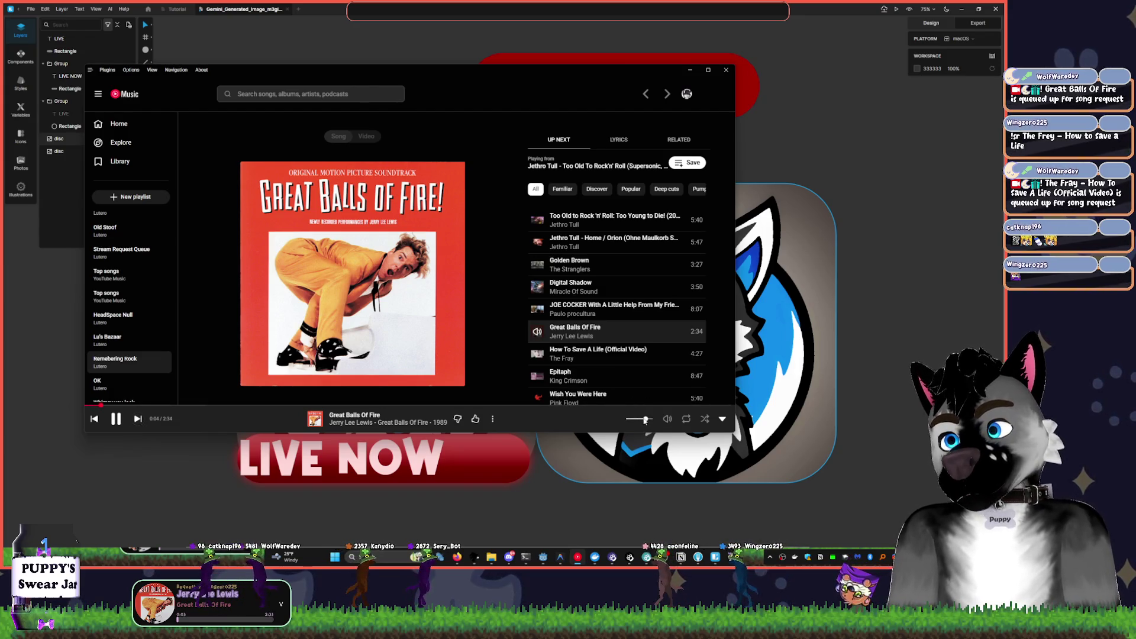
click(907, 379)
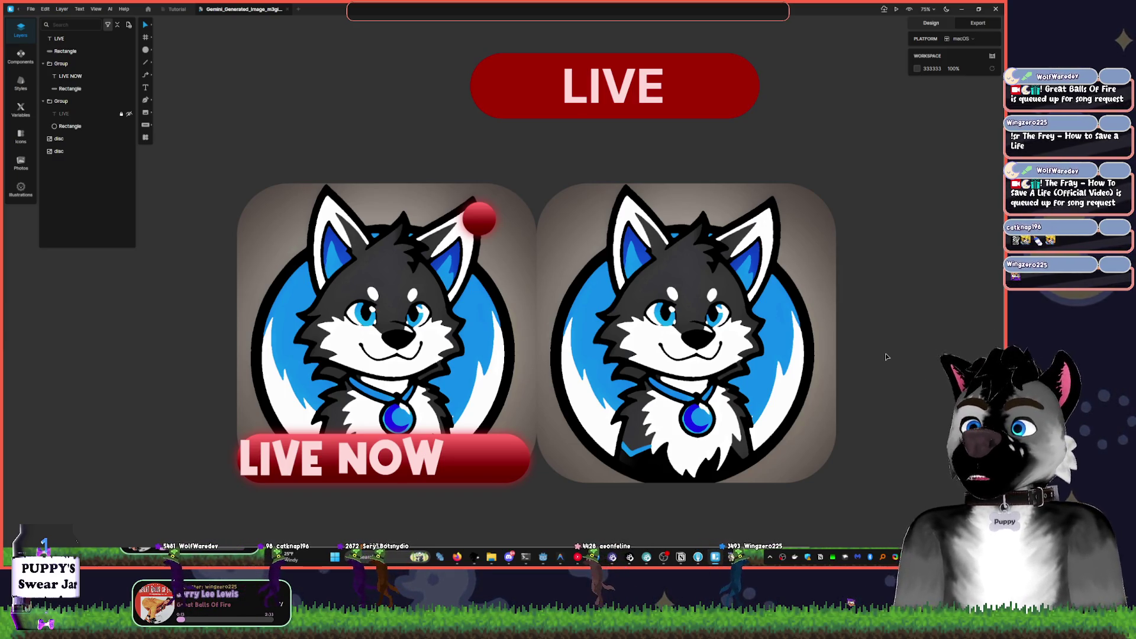
- Select the LIVE NOW text in its banner, make it bold and centre it
click(385, 458)
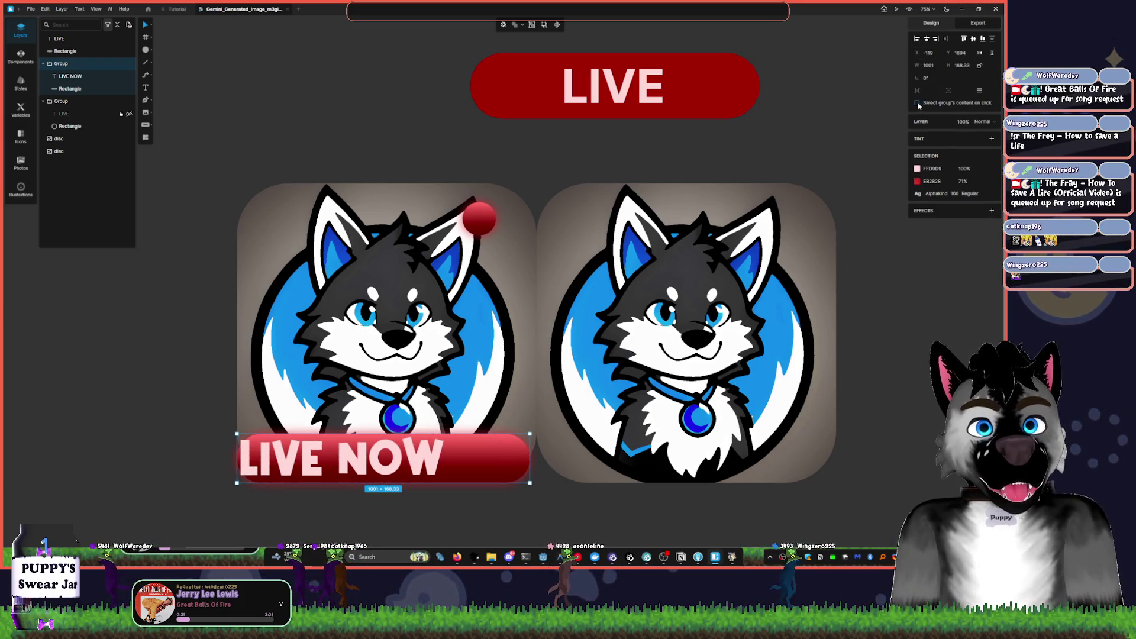
click(80, 77)
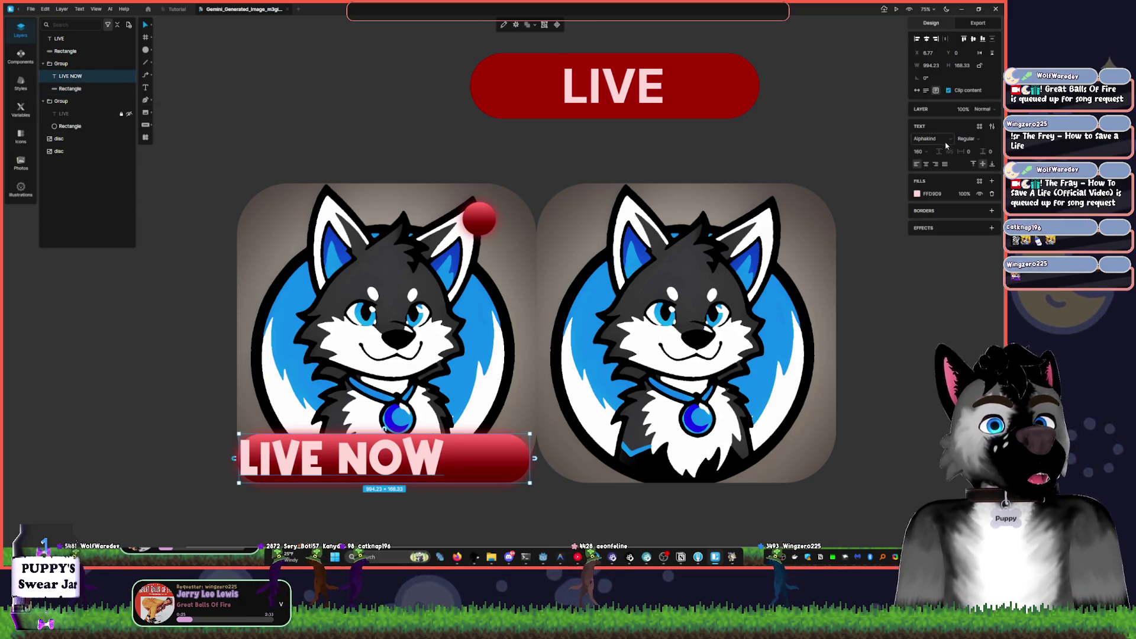
click(968, 139)
click(981, 162)
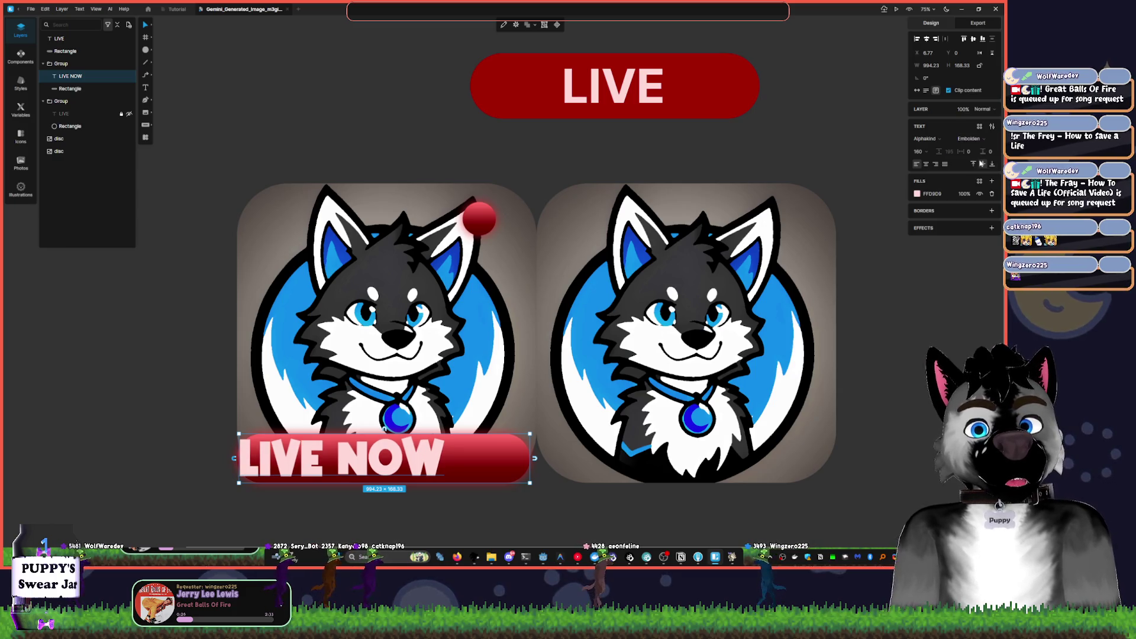
click(926, 165)
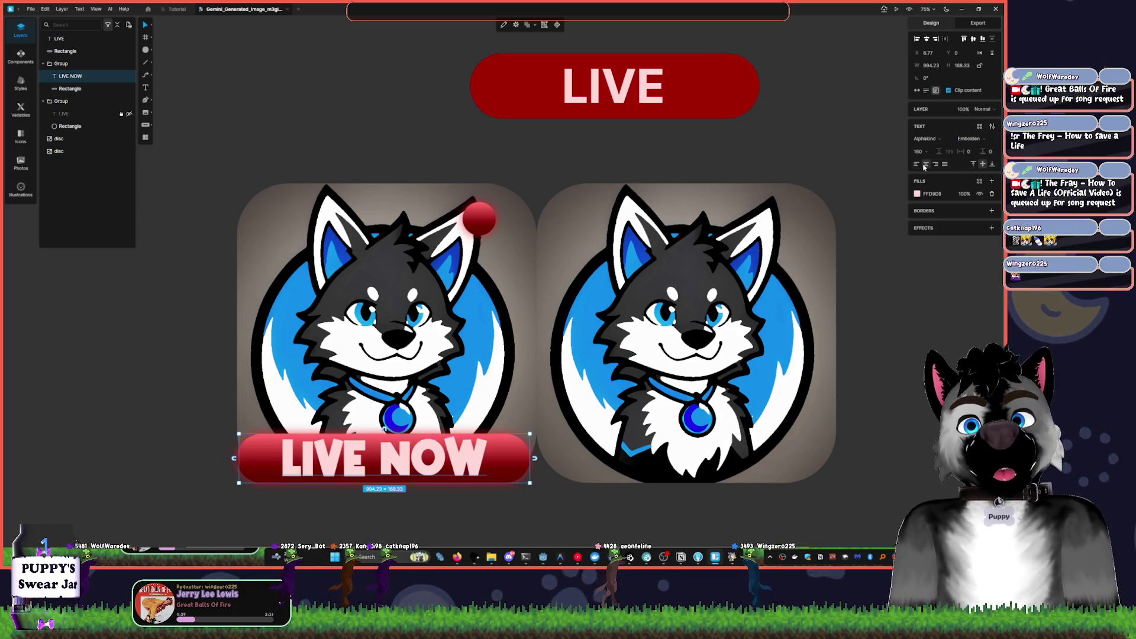
- Change the LIVE NOW font to Neonderthaw, then search Everything for 'next bro'
click(951, 141)
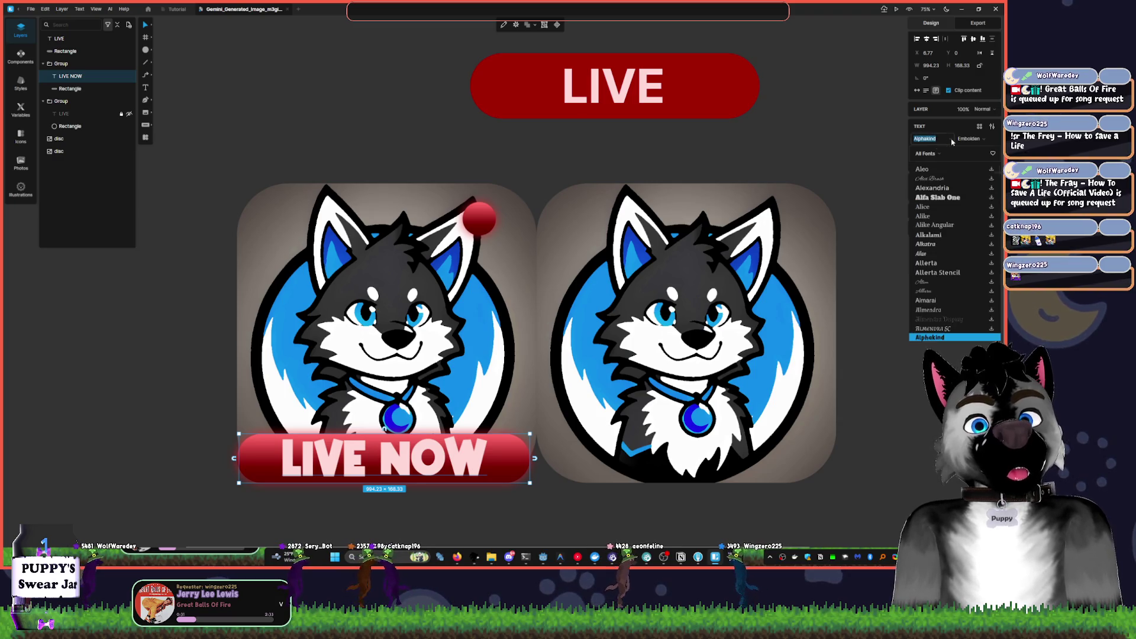
text(Nab)
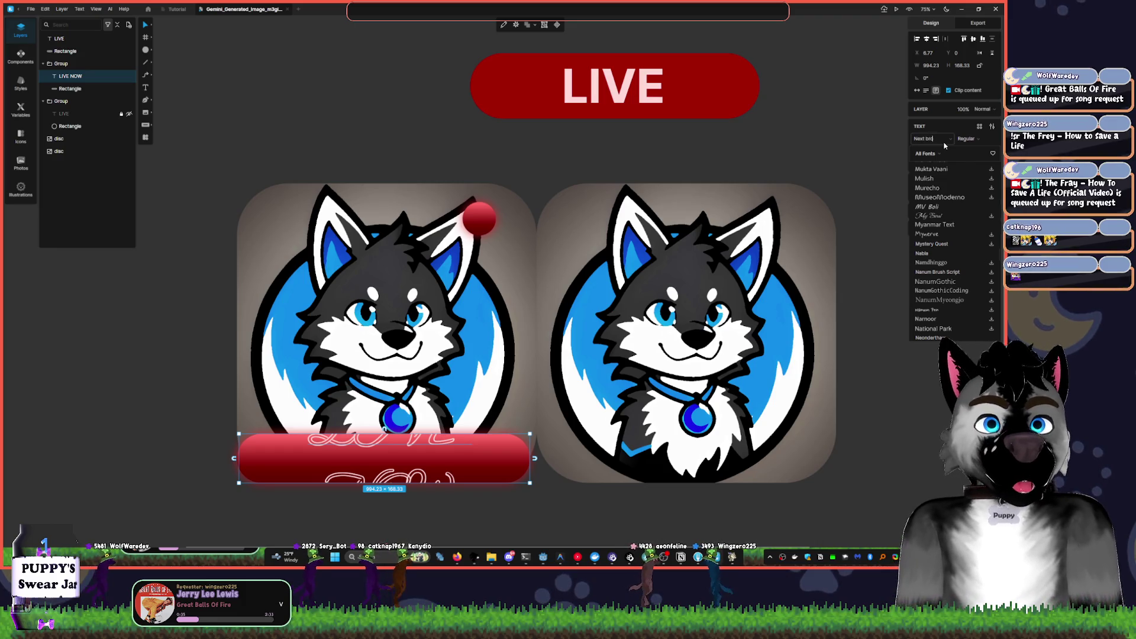
key(ctrl+alt+e)
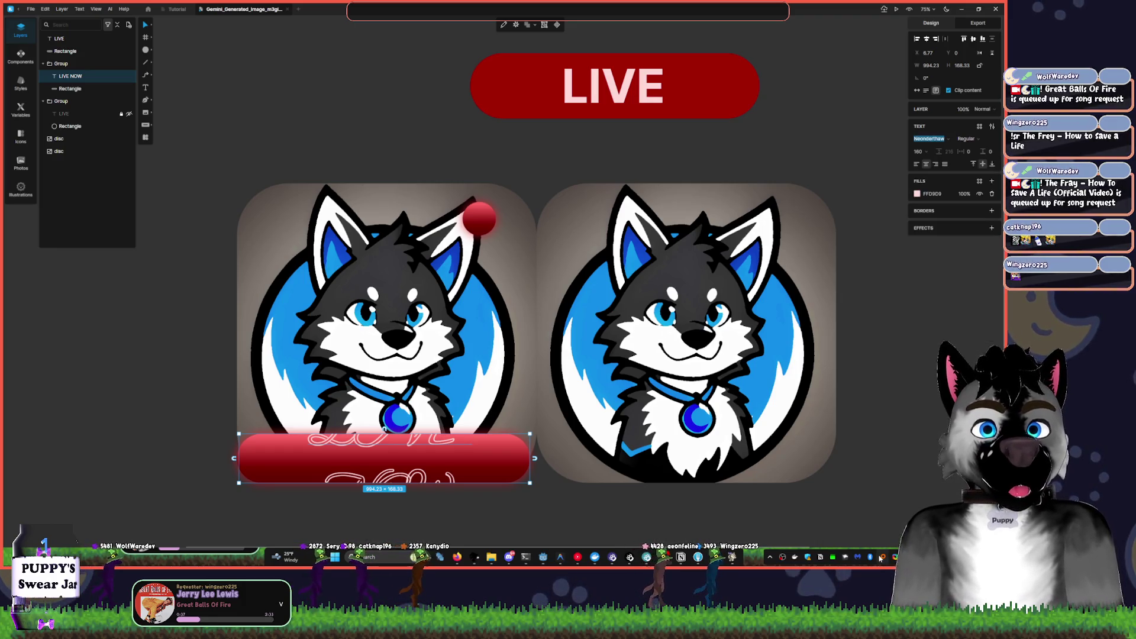
text(next bro)
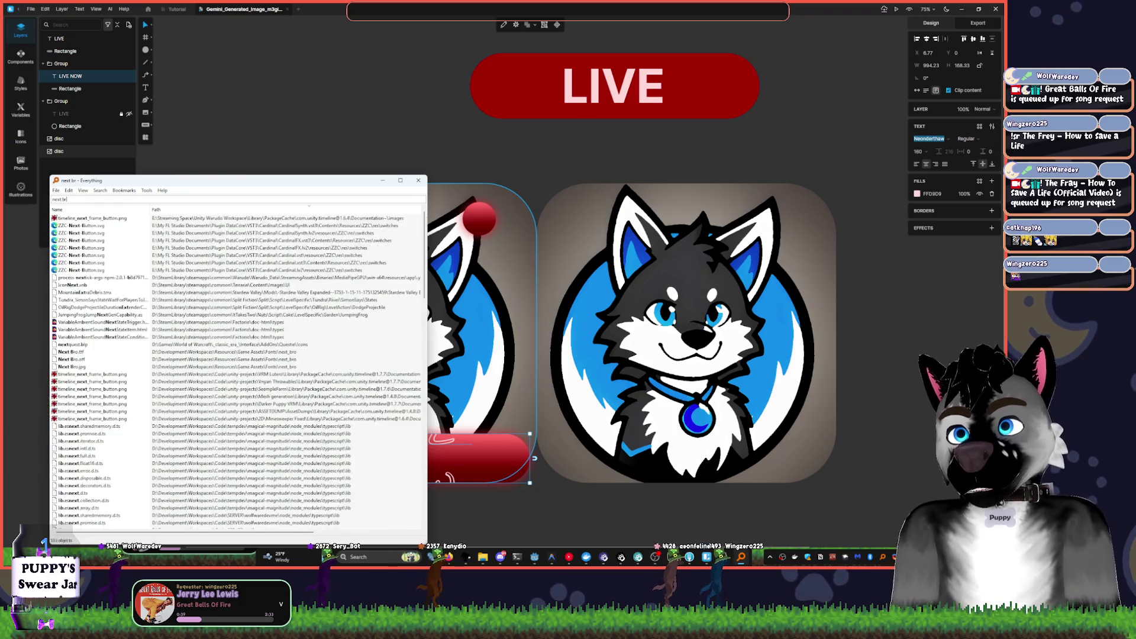
- Open Next Bro.ttf from the Everything results in the font preview, dismissing the app prompt
double_click(78, 219)
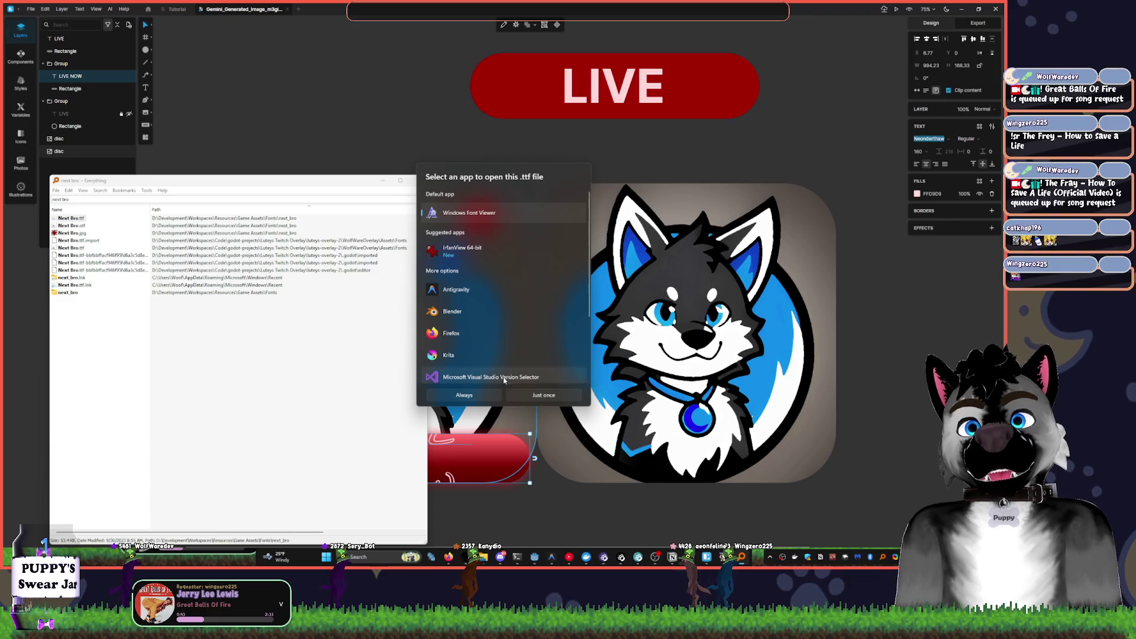
click(548, 397)
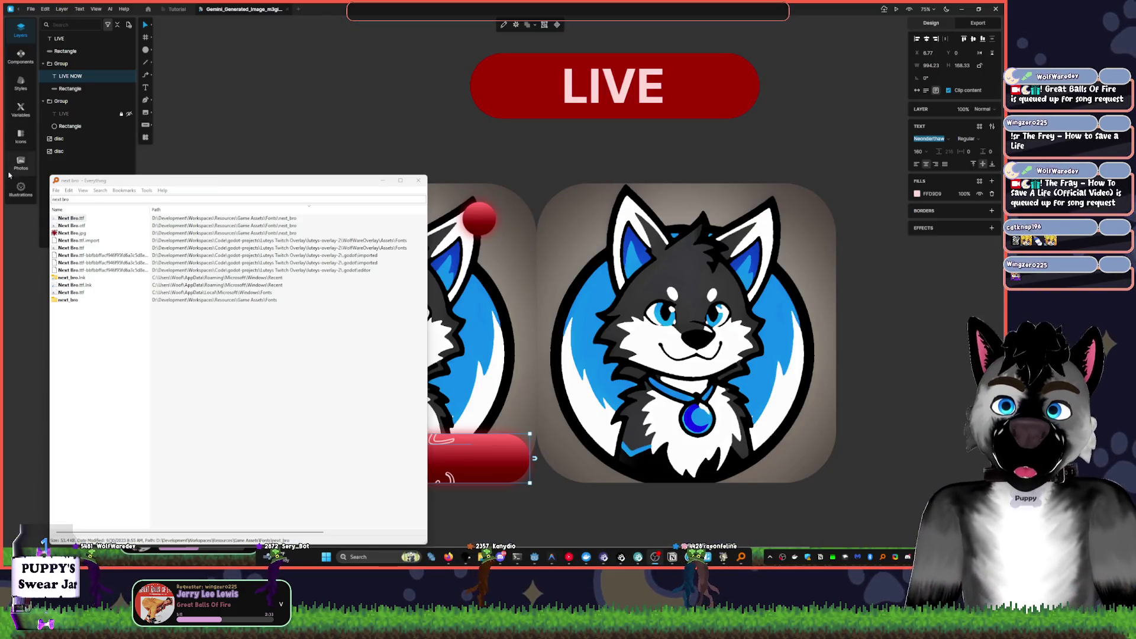
double_click(83, 219)
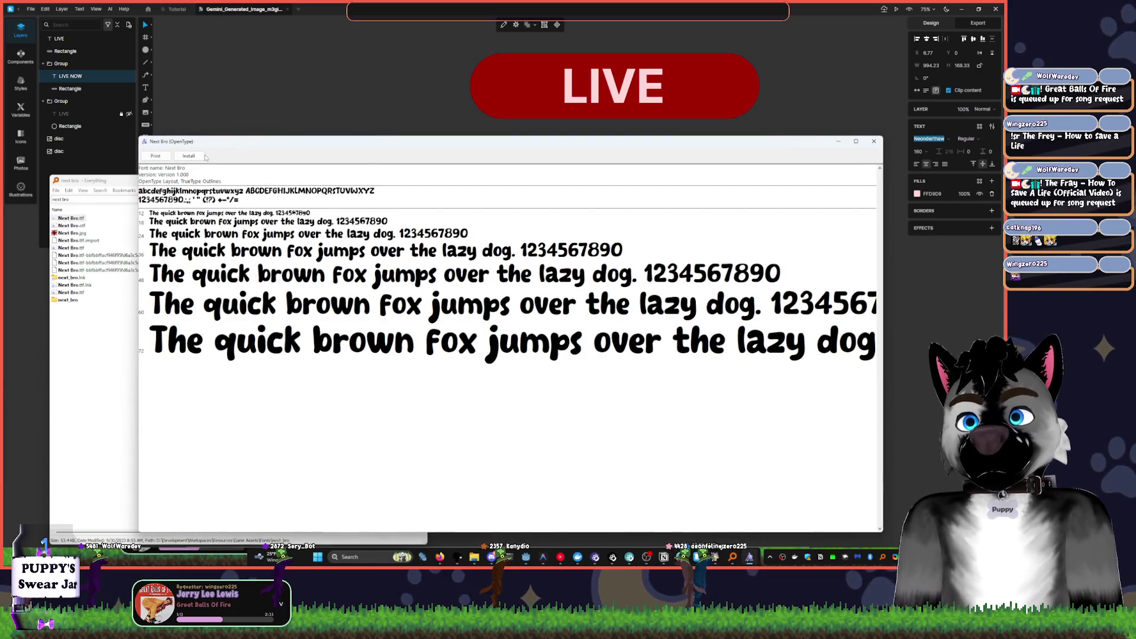
- Install the Next Bro font over the existing copy and return to the Lunacy design
click(203, 156)
click(522, 285)
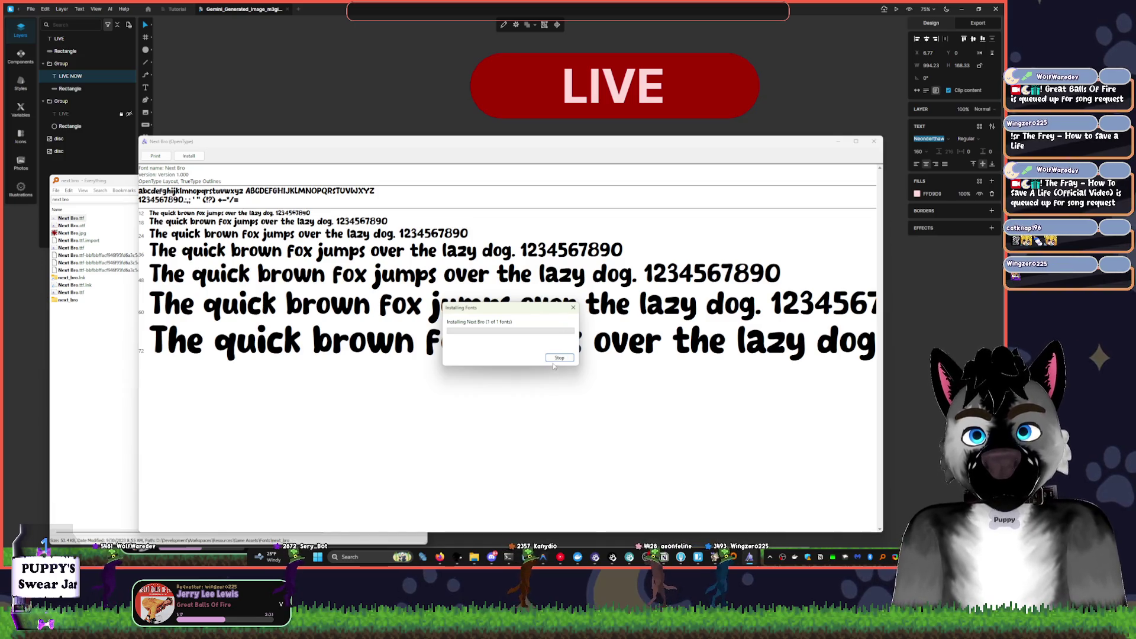
click(874, 143)
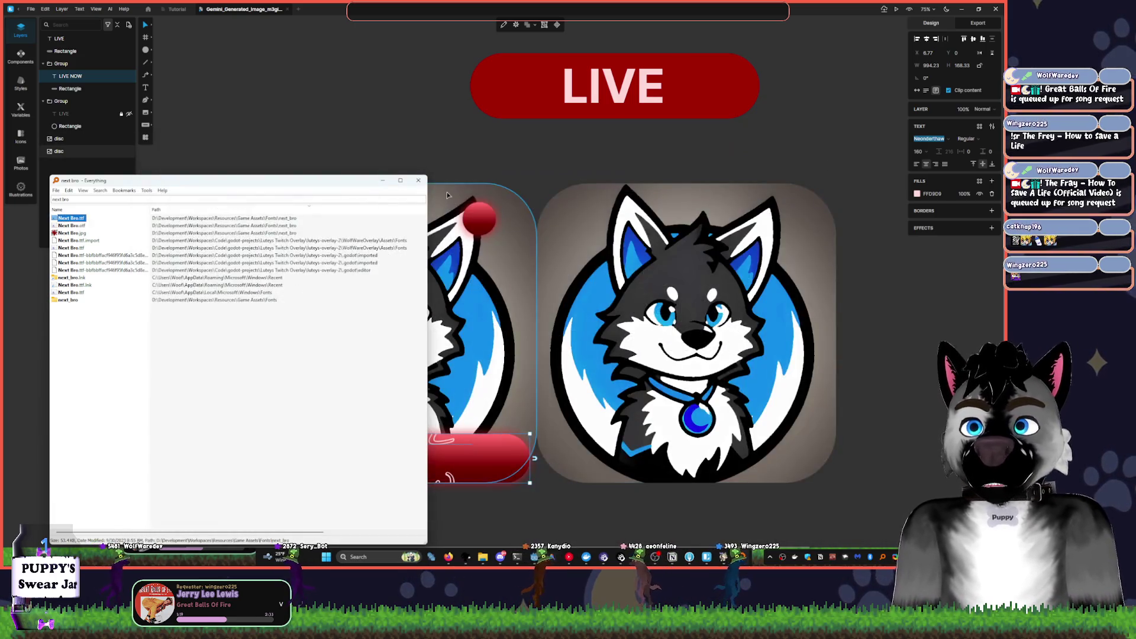
click(938, 96)
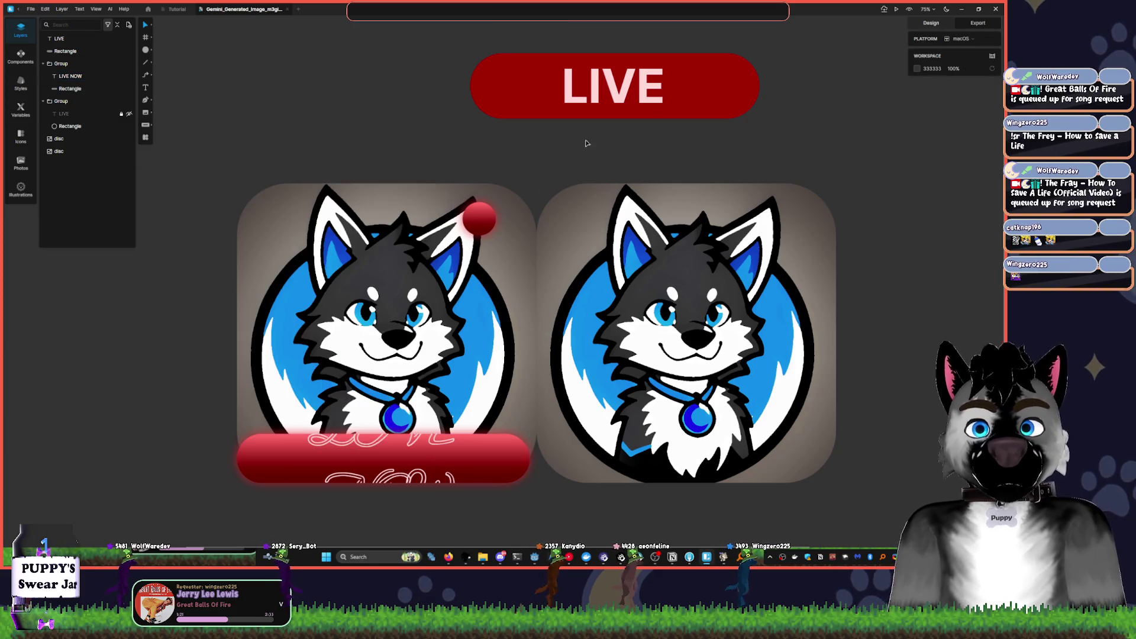
- Select the LIVE NOW text layer and set its font back to bold Alphakind
click(384, 458)
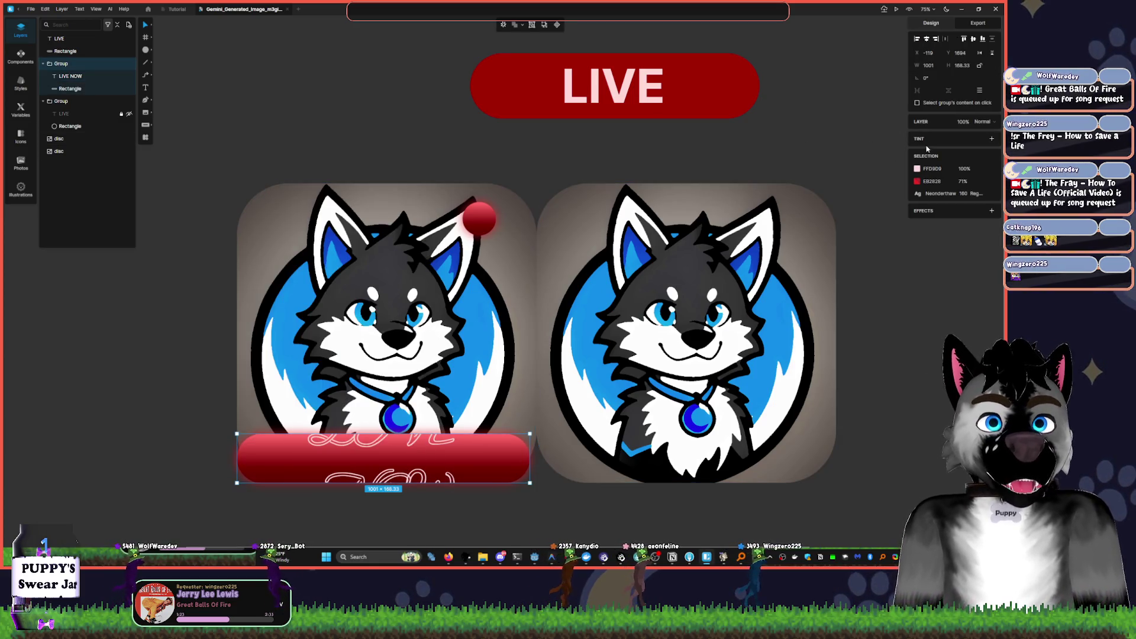
click(67, 78)
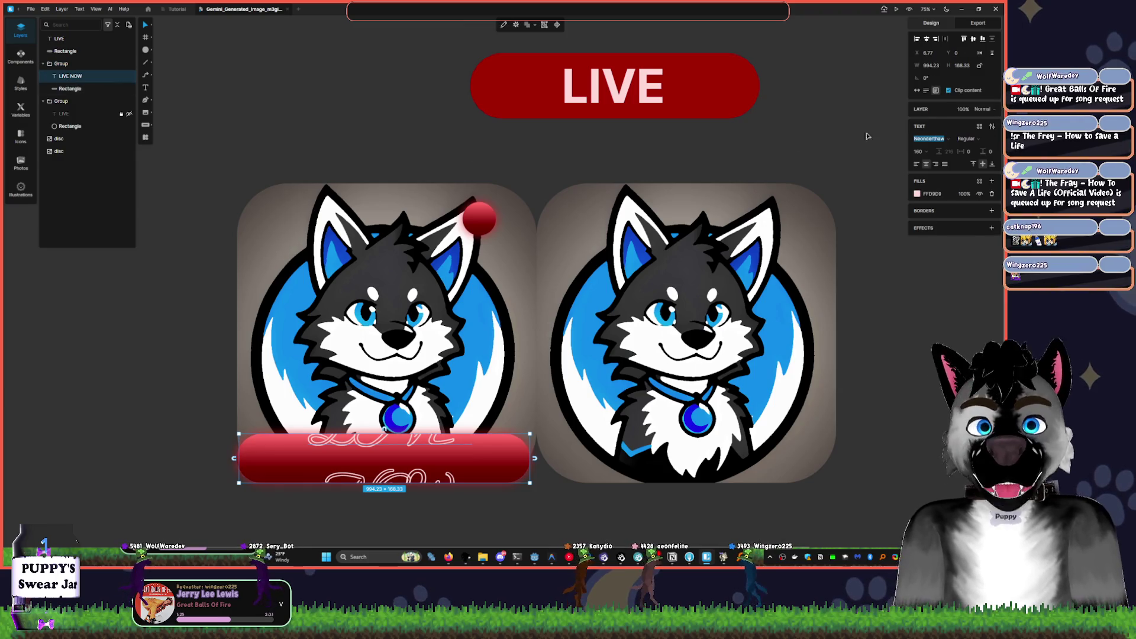
key(i)
key(p)
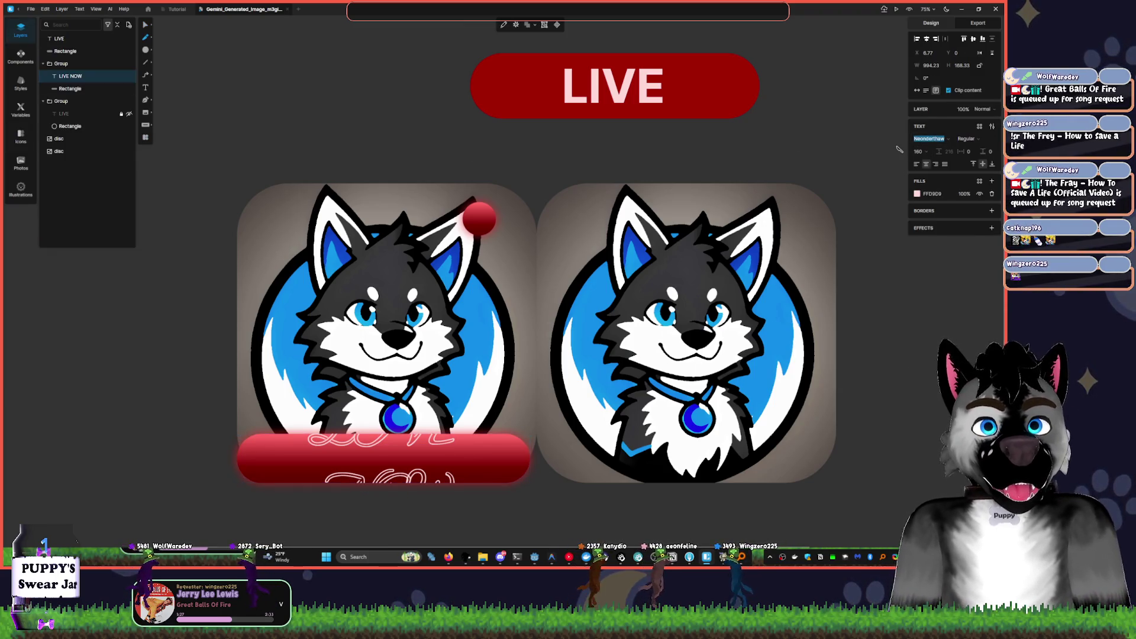
text(n)
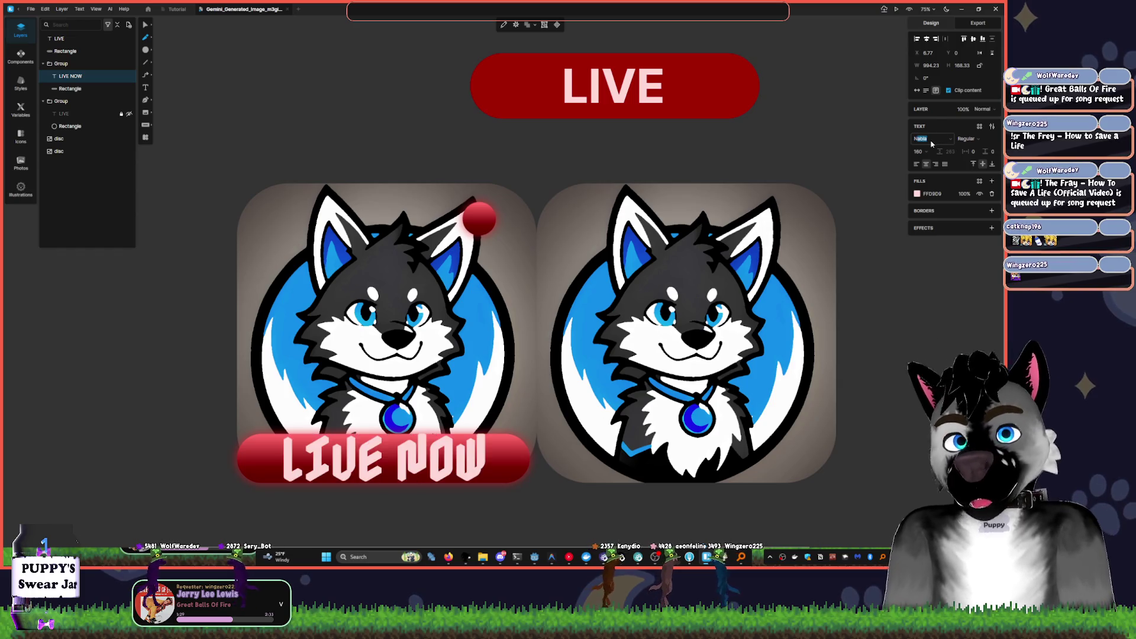
text(ext)
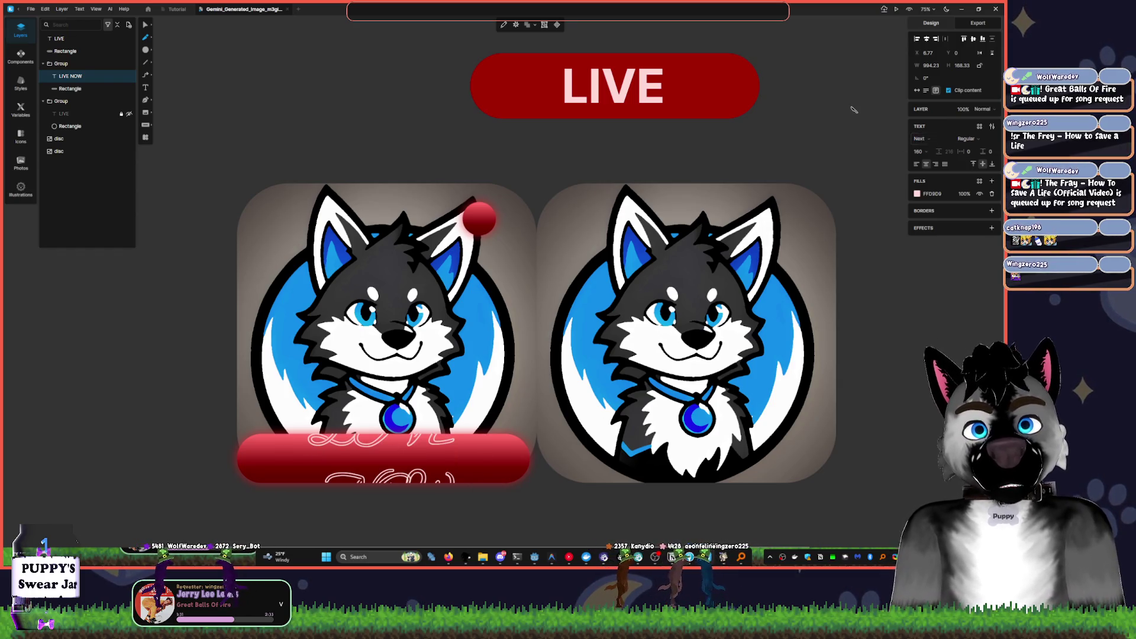
click(853, 109)
- Try saving the document twice, cancelling the Save As dialog each time
key(ctrl+s)
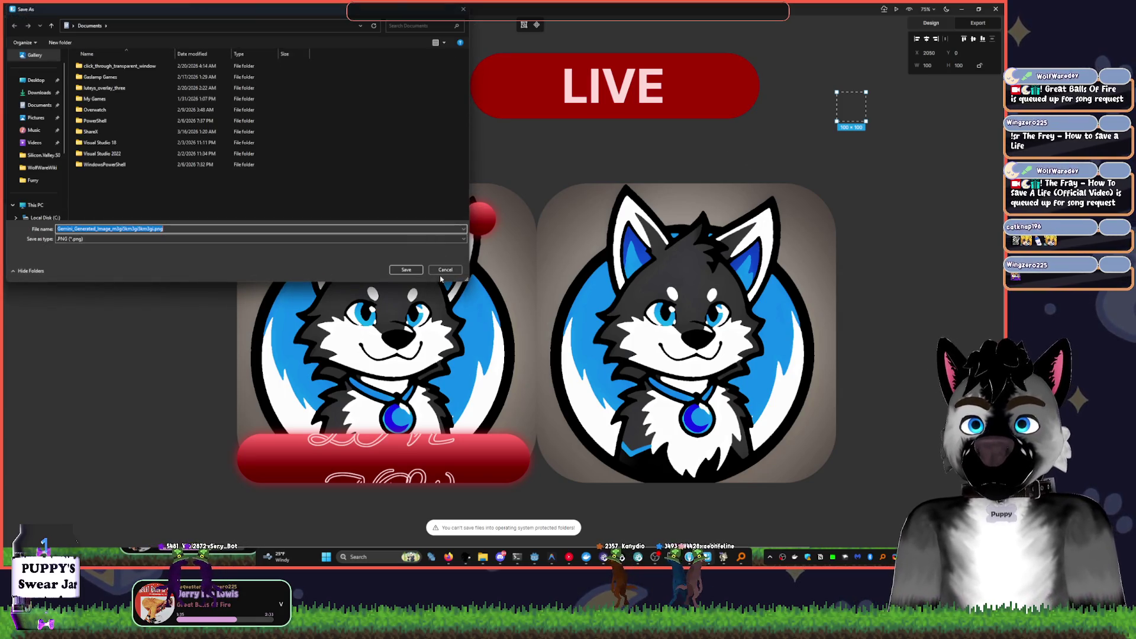
click(445, 269)
click(445, 451)
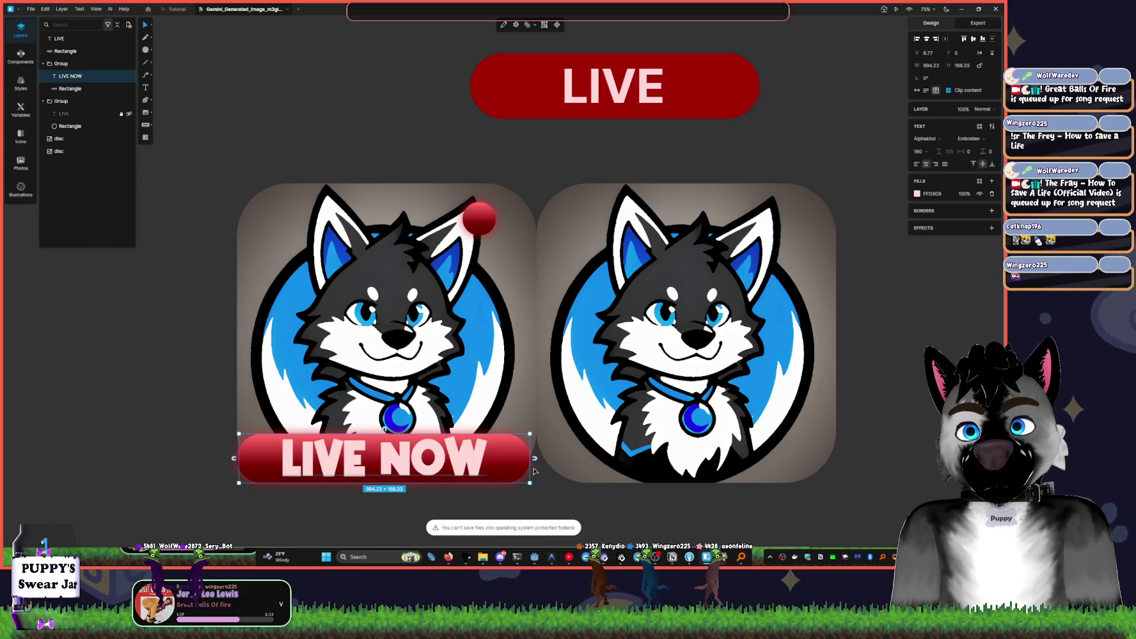
click(331, 164)
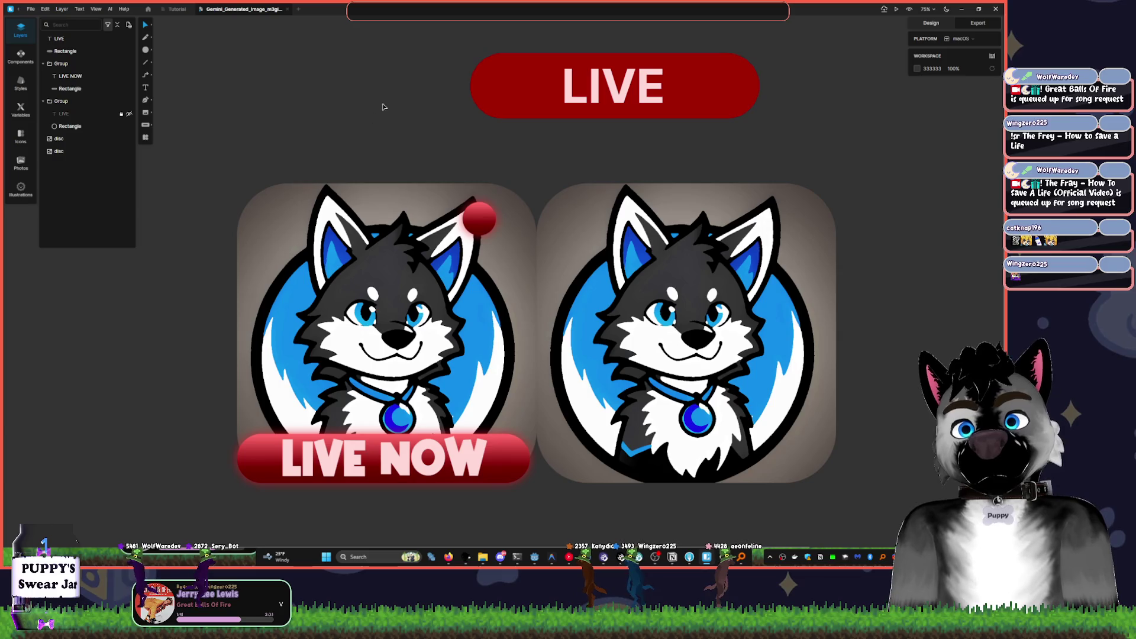
click(508, 471)
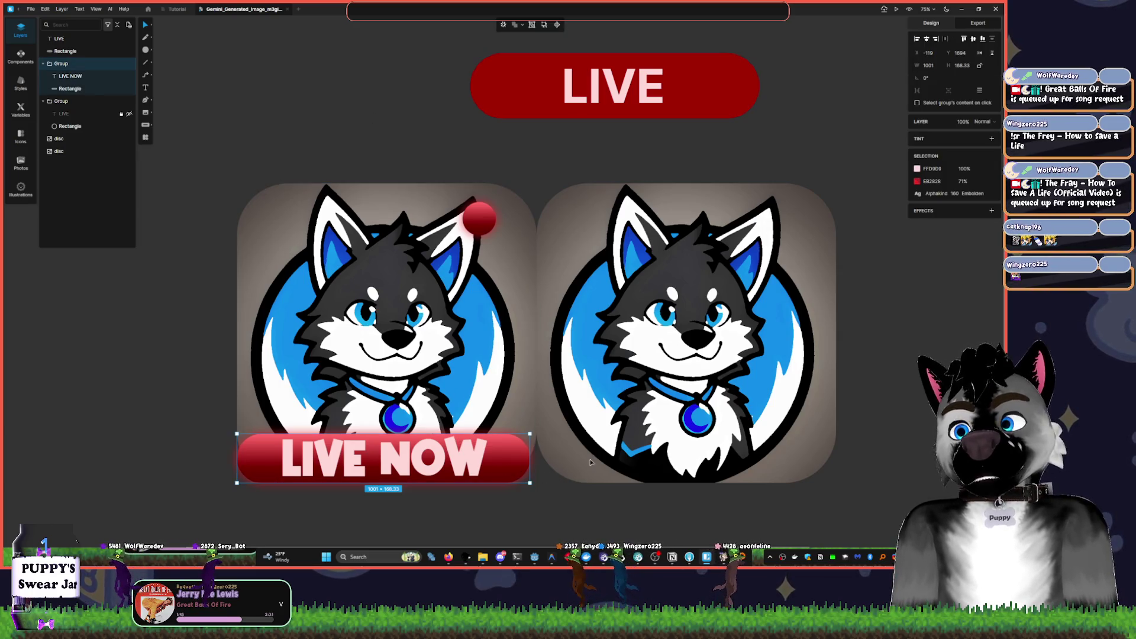
key(ctrl+shift+e)
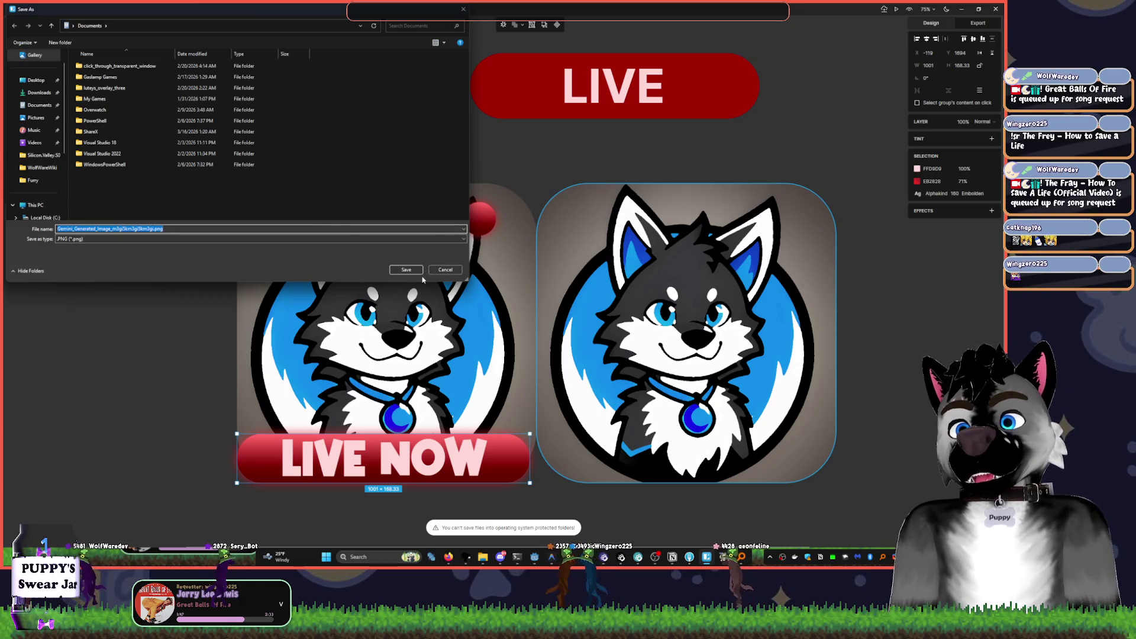
key(BackSpace)
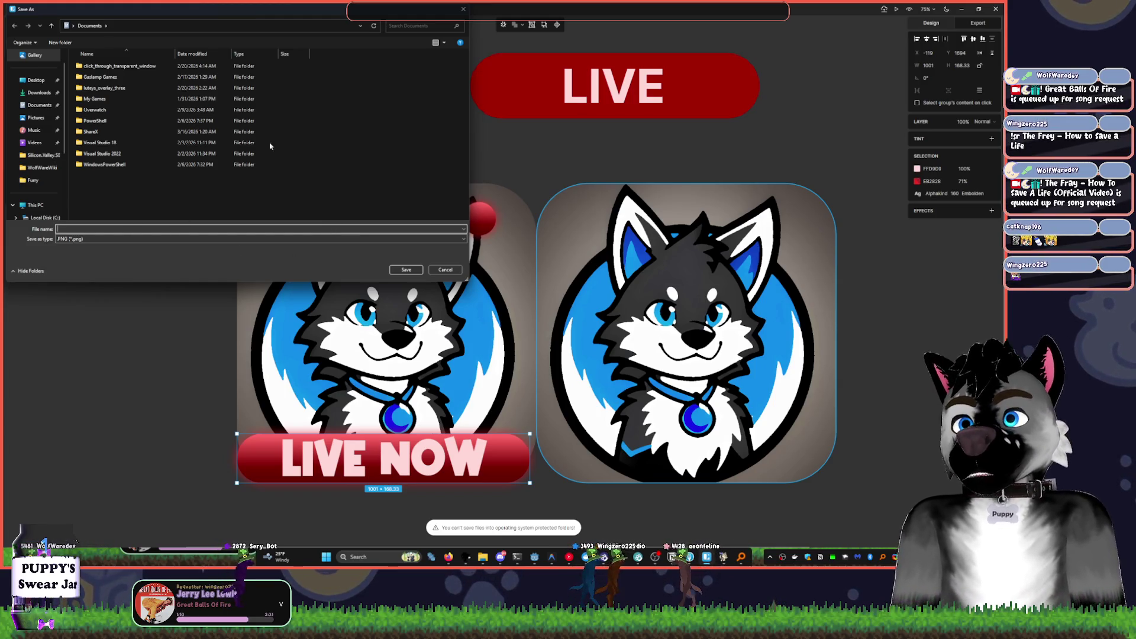
key(Escape)
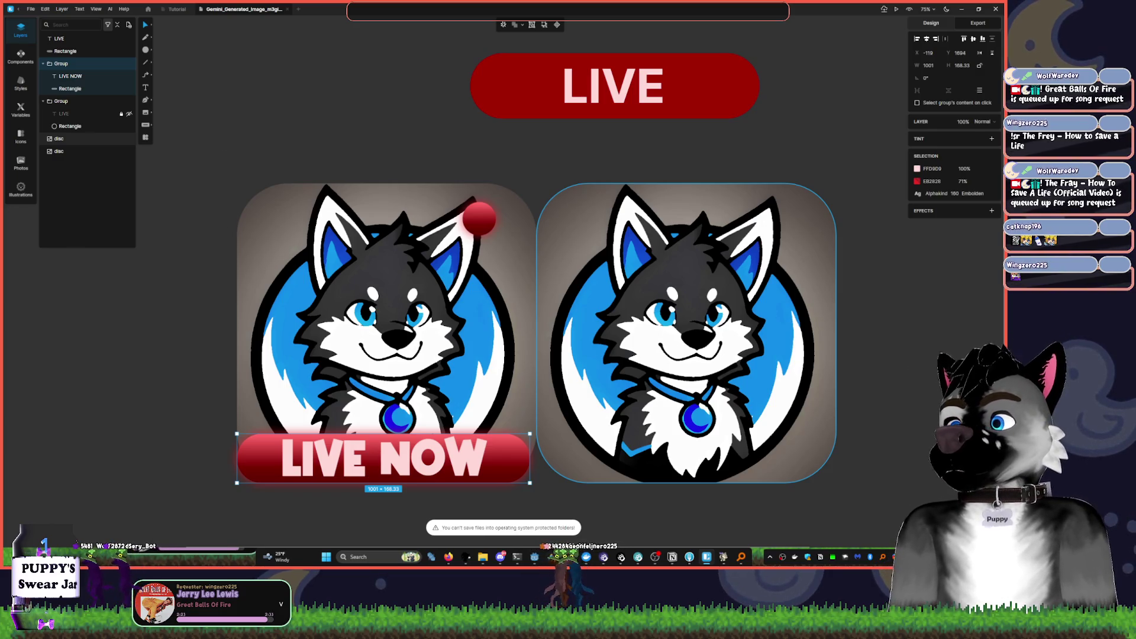
- Rename the document tab to 'Server Icons'
click(385, 296)
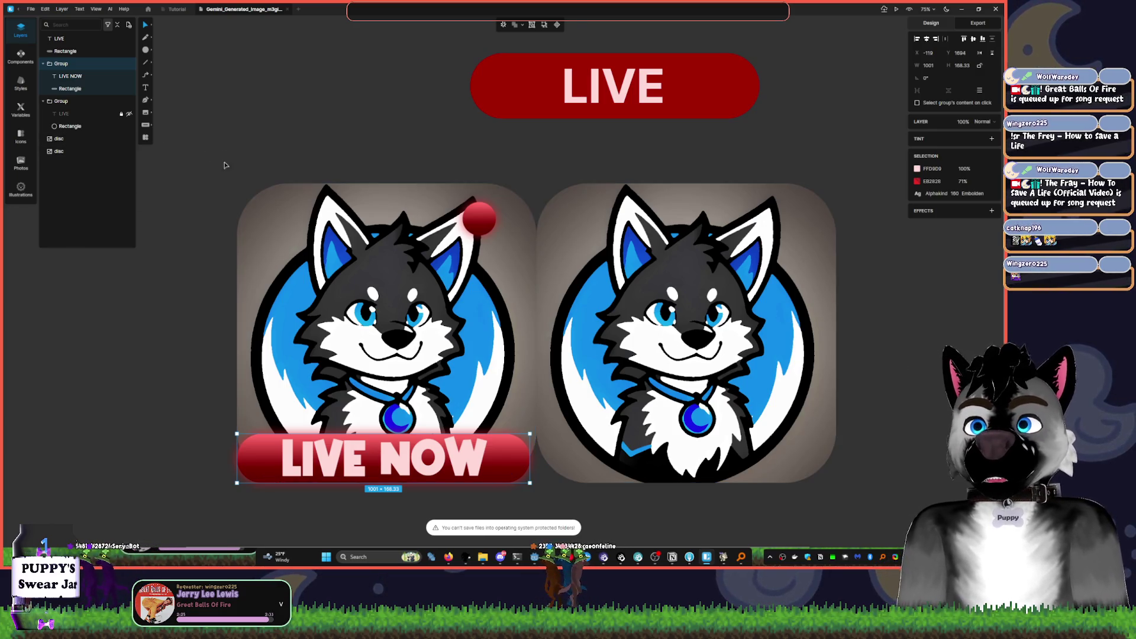
click(30, 9)
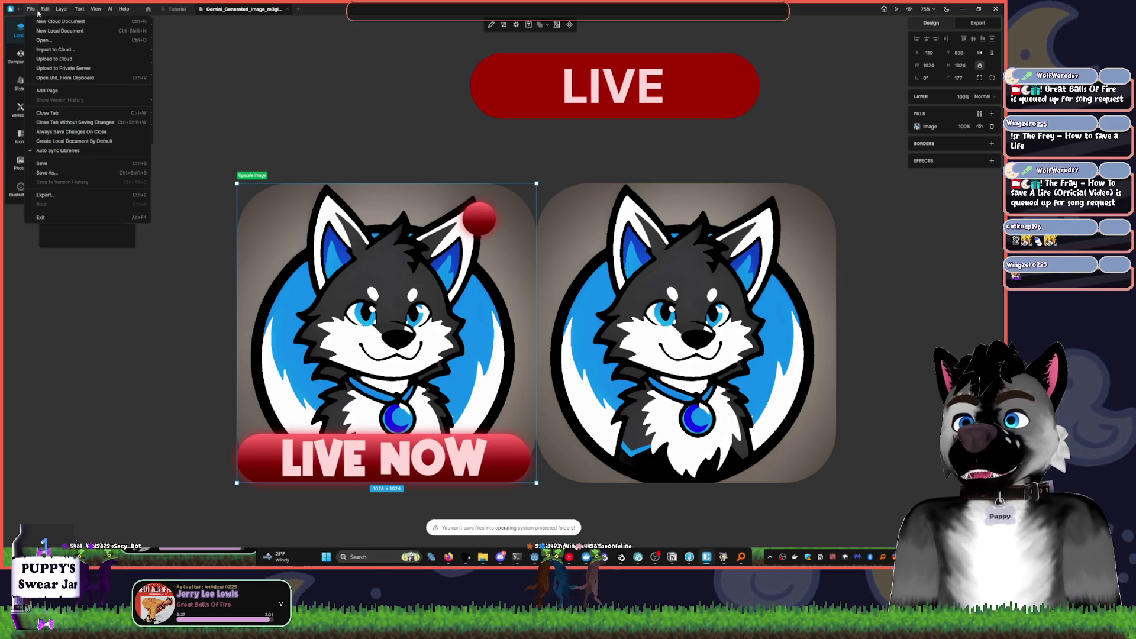
key(Escape)
key(Escape)
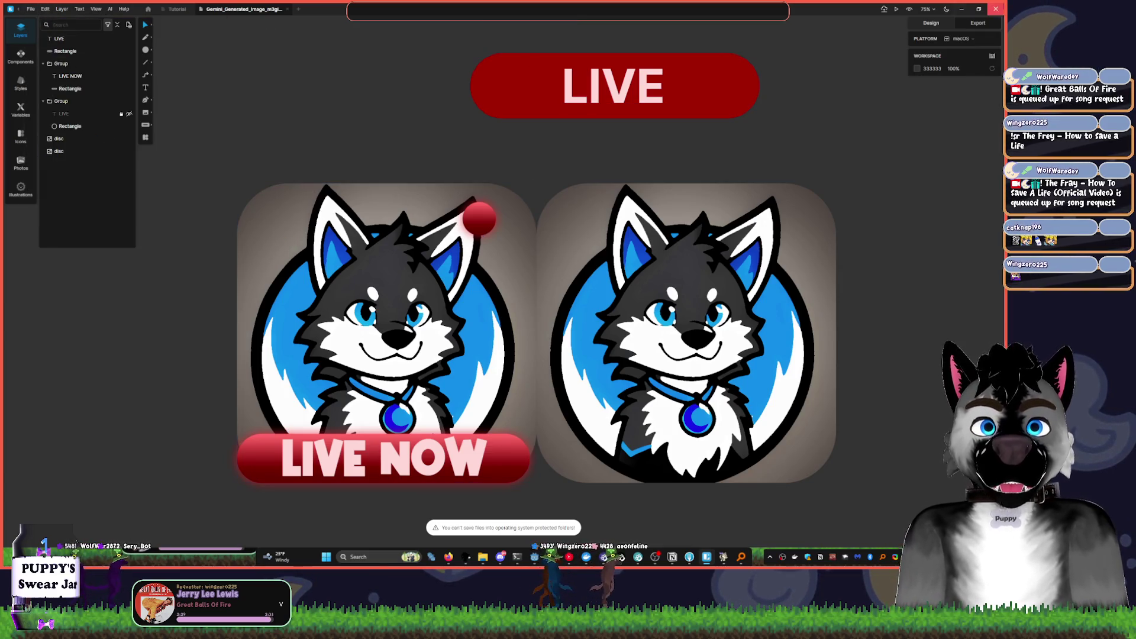
double_click(224, 10)
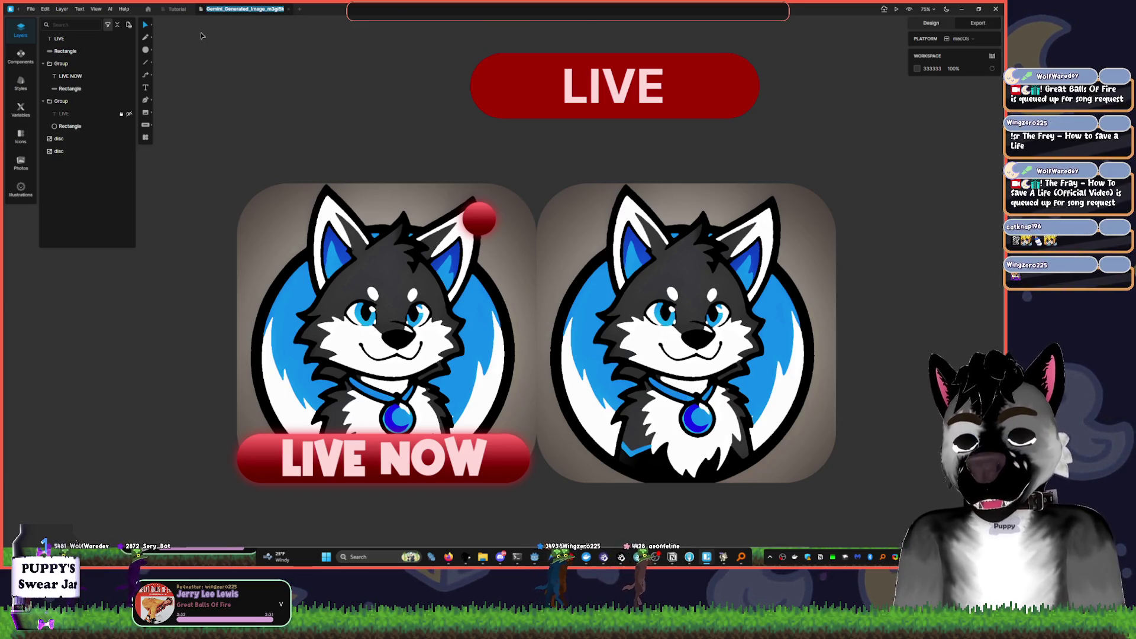
text(Server)
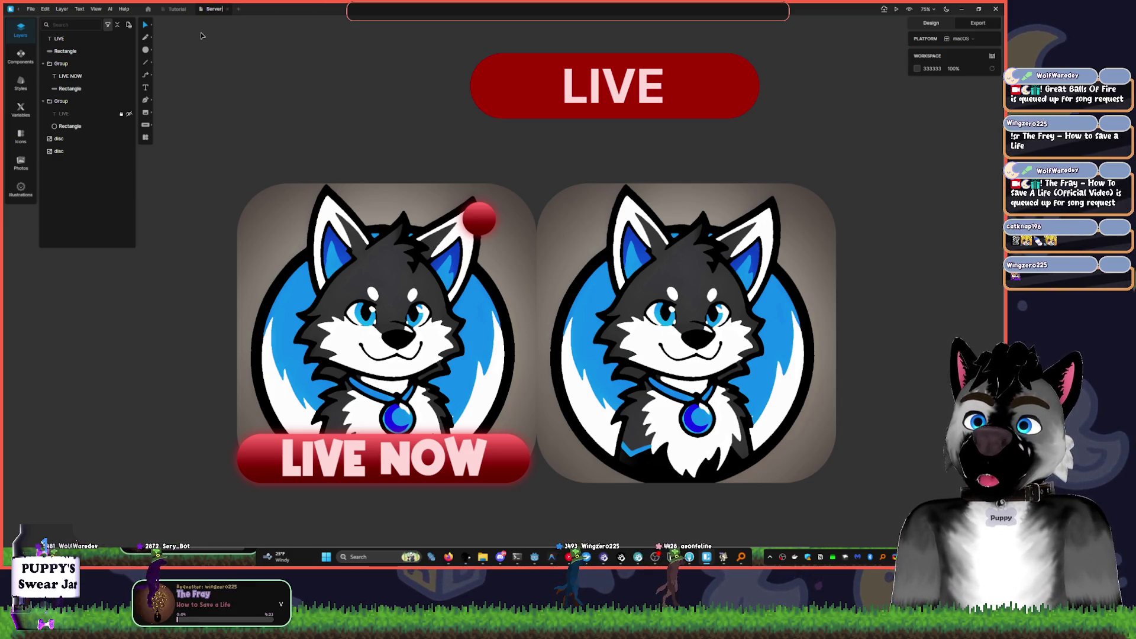
text( Icons)
key(Return)
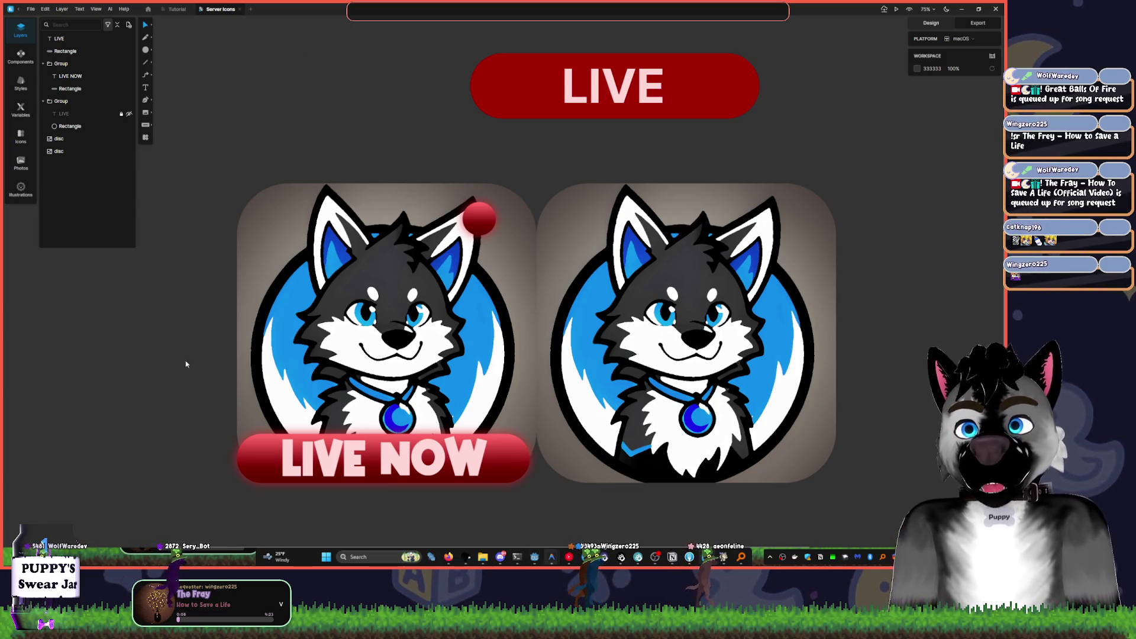
- Shrink the LIVE NOW banner group to about 135 px tall
mouse_move(569, 557)
click(577, 516)
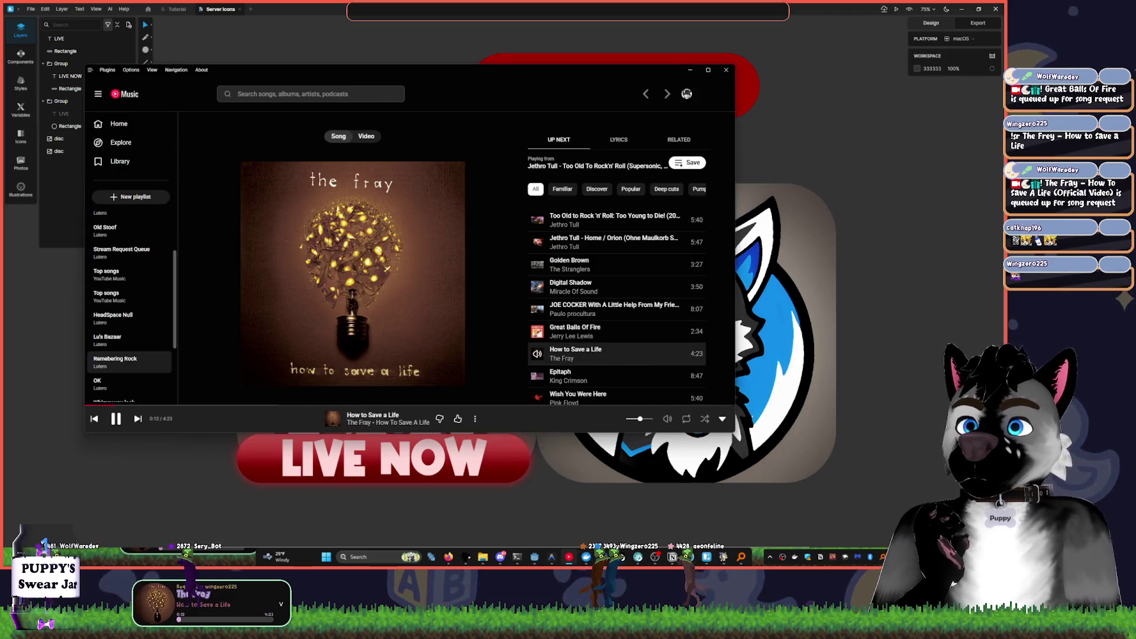
click(229, 457)
click(520, 453)
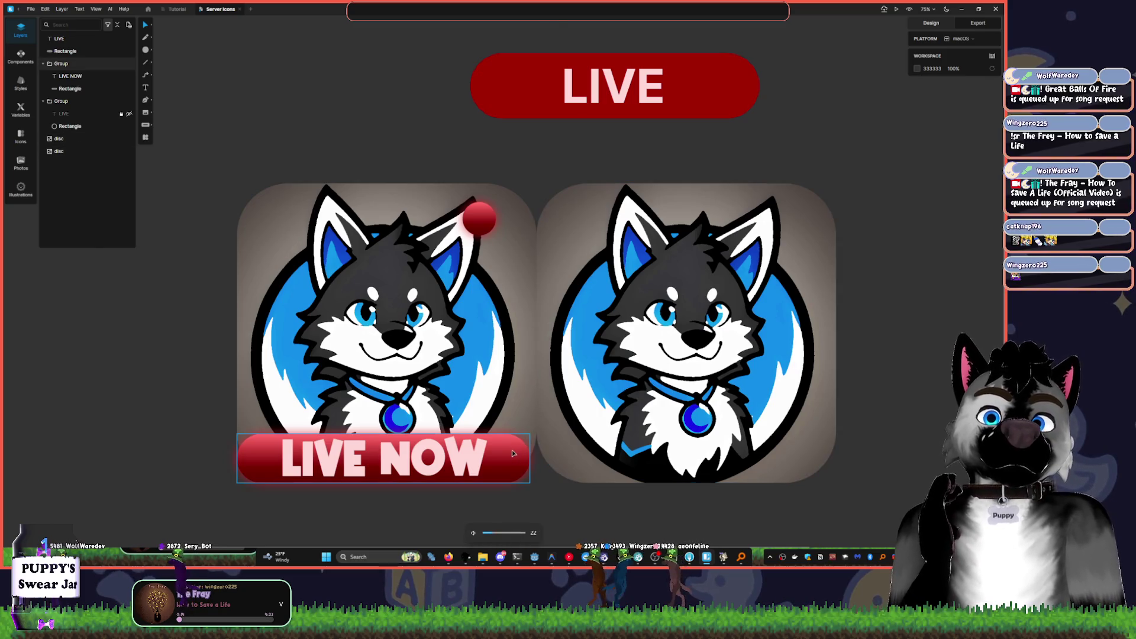
click(498, 442)
drag(500, 434, 497, 432)
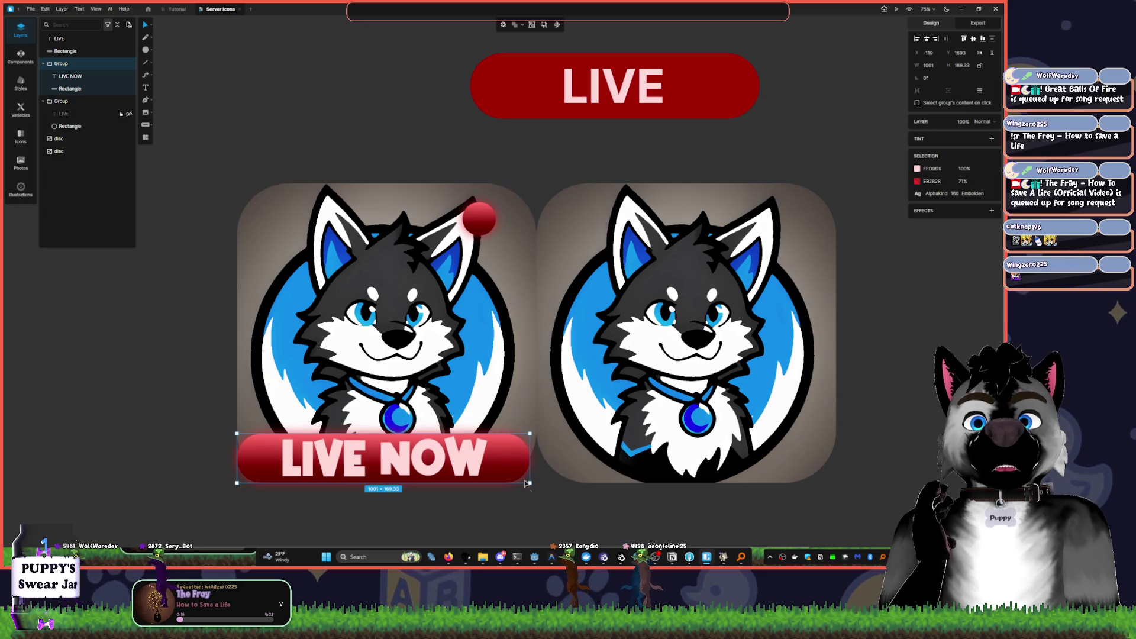
- Select the banner's inner rectangle and open its gradient fill editor
click(545, 517)
click(514, 471)
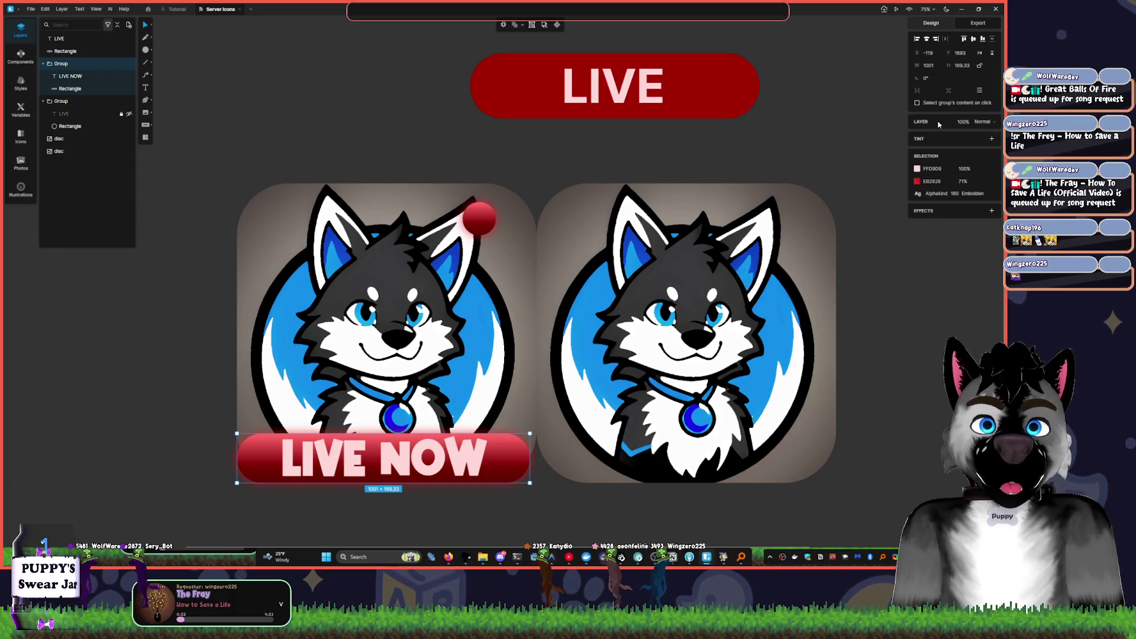
click(918, 181)
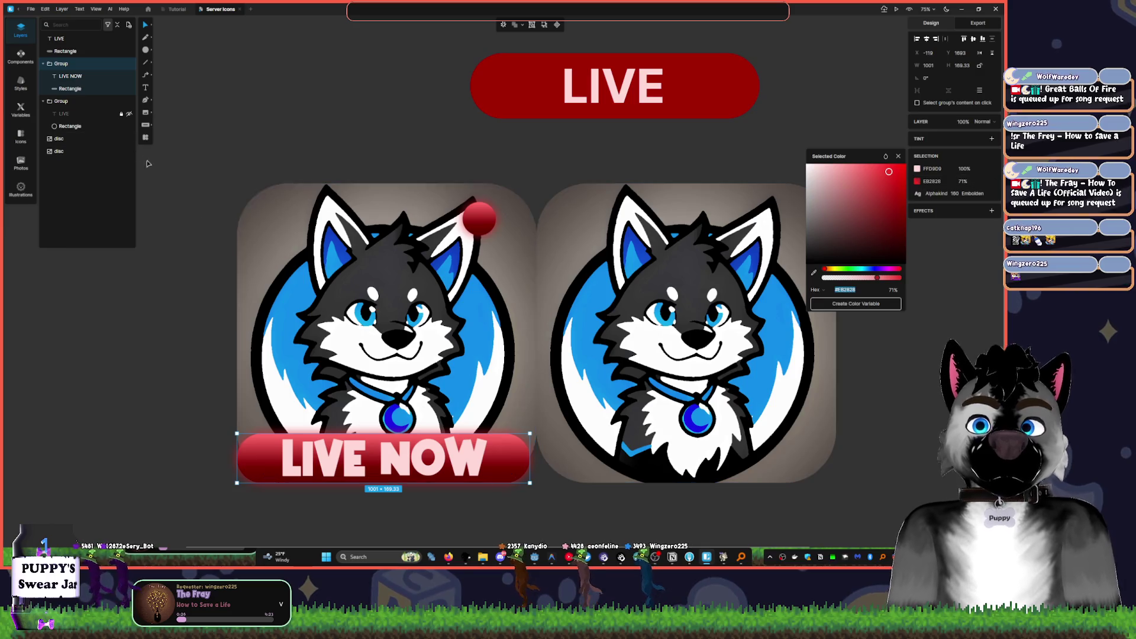
click(979, 181)
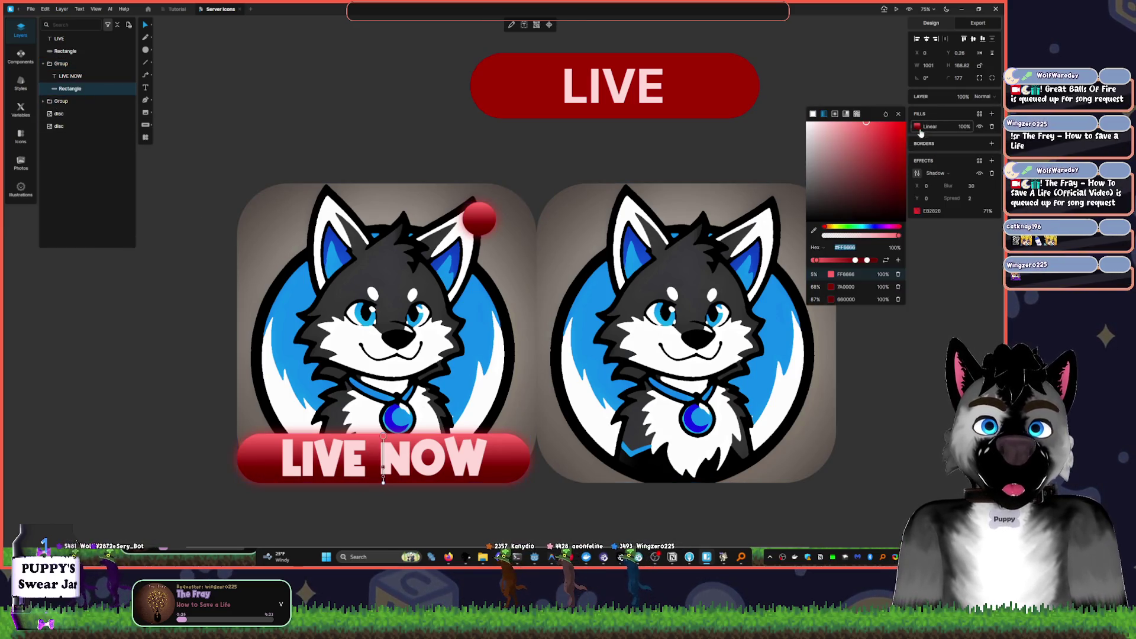
click(928, 126)
- Move the dark 7A0000 stop to 66%, add red stops, and shift the pink stop to 17%
click(854, 261)
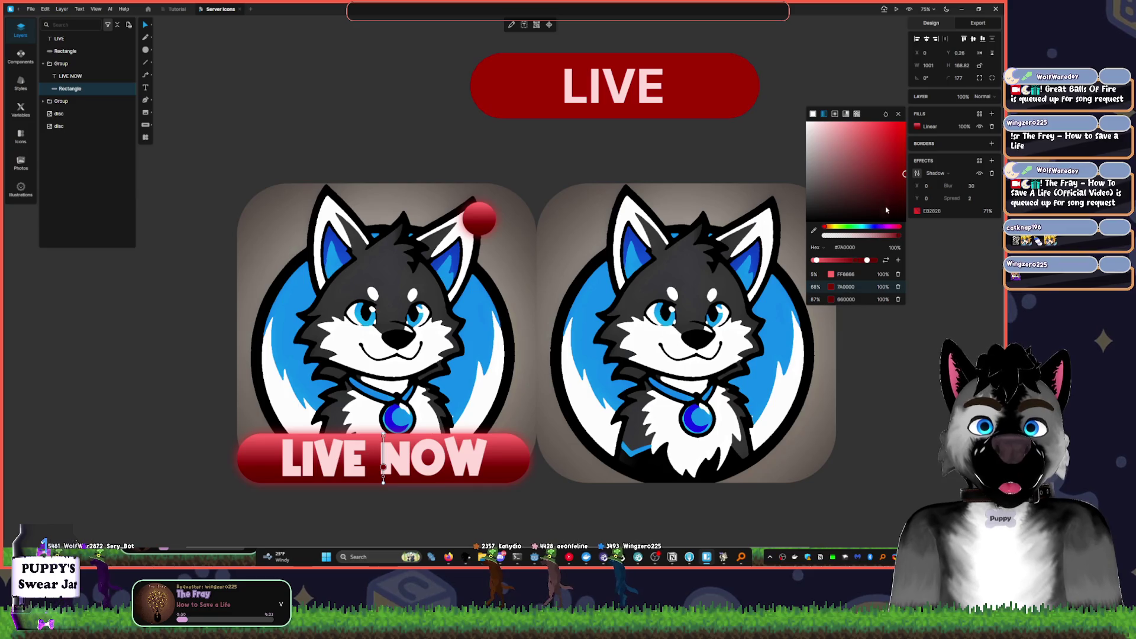
drag(855, 262, 875, 261)
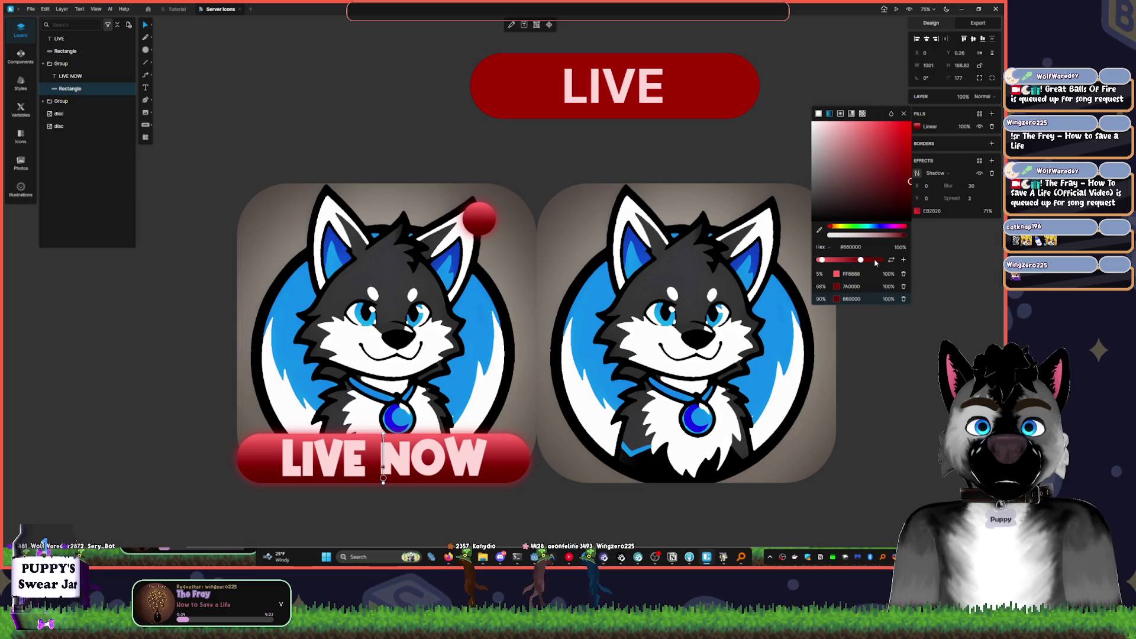
click(878, 261)
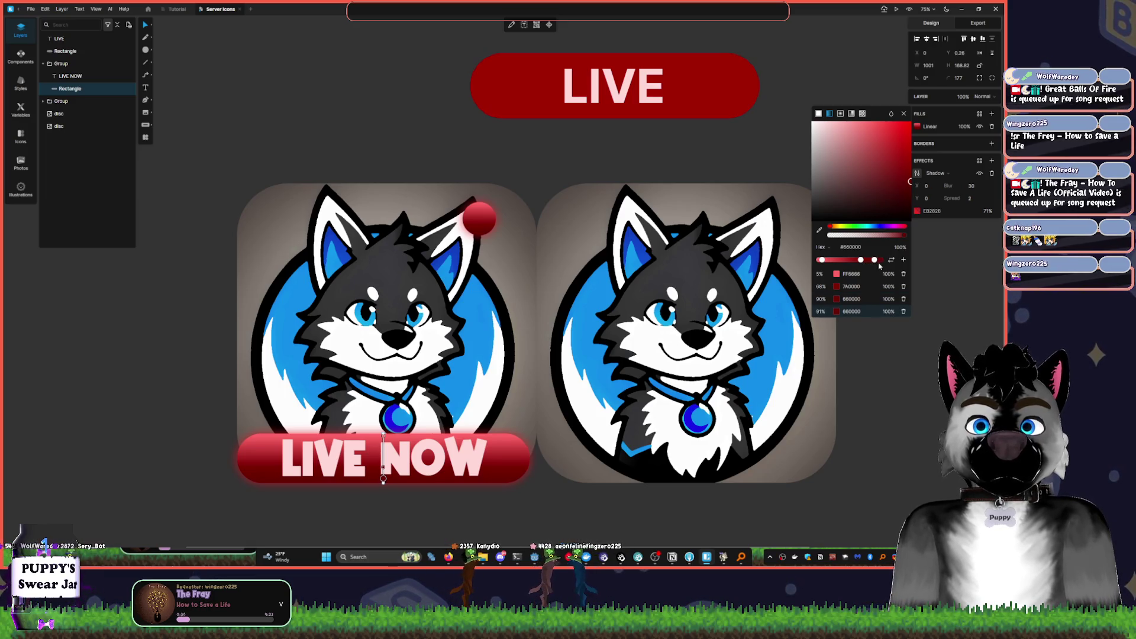
click(826, 260)
drag(831, 261, 835, 261)
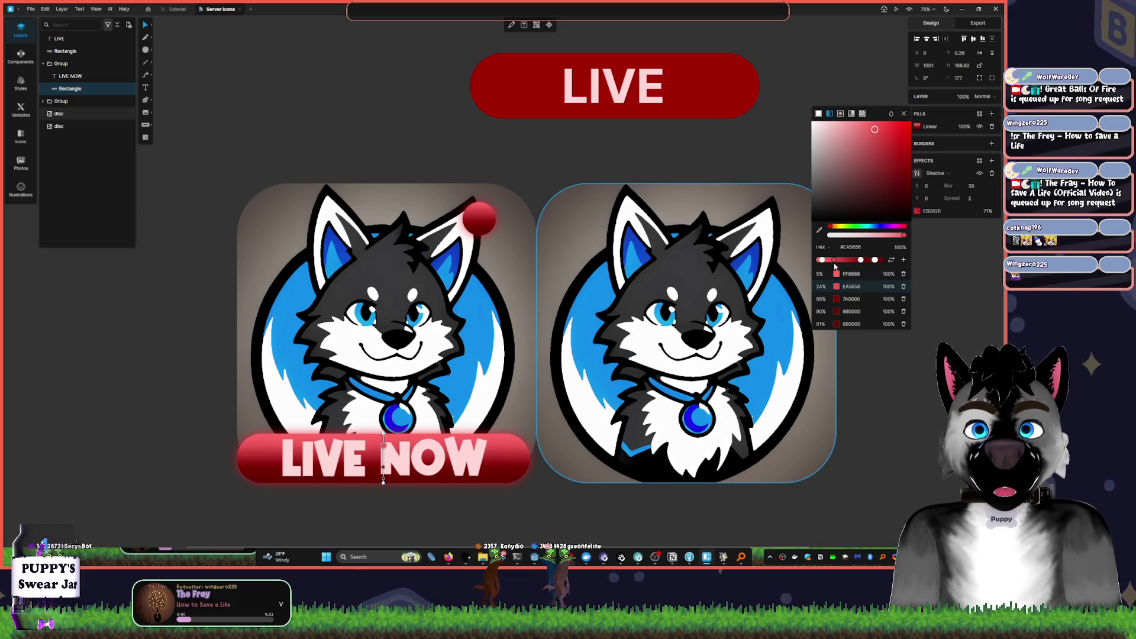
key(Delete)
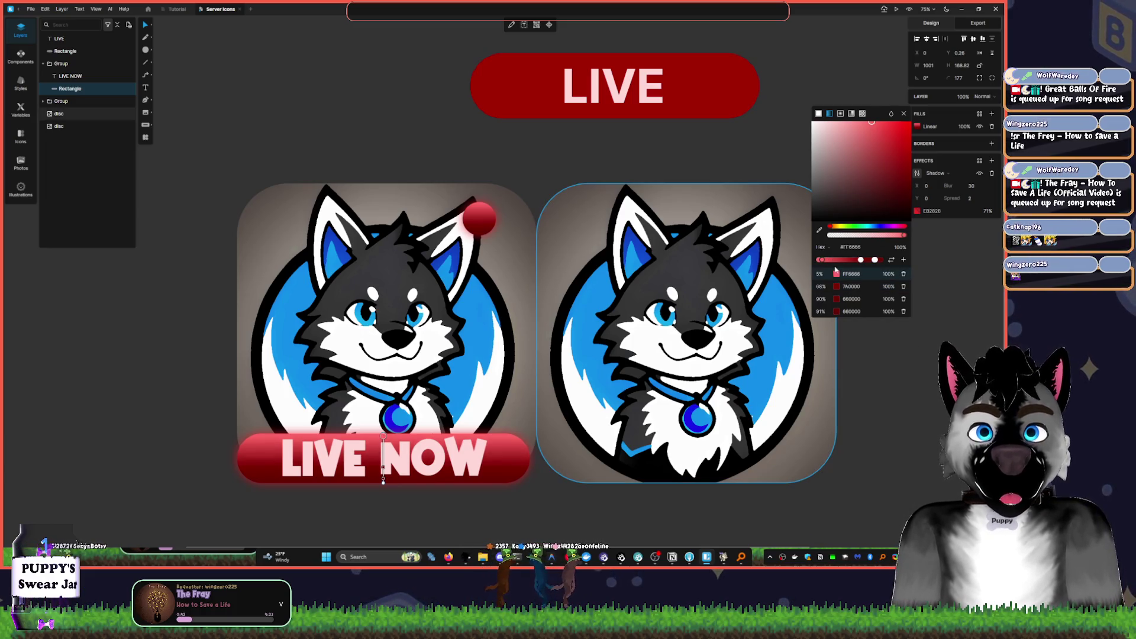
drag(822, 262, 830, 262)
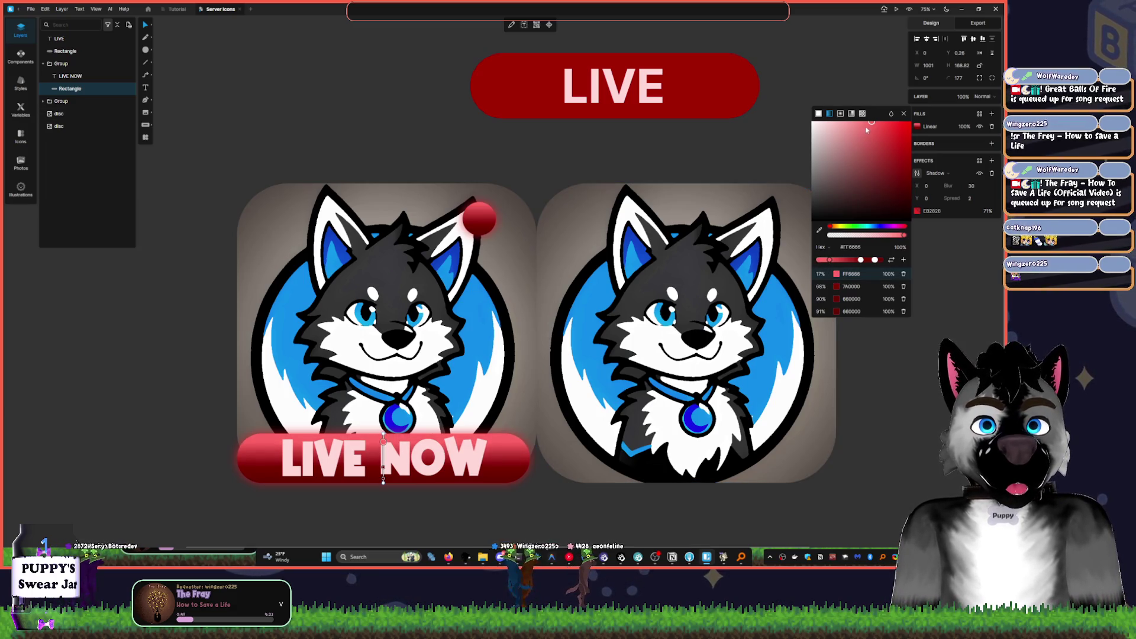
- Make the top stop pale pink at 3%, add an 18% pink stop and dark reds near 41–43%
drag(867, 130, 846, 129)
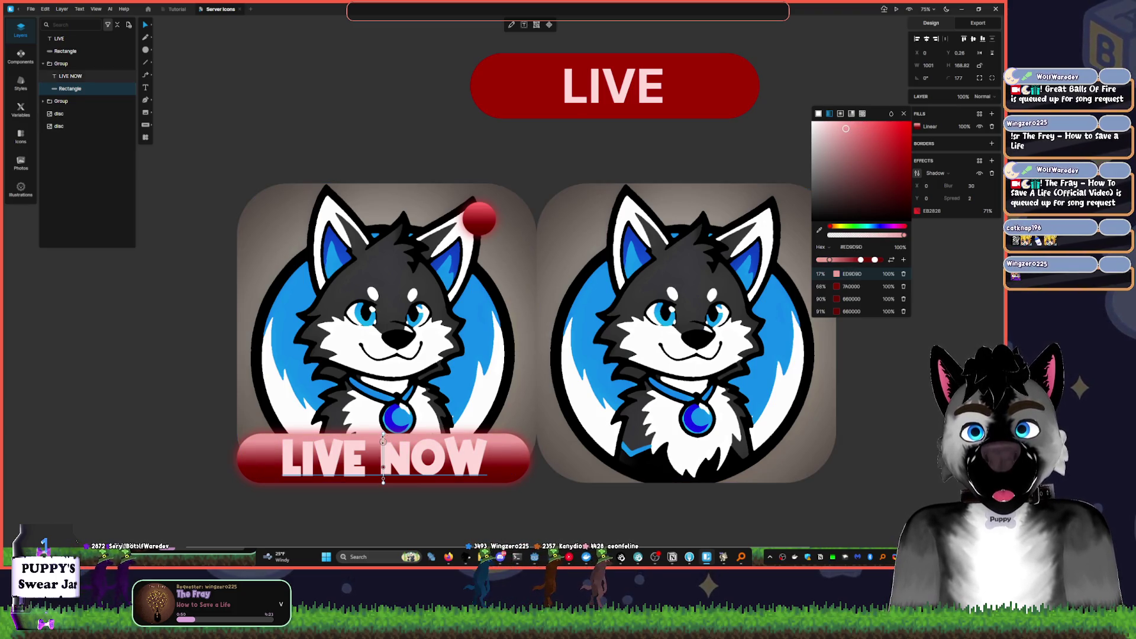
drag(384, 442, 383, 436)
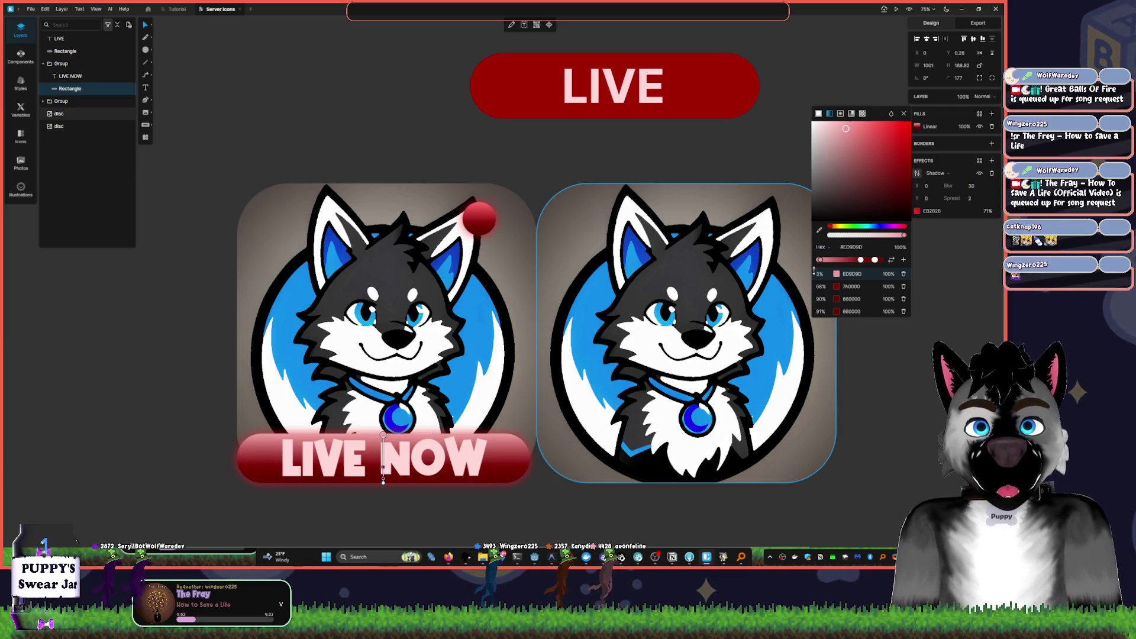
click(832, 260)
drag(854, 139, 868, 132)
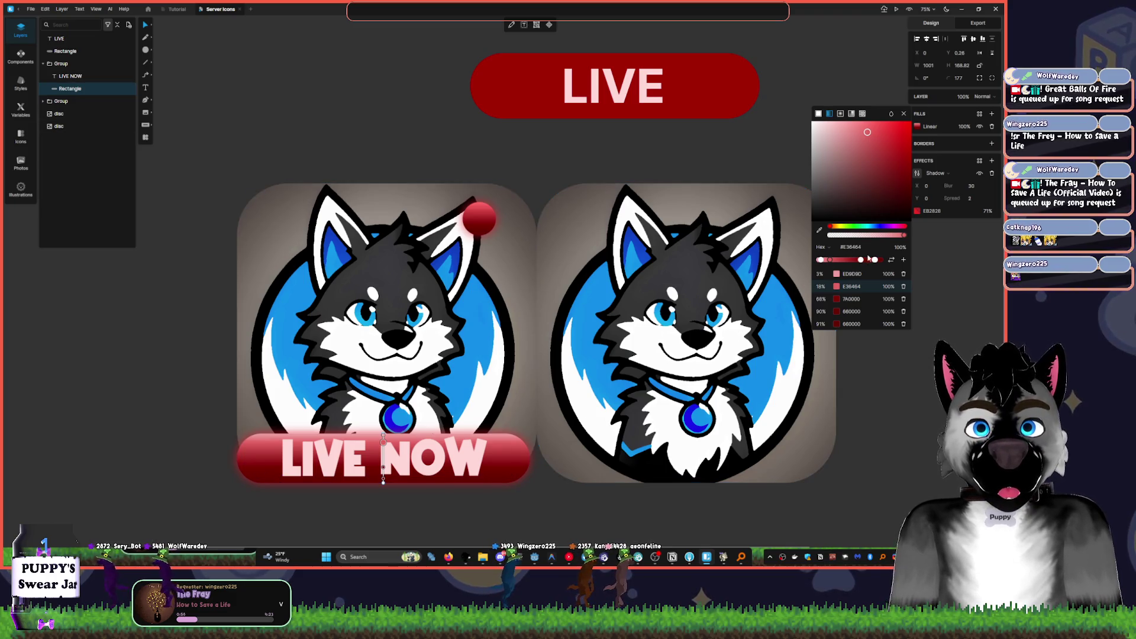
drag(861, 259, 845, 261)
click(845, 261)
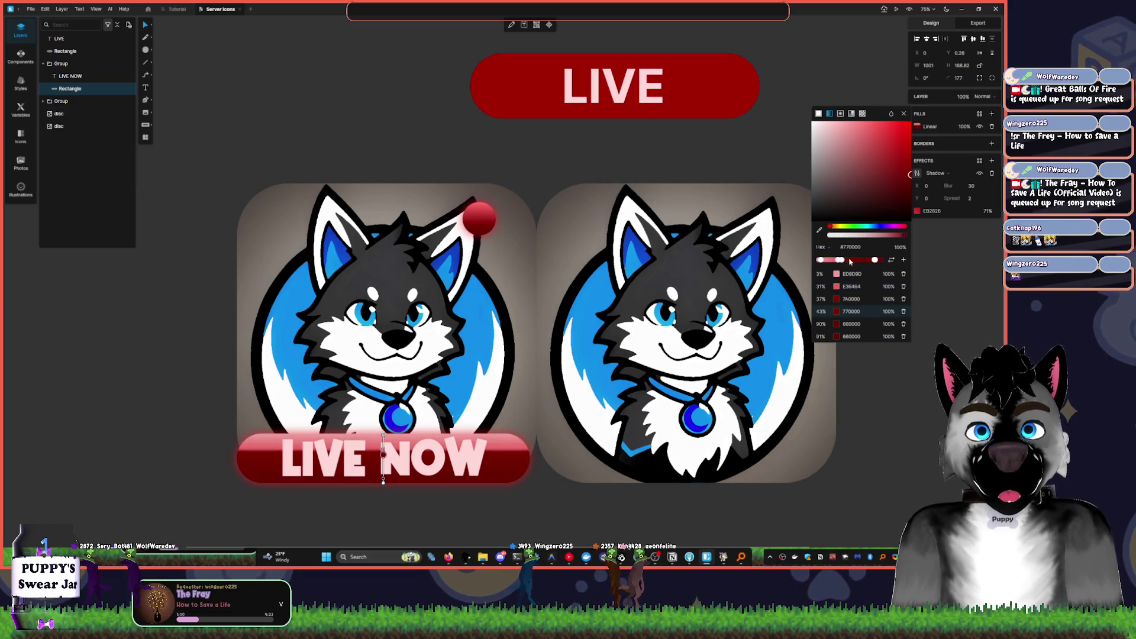
click(845, 261)
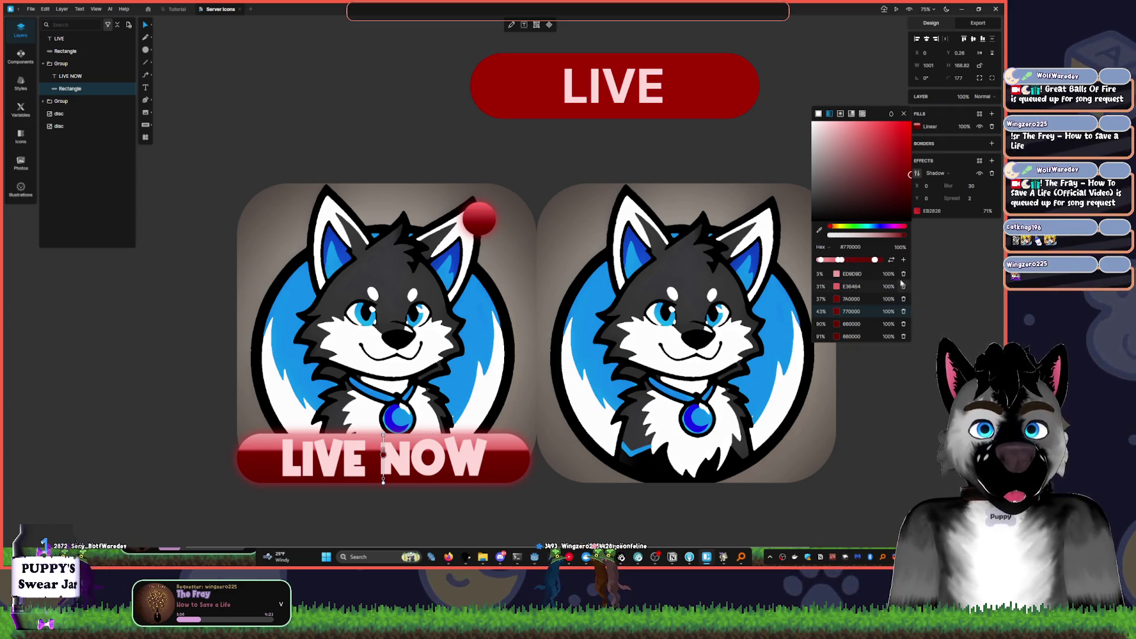
key(Escape)
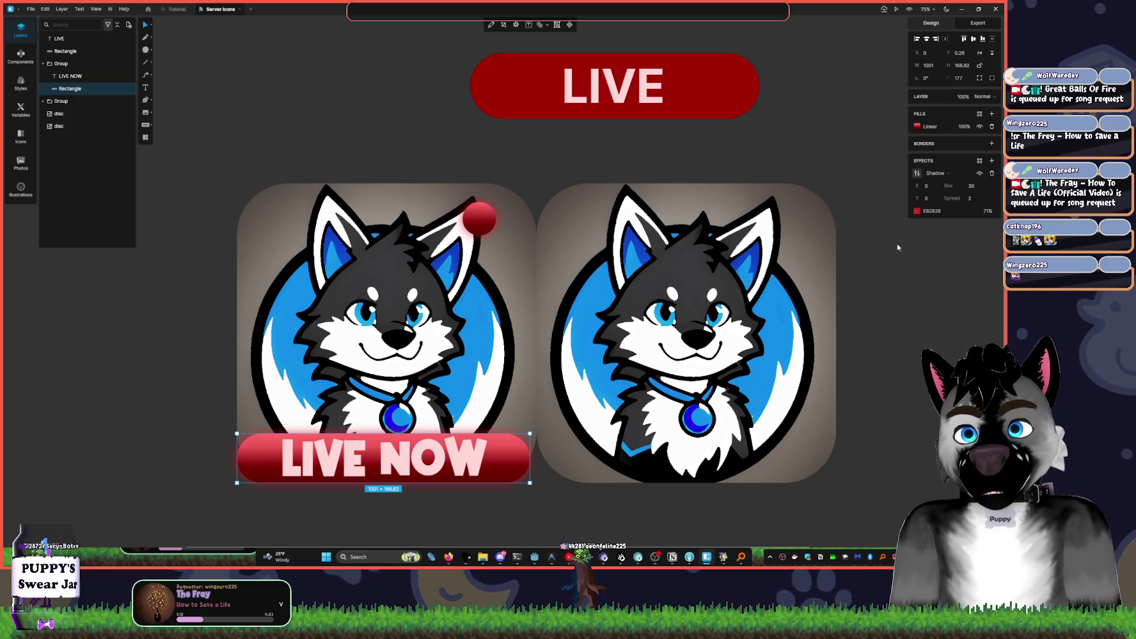
click(961, 9)
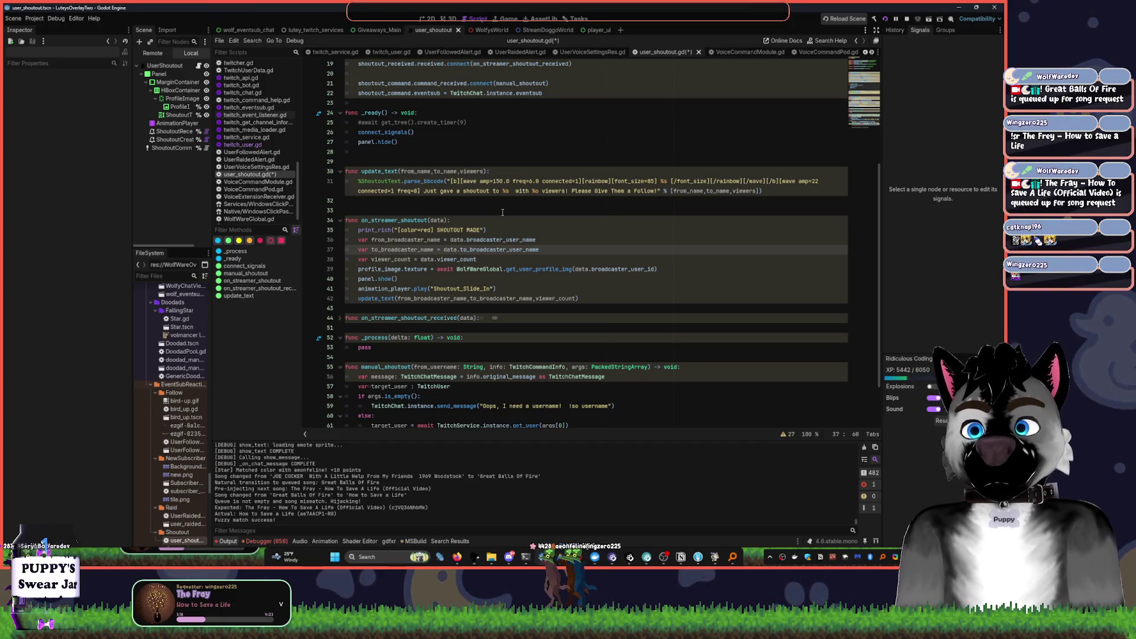
- Show the shoutout panel in Godot's 2D view and bring up the terminal window
scroll(515, 269, up, 6)
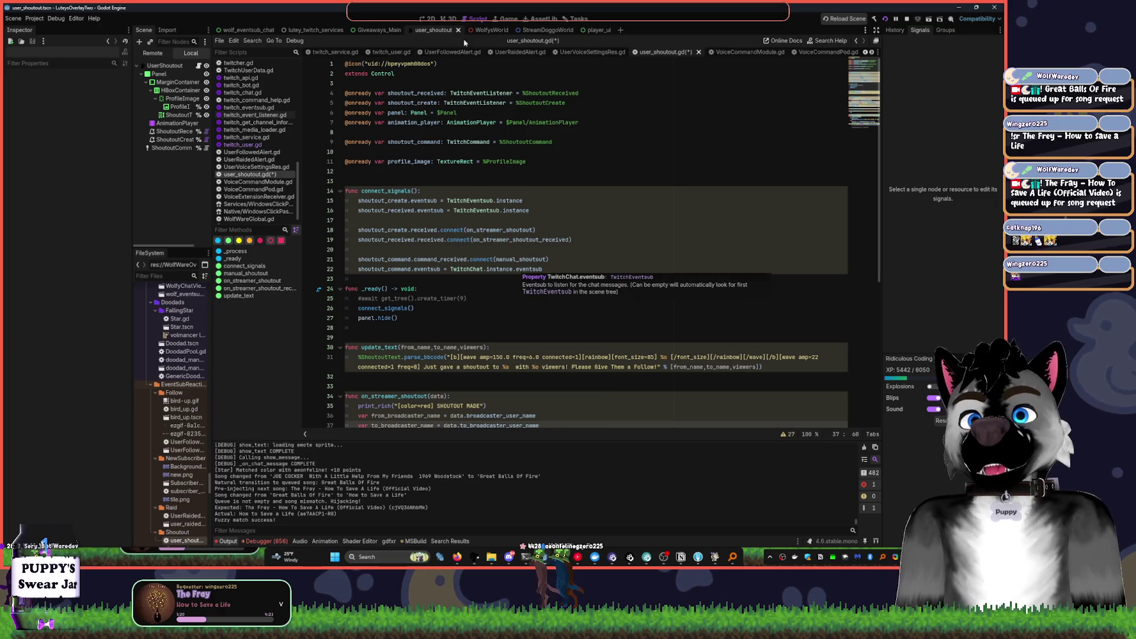
click(431, 18)
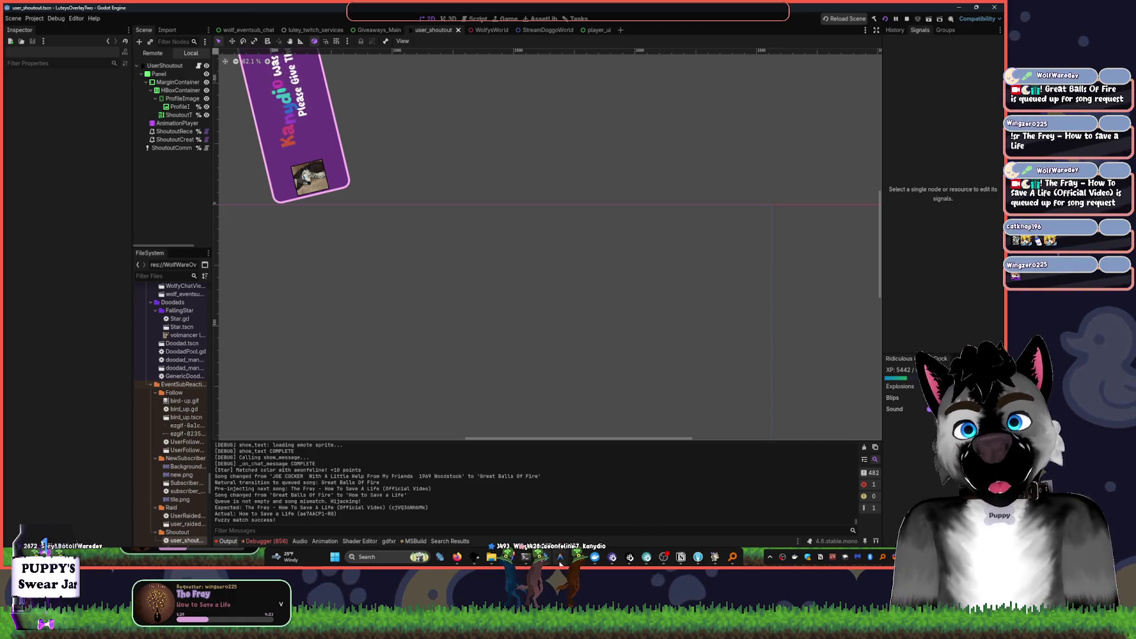
click(525, 557)
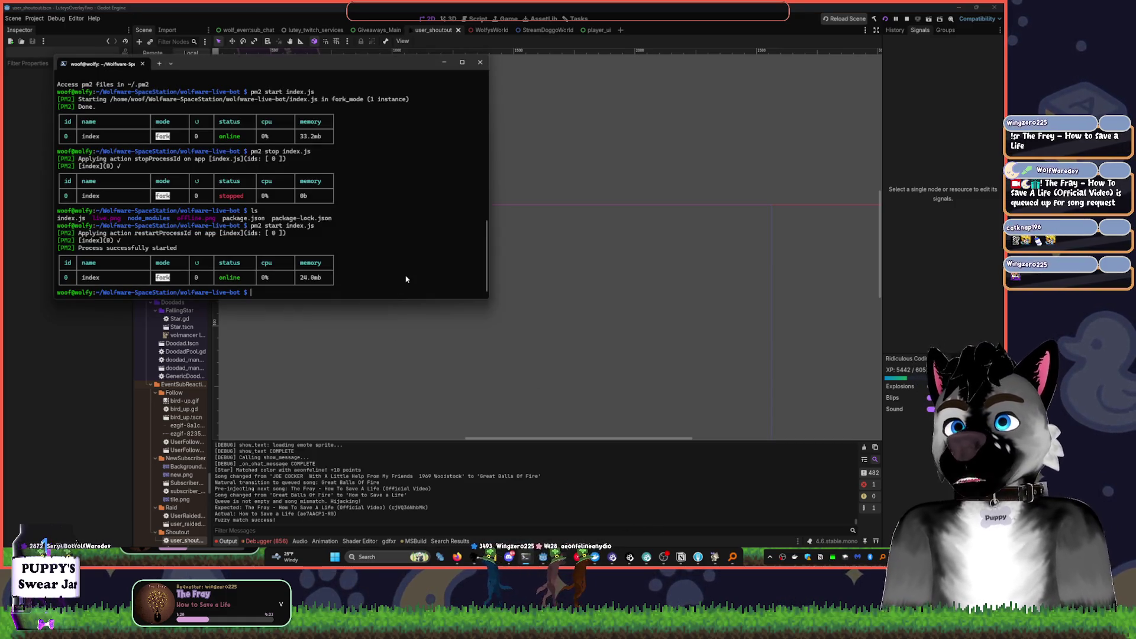
text(ls)
key(Return)
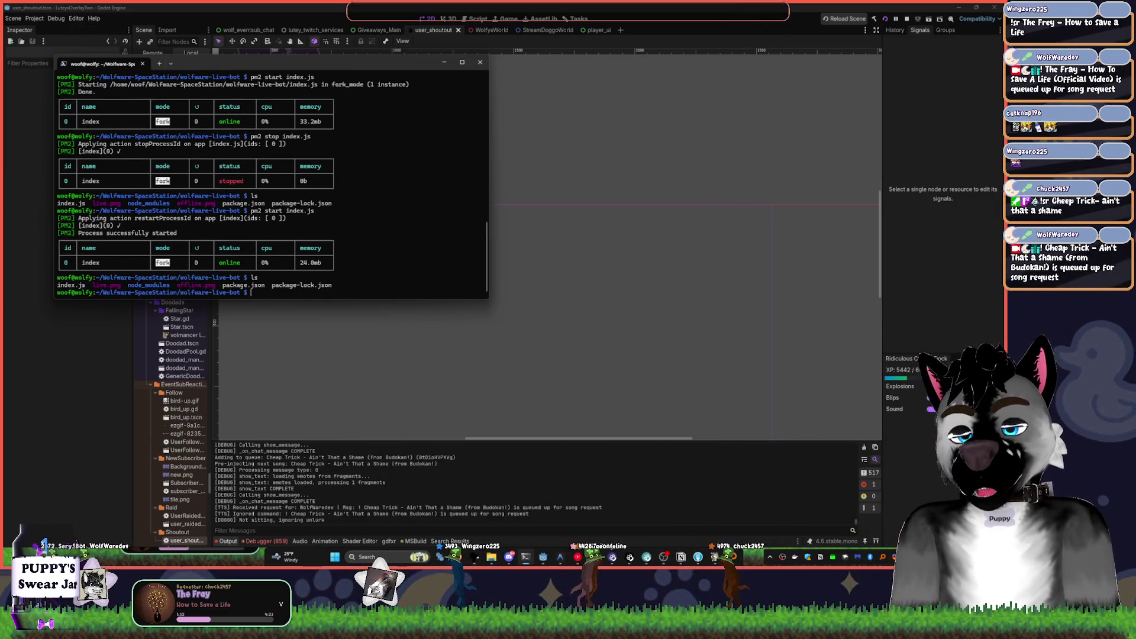
text(nano index.js)
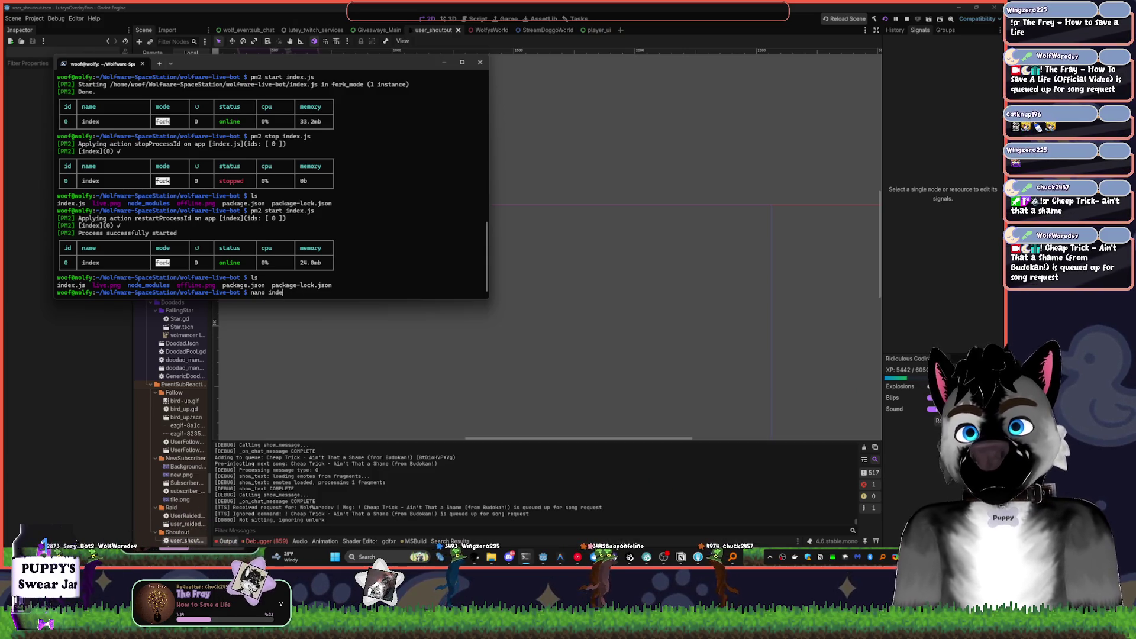
key(Return)
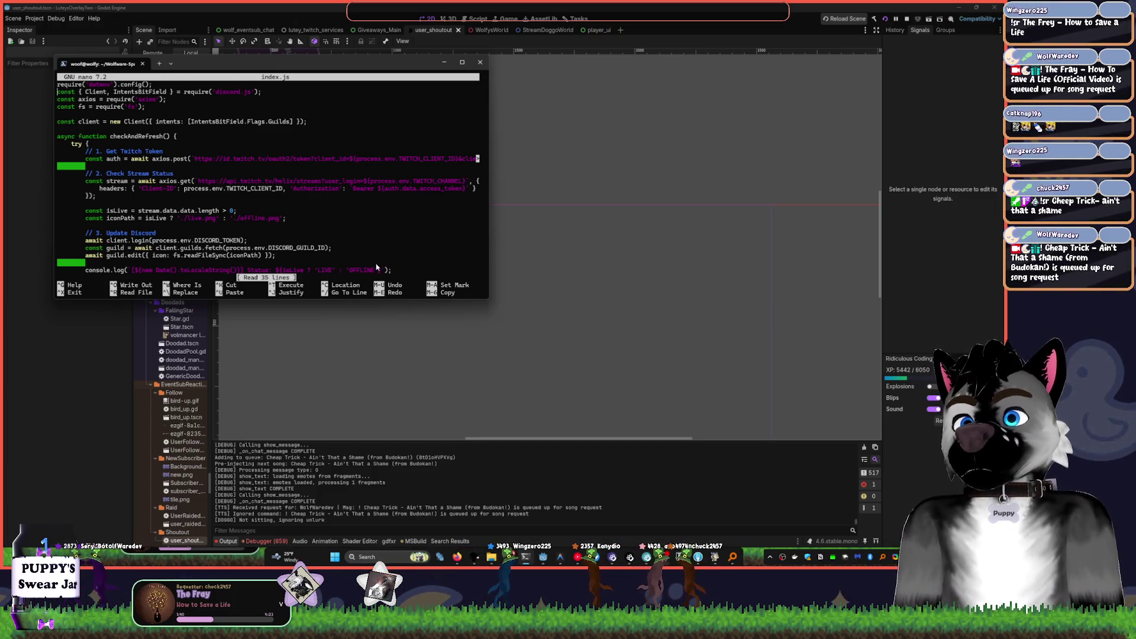
drag(489, 298, 579, 499)
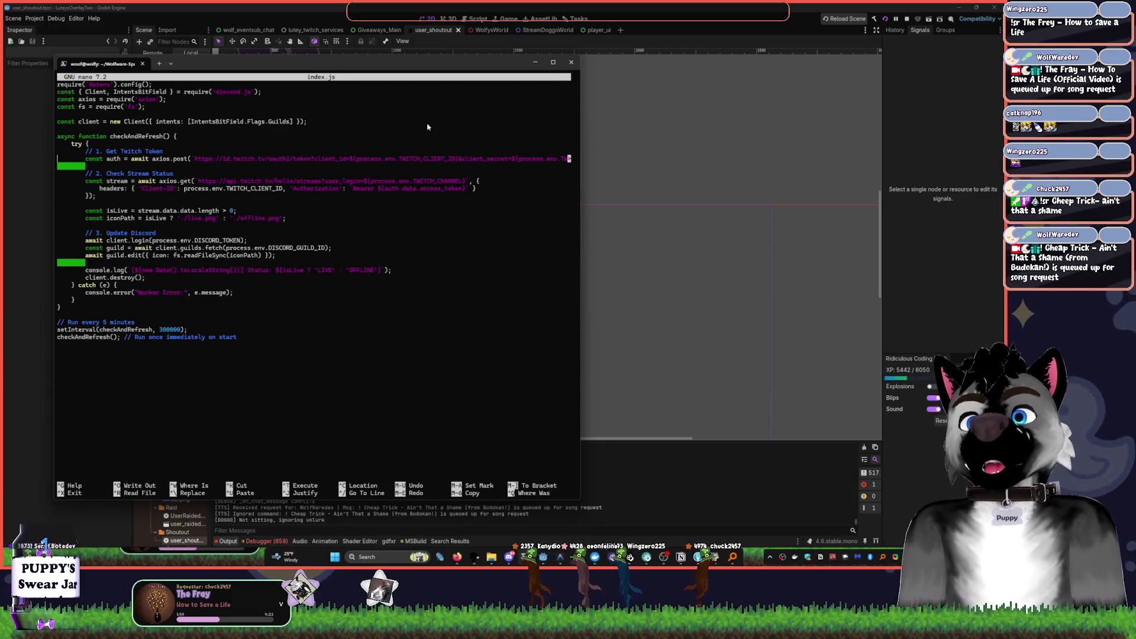
key(alt+Tab)
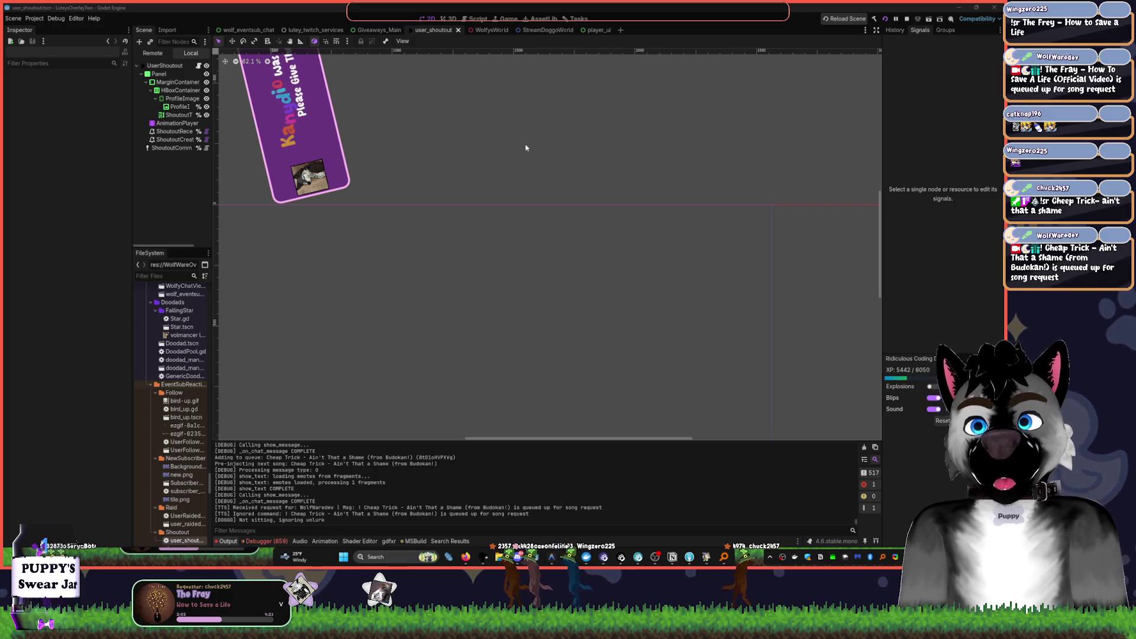
- Select the ProfileImage node and open user_shoutout.gd at its update_text function
scroll(482, 172, up, 3)
click(180, 106)
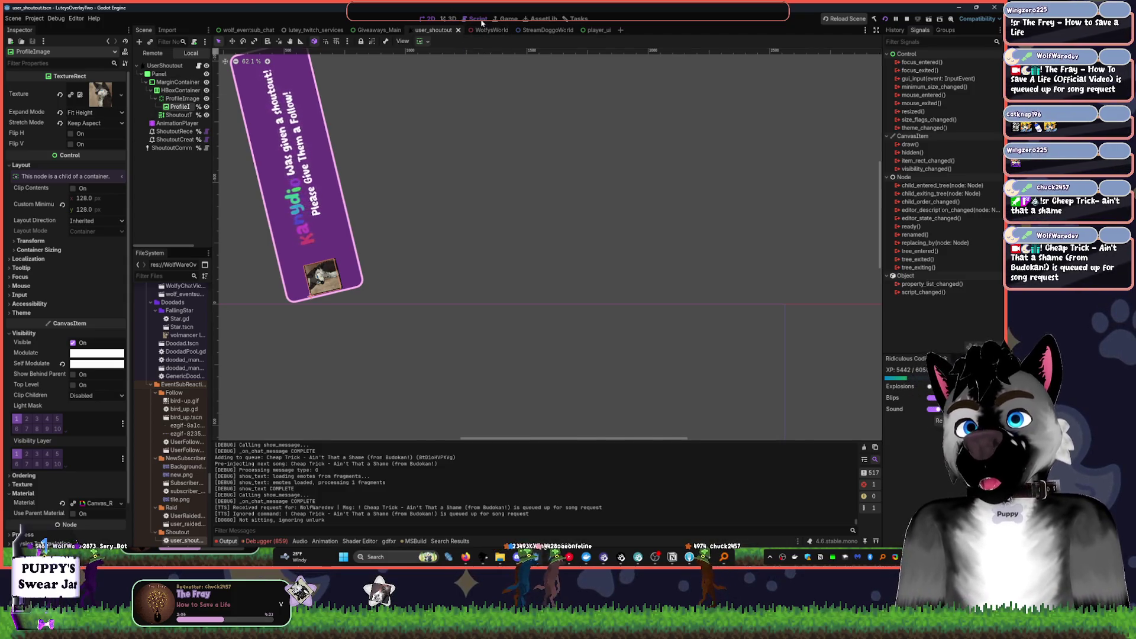
click(199, 66)
scroll(504, 251, down, 5)
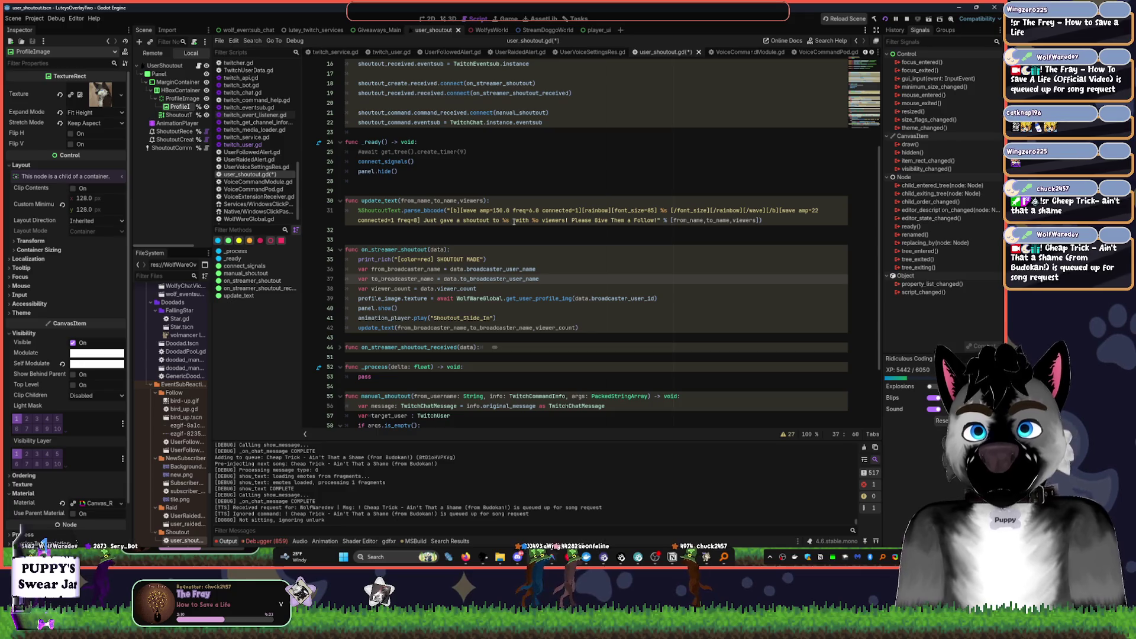
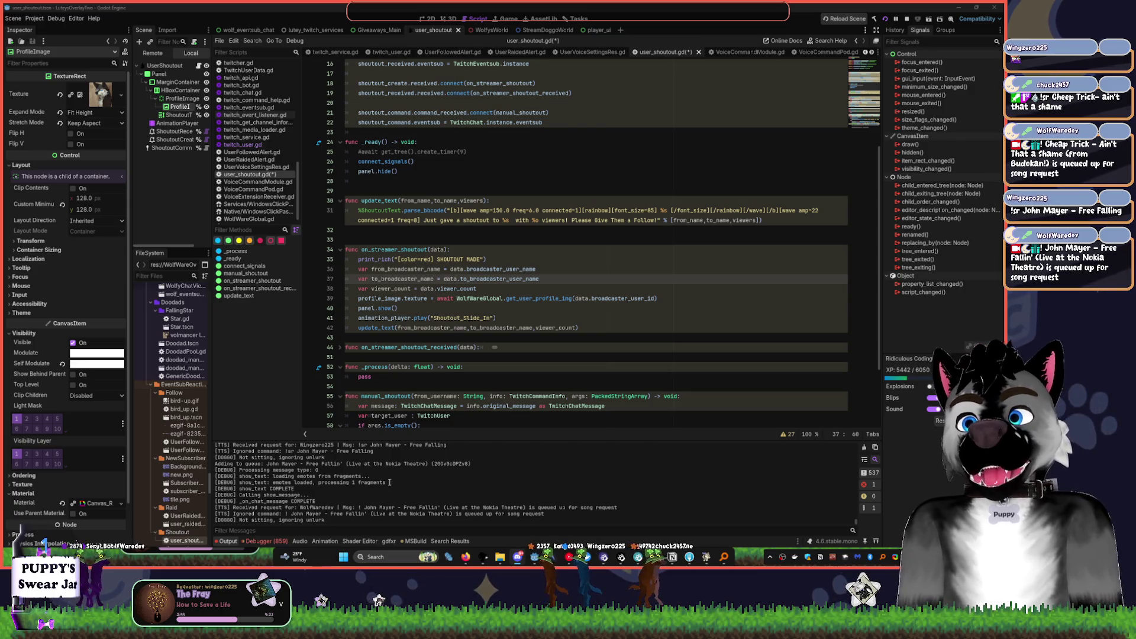
- Insert a blank line after the shoutout_create.received connection on line 18 of connect_signals
click(725, 394)
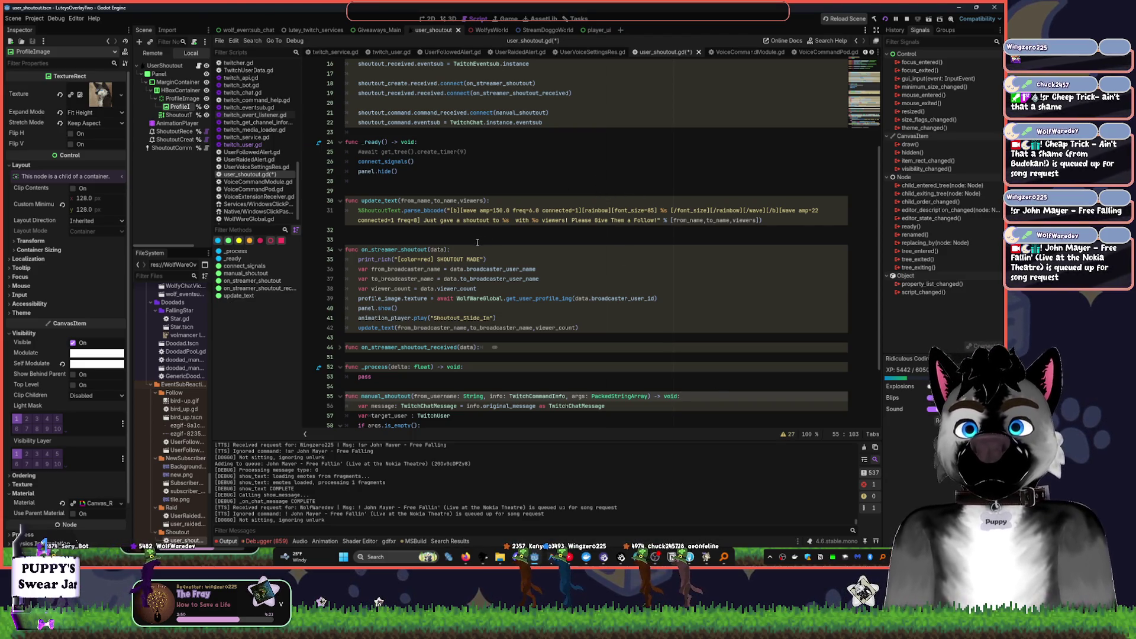
scroll(435, 244, down, 3)
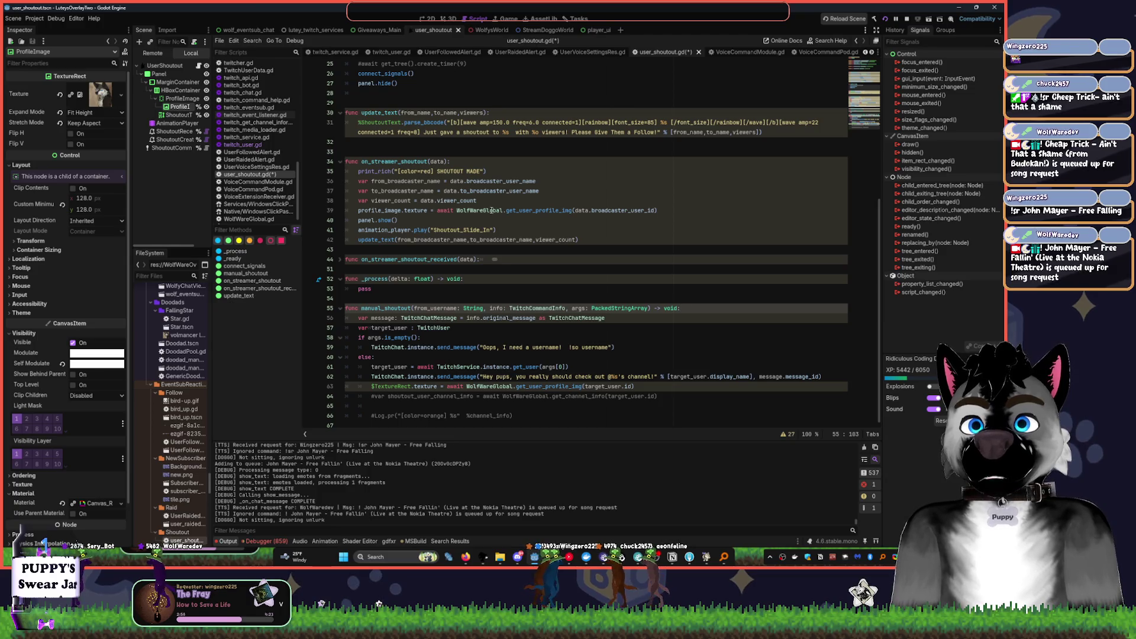
click(577, 210)
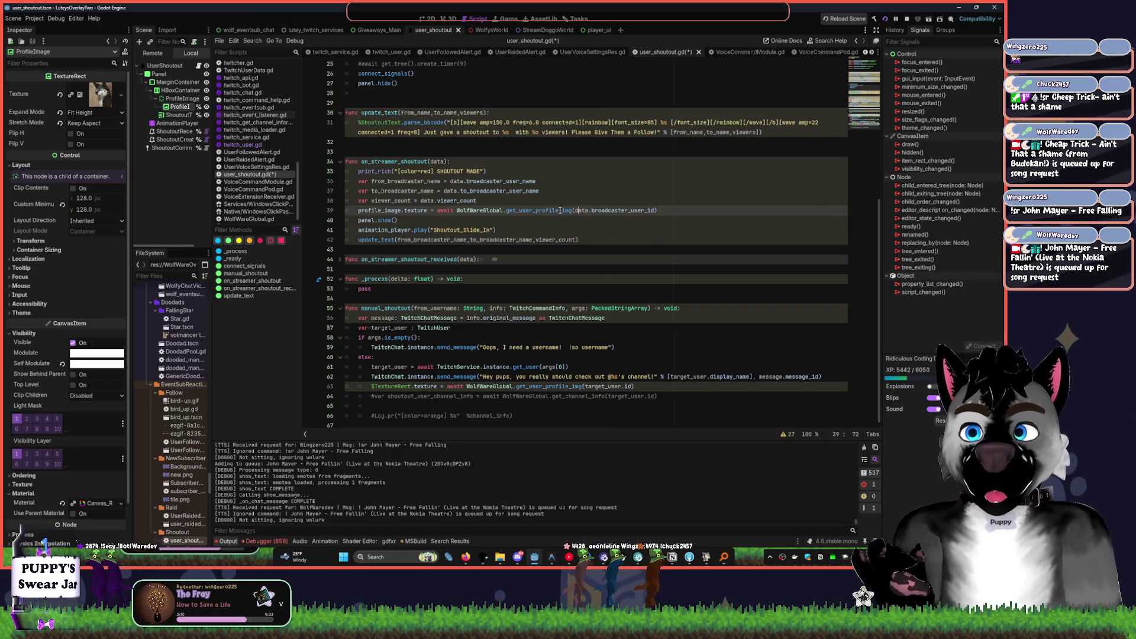
scroll(619, 195, up, 6)
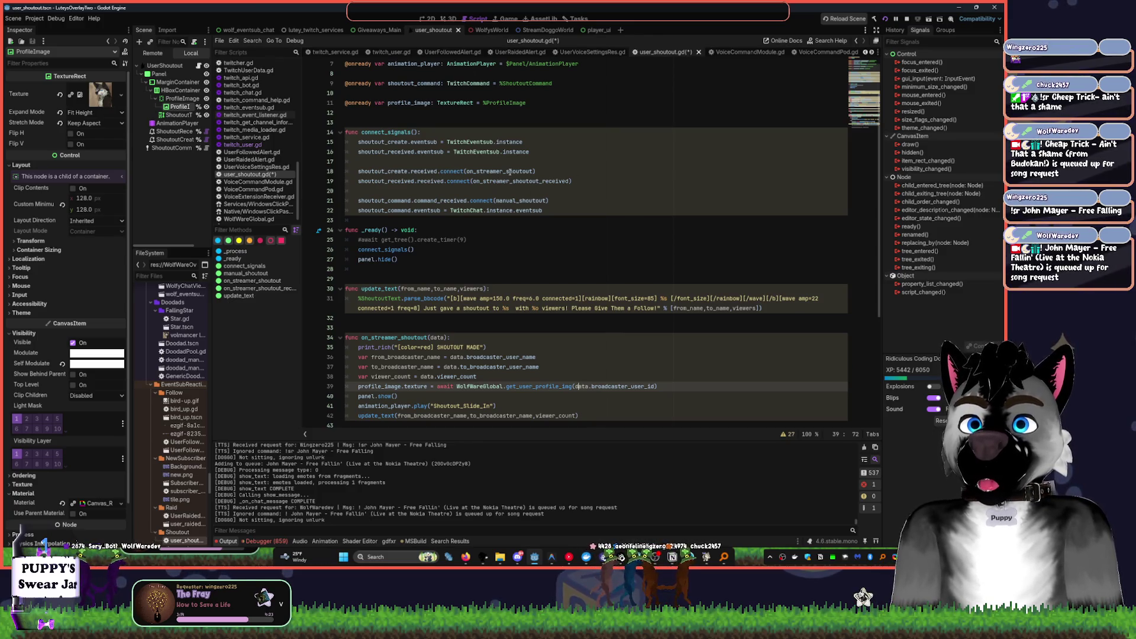
click(545, 171)
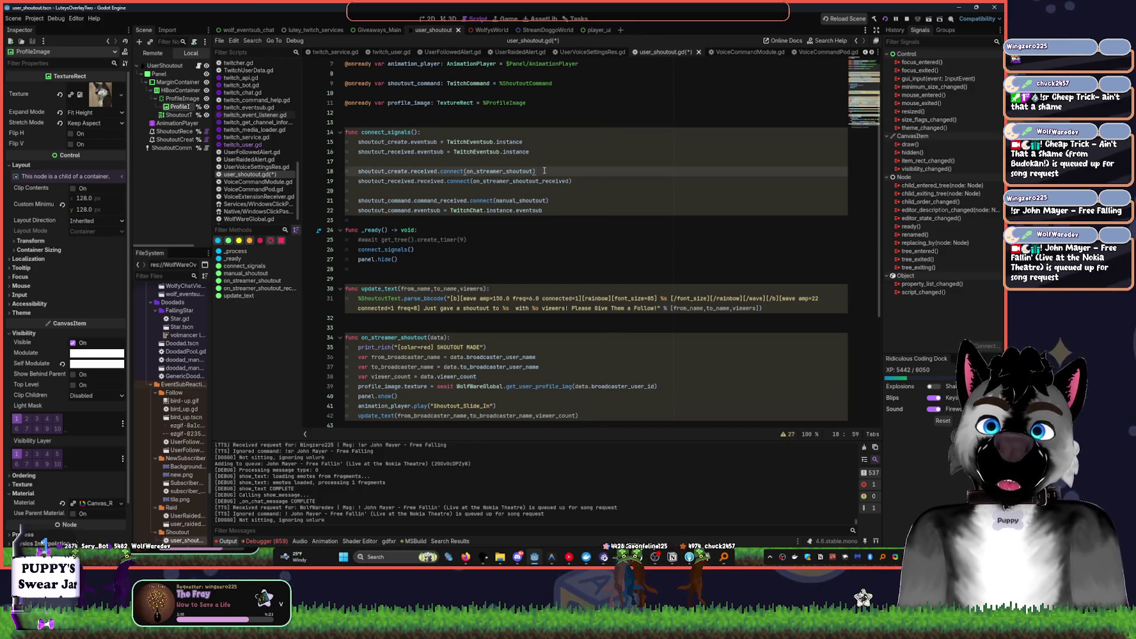
key(Return)
click(514, 173)
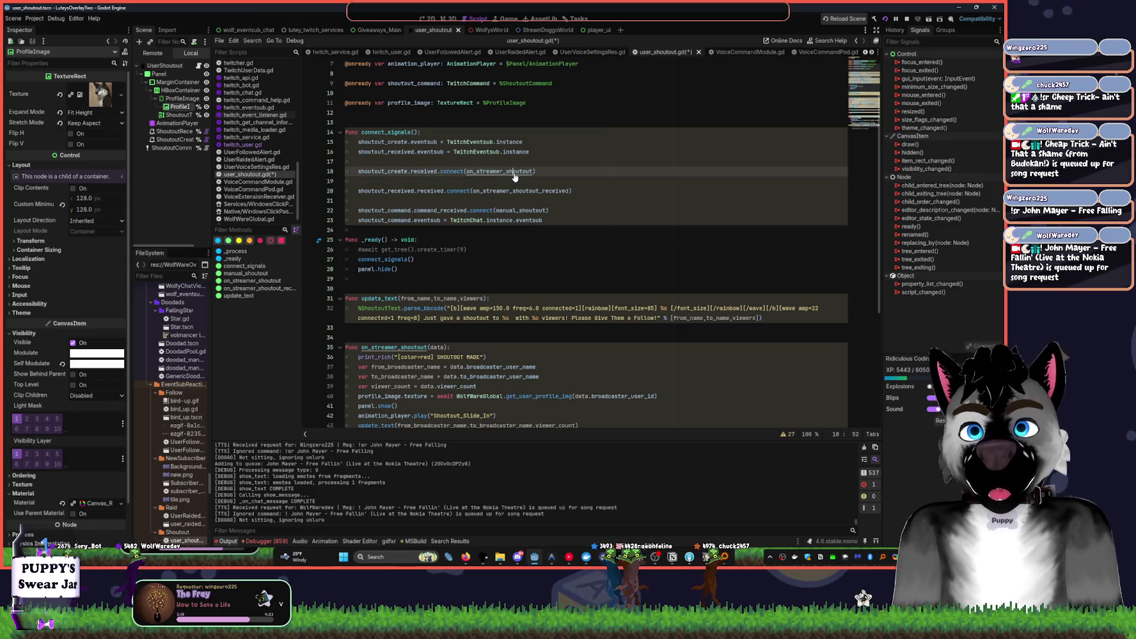
scroll(515, 177, down, 4)
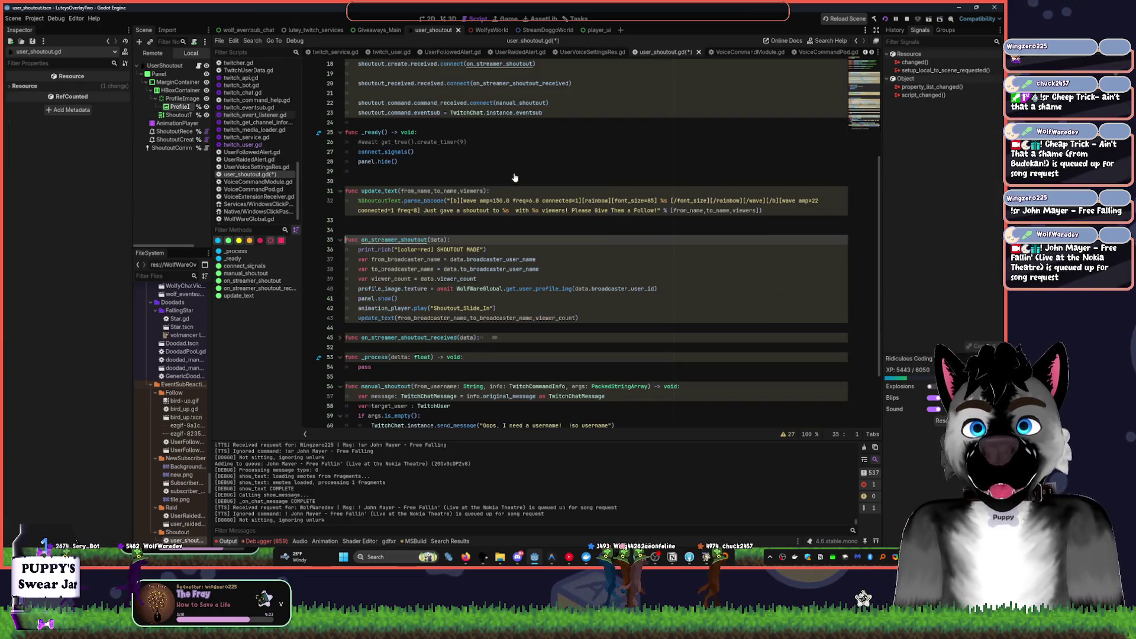
- Add the doc comment '## Create a shoutout for another streamer.' above on_streamer_shoutout
click(385, 230)
text(##)
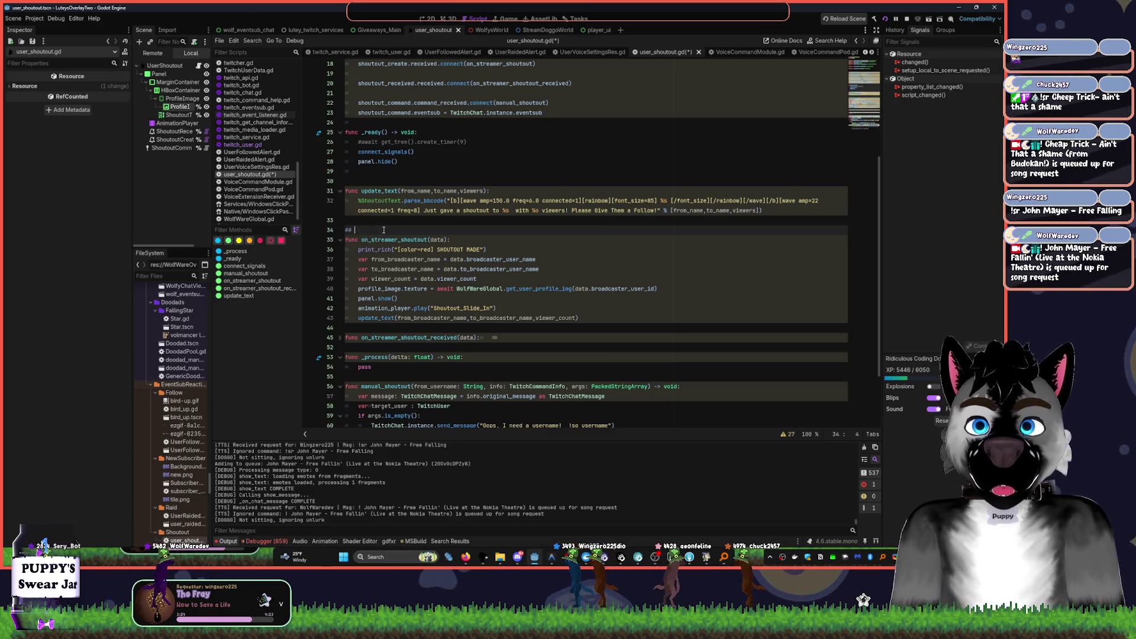
scroll(462, 228, up, 4)
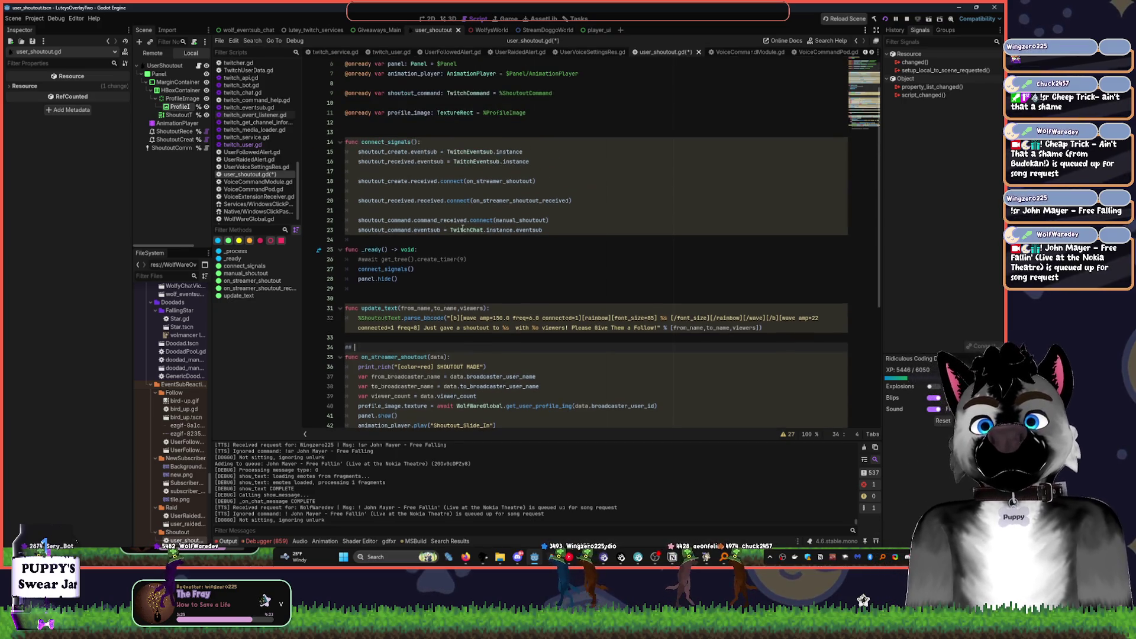
scroll(463, 228, down, 2)
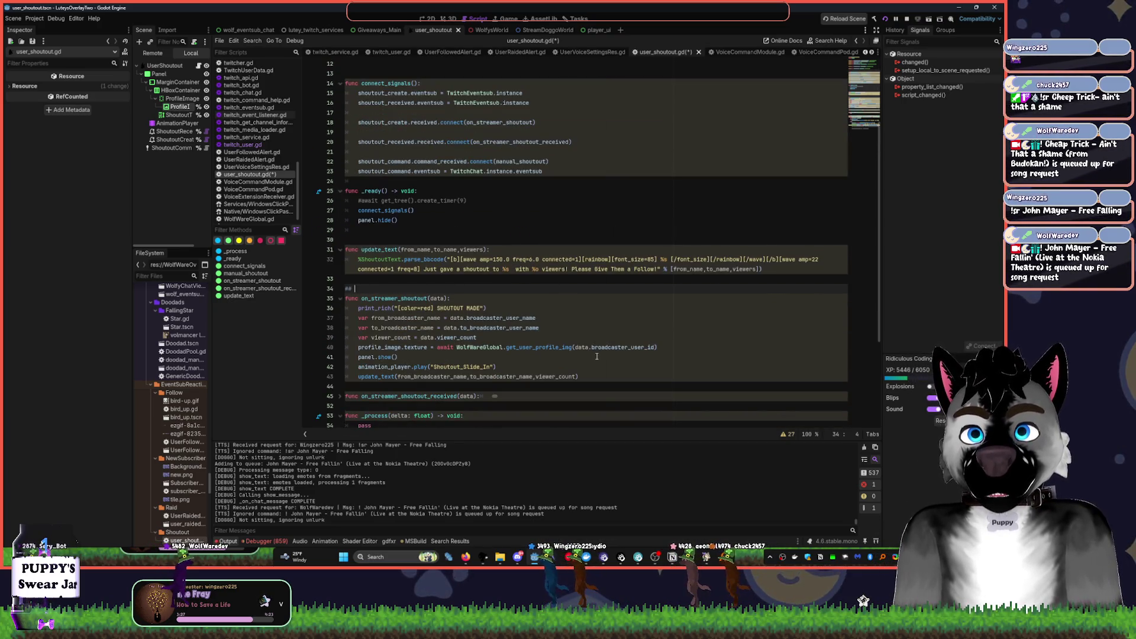
text(C)
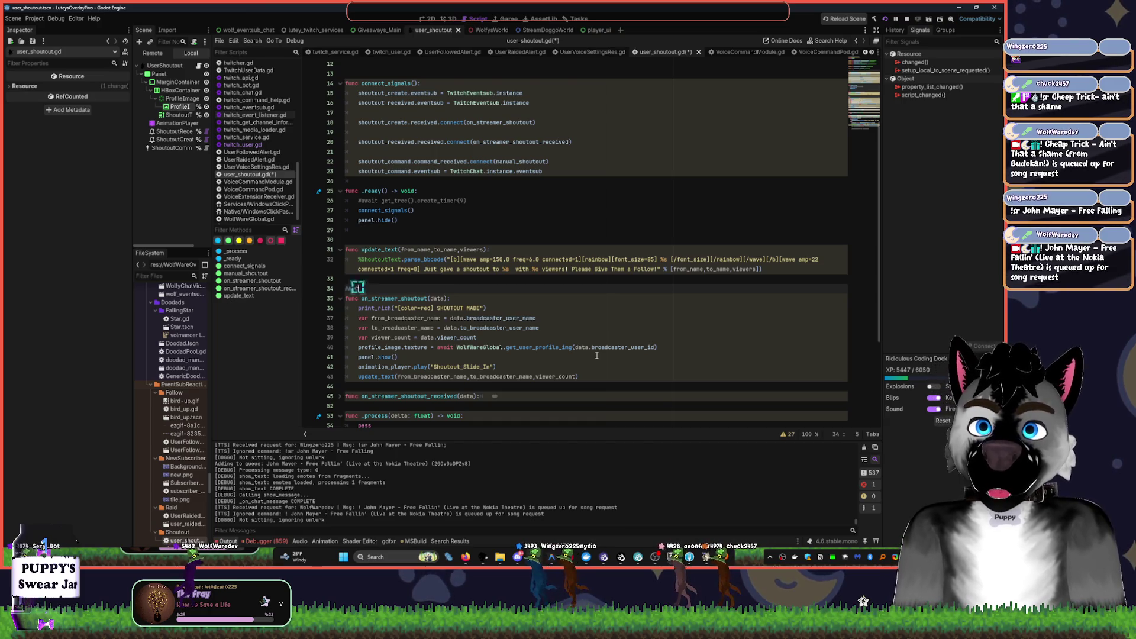
text(reate a shoutout)
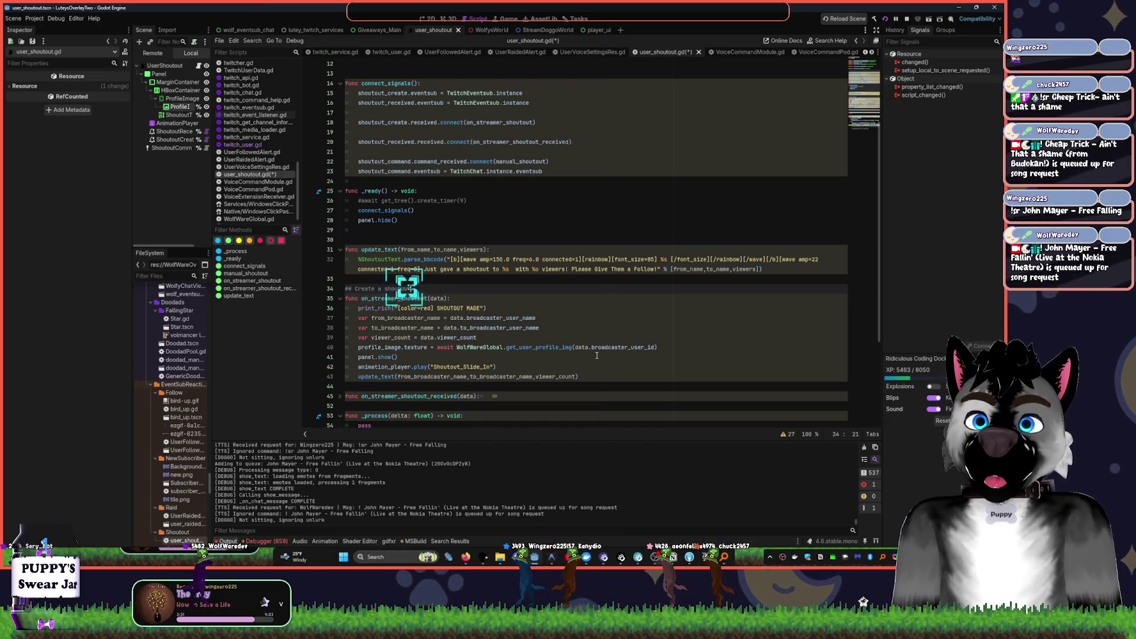
text( for the her s)
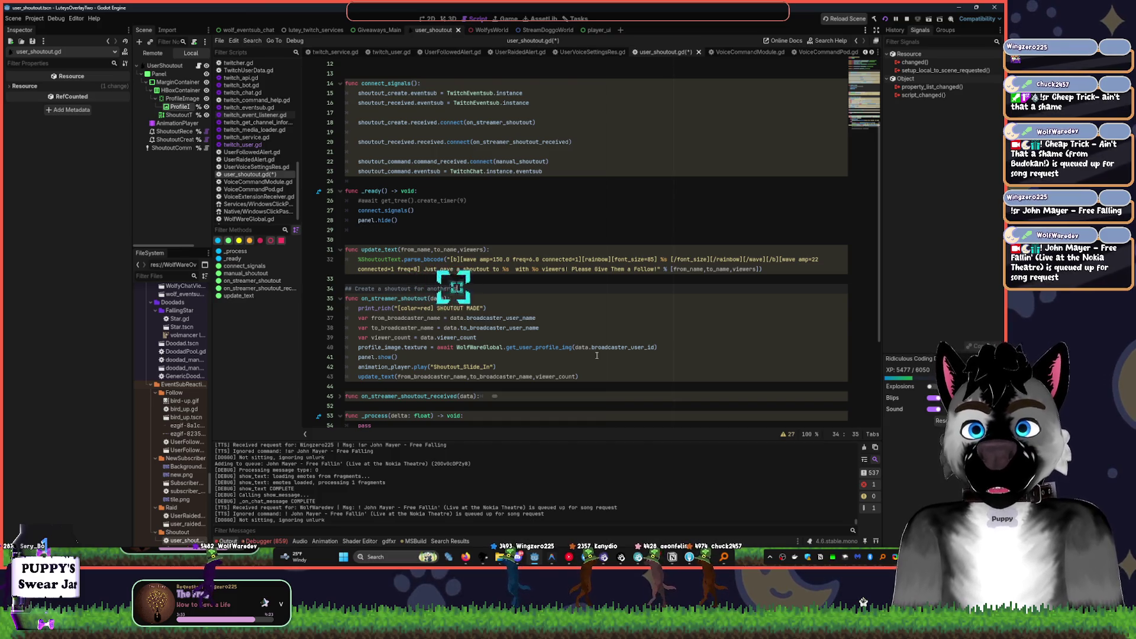
text(treamer)
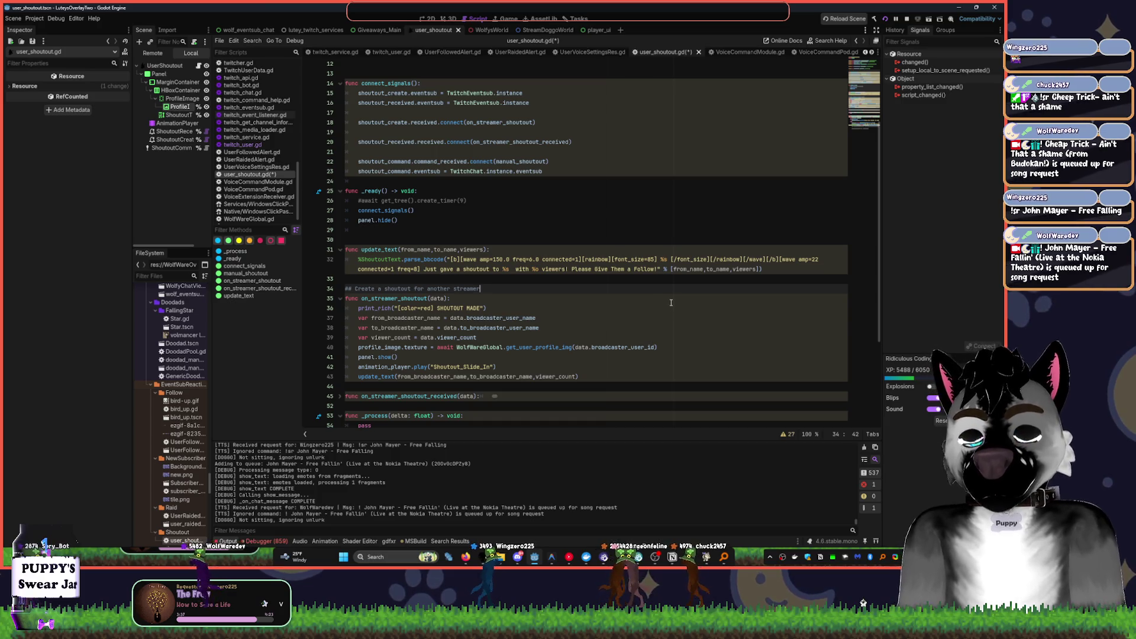
text(.)
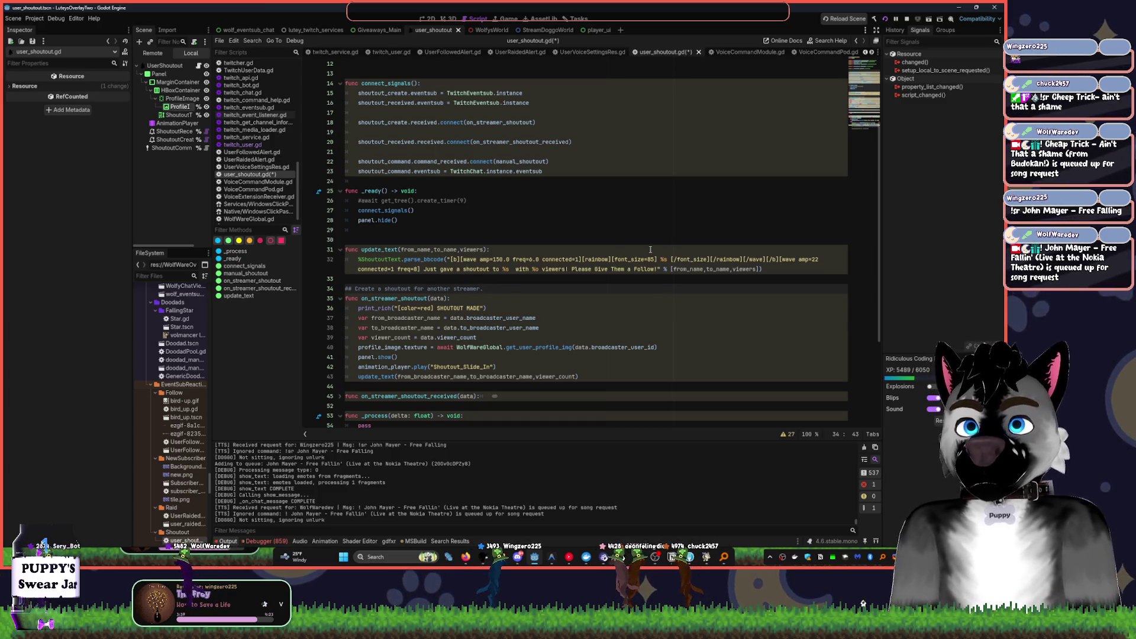
key(Return)
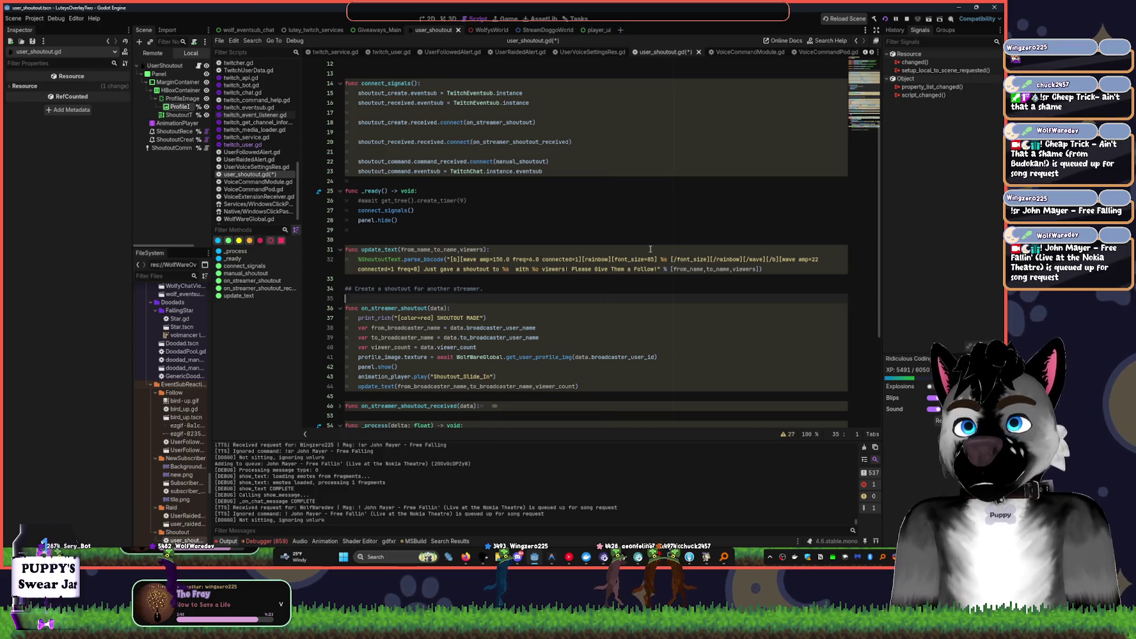
- Start a second comment line reading '## [param data] is a'
key(BackSpace)
text(##)
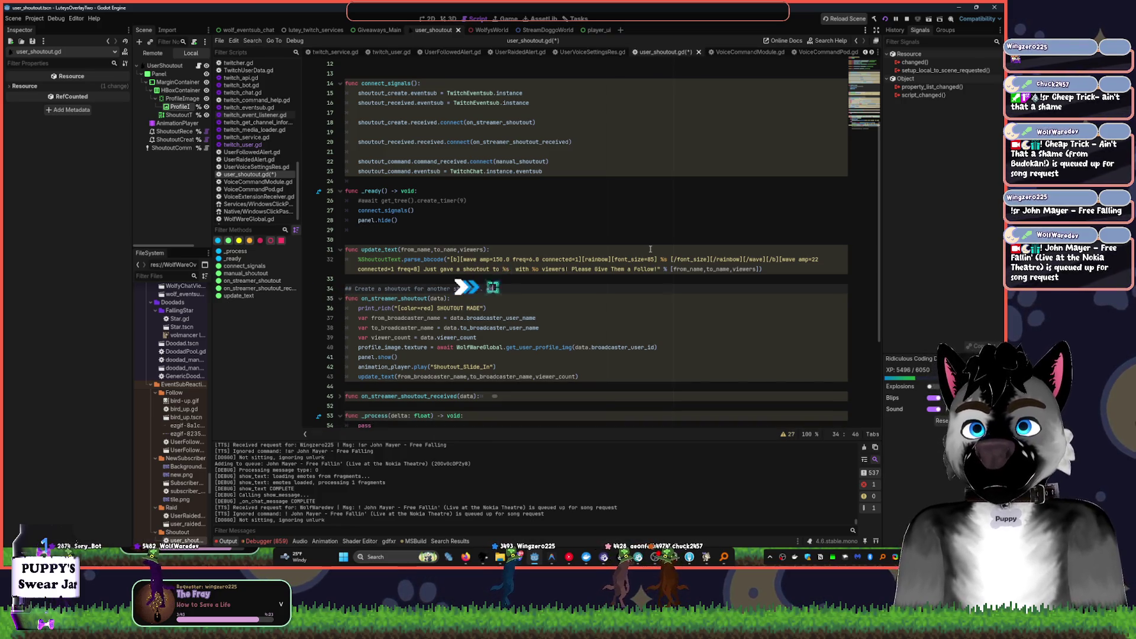
key(Return)
text(## [)
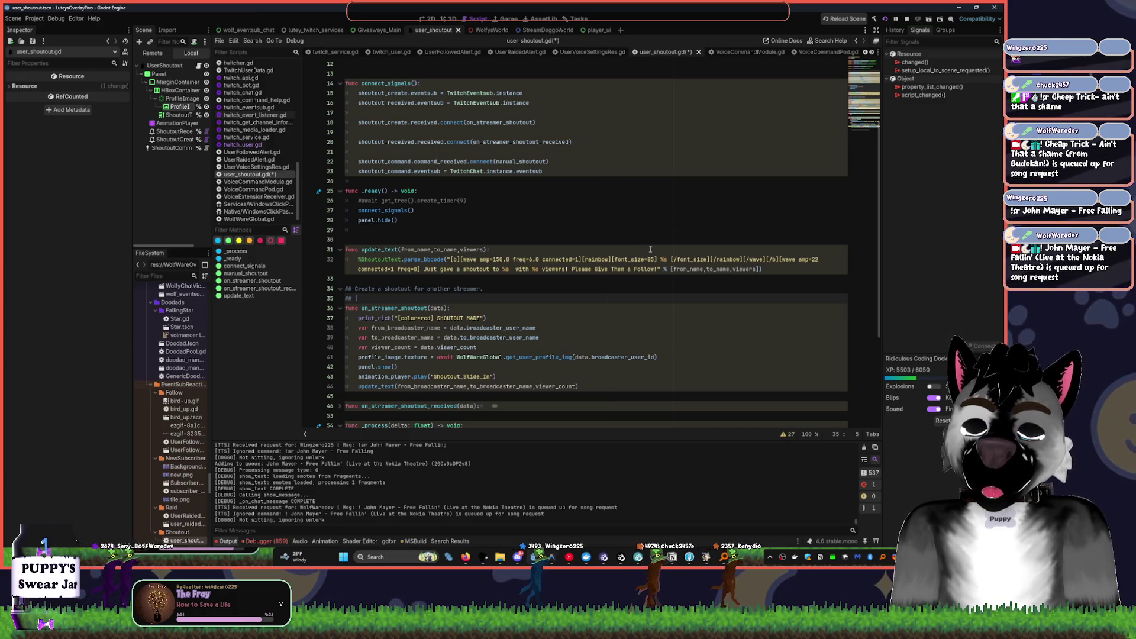
text(member data)
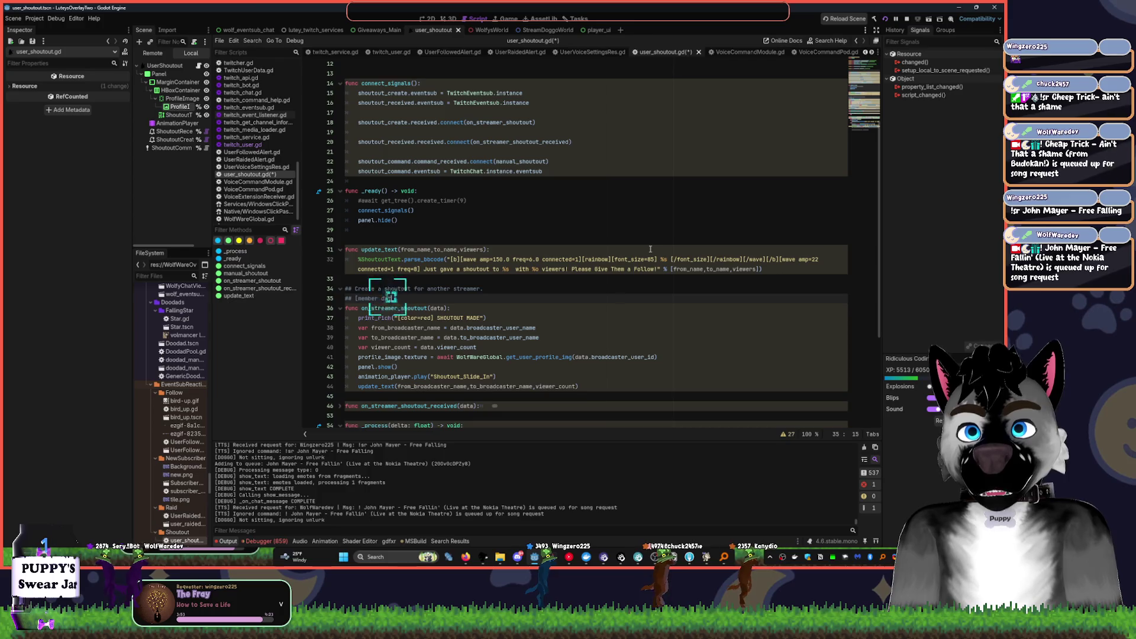
text(])
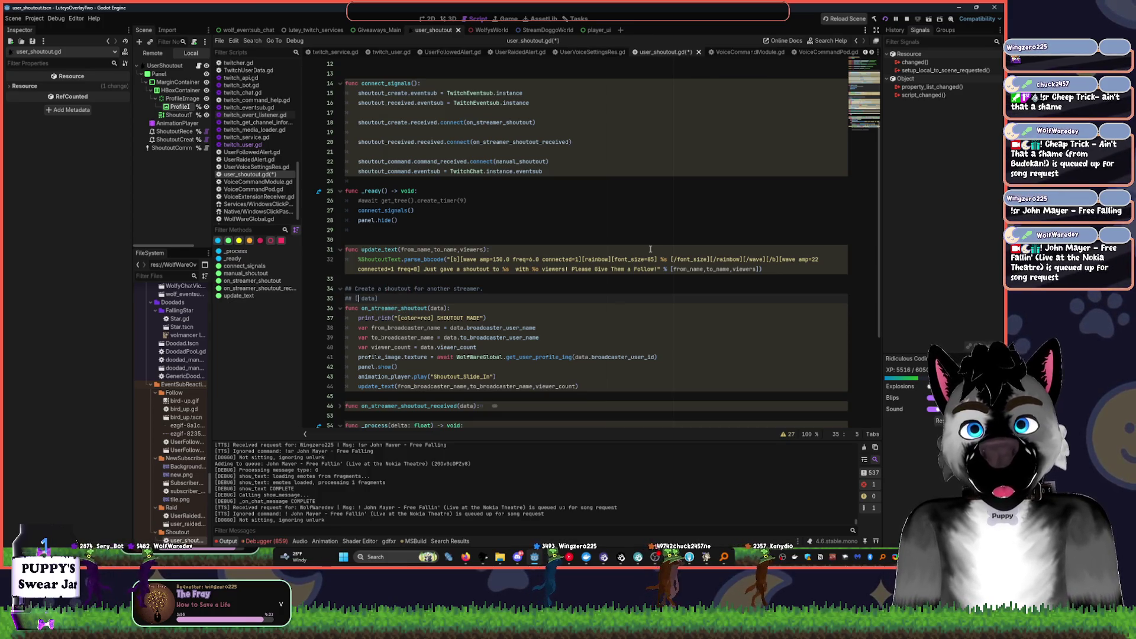
text(par)
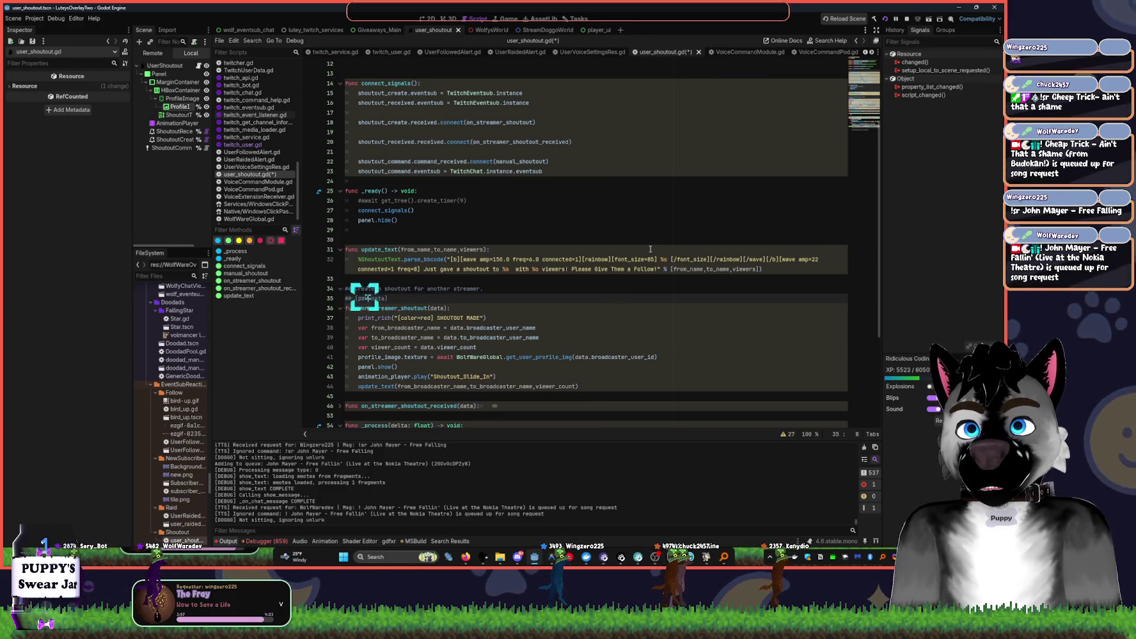
text(am)
key(ctrl+Right)
text(is a Twitch)
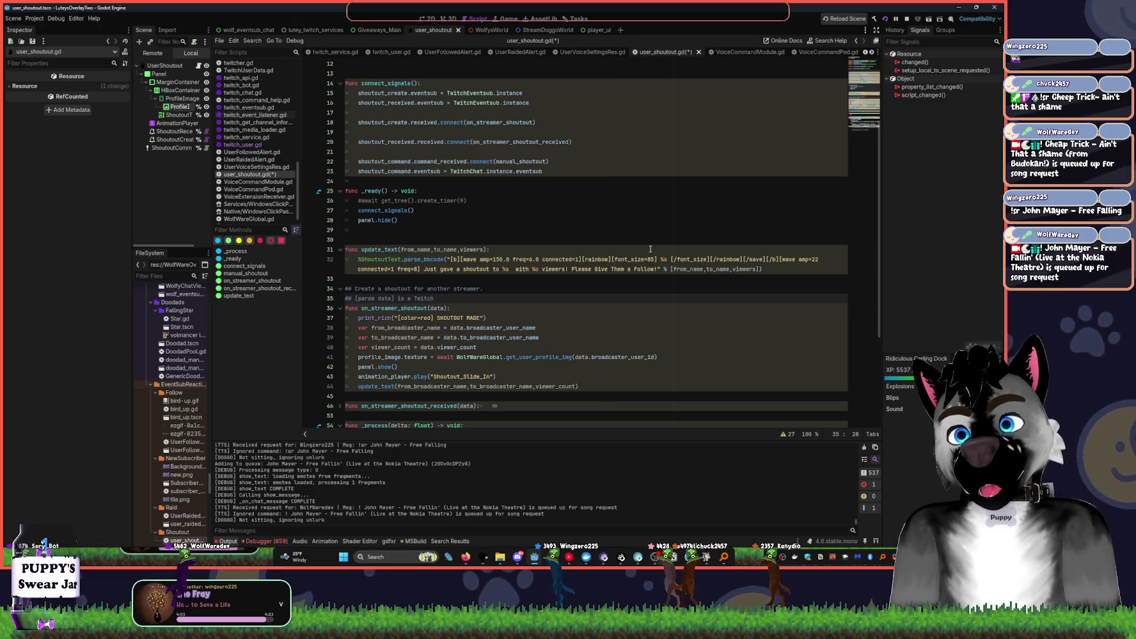
key(ctrl+BackSpace)
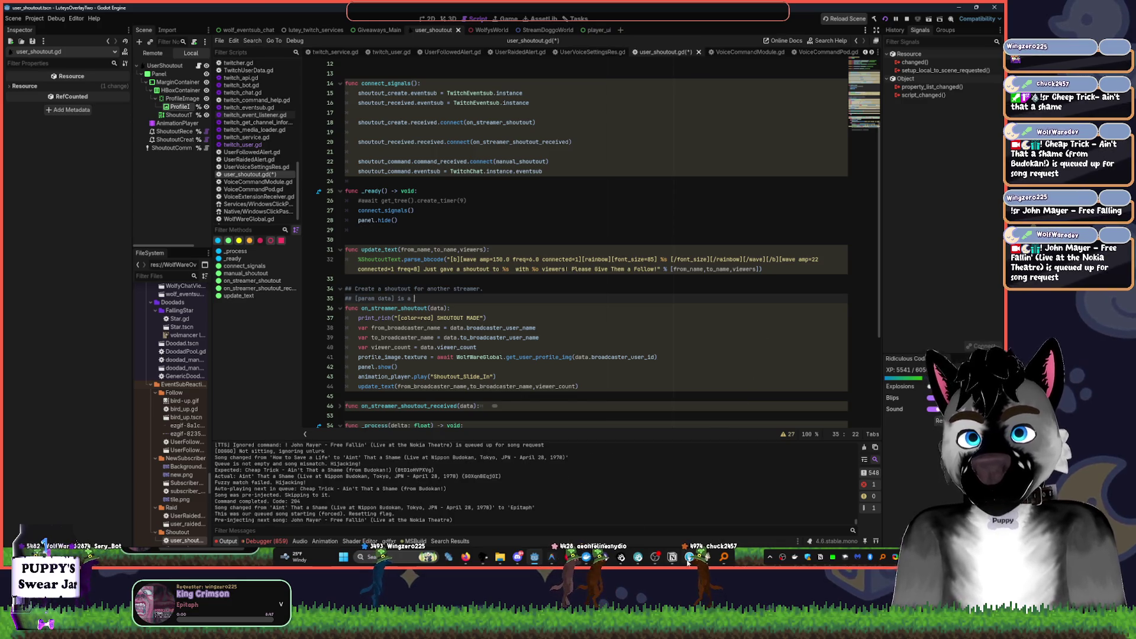
click(568, 558)
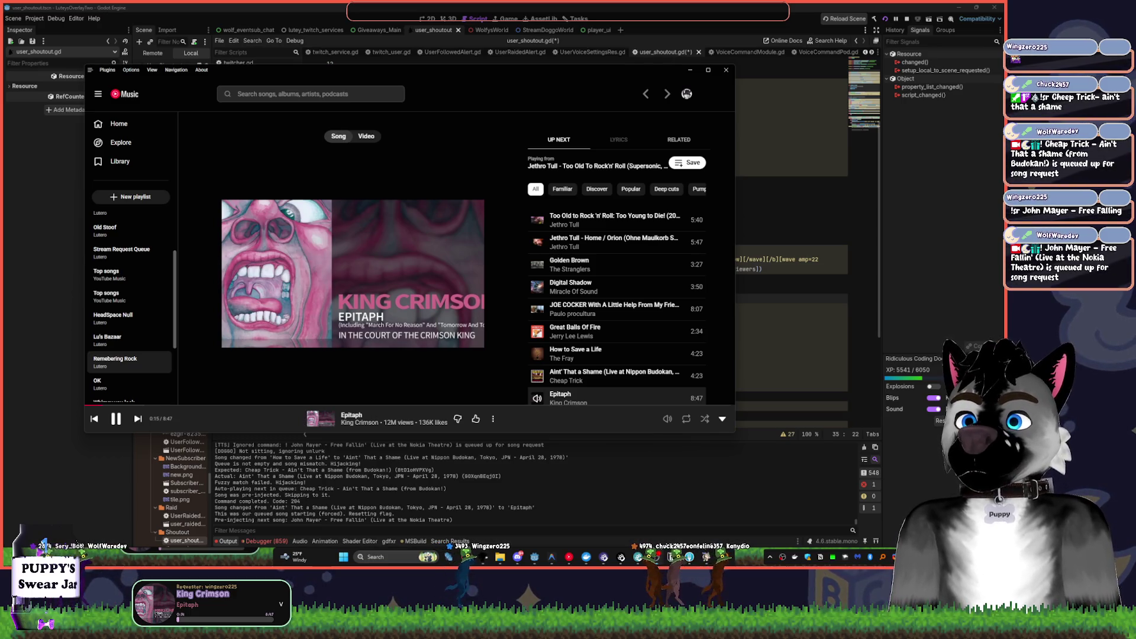
- Search 'cheap trick ain't that a shame' and play Ain't That a Shame (from Budokan!)
click(270, 88)
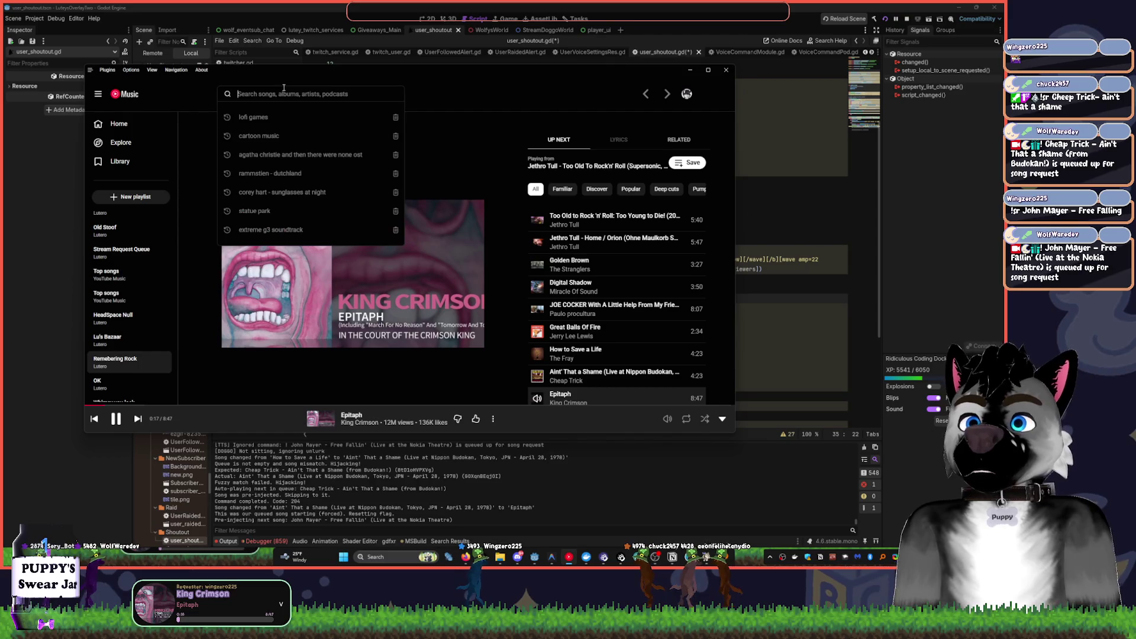
text(cheap trick ain't that a shame)
key(Return)
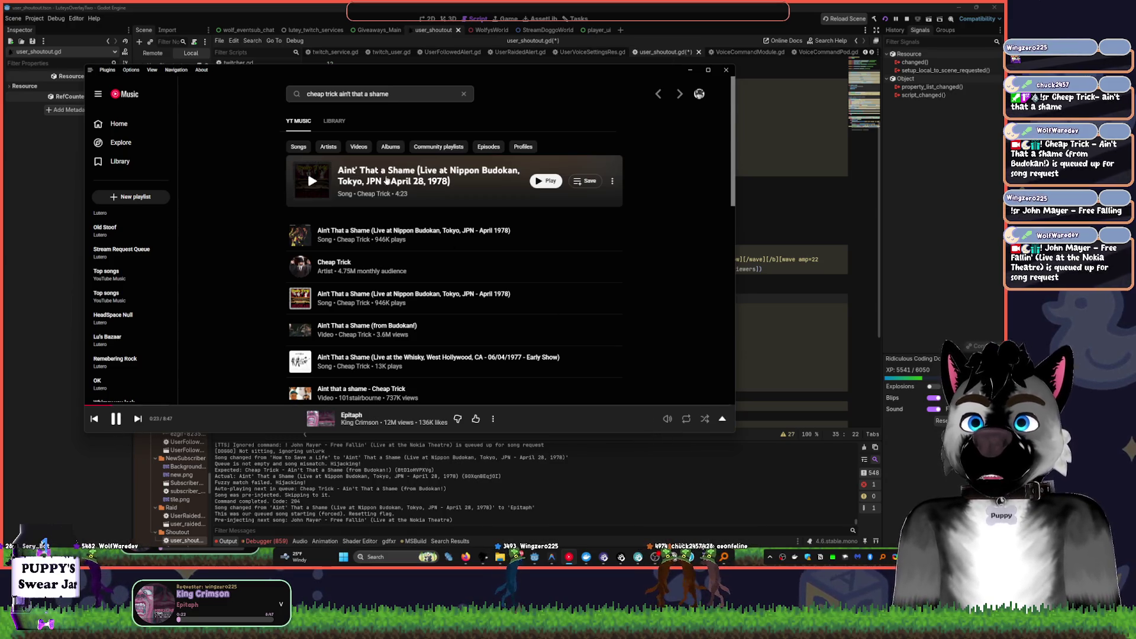
click(534, 181)
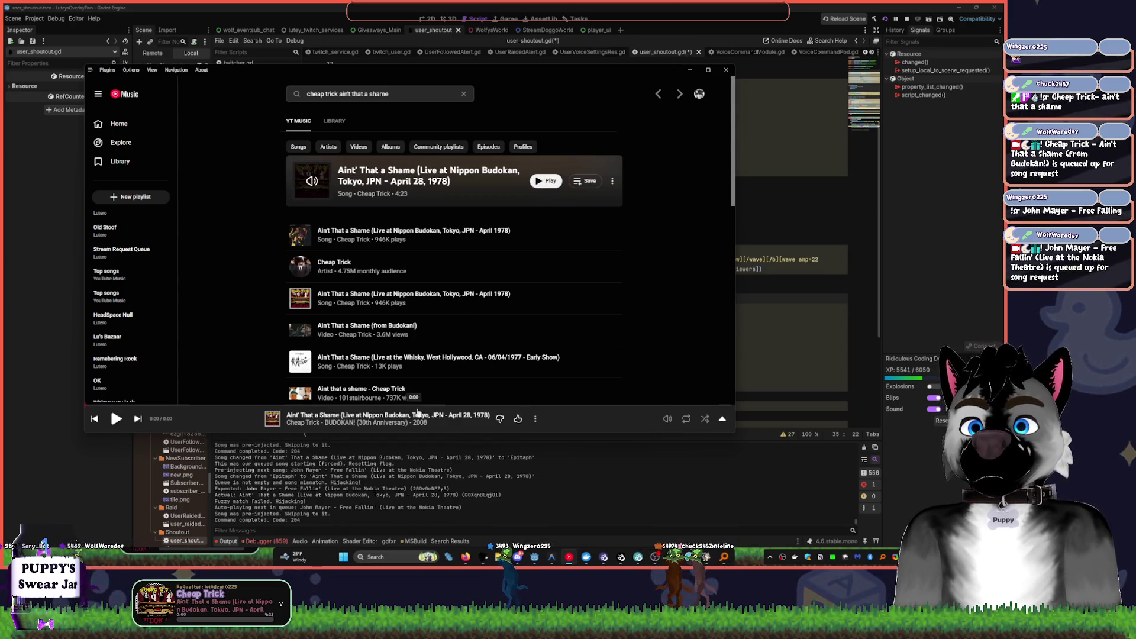
click(722, 420)
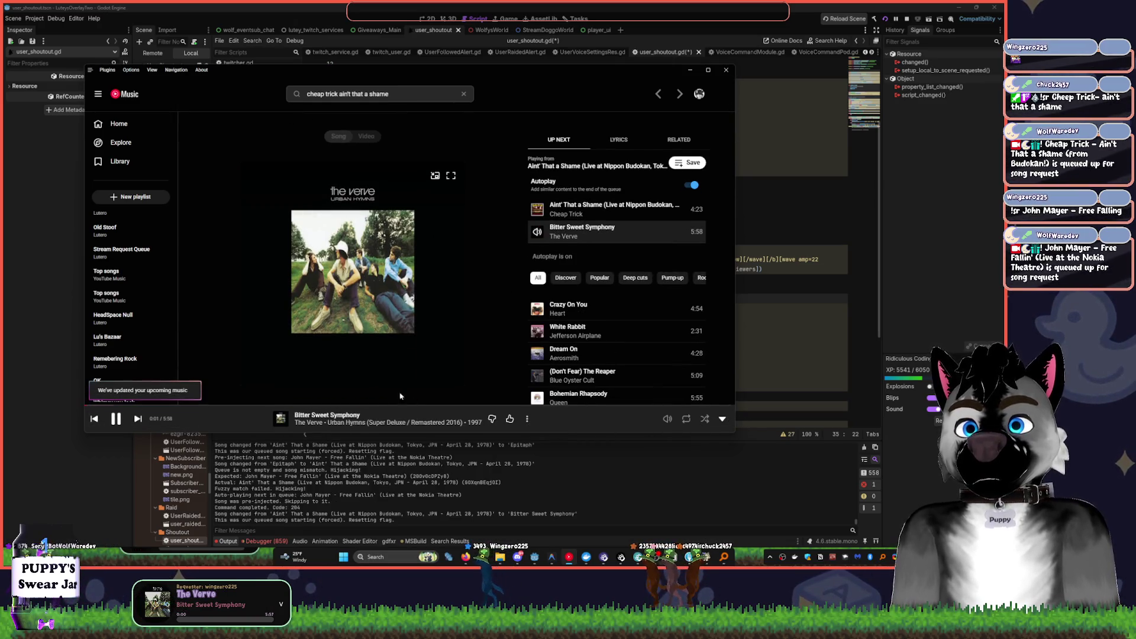
key(Escape)
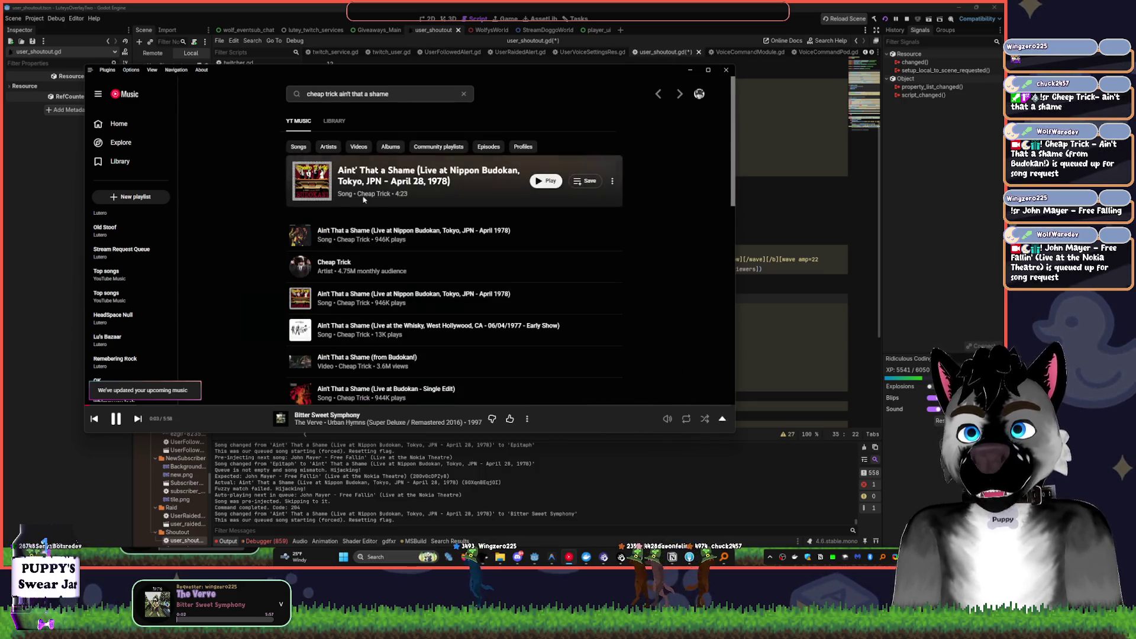
click(544, 183)
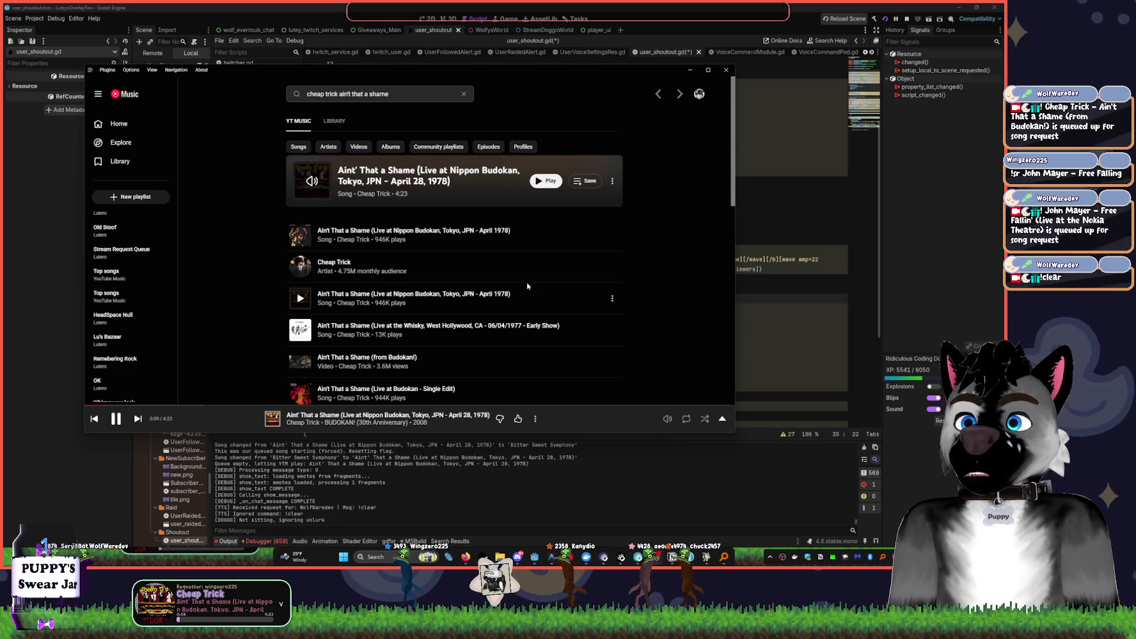
- Expand the full now-playing view and switch it from Song to Video
click(723, 419)
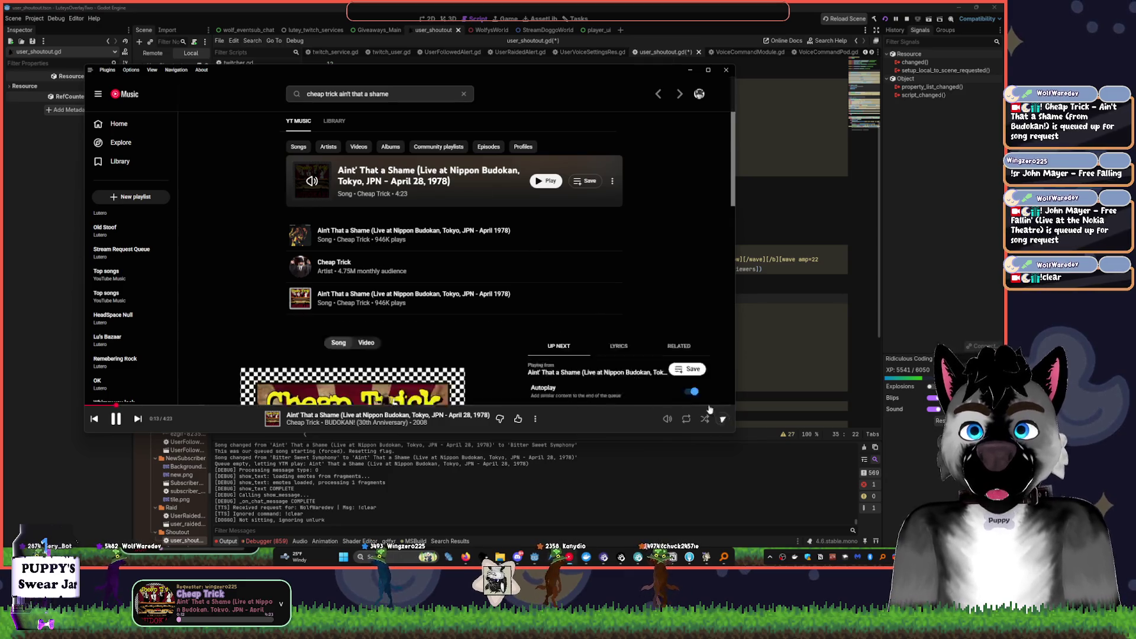
click(366, 137)
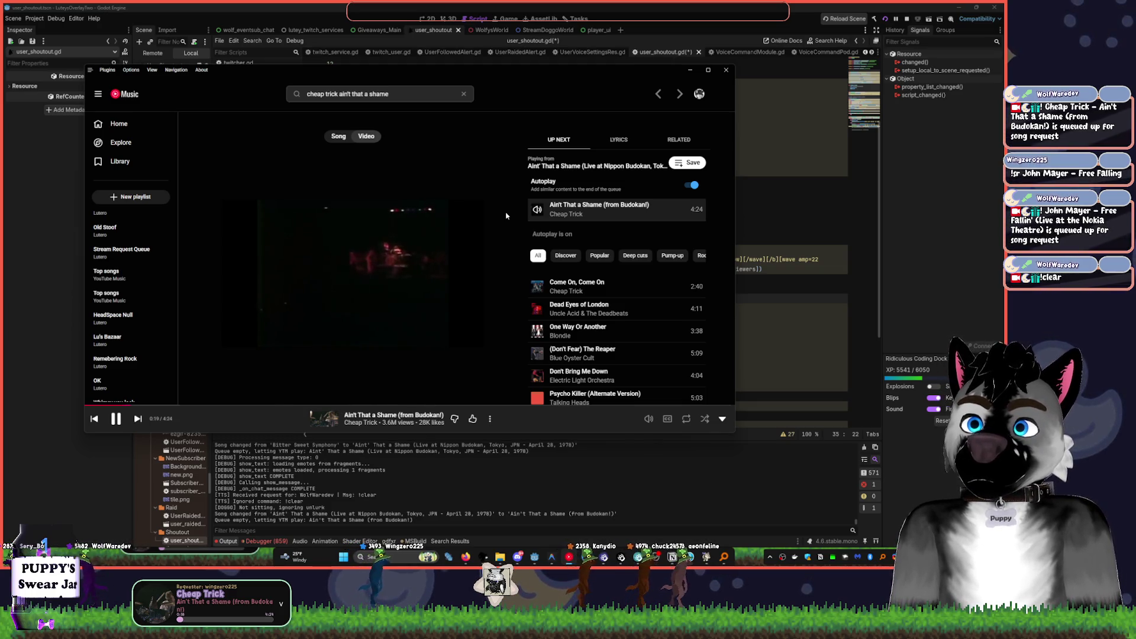
click(418, 98)
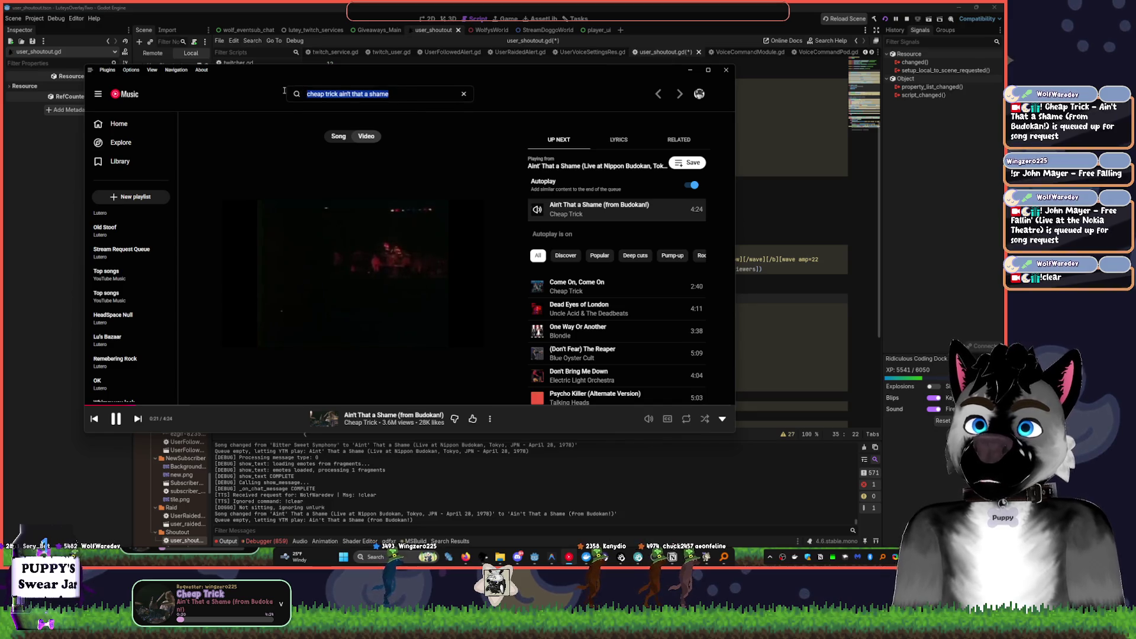
- Search 'free fallin john mayer' and queue the live Nokia Theatre version to play next
text(free fallin tom petty)
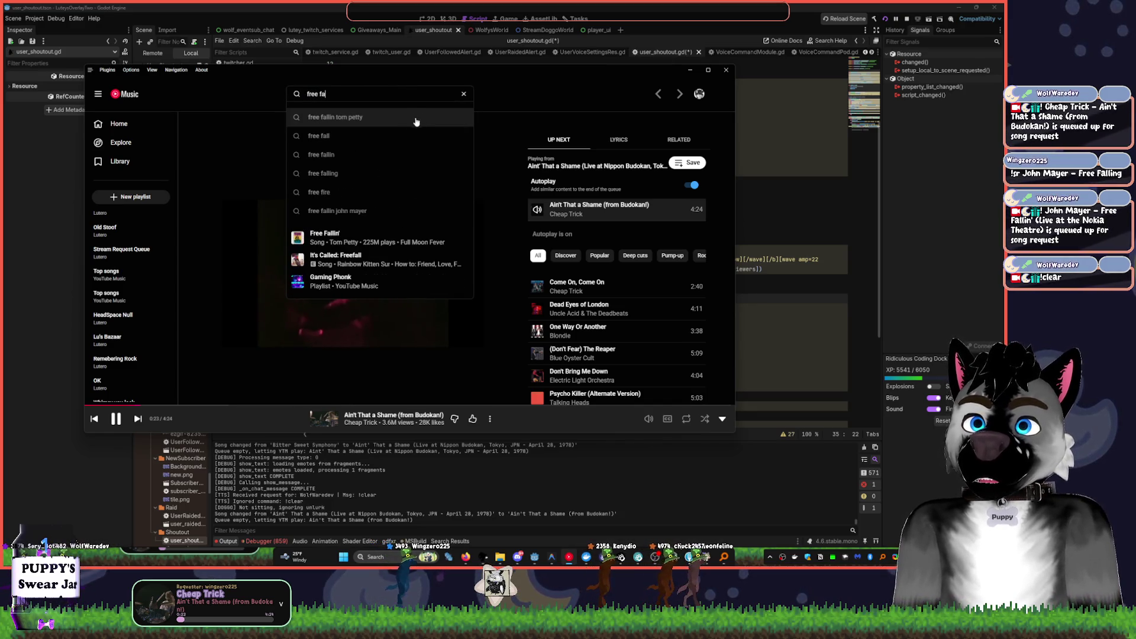
key(Return)
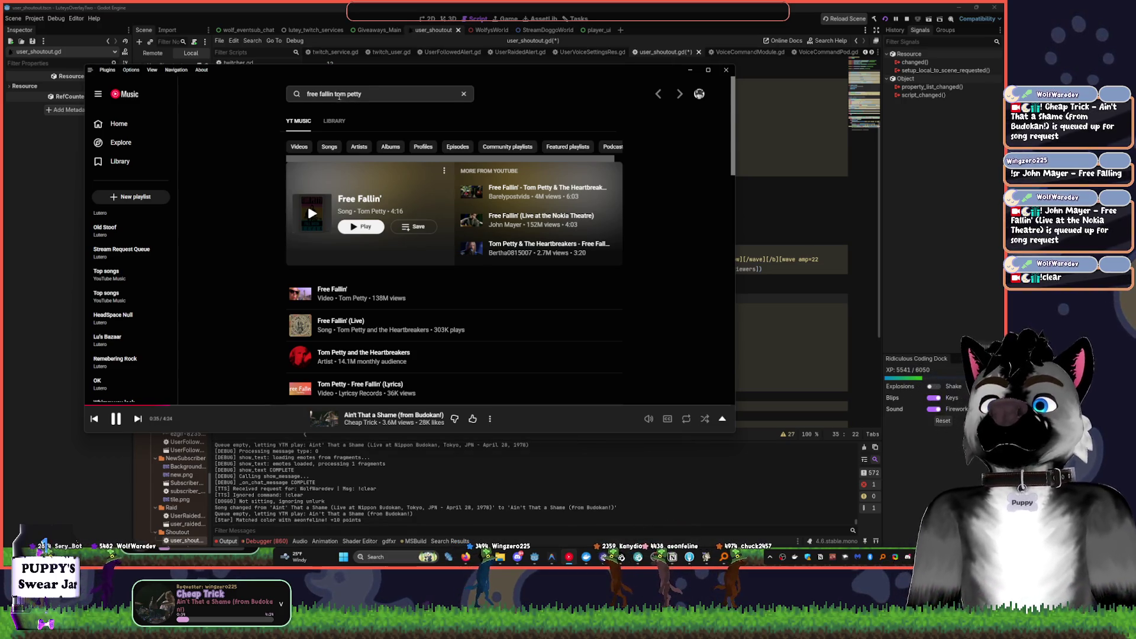
drag(361, 94, 329, 94)
text(john mayer)
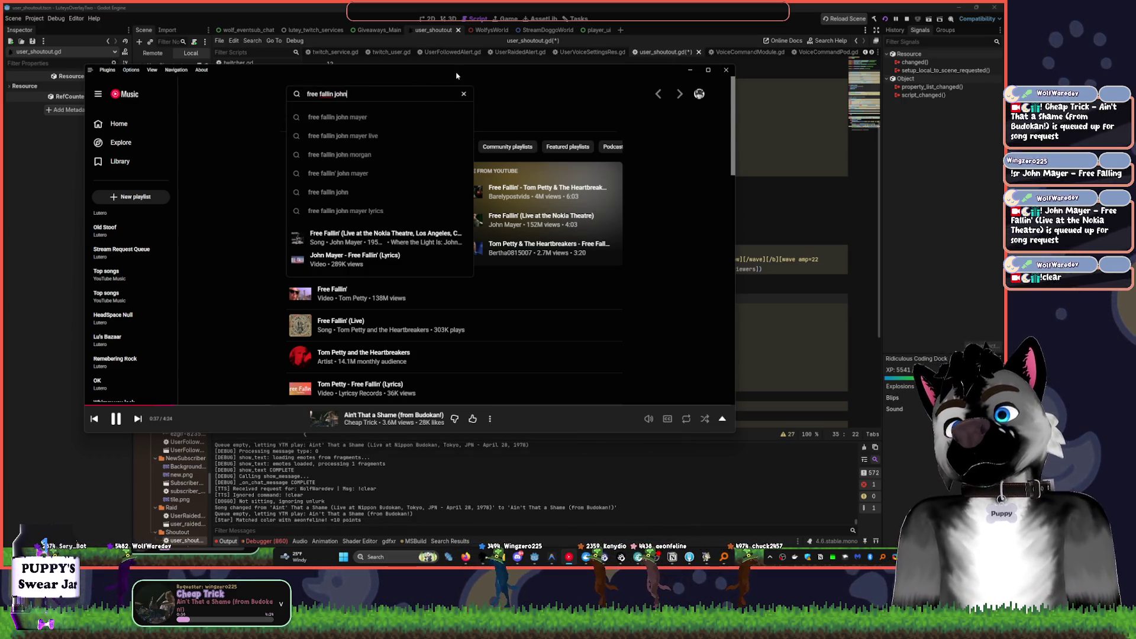
key(Return)
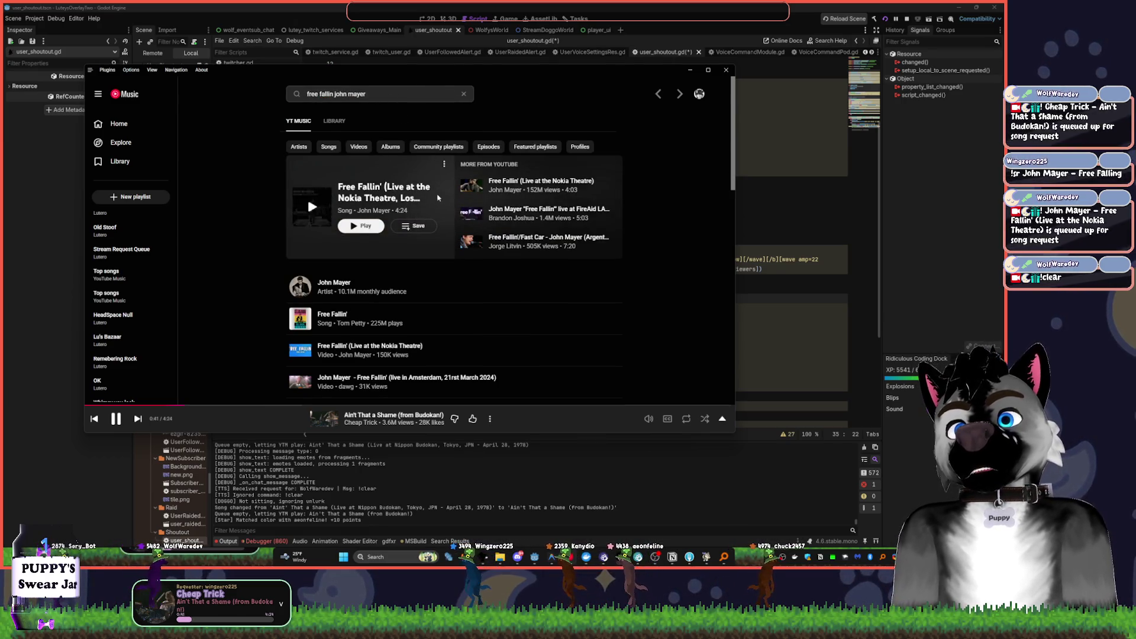
click(444, 164)
click(478, 208)
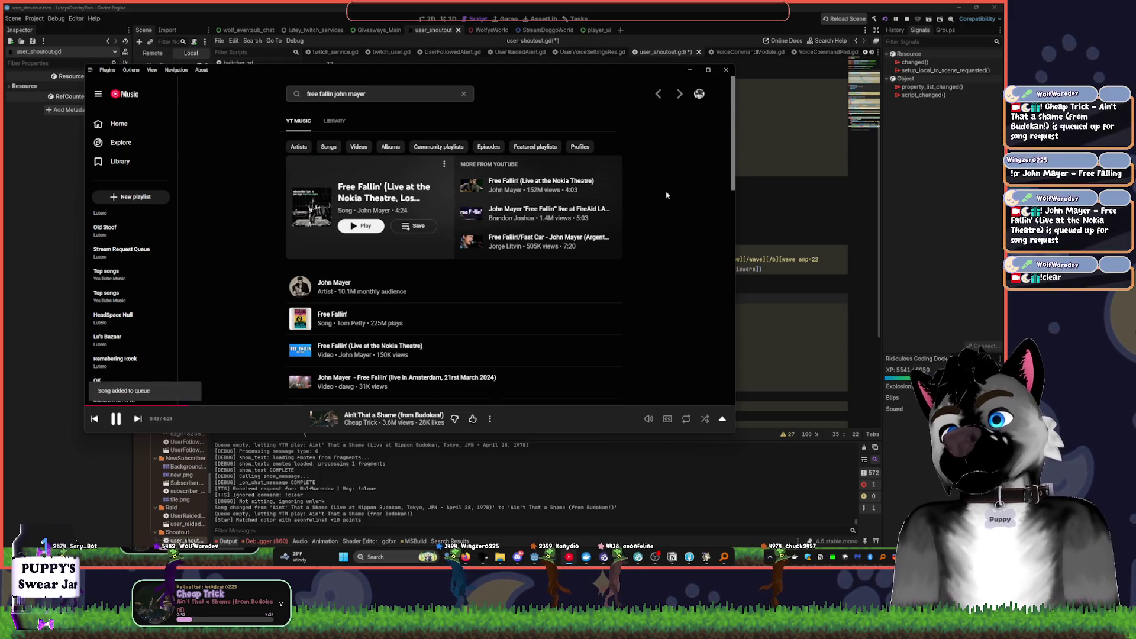
click(656, 6)
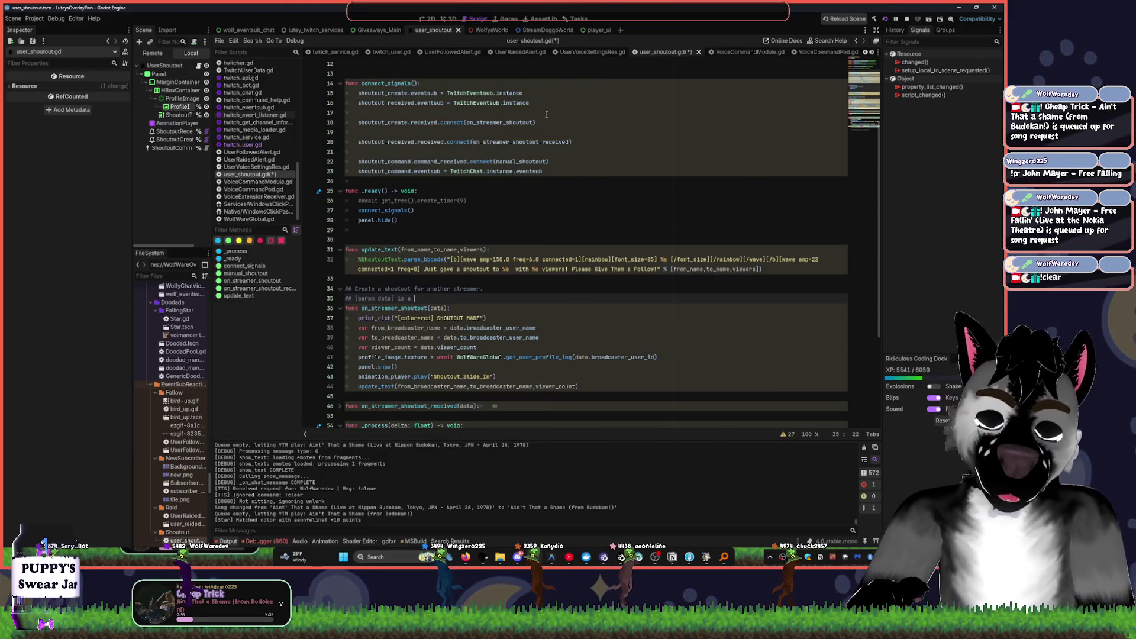
- Delete the empty _process function and unfold on_streamer_shoutout_received to show its body
click(514, 259)
scroll(599, 218, down, 5)
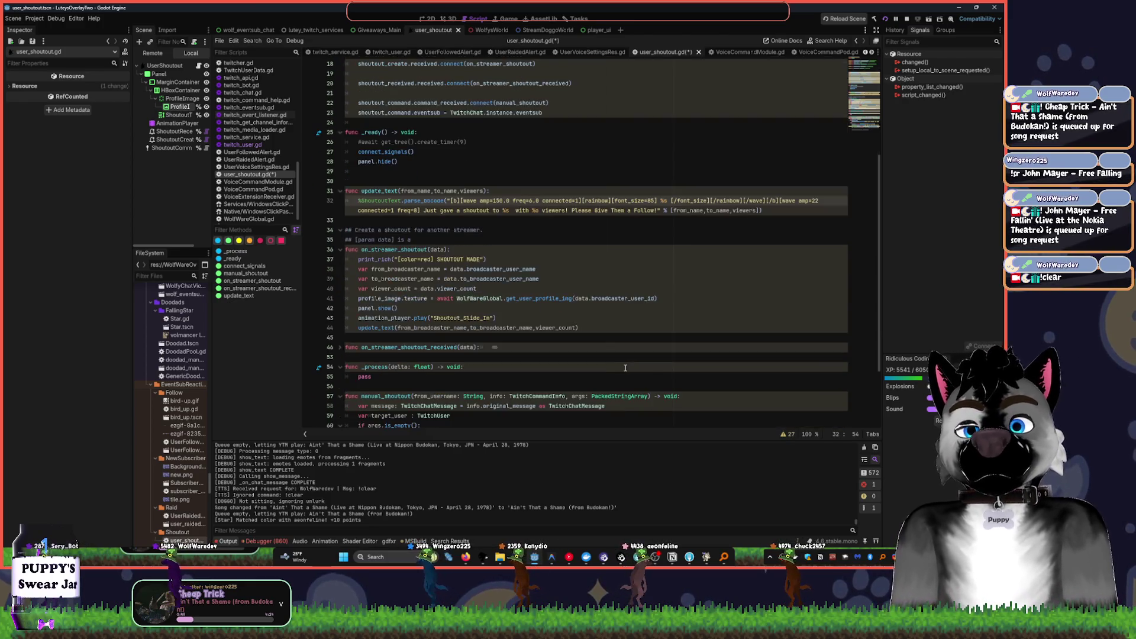
click(554, 297)
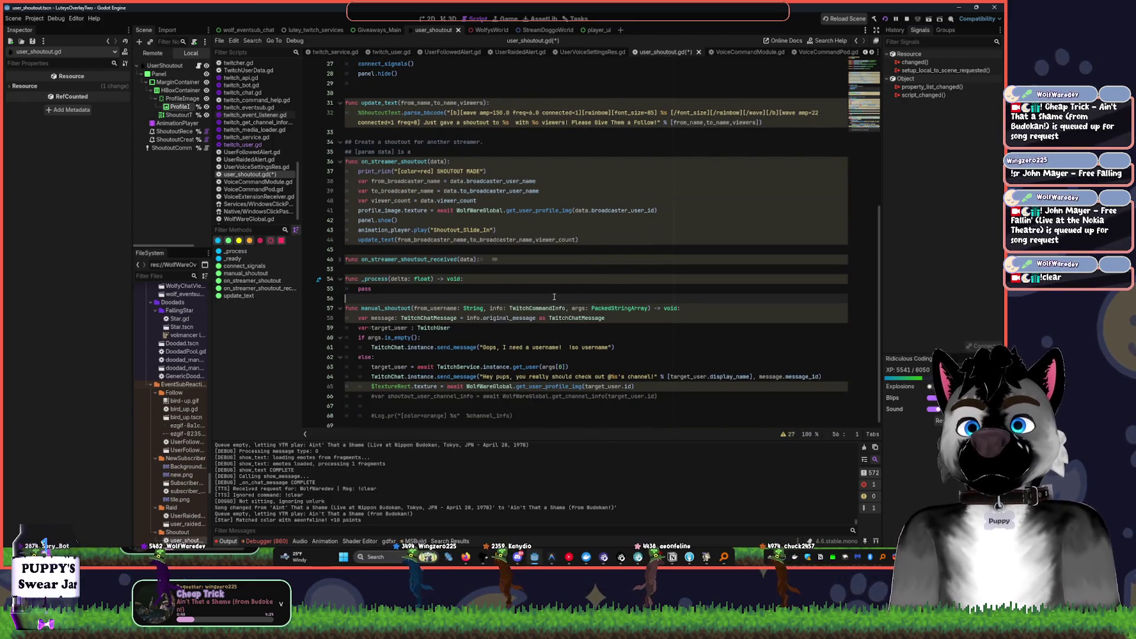
drag(365, 299, 340, 274)
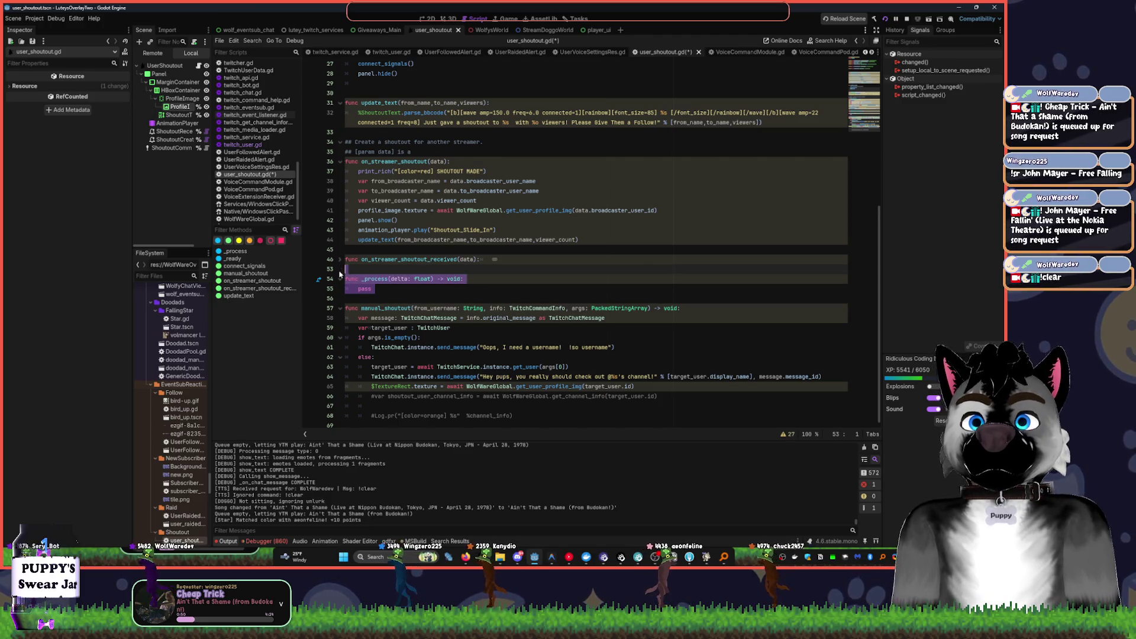
key(Delete)
click(341, 259)
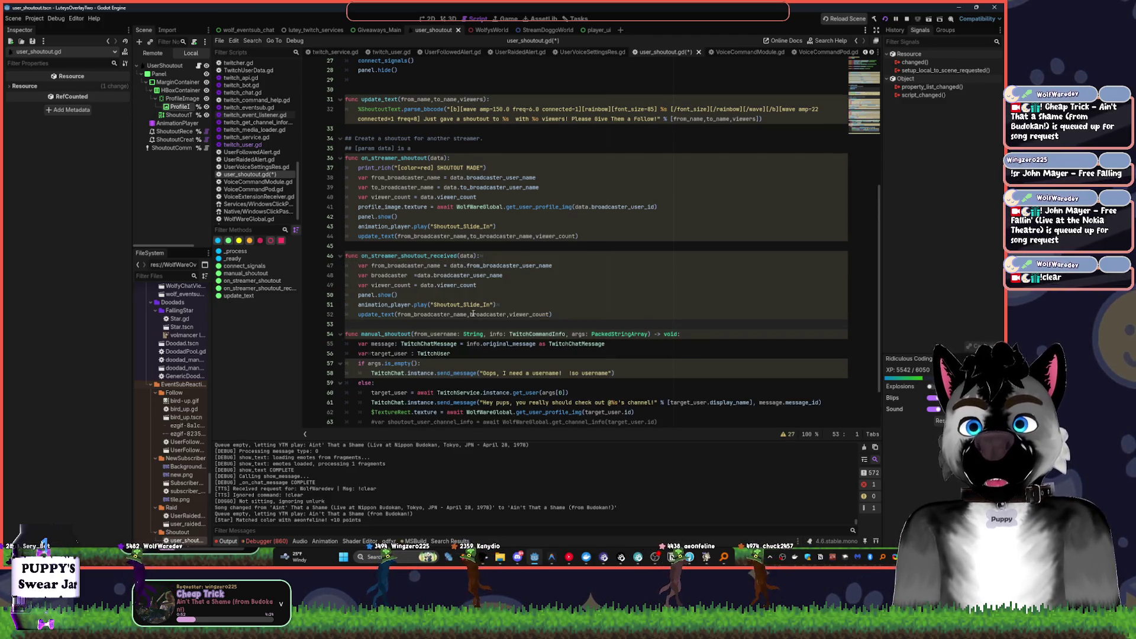
double_click(419, 255)
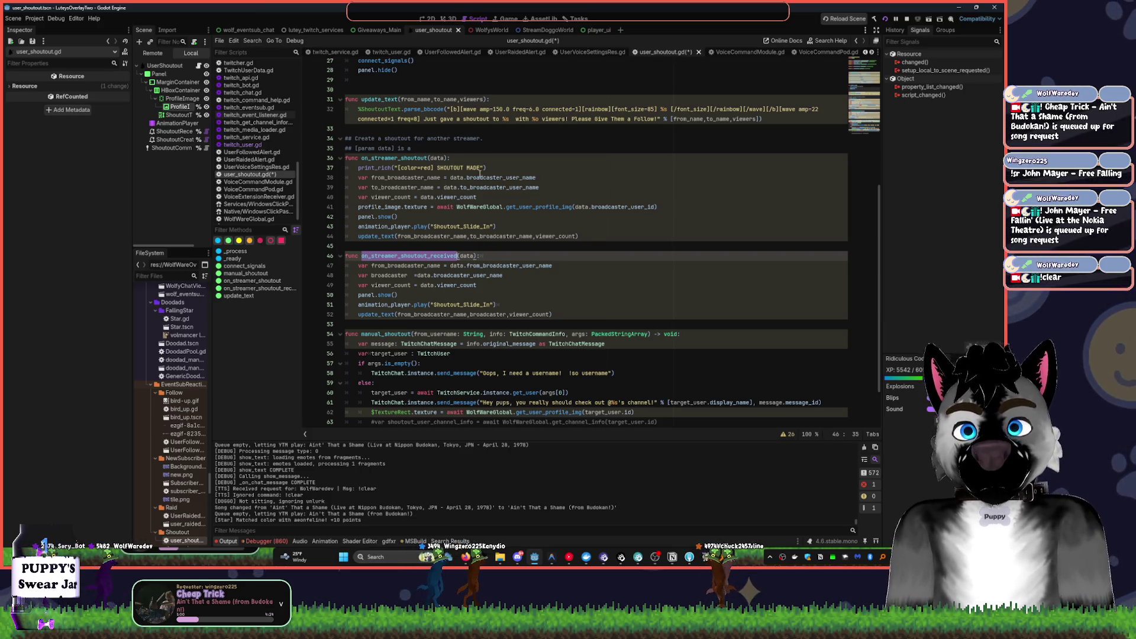
- Remove the unfinished '[param data]' line and start a ## comment above on_streamer_shoutout_received
click(446, 150)
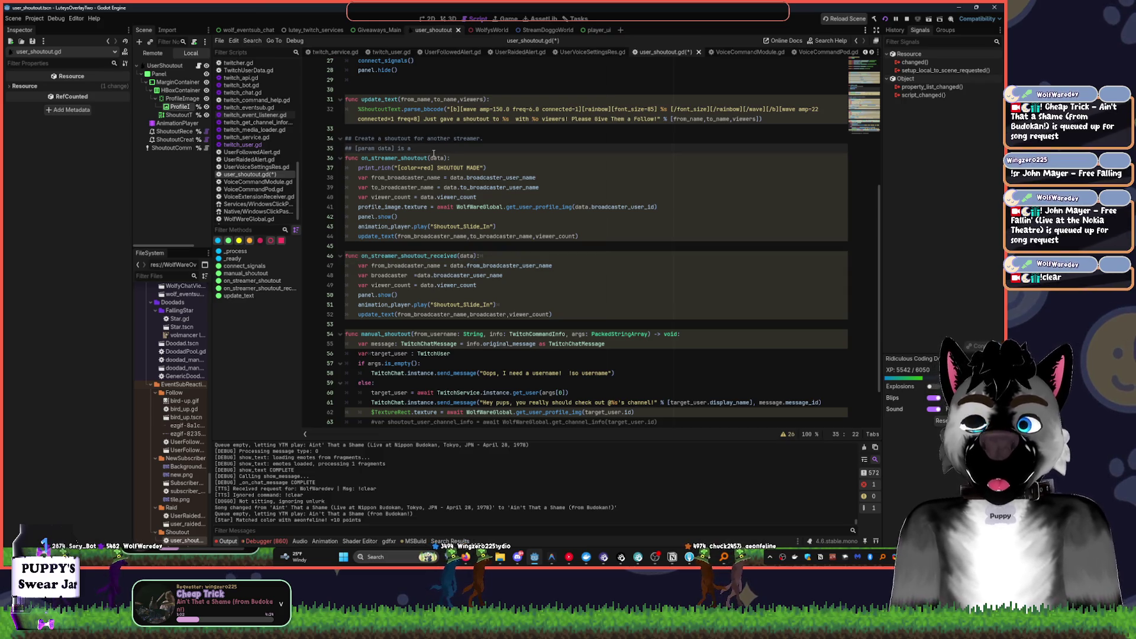
key(shift+Home)
key(BackSpace)
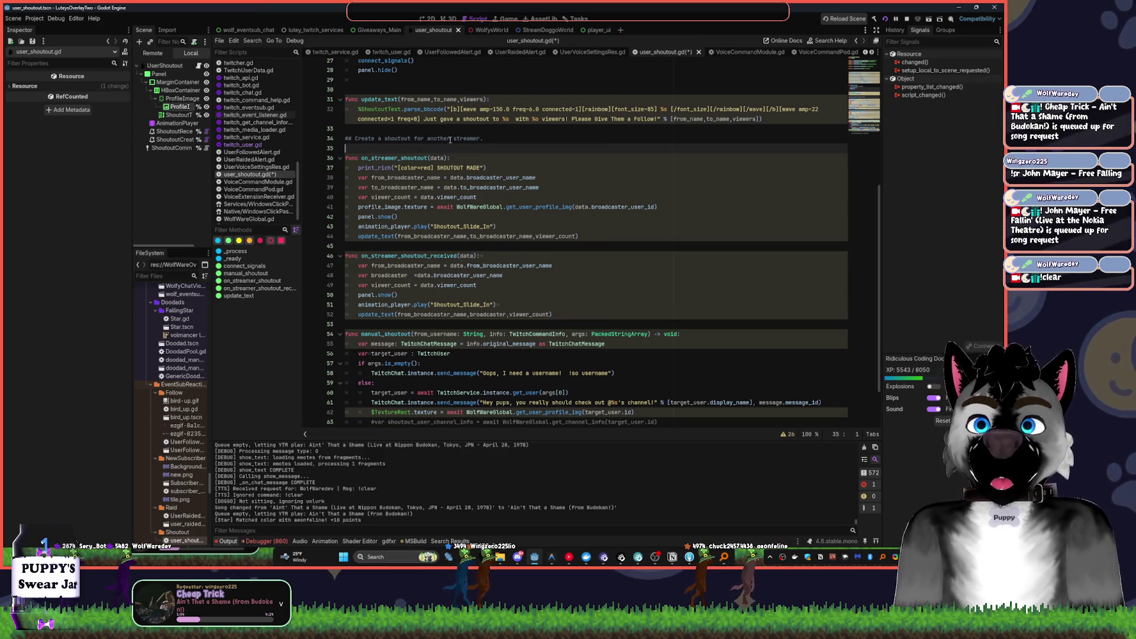
click(350, 243)
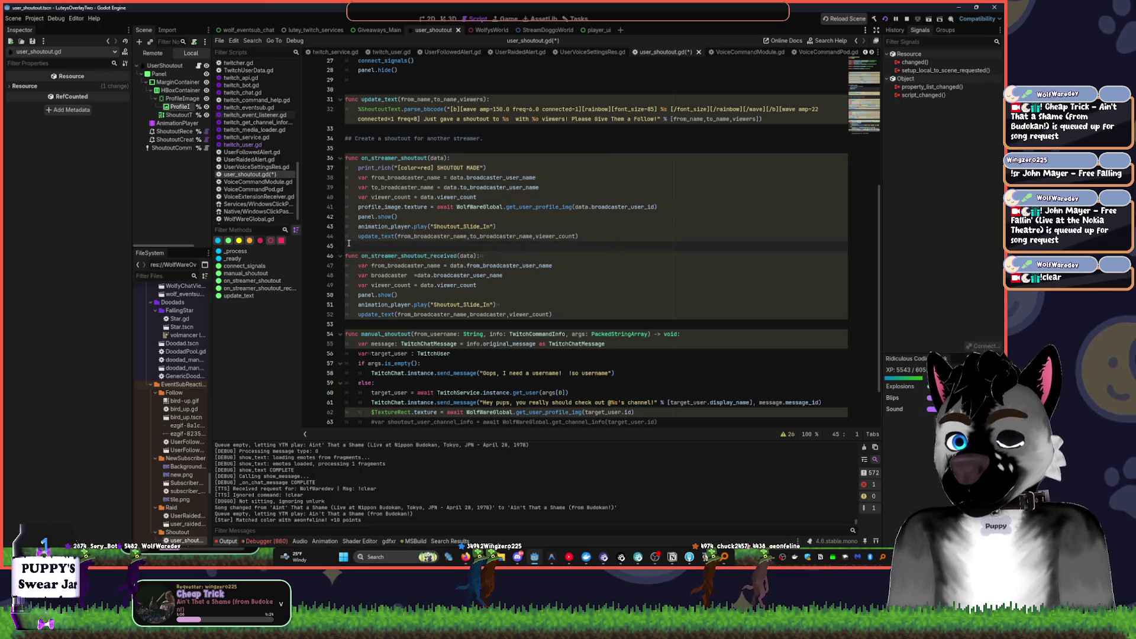
key(Return)
text(##)
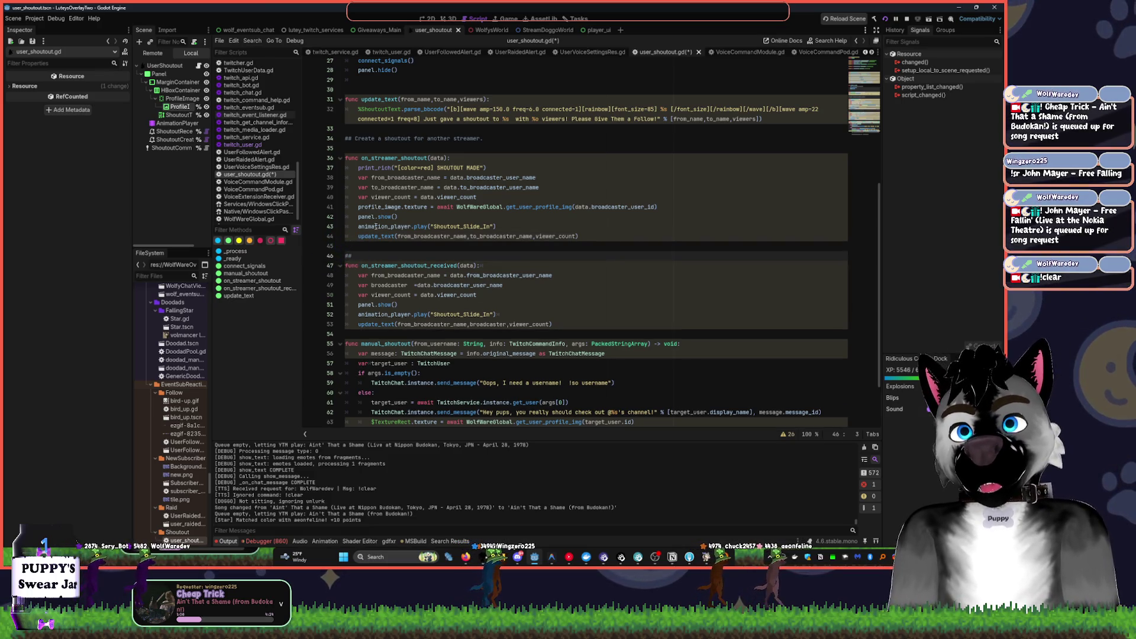
- Reword the first comment to 'Signal Fired when channel CREATES a shoutout'
drag(357, 139, 487, 142)
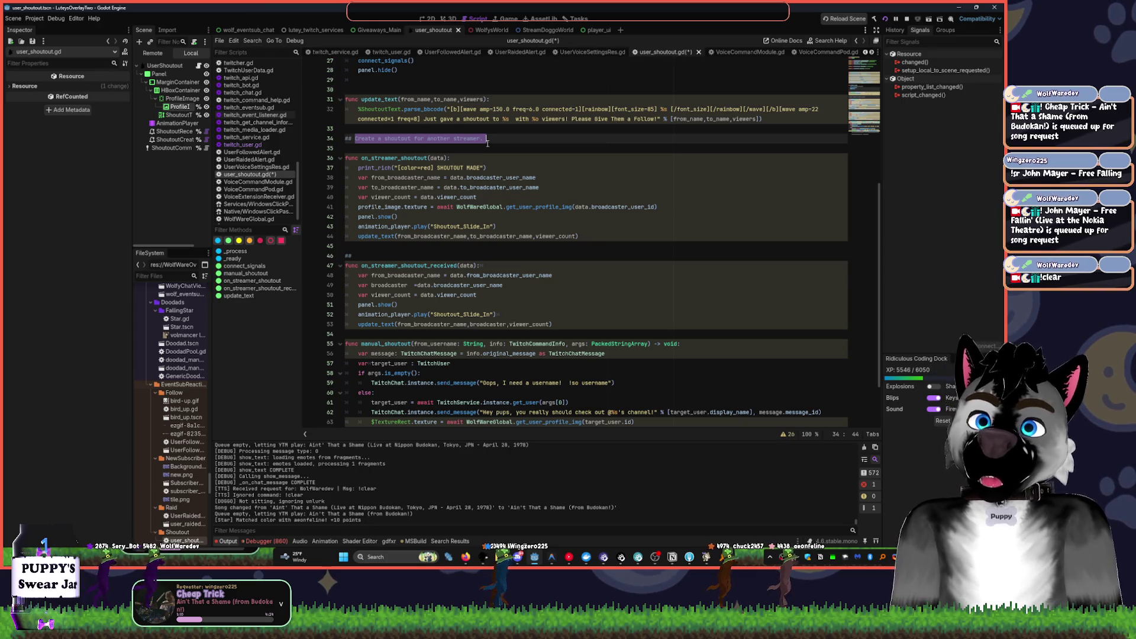
text(Fired)
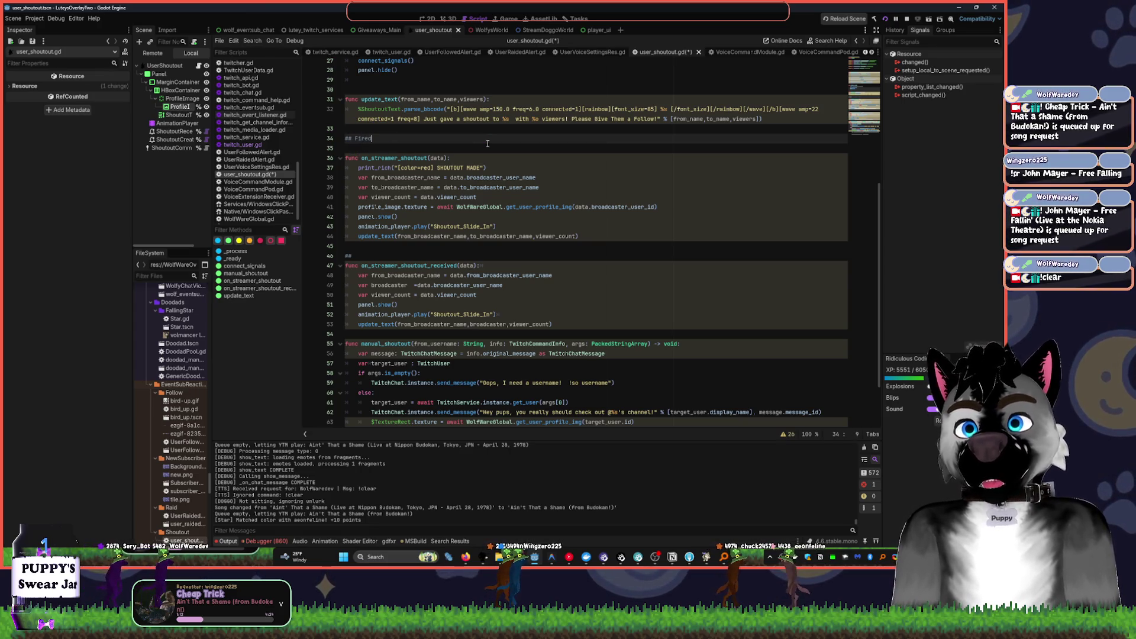
key(BackSpace)
key(BackSpace)
key(BackSpace)
key(BackSpace)
key(BackSpace)
text(Signal)
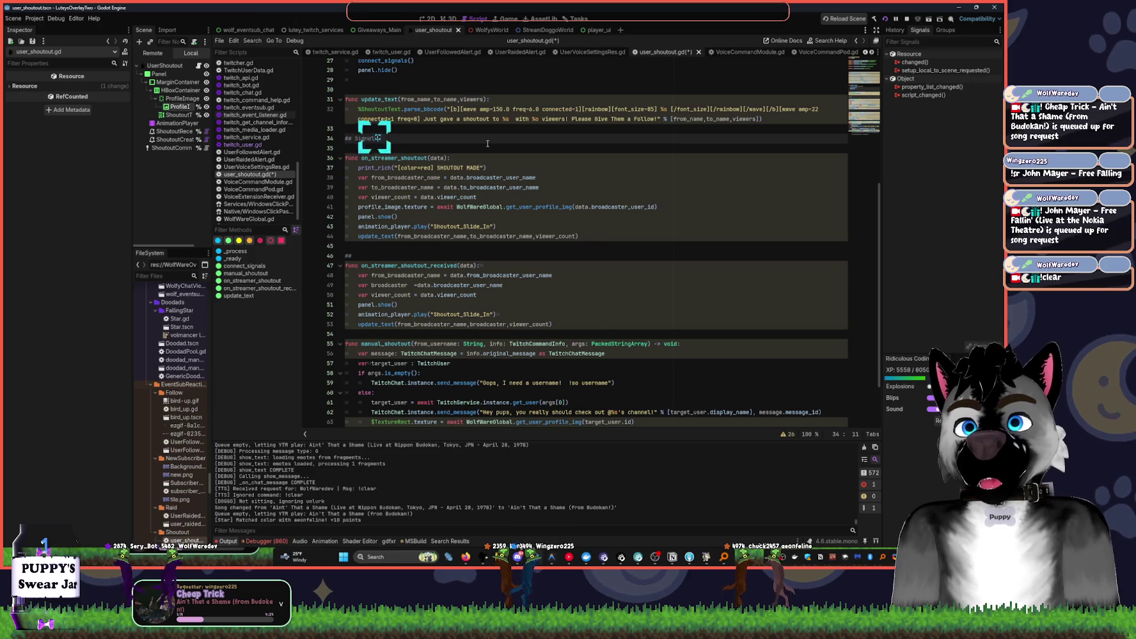
text( Firedwhen changed)
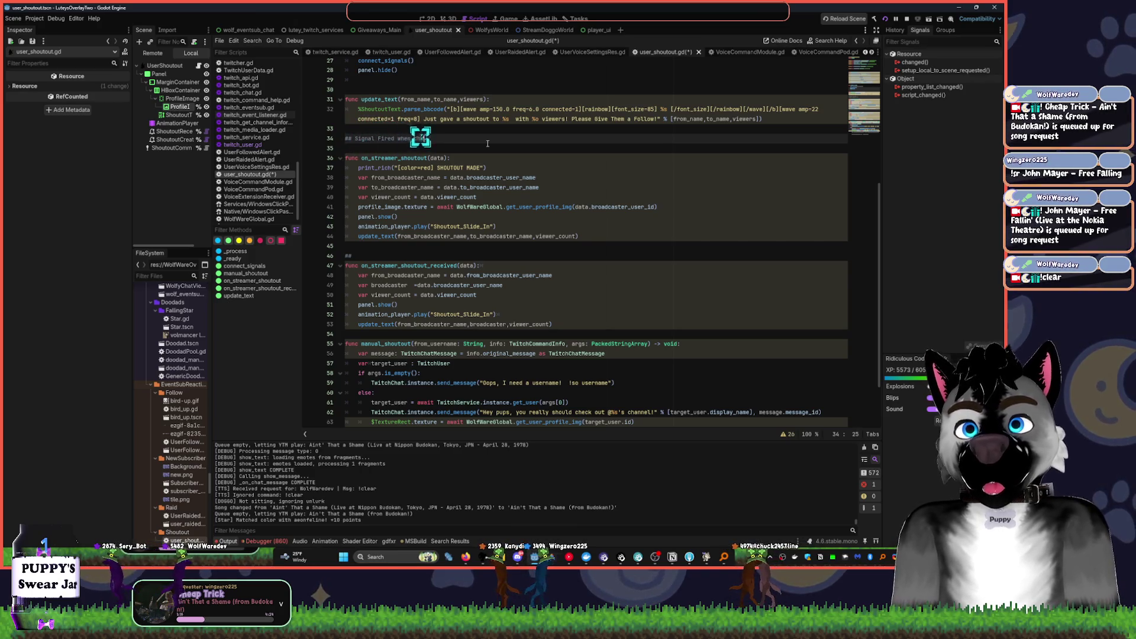
key(BackSpace)
key(BackSpace)
key(BackSpace)
text(nel CREAT)
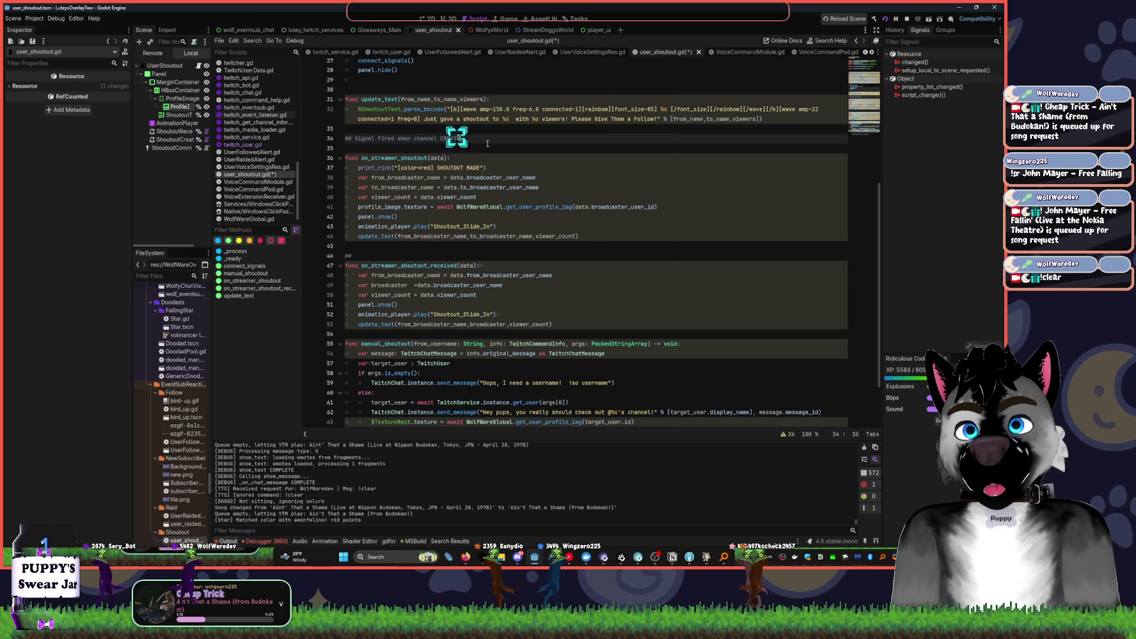
text(ES a shoutout)
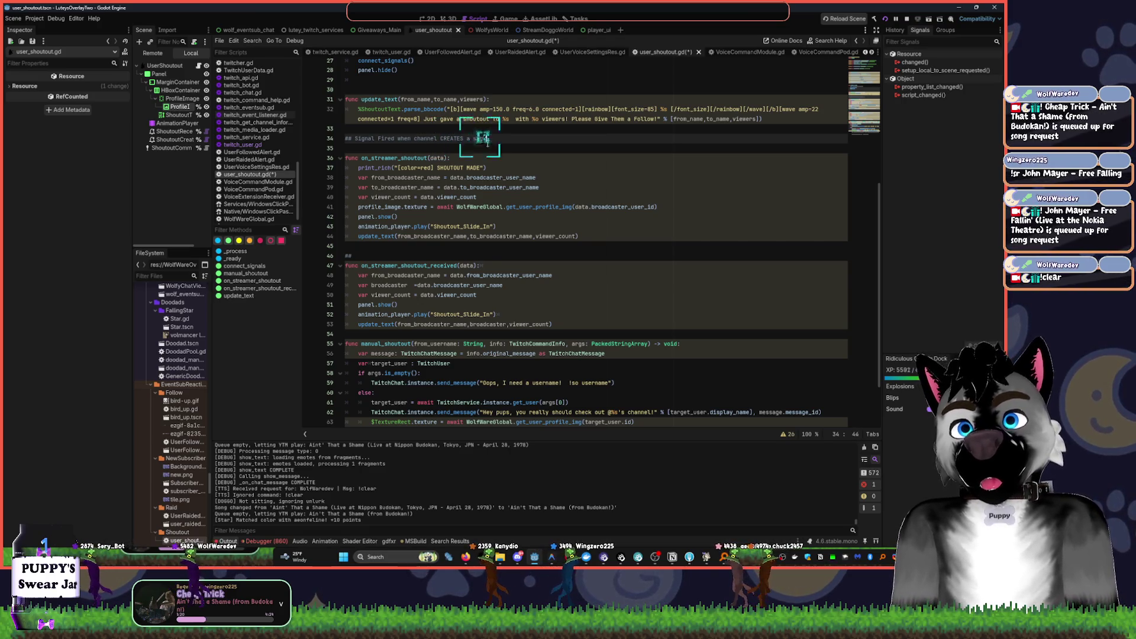
- Paste that comment above on_streamer_shoutout_received, changing CREATES to RECEIVES
click(375, 255)
text(## Signal Fired when channel CREATES a shoutout)
key(ctrl+Left)
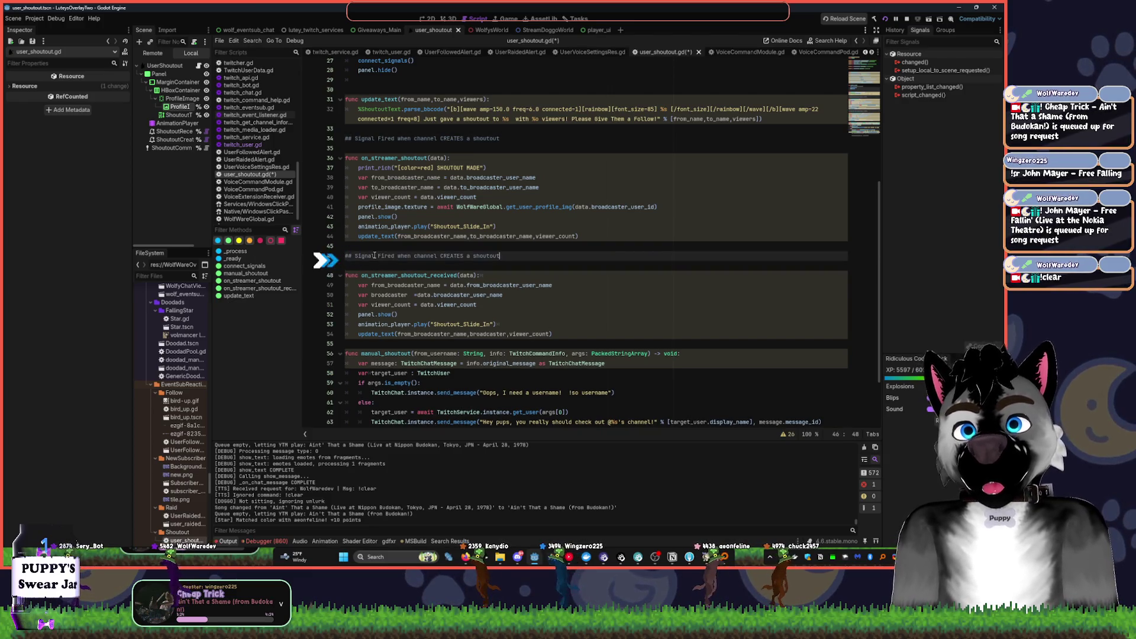
key(ctrl+Delete)
text(RECE)
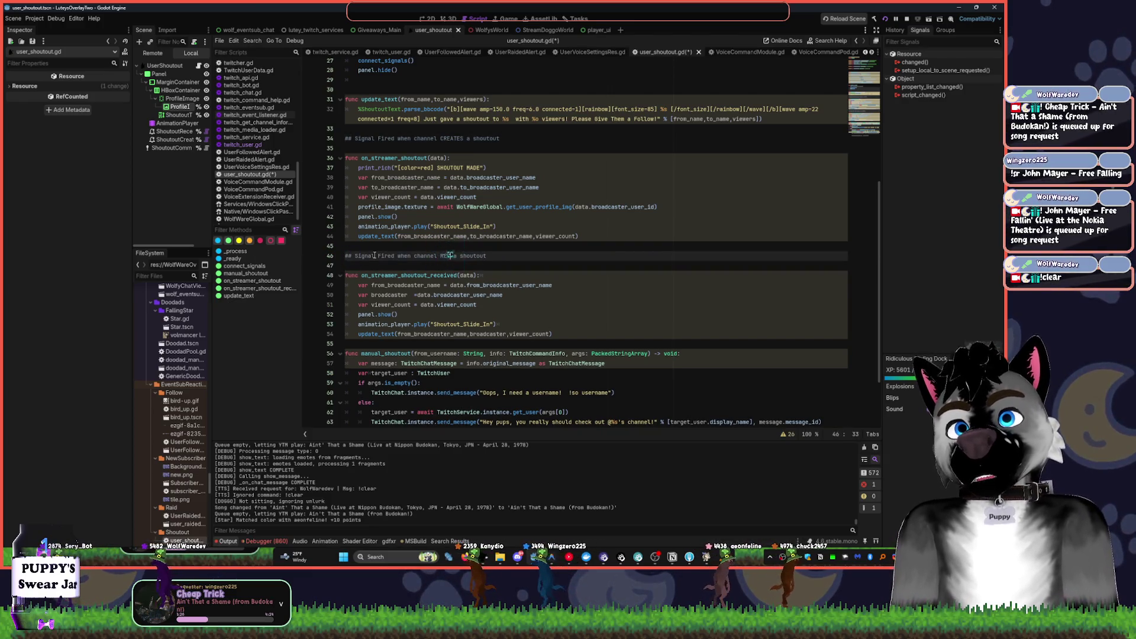
text(IVES)
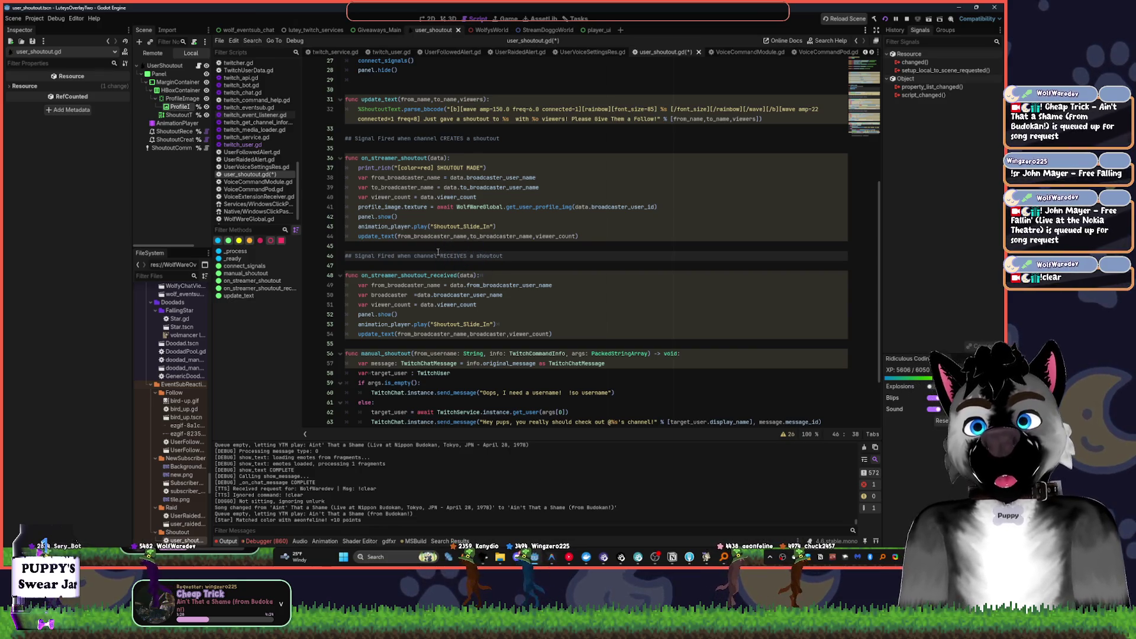
click(518, 257)
key(Delete)
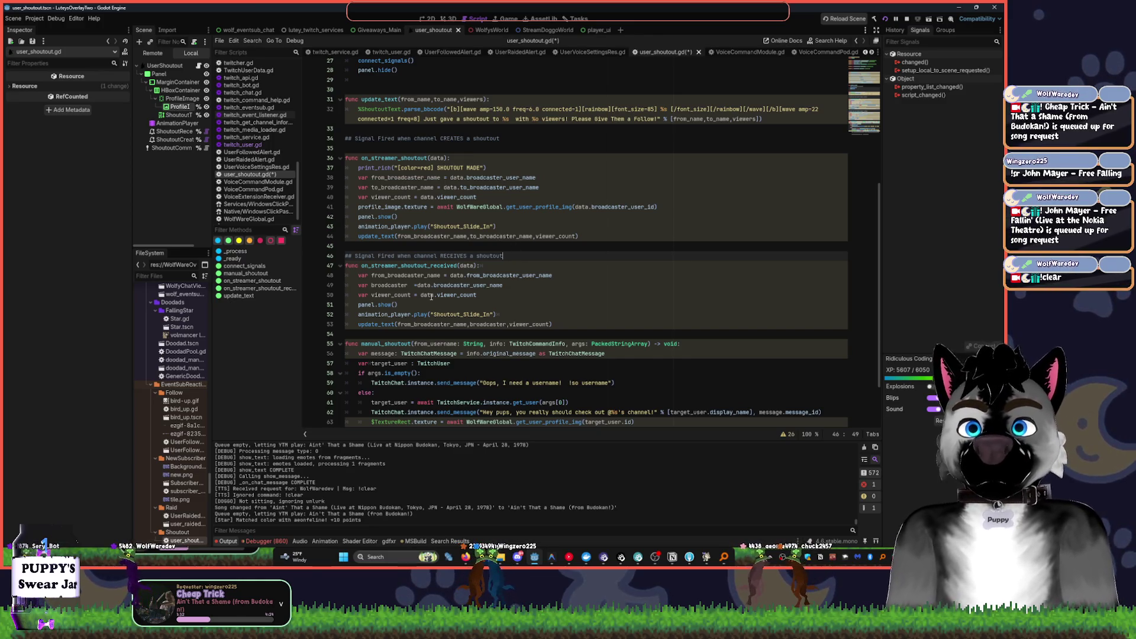
- Fold manual_shoutout to one line and add an empty line at the end of the script
scroll(547, 265, down, 2)
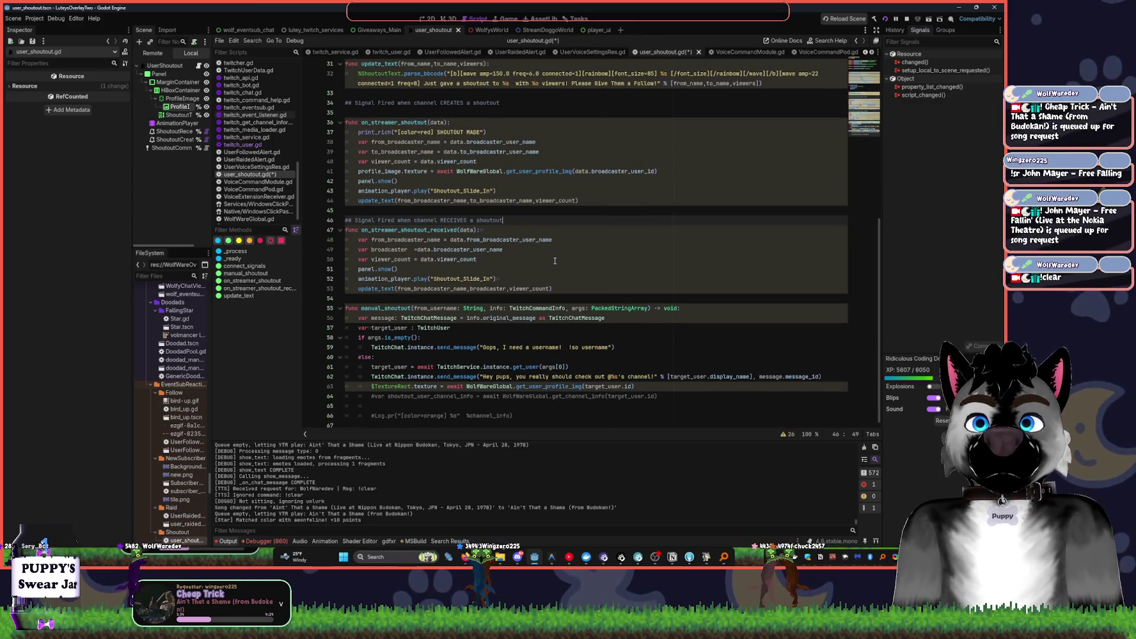
click(524, 260)
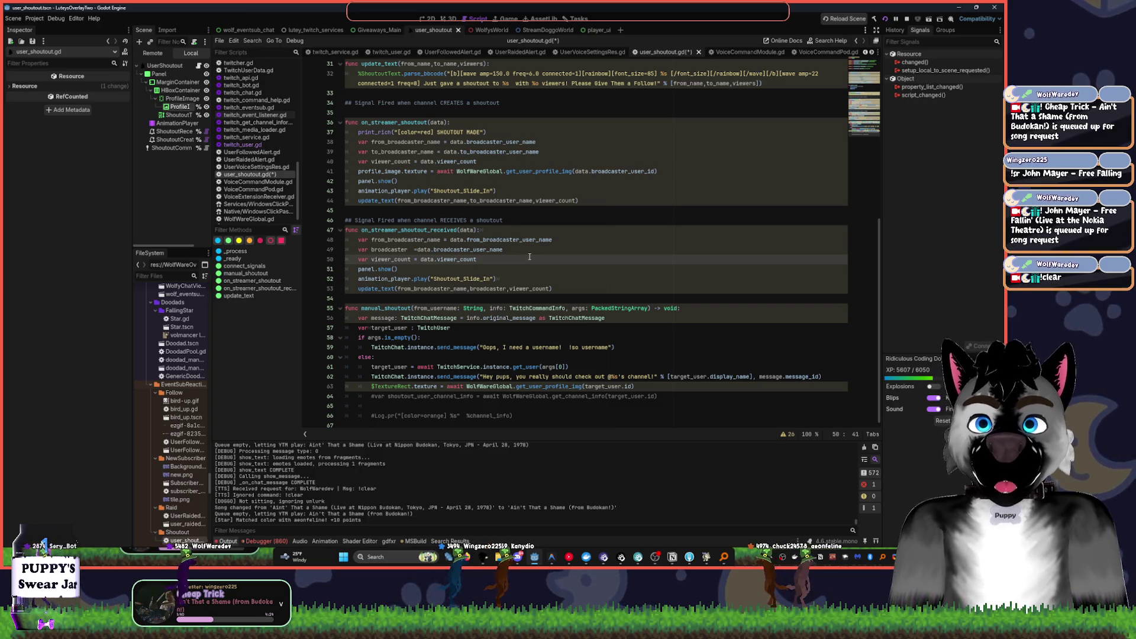
click(365, 297)
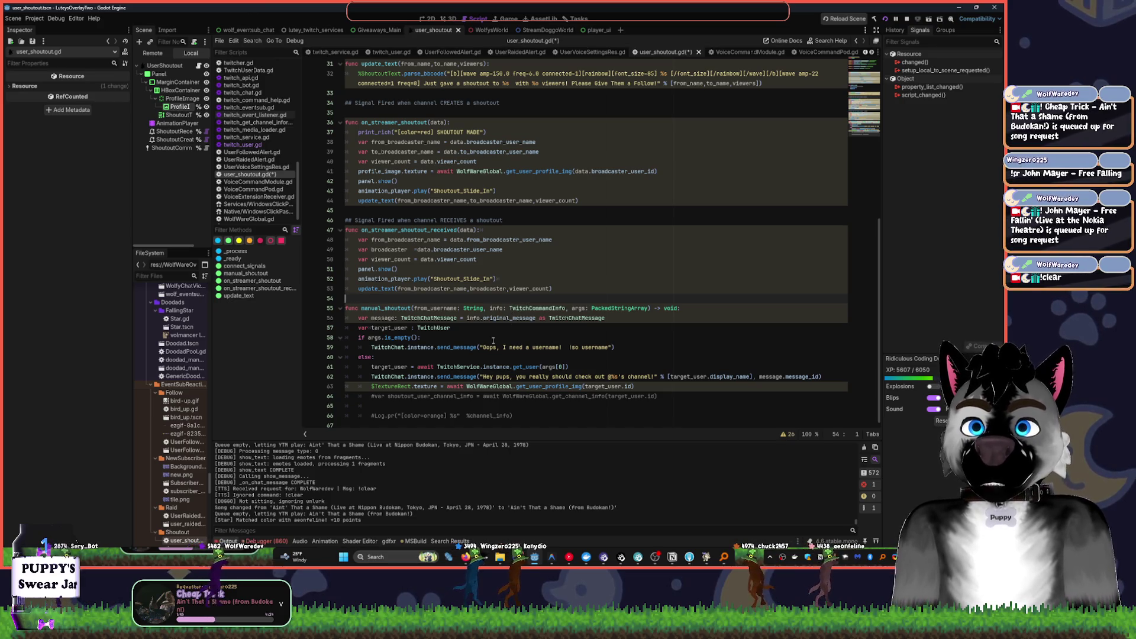
click(340, 308)
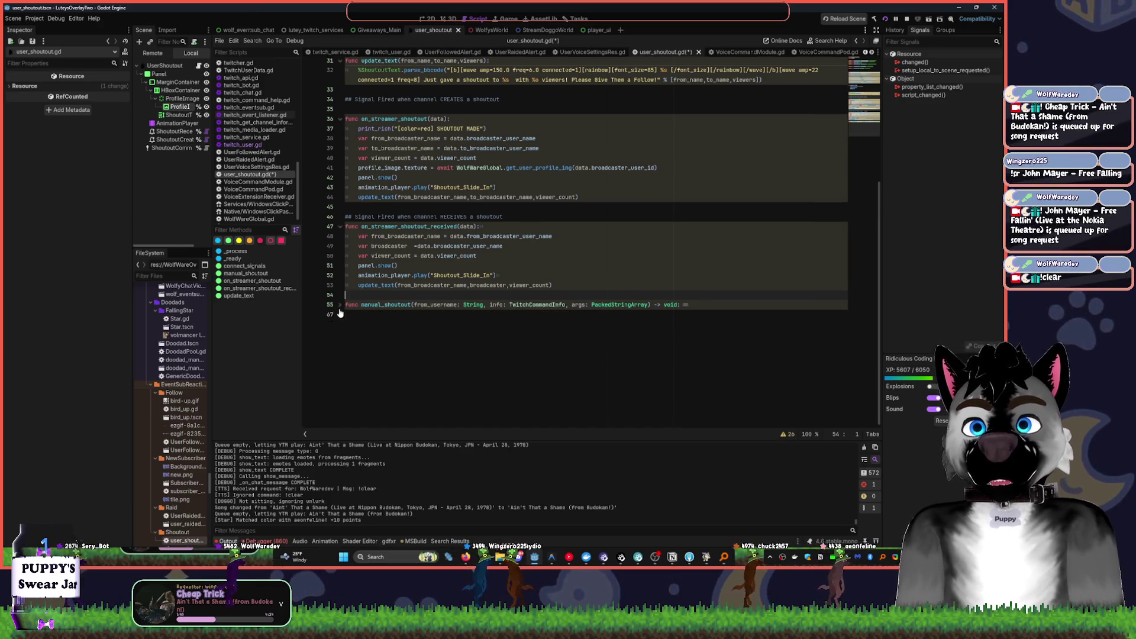
click(345, 314)
key(Return)
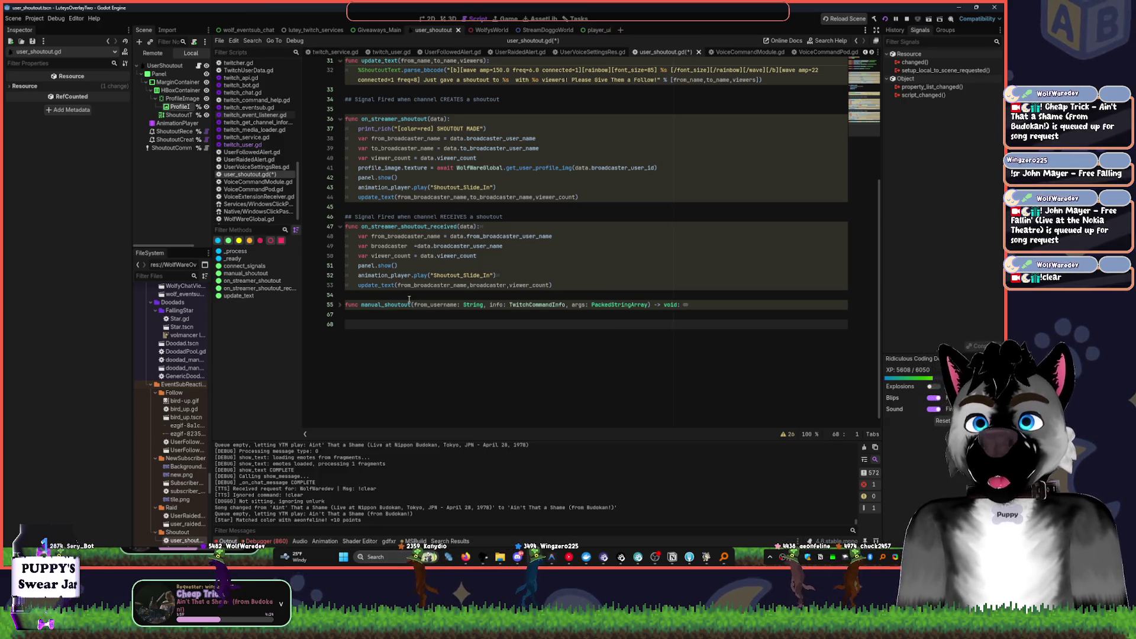
- Widen the left dock holding the FileSystem and Scene panels
scroll(409, 300, up, 8)
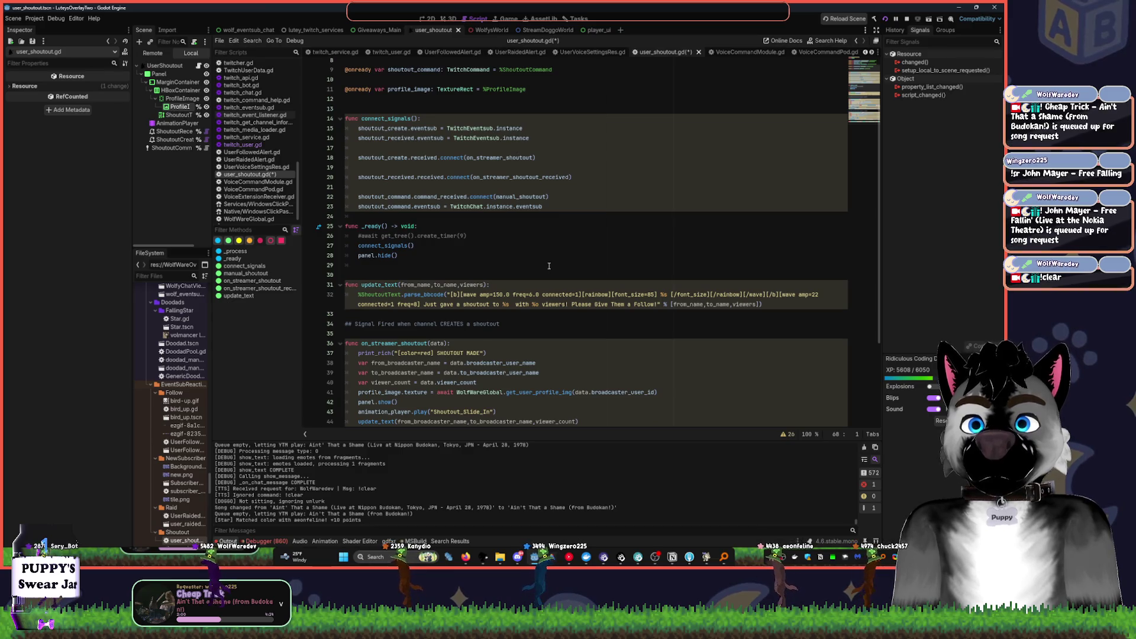
scroll(550, 267, up, 2)
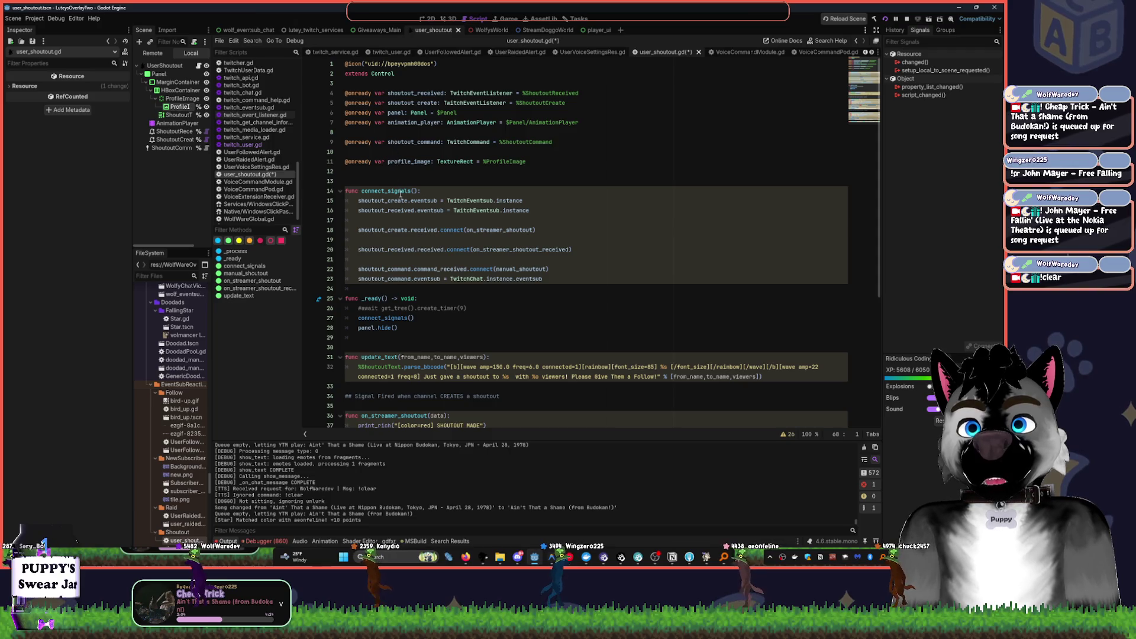
scroll(395, 159, down, 6)
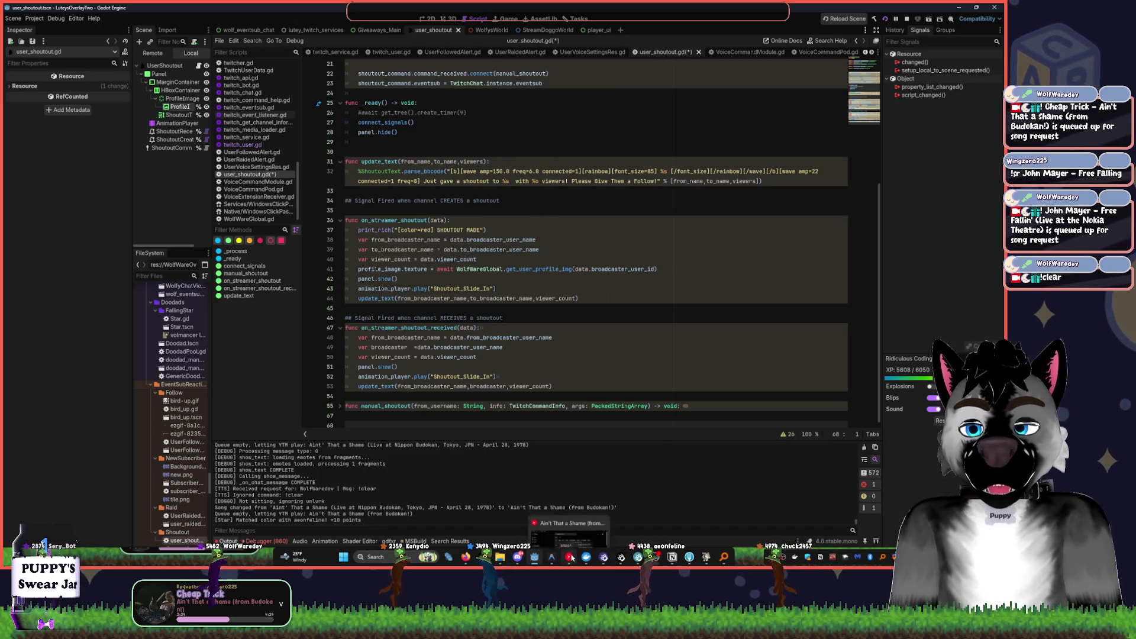
mouse_move(571, 557)
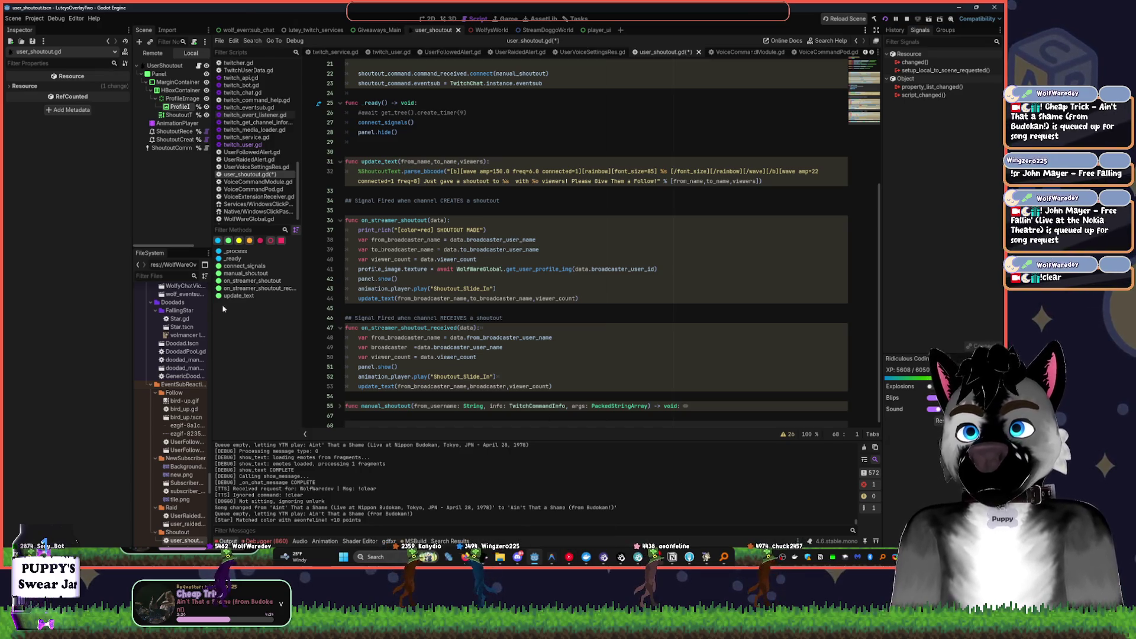
drag(212, 303, 288, 303)
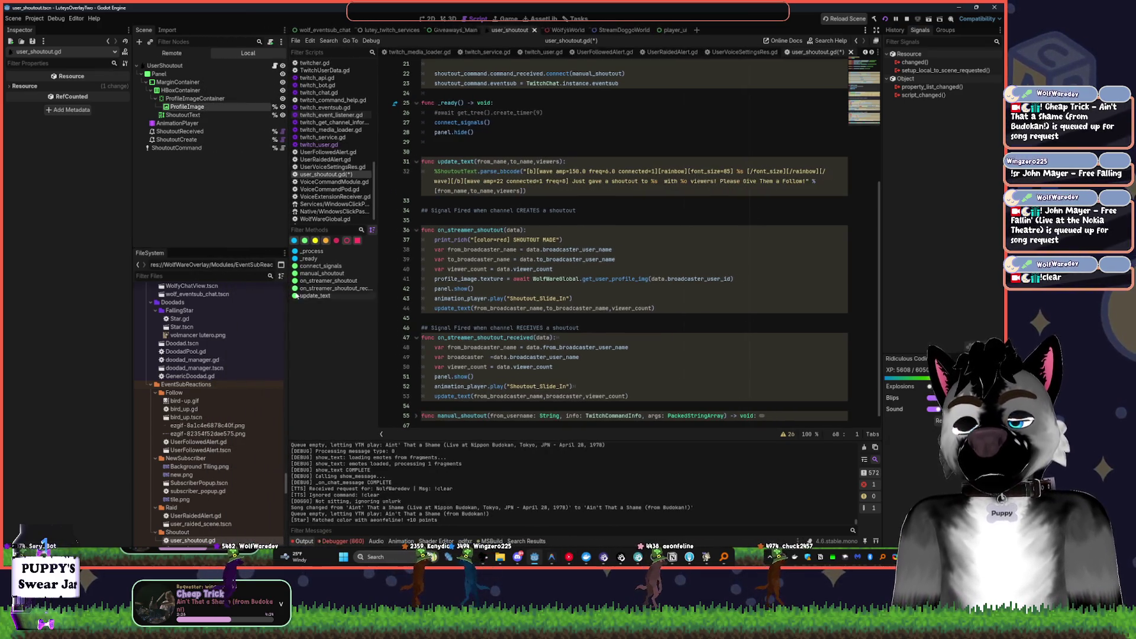
- Collapse the Follow, EventSubReactions, Pronouns, SongRequest, StreamDoggos and TTS Utils folders in FileSystem
click(154, 393)
click(152, 385)
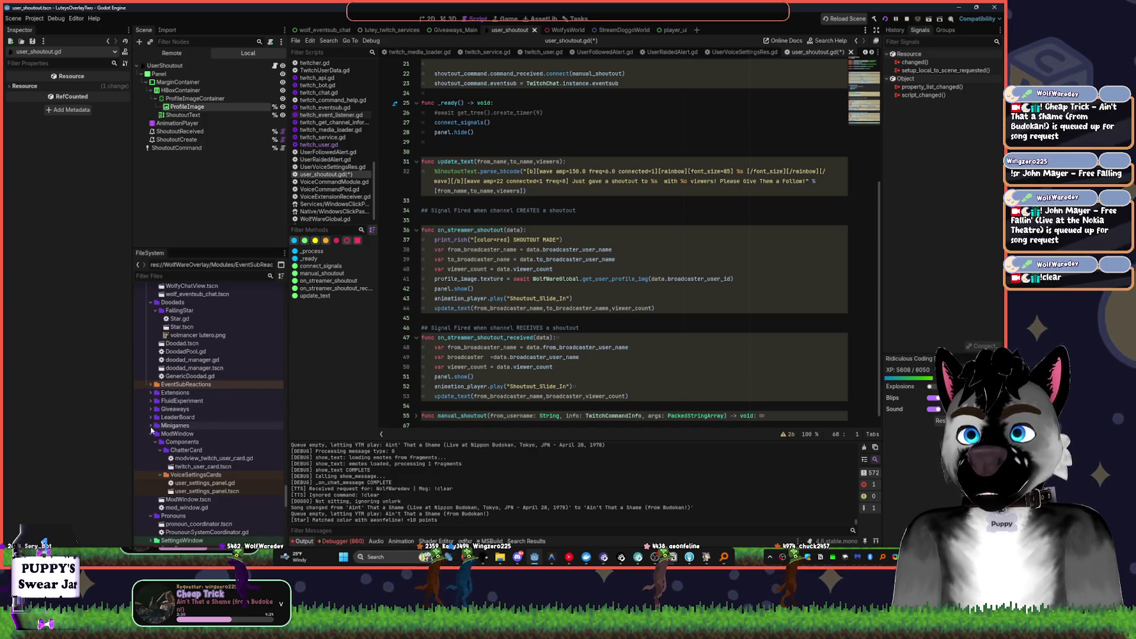
click(150, 442)
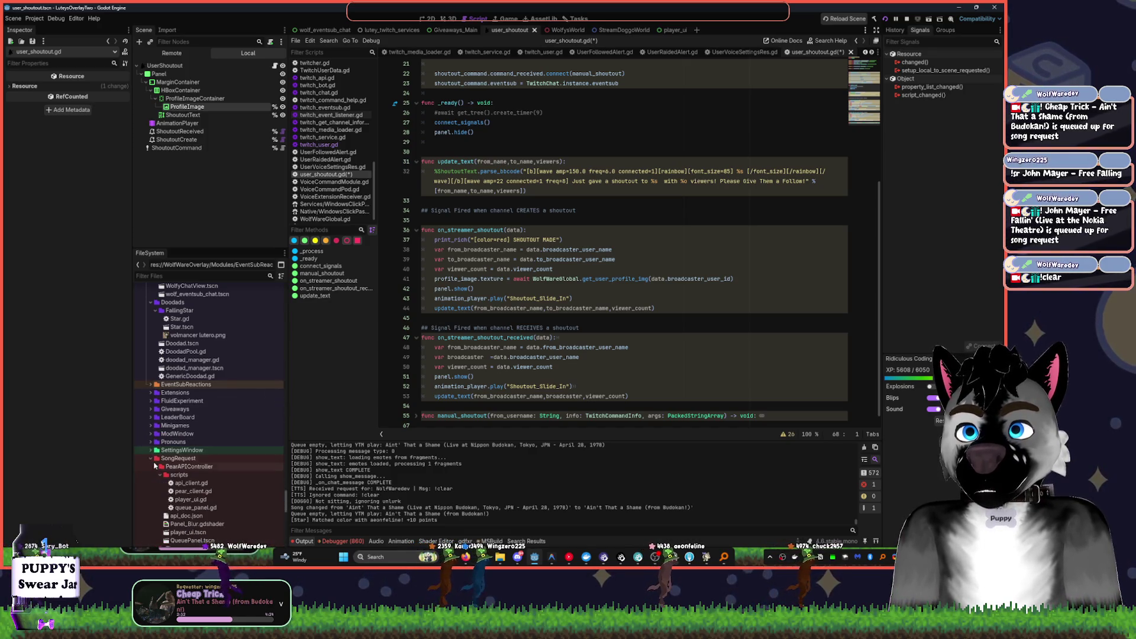
click(152, 459)
click(151, 467)
scroll(160, 414, down, 3)
click(156, 394)
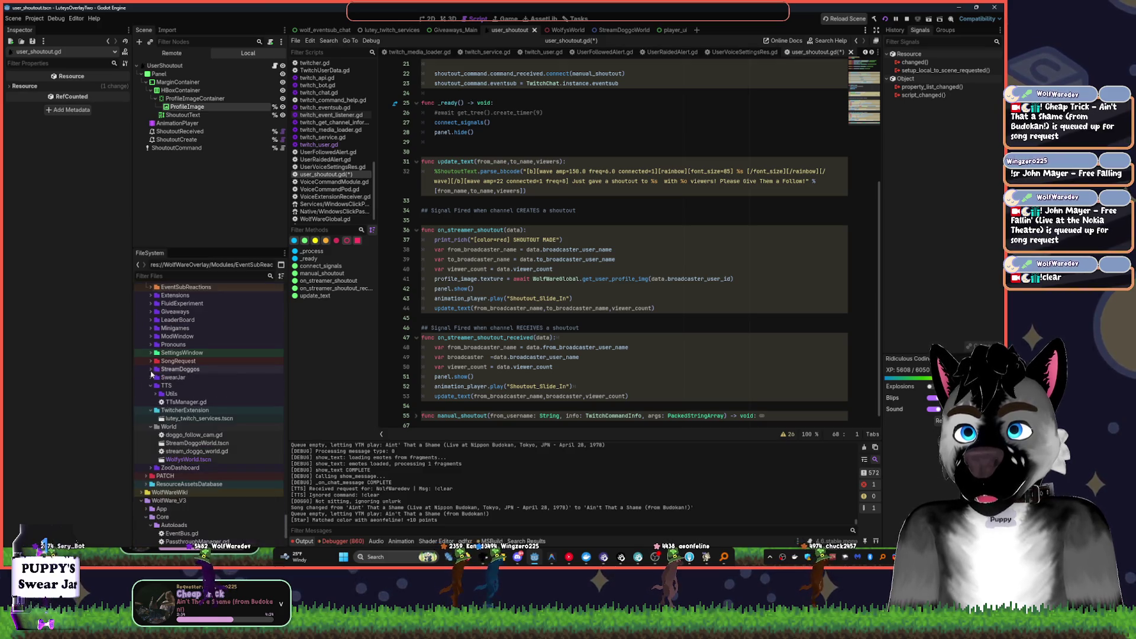
scroll(177, 414, down, 5)
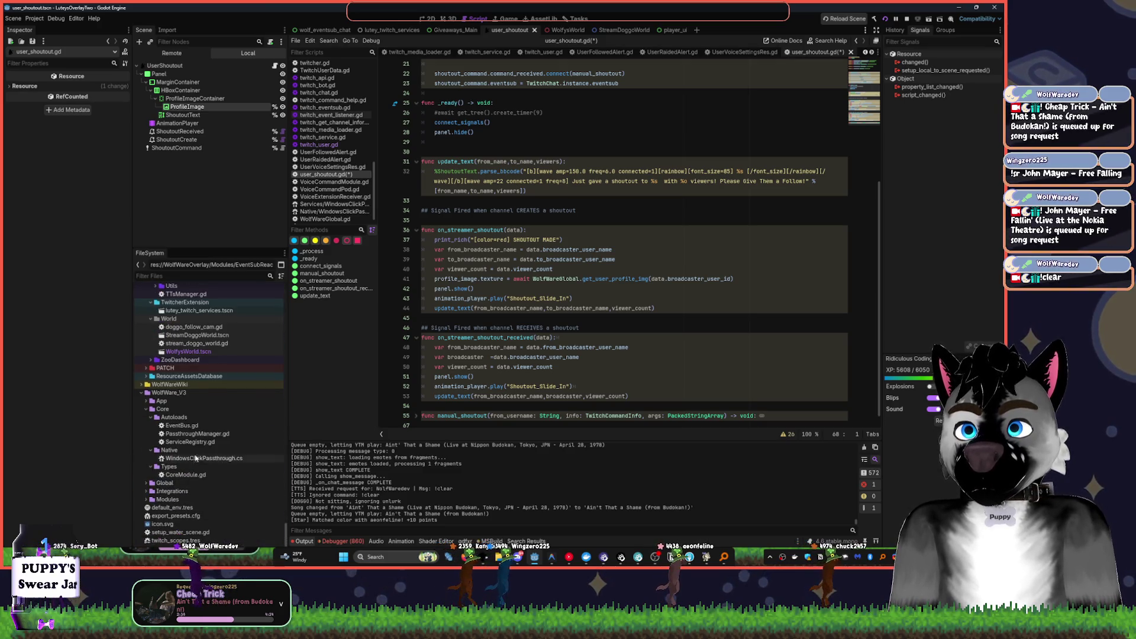
- Open PassthroughManager.gd from Core/Autoloads in the script editor
click(221, 436)
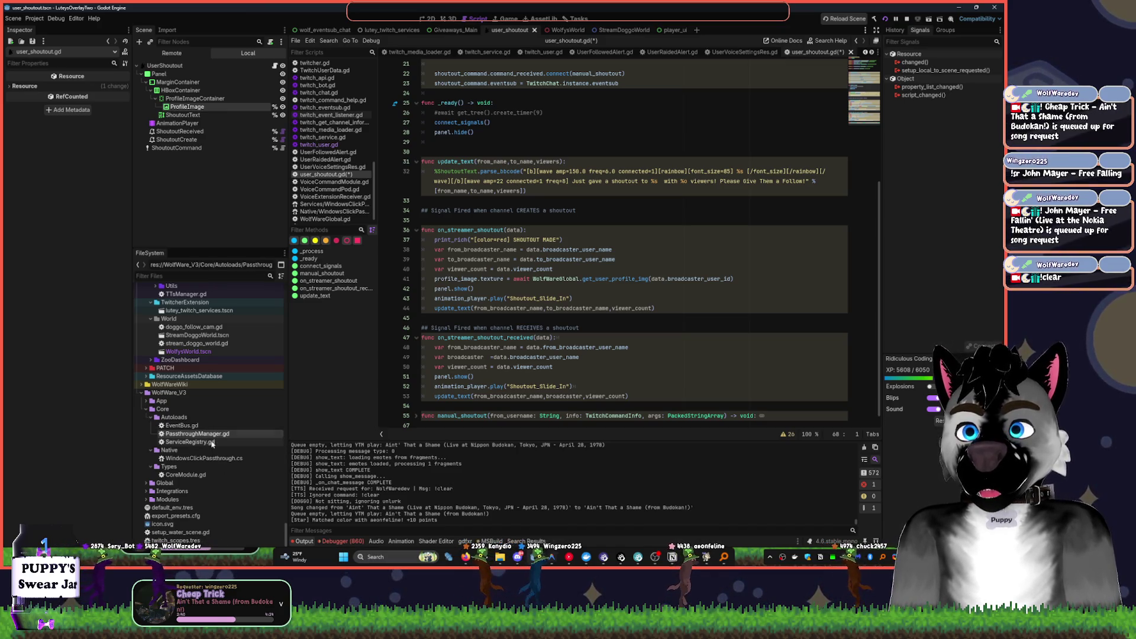
double_click(221, 434)
scroll(553, 294, up, 20)
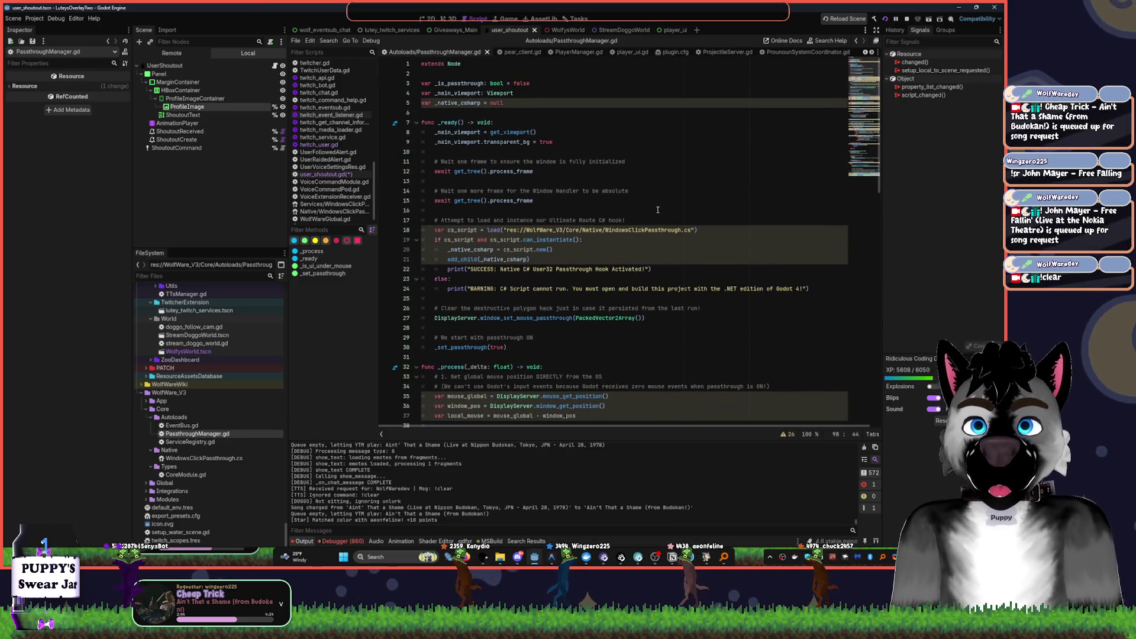
- Scroll through PassthroughManager.gd's passthrough code, then open ServiceRegistry.gd from Autoloads
click(617, 249)
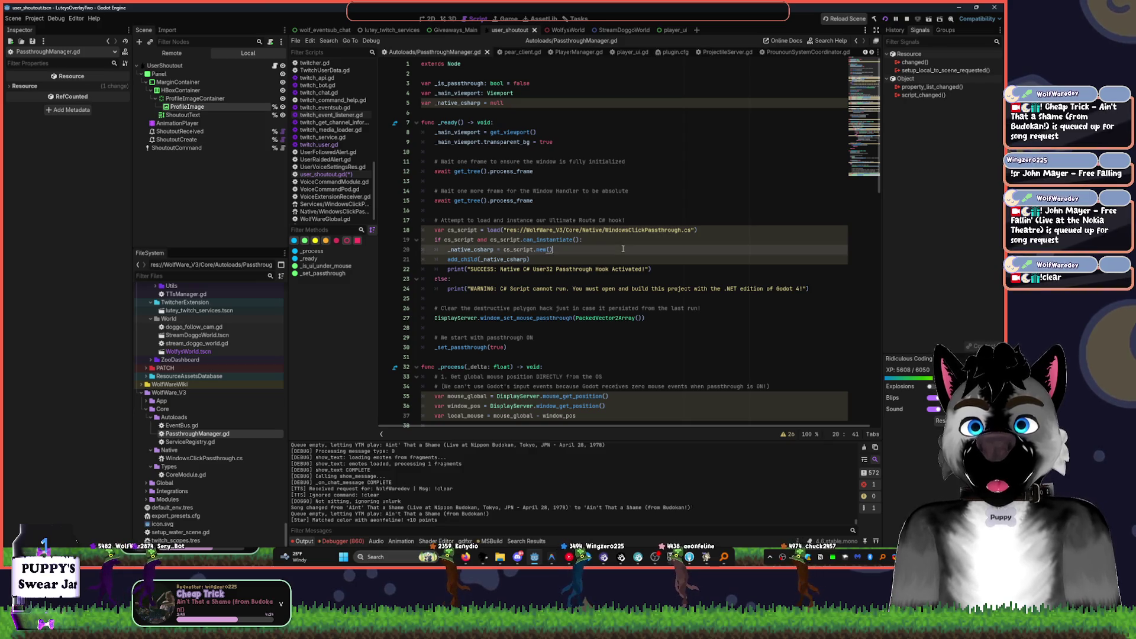
scroll(617, 249, down, 20)
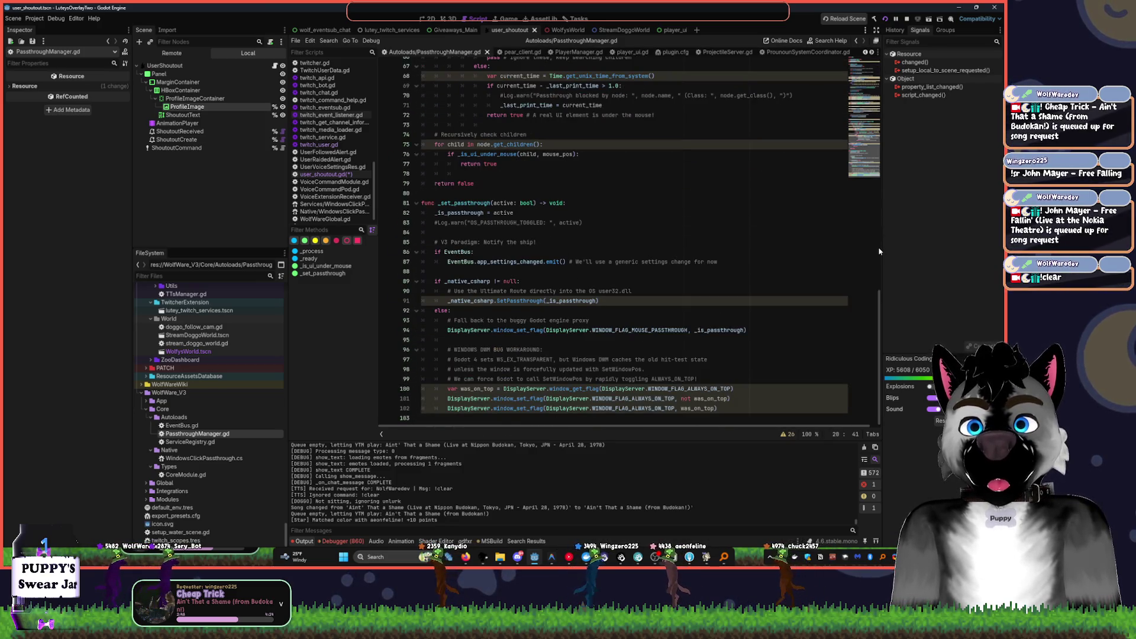
scroll(879, 252, up, 20)
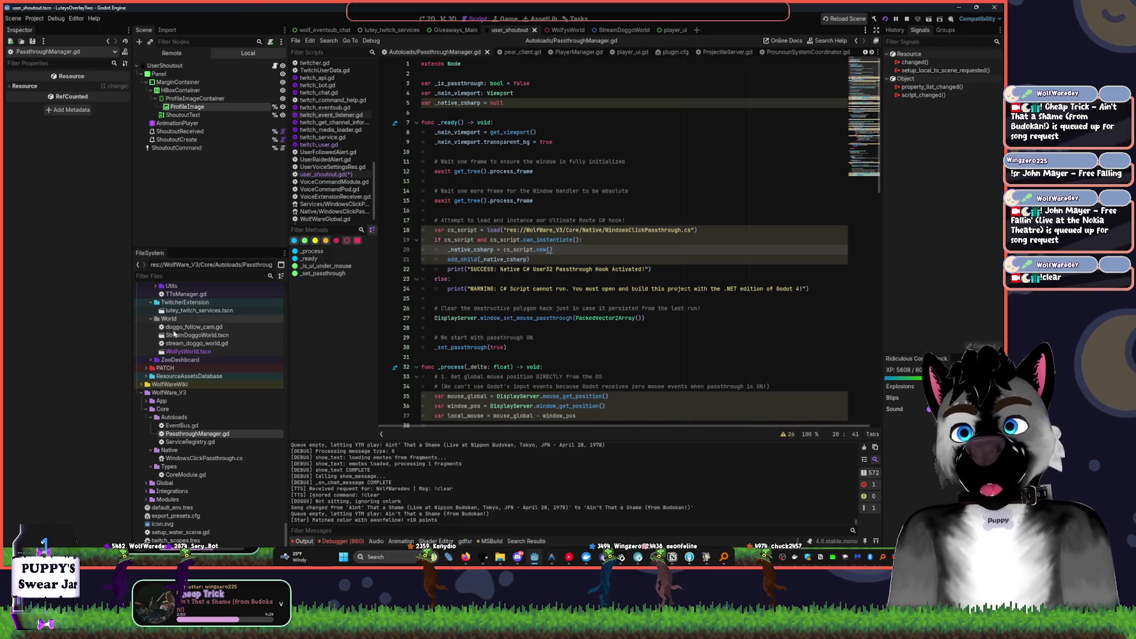
click(176, 442)
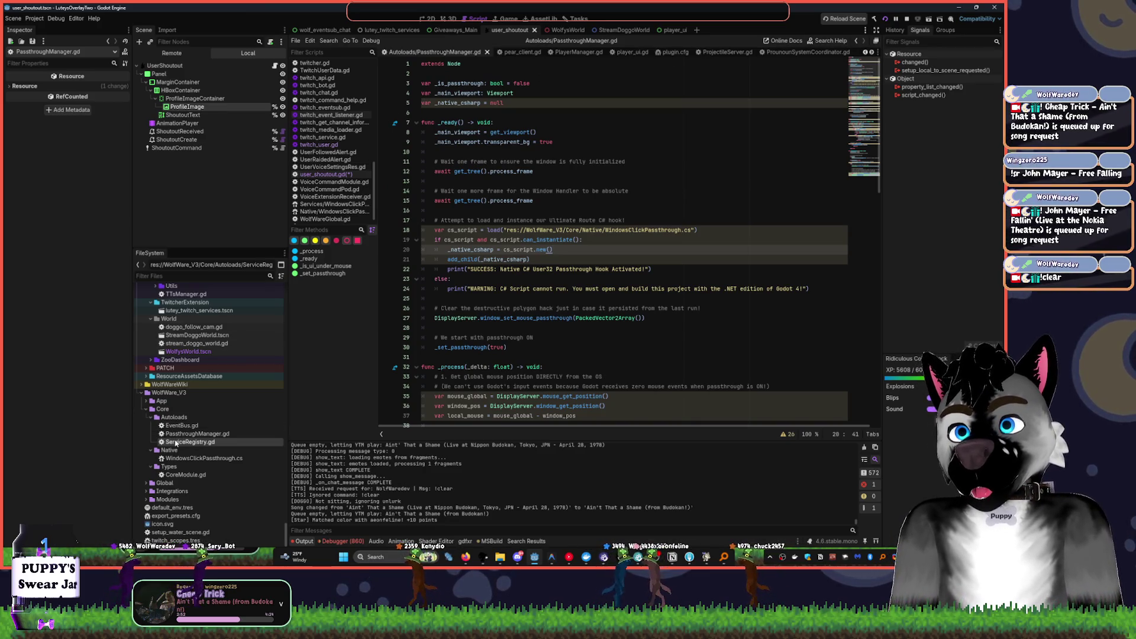
double_click(176, 442)
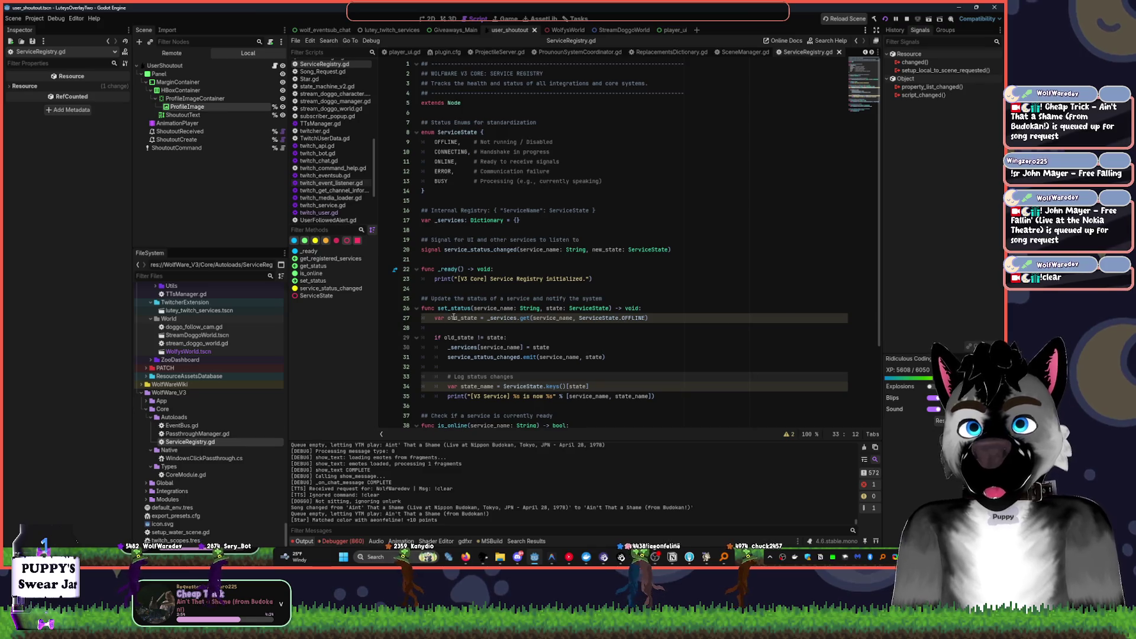
- Fold away the Autoloads folder and open CoreModule.gd from Core/Types
scroll(608, 195, down, 3)
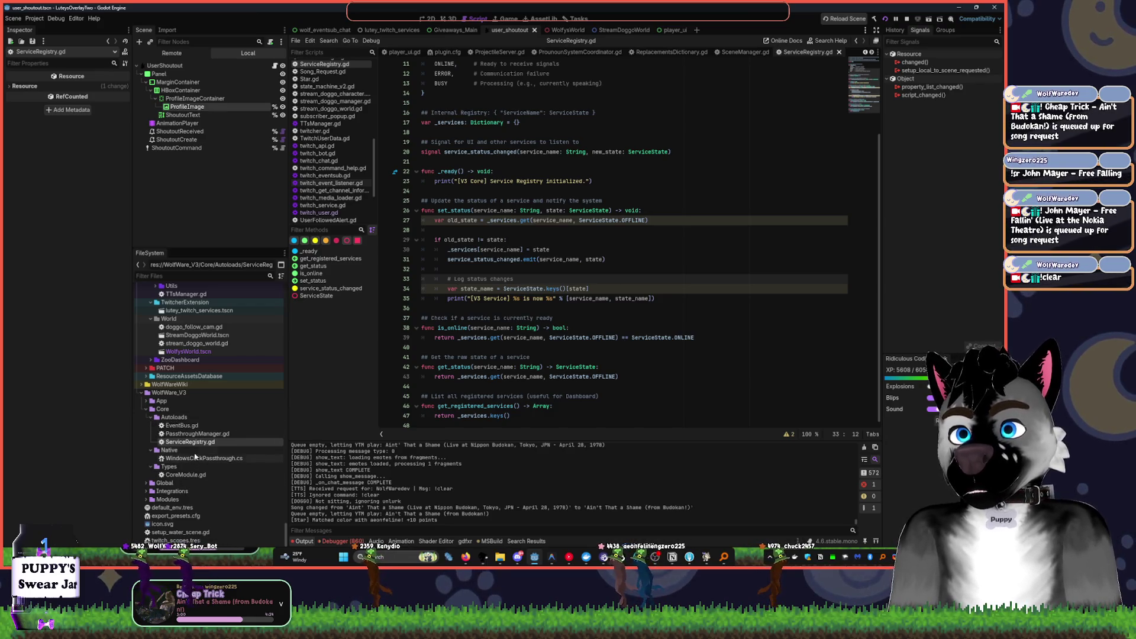
click(157, 417)
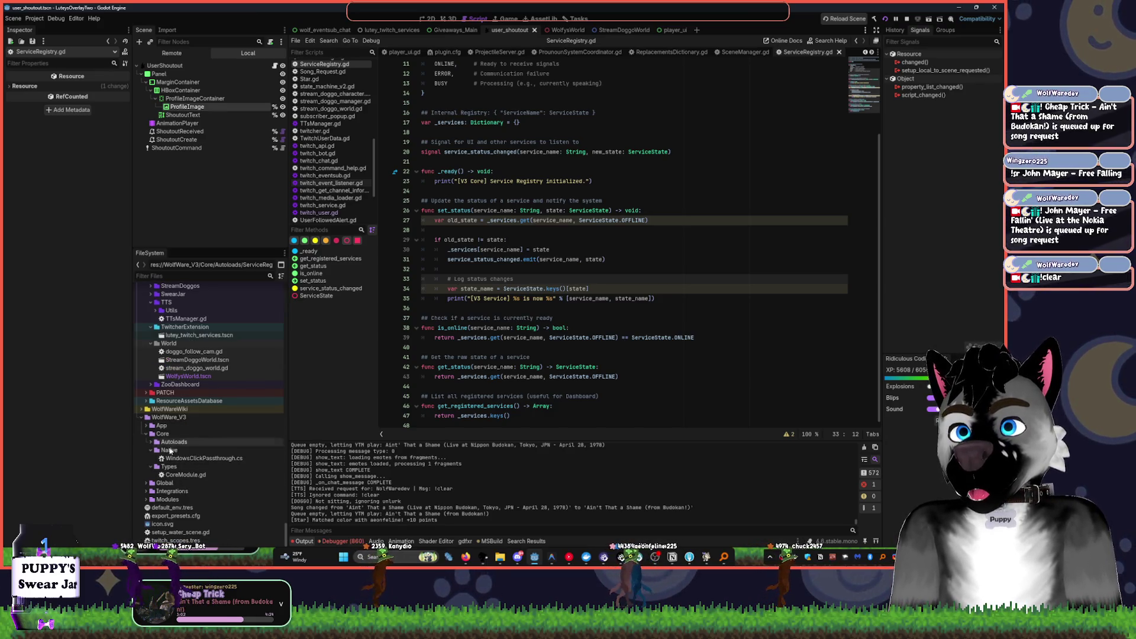
double_click(186, 475)
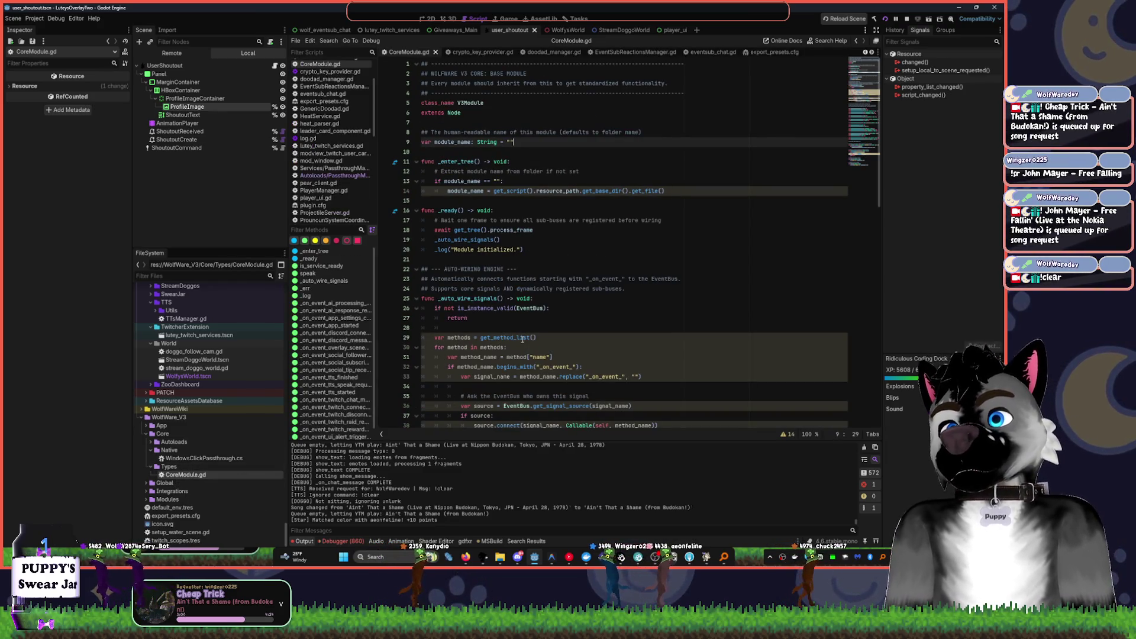
- In CoreModule.gd's _err helper, start replacing printerr on line 94 with a Log error call
click(542, 318)
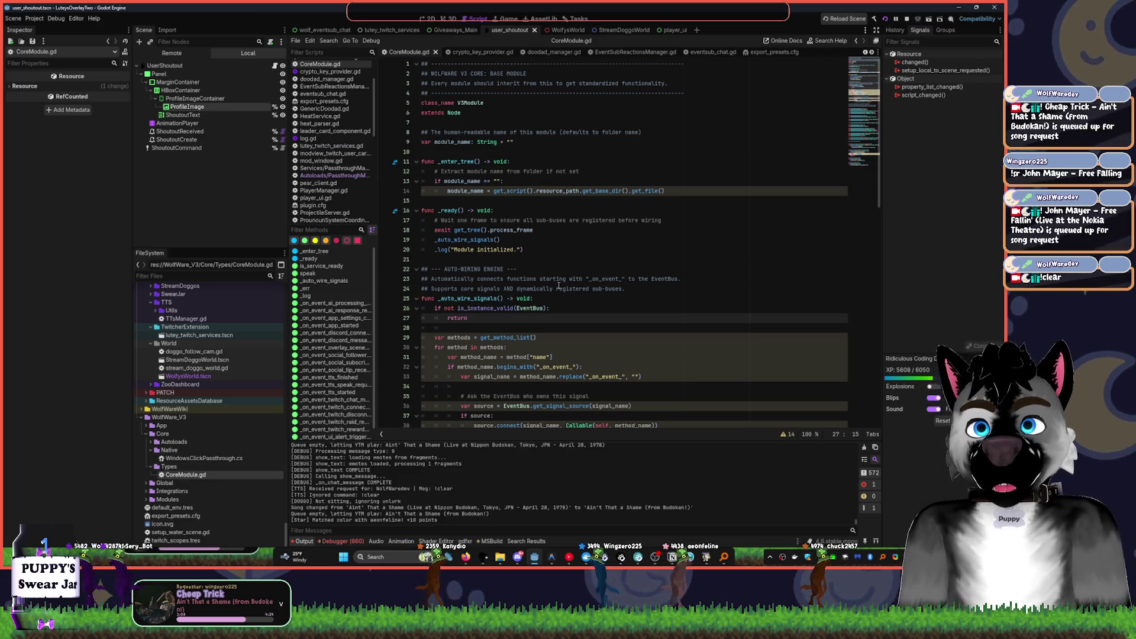
scroll(559, 285, down, 10)
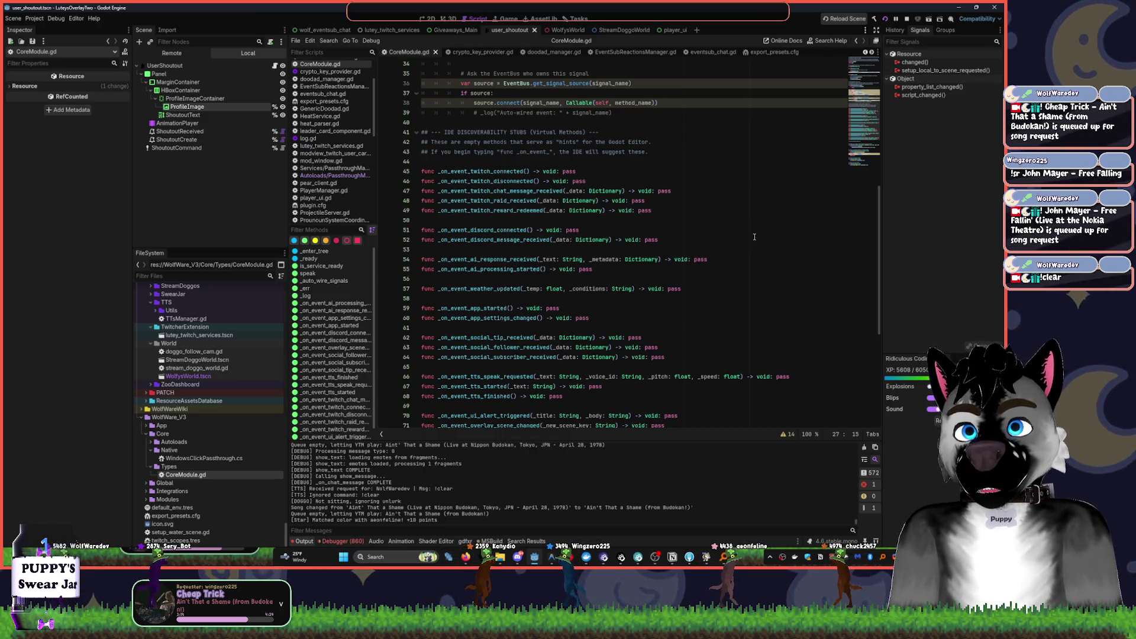
scroll(754, 236, down, 8)
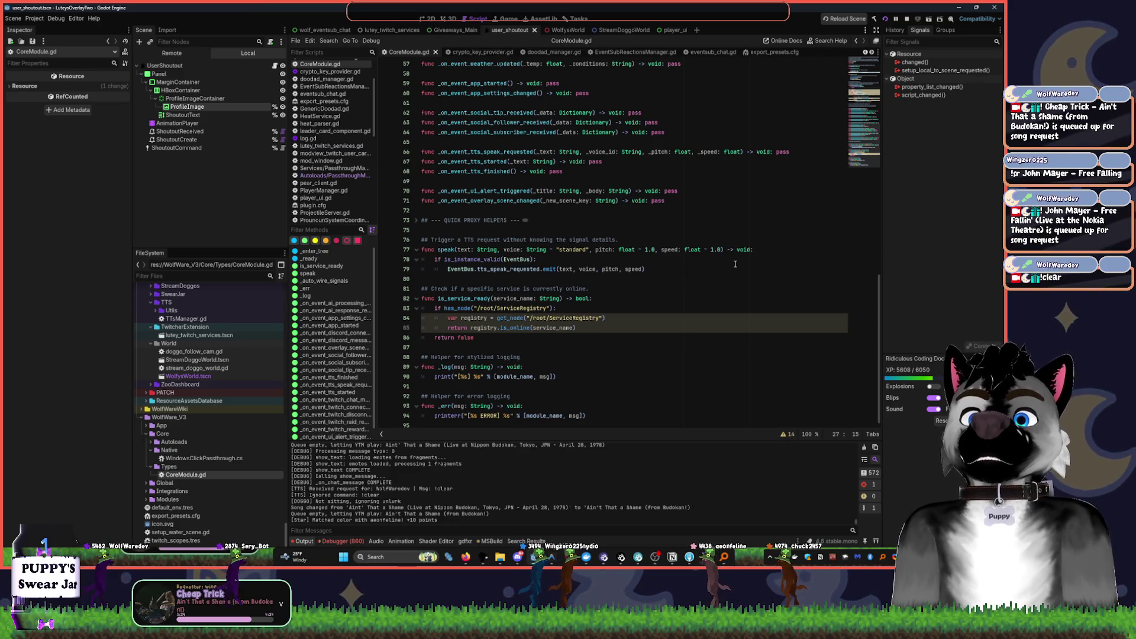
click(447, 367)
click(446, 377)
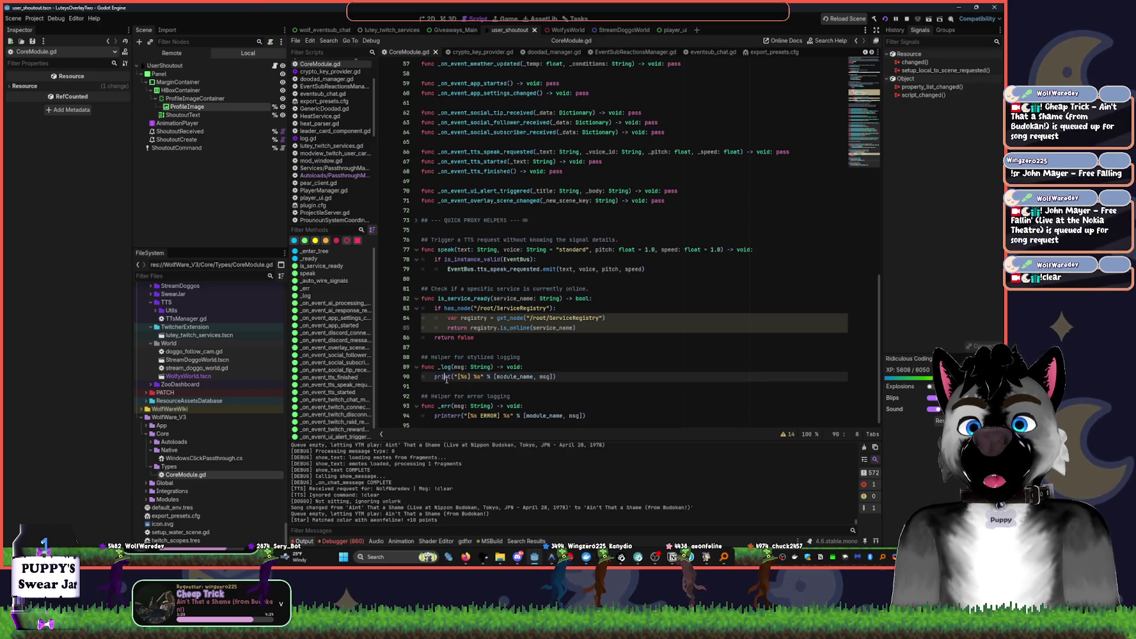
double_click(446, 377)
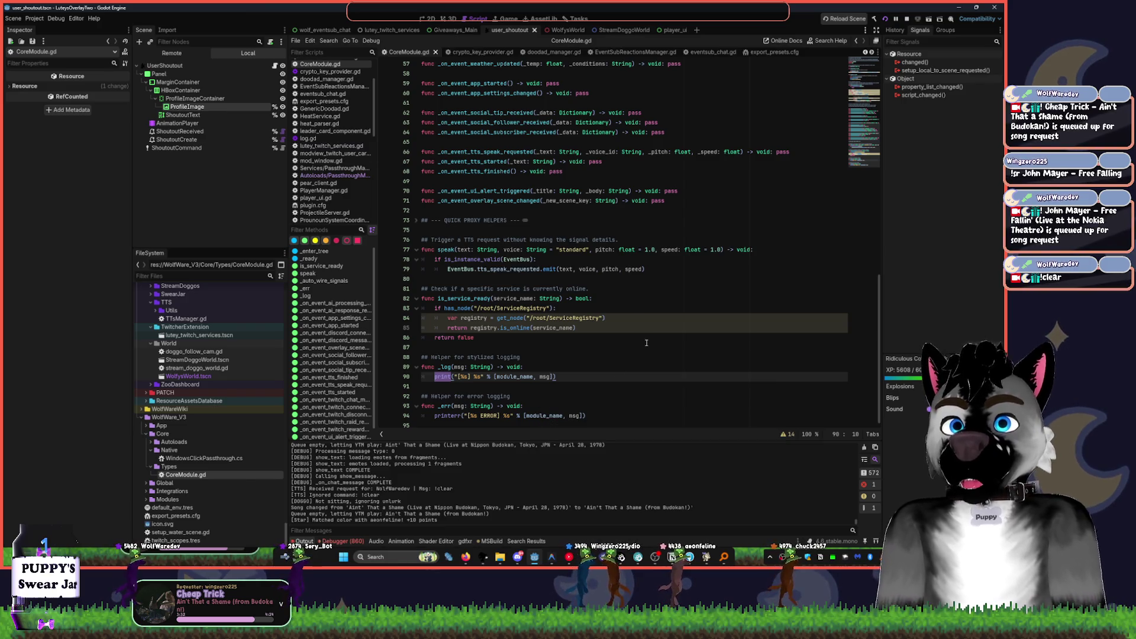
double_click(444, 416)
text(_lg.Er)
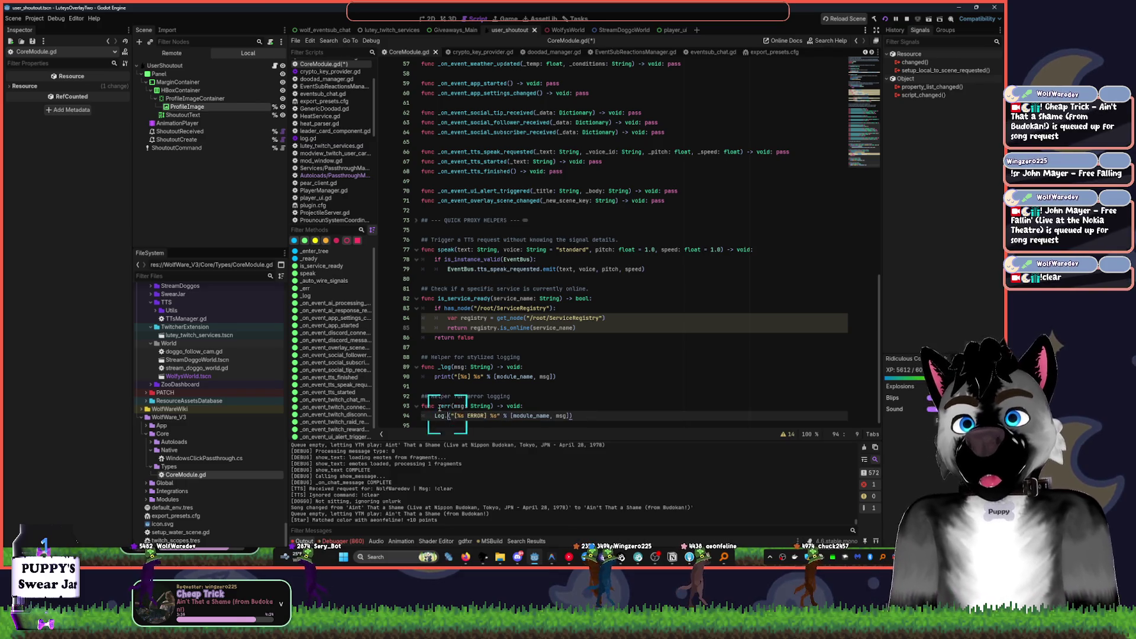
- Accept Log.err in _err and change print on line 90 of _log to Log.pr
key(Return)
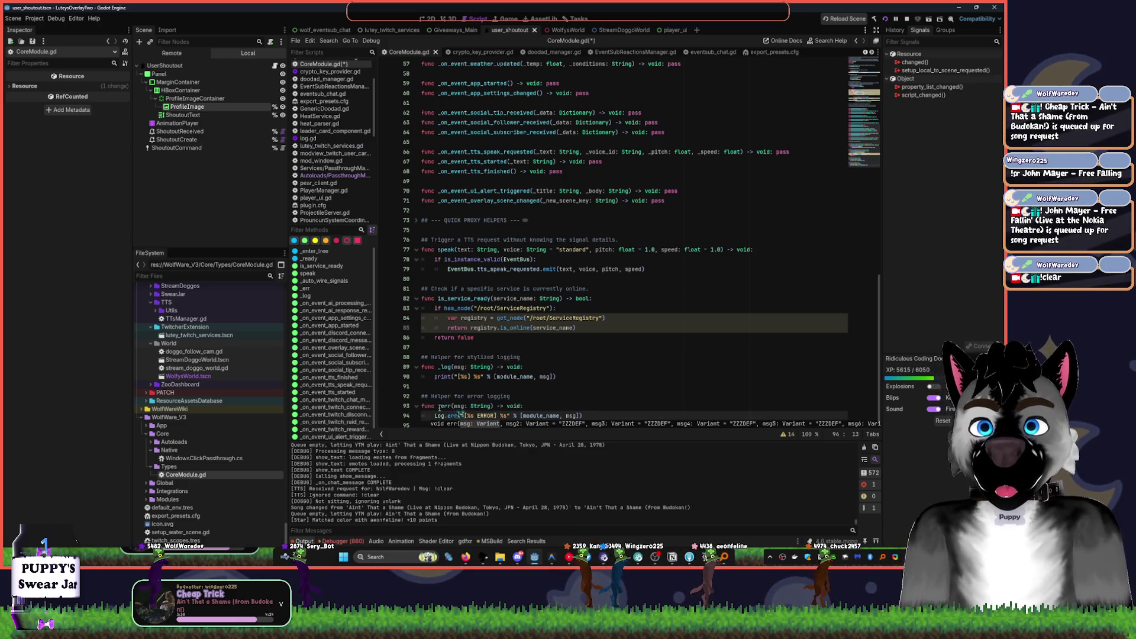
double_click(449, 378)
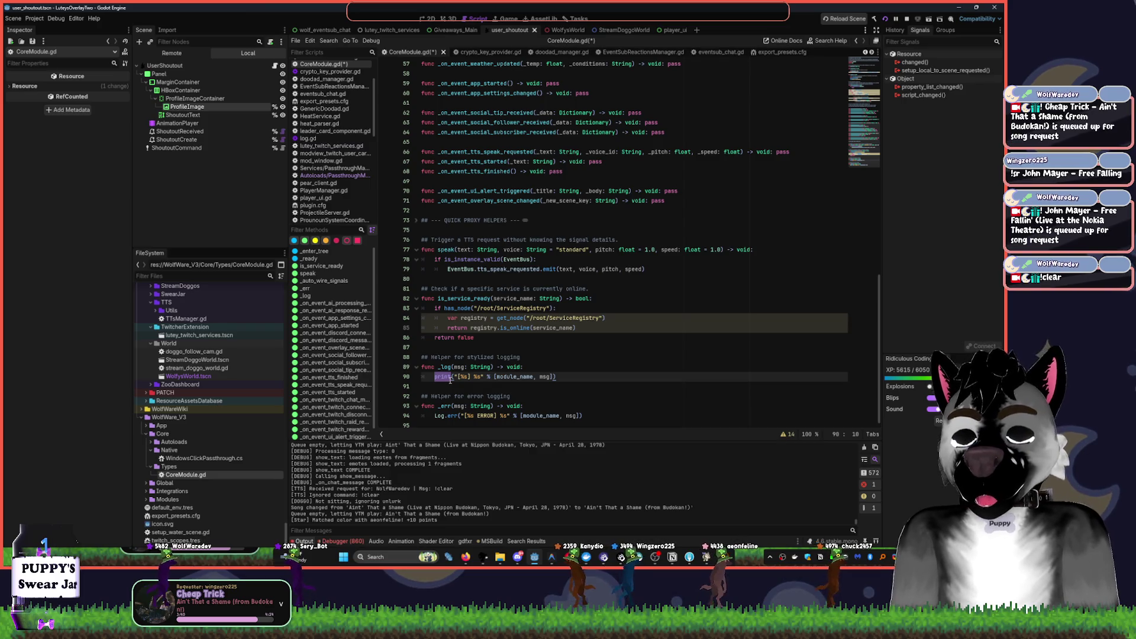
text(Log.pr)
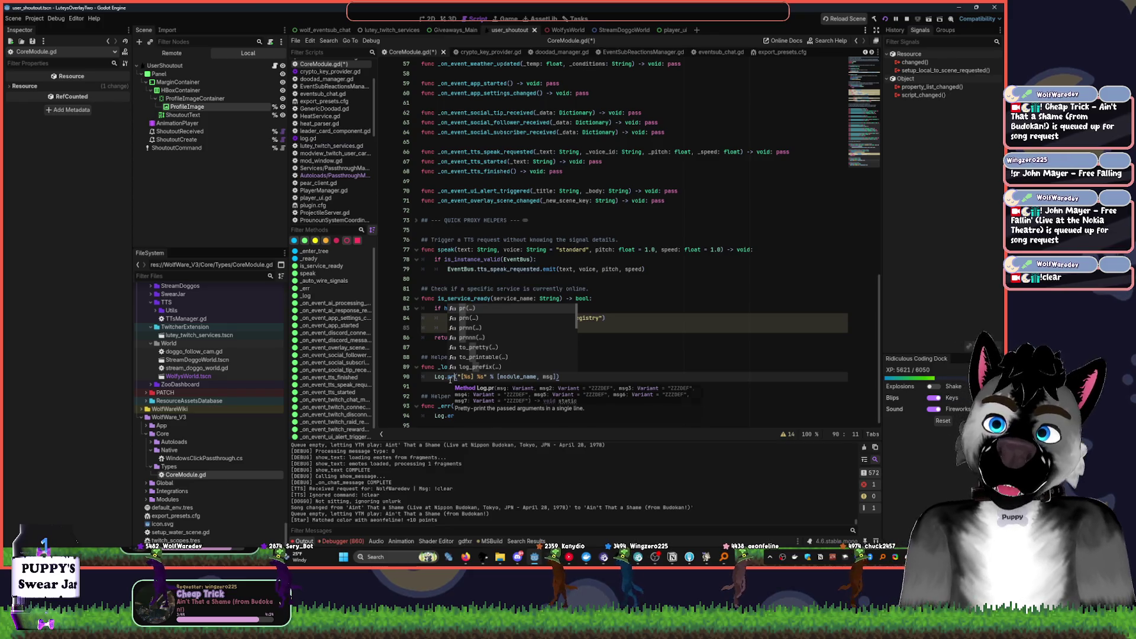
click(566, 250)
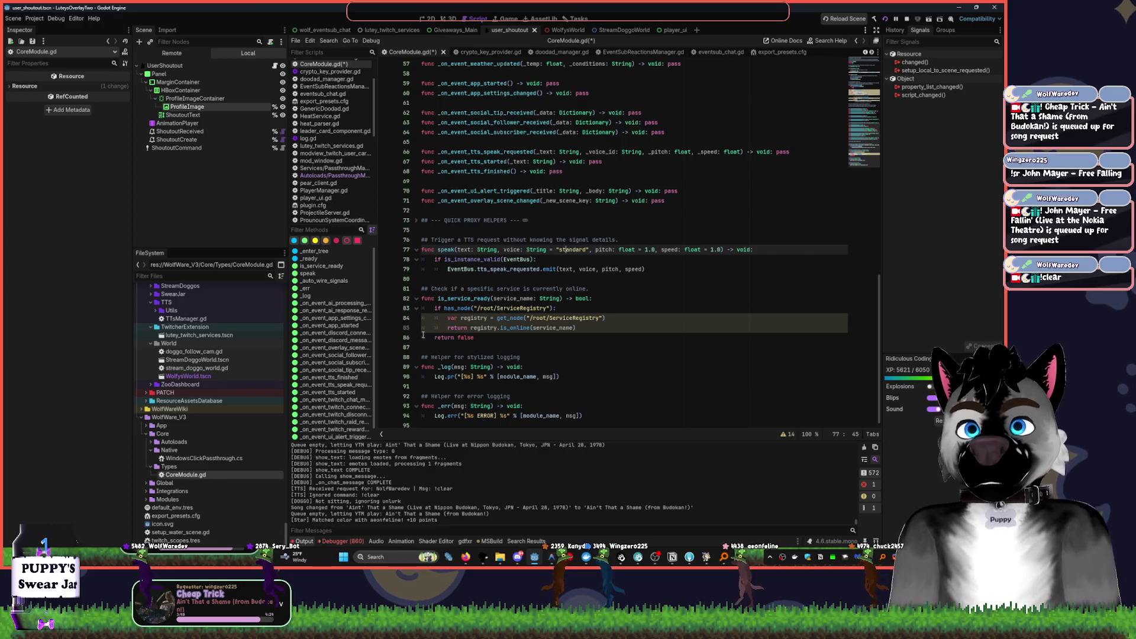
click(503, 328)
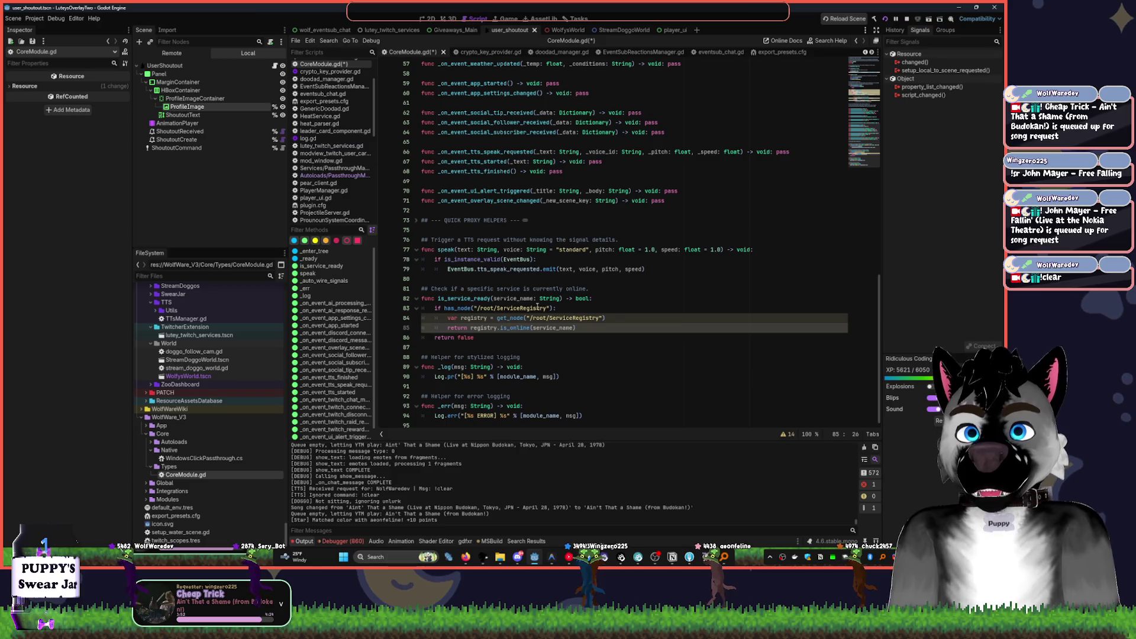
- Toggle the line 73 comment fold and collapse the Types and Native folders in FileSystem
click(415, 221)
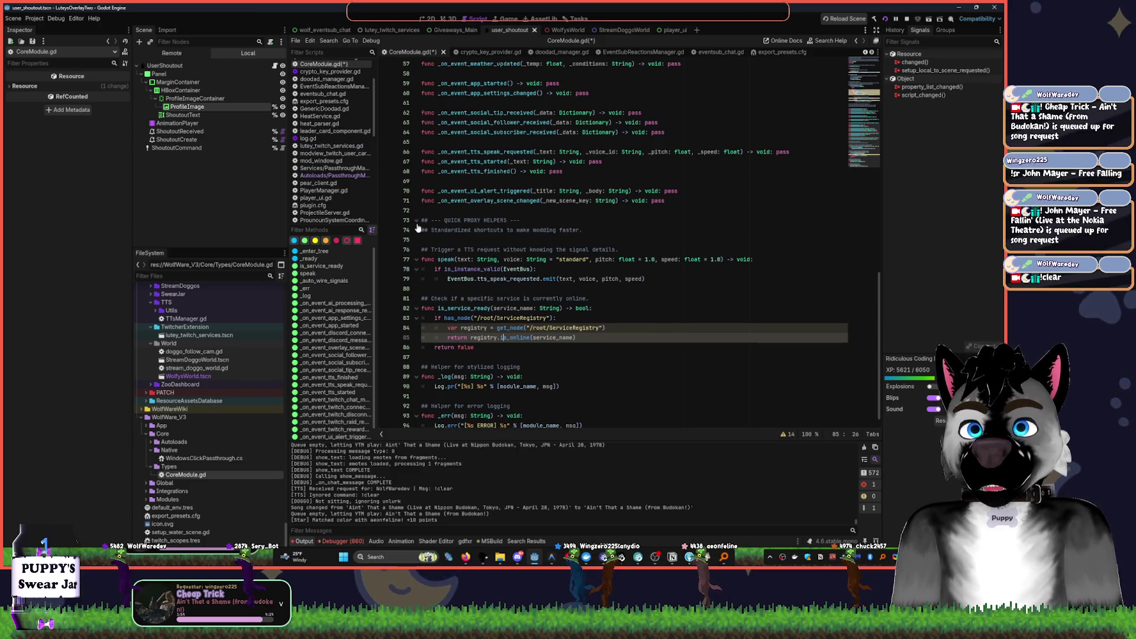
click(415, 221)
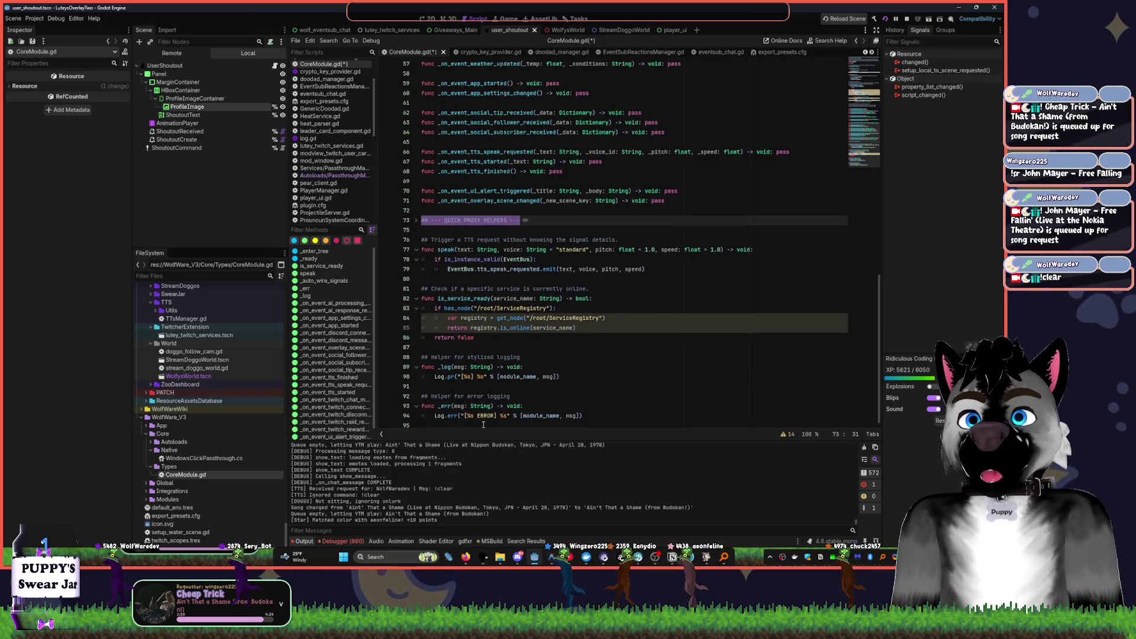
click(468, 249)
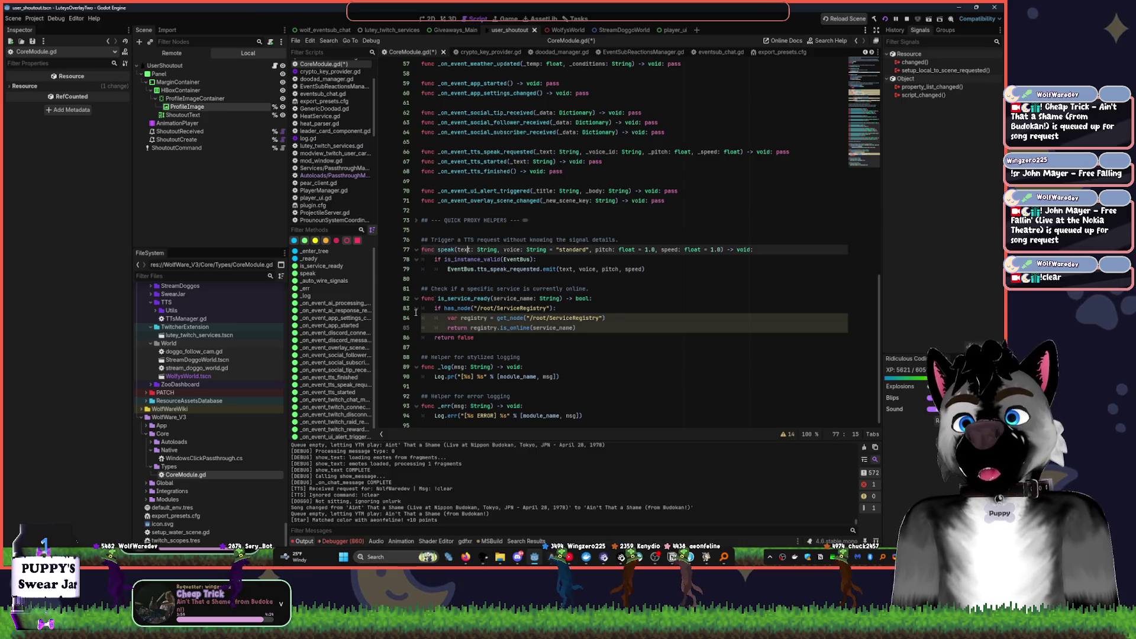
click(152, 467)
click(152, 458)
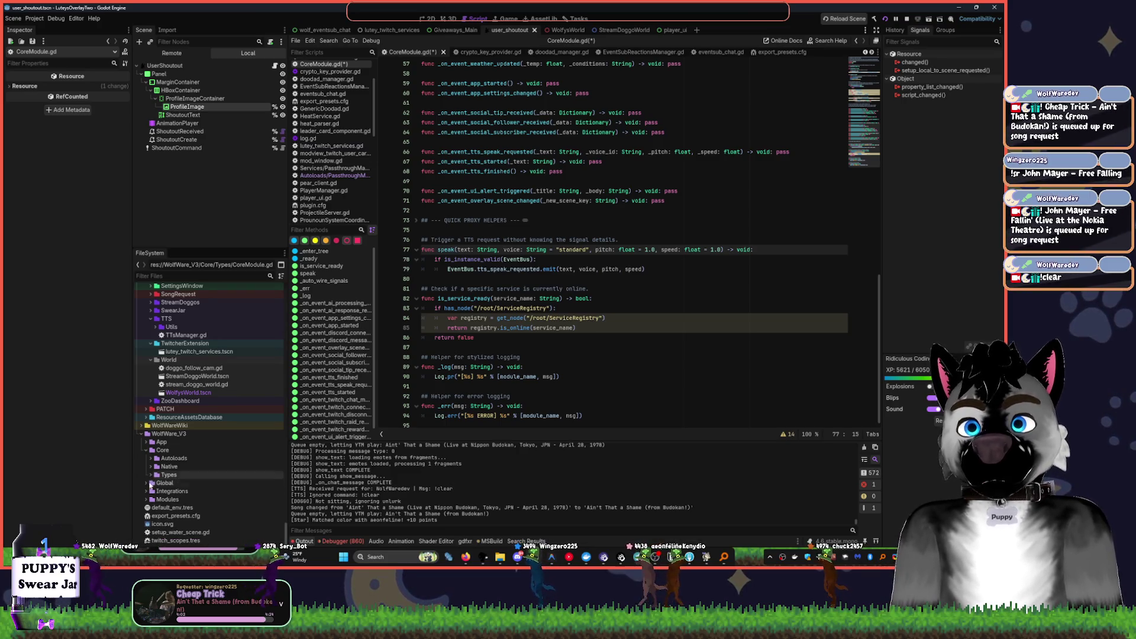
- Browse the FileSystem dock, expanding the Global, Integrations and Modules folders
click(148, 484)
click(153, 492)
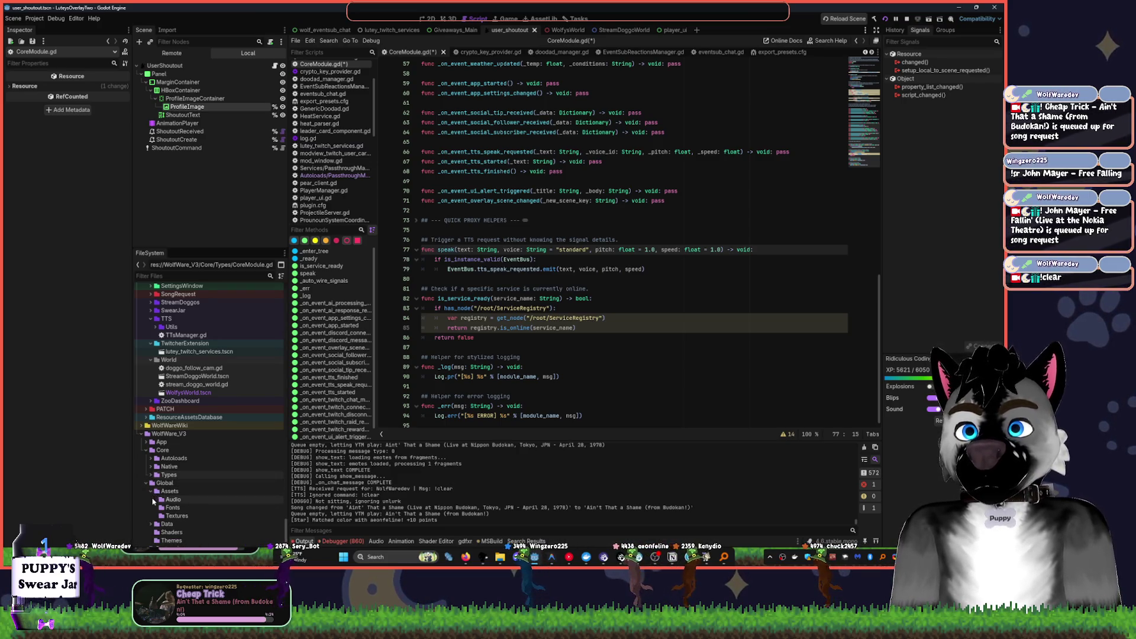
click(152, 492)
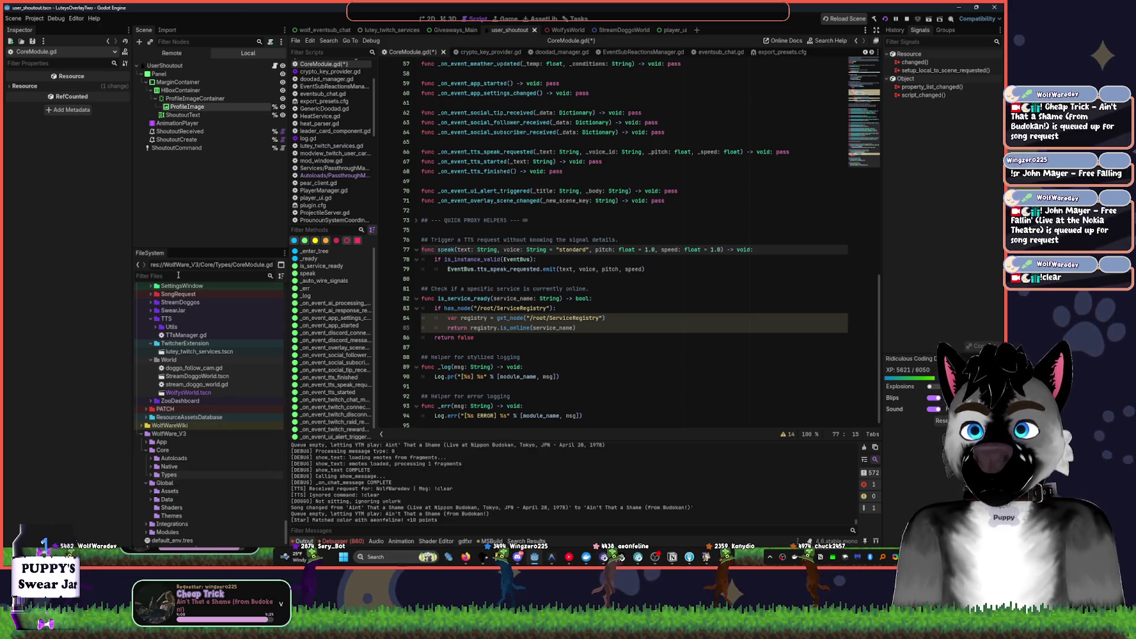
scroll(166, 444, down, 2)
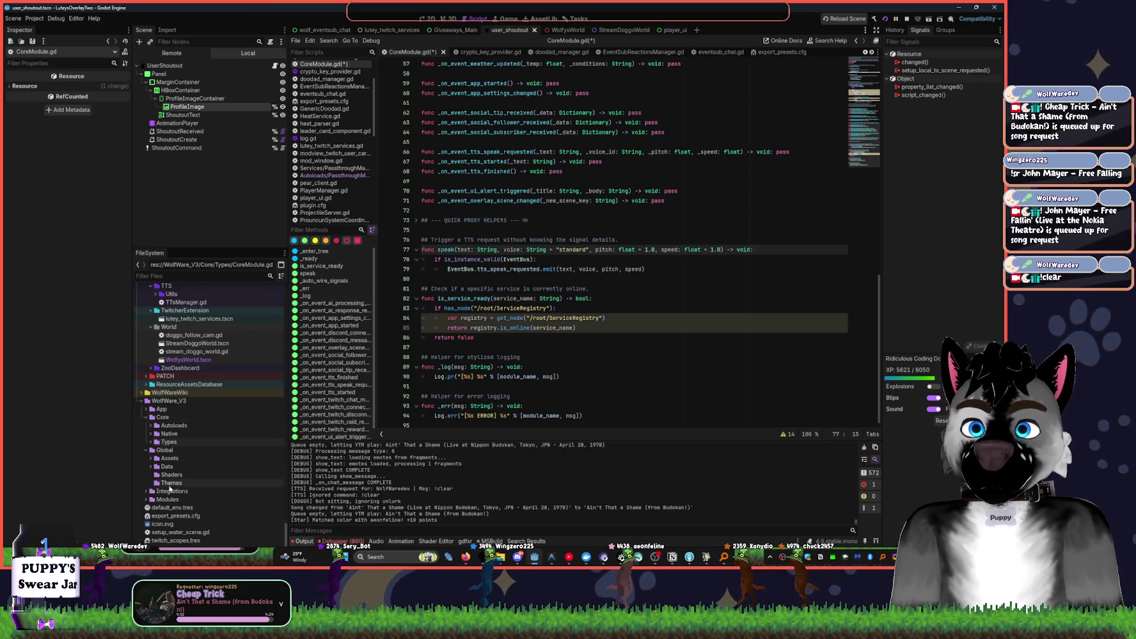
click(146, 491)
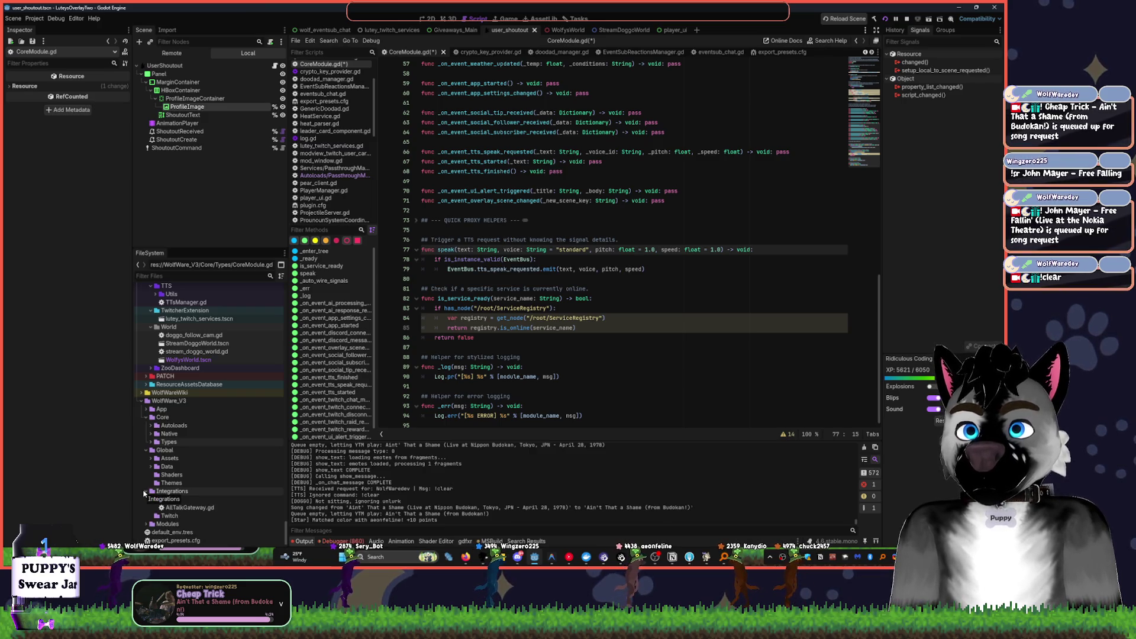
click(148, 525)
scroll(160, 485, down, 3)
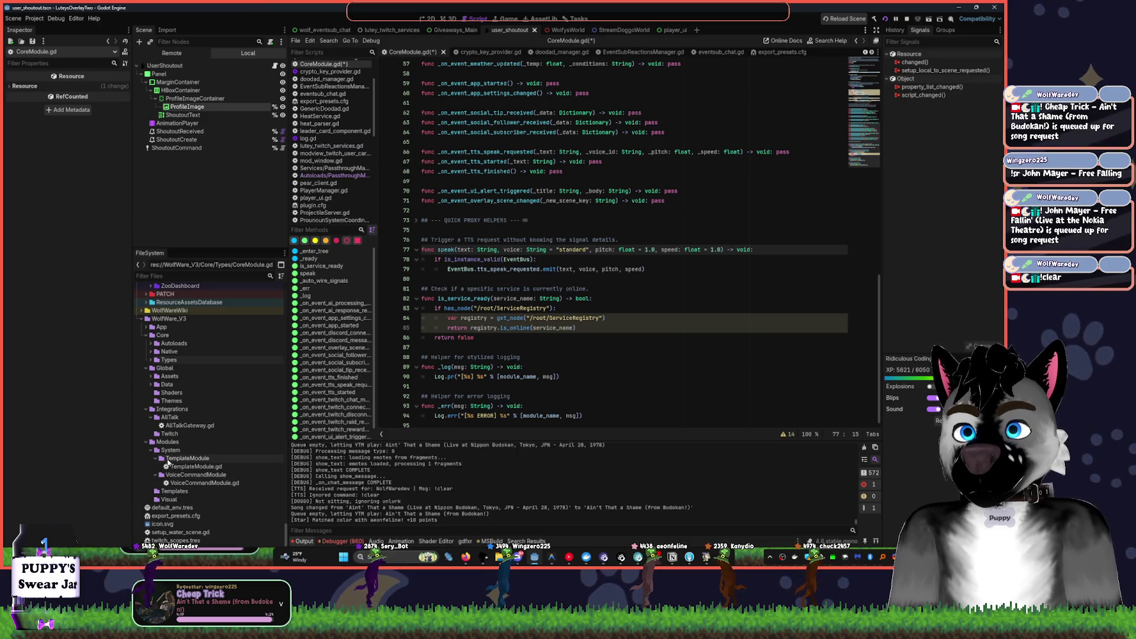
- Open VoiceCommandModule.gd from the VoiceCommandModule folder under Modules
click(156, 475)
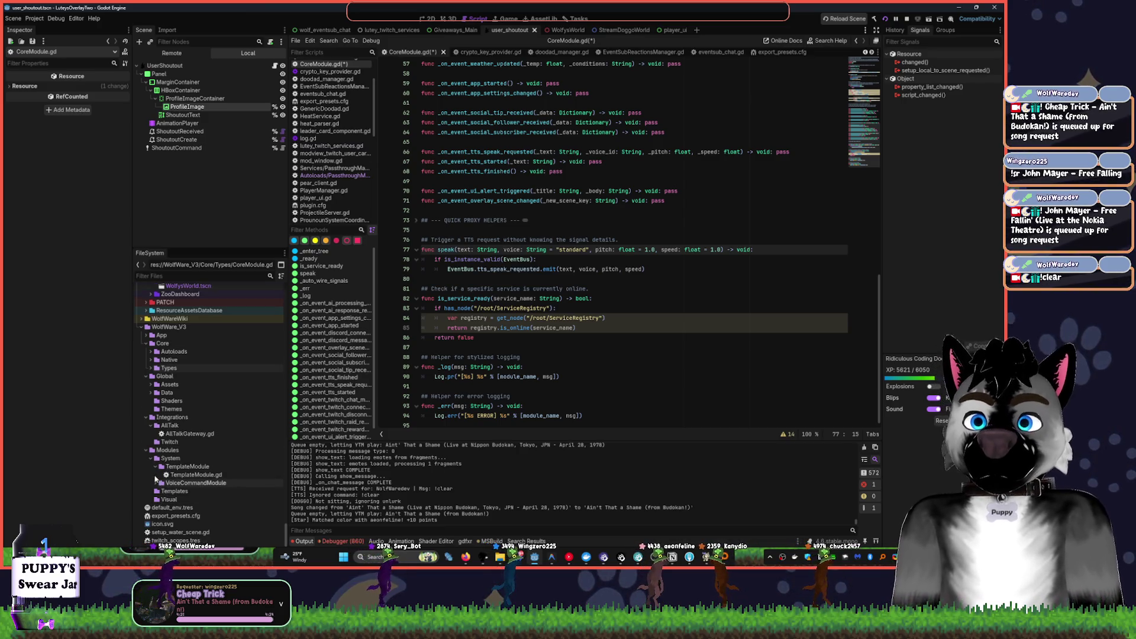
click(154, 467)
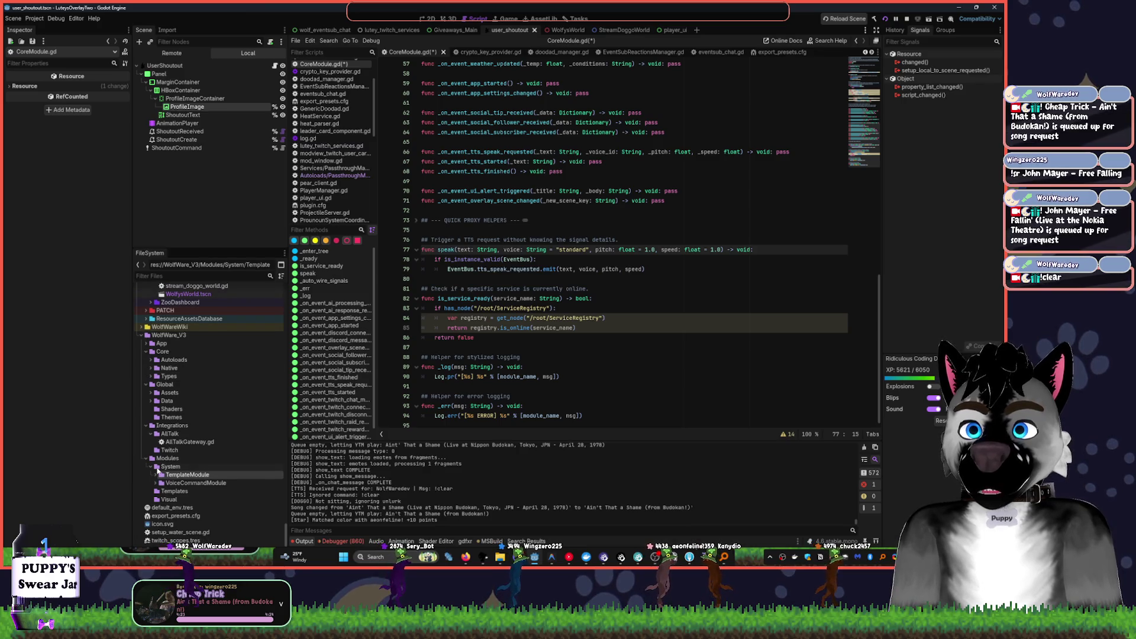
click(153, 481)
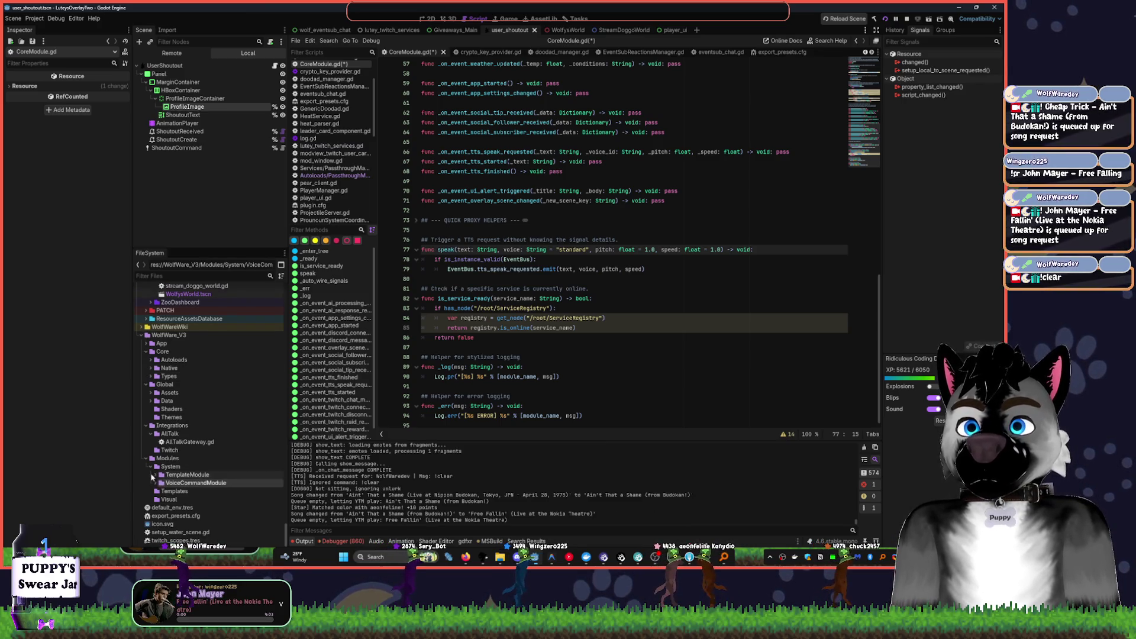
click(150, 434)
click(156, 483)
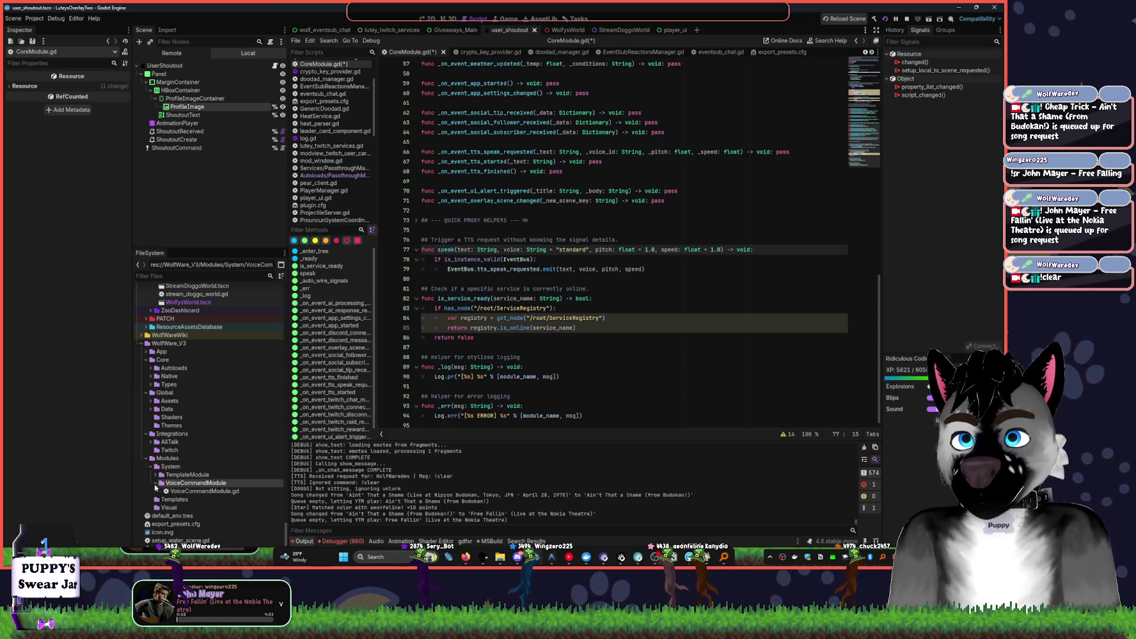
click(197, 492)
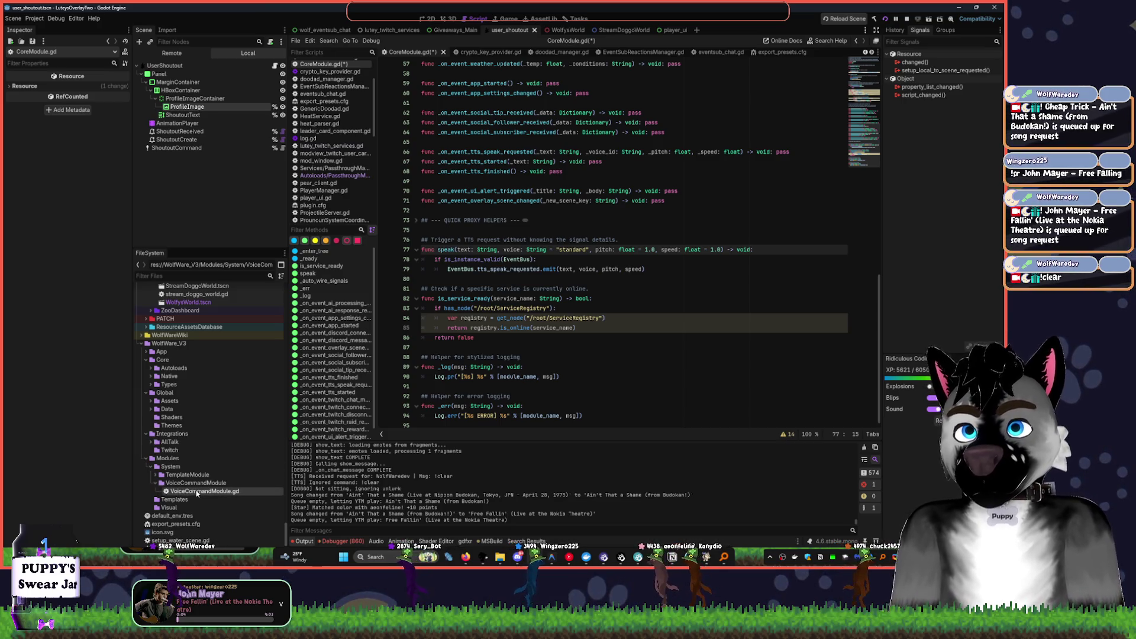
double_click(197, 491)
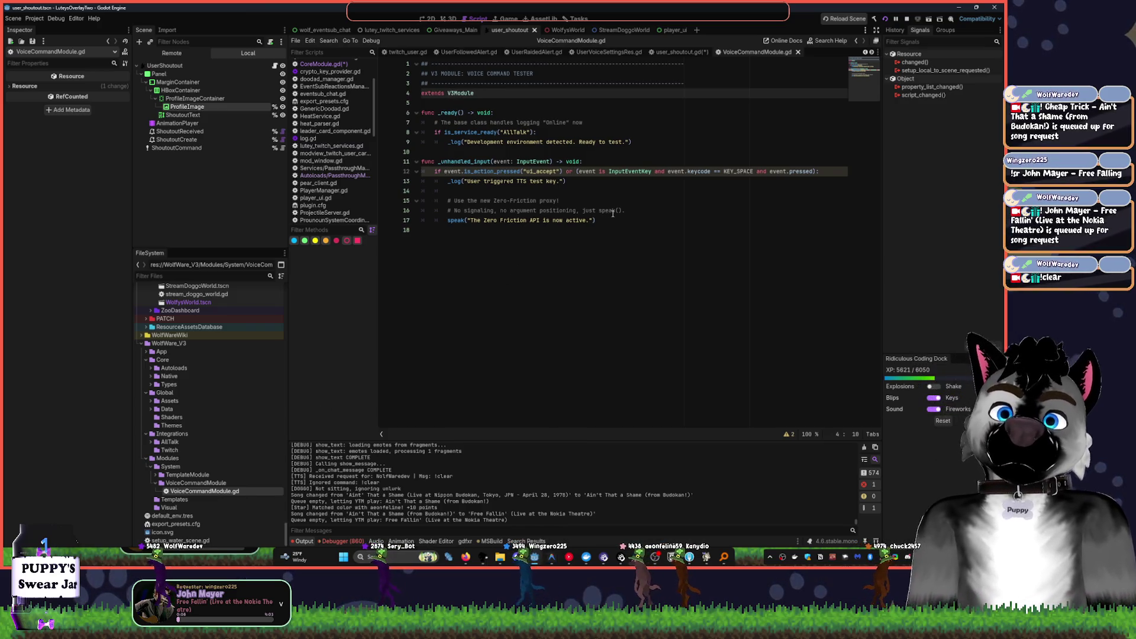
- Return to CoreModule.gd's speak() quick proxy helper and collapse the Types and Core folders
ctrl+click(454, 220)
scroll(661, 344, up, 15)
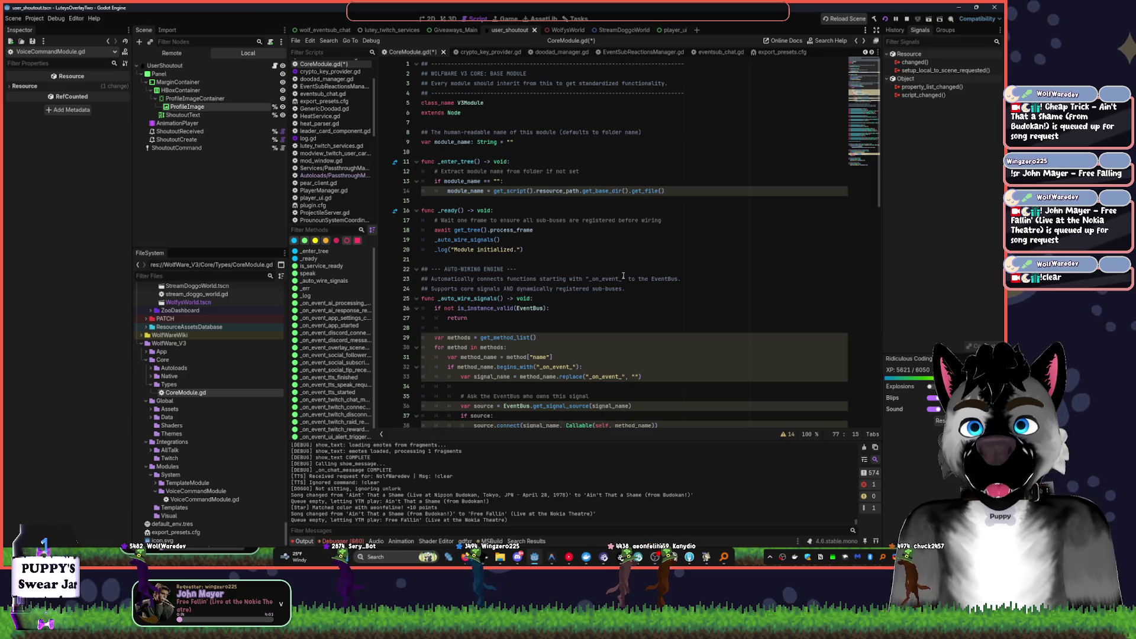
key(ctrl+z)
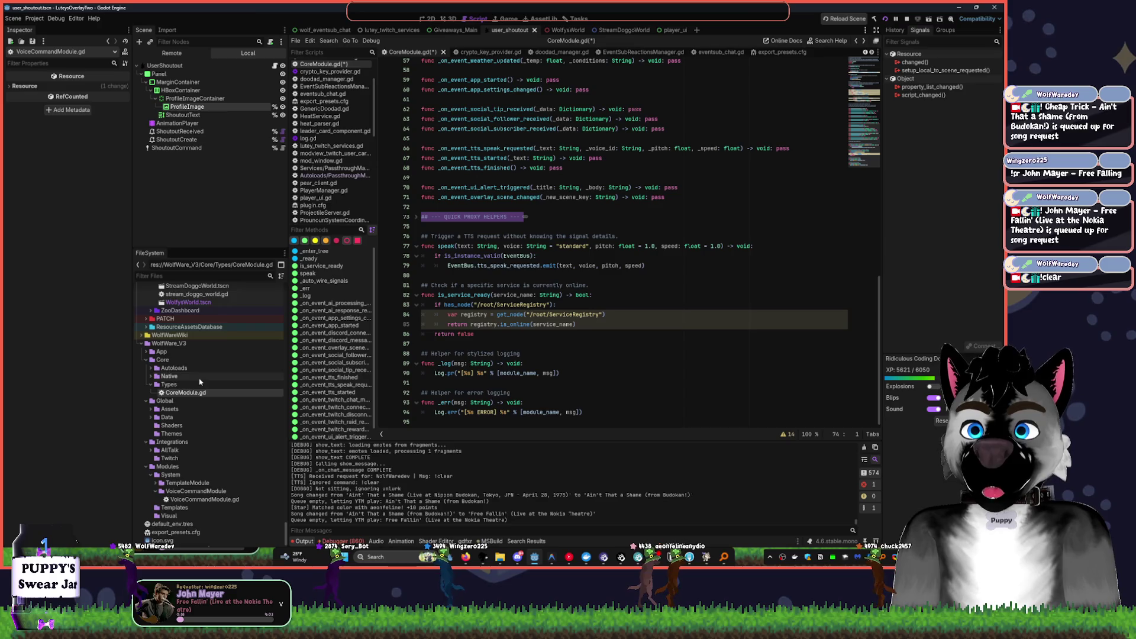
scroll(199, 368, down, 1)
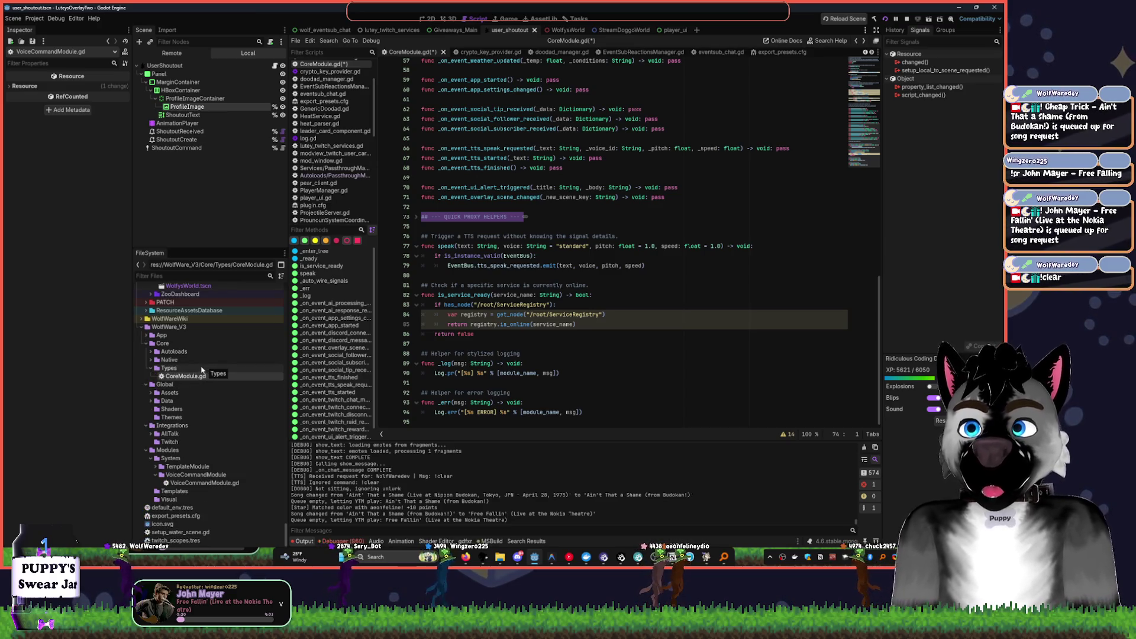
click(151, 368)
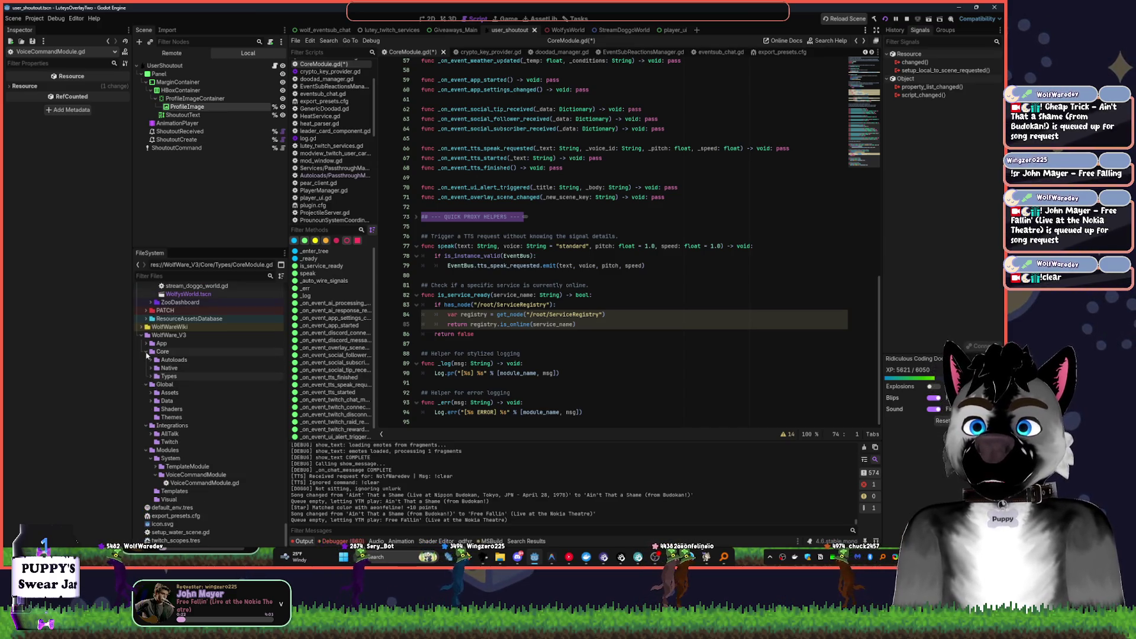
click(146, 352)
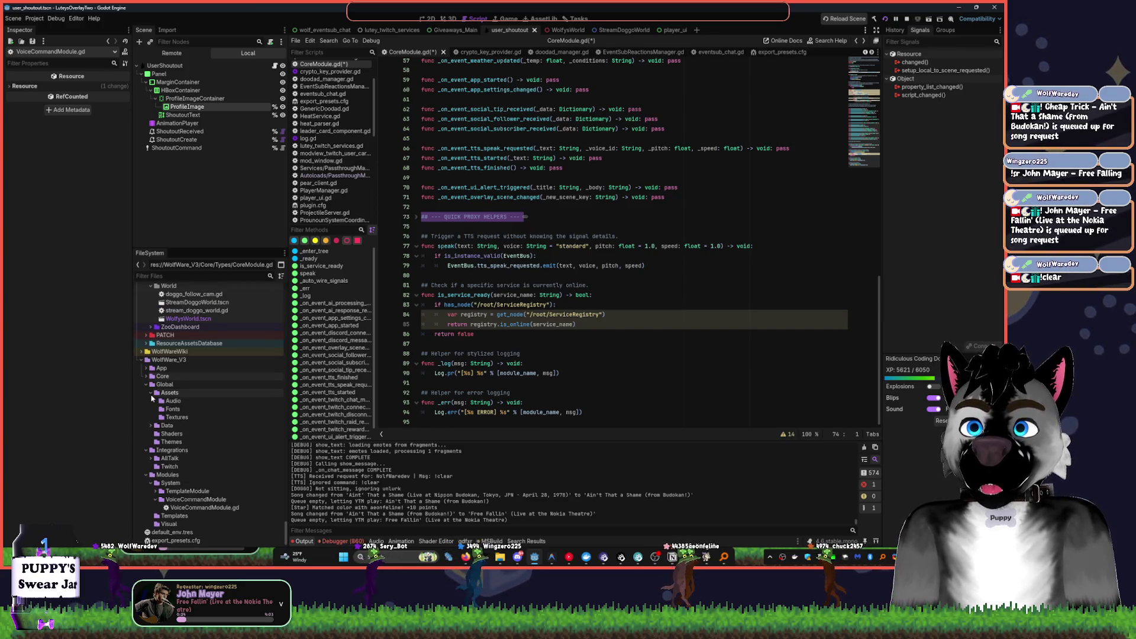
click(570, 561)
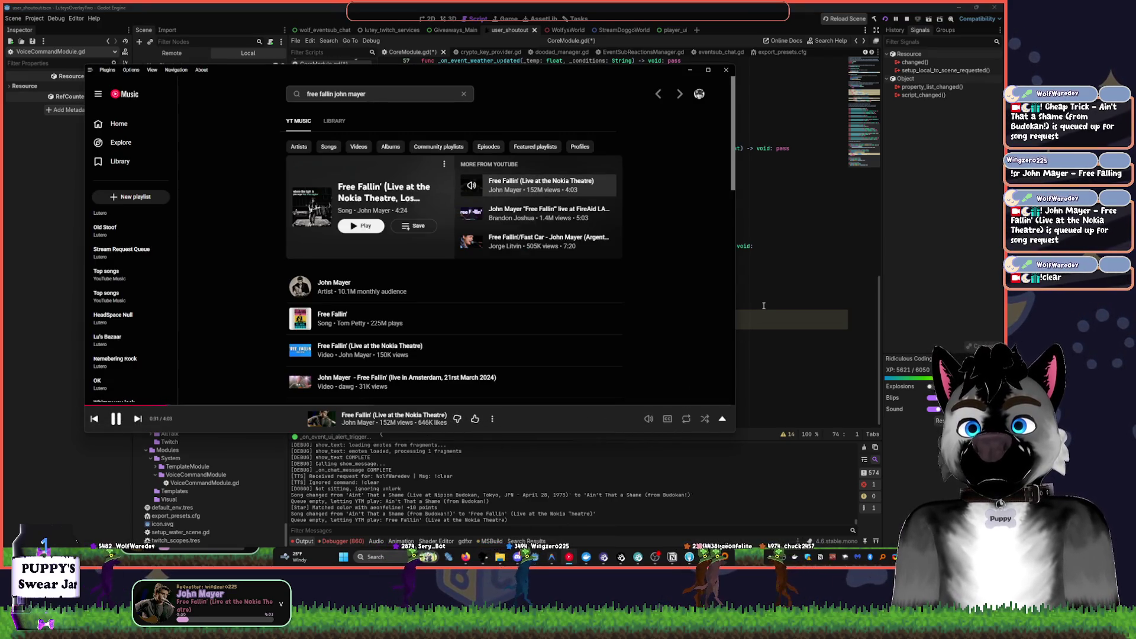
key(alt+Tab)
click(556, 304)
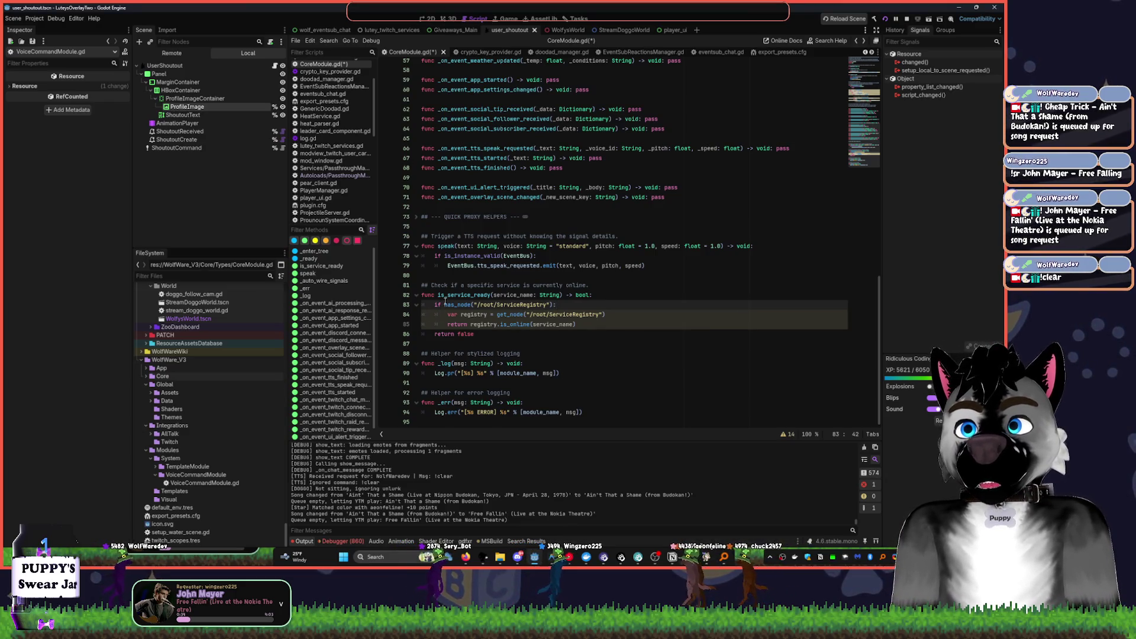
mouse_move(445, 302)
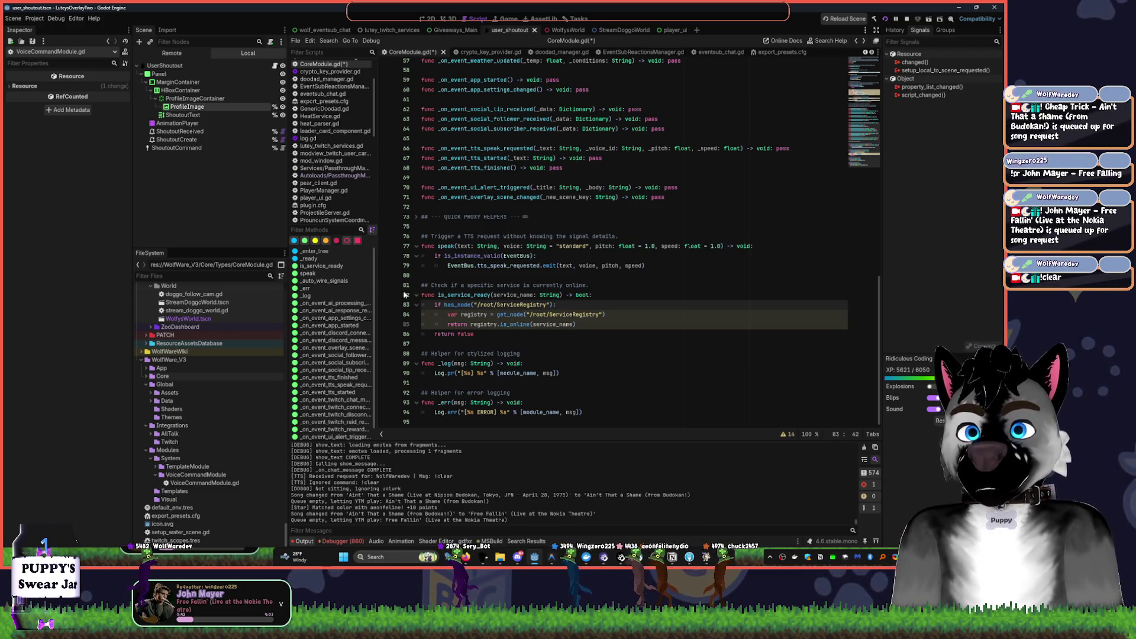
- Close the WindowsClickPassthrough scripts in the script list
key(ctrl+z)
key(ctrl+z)
key(ctrl+z)
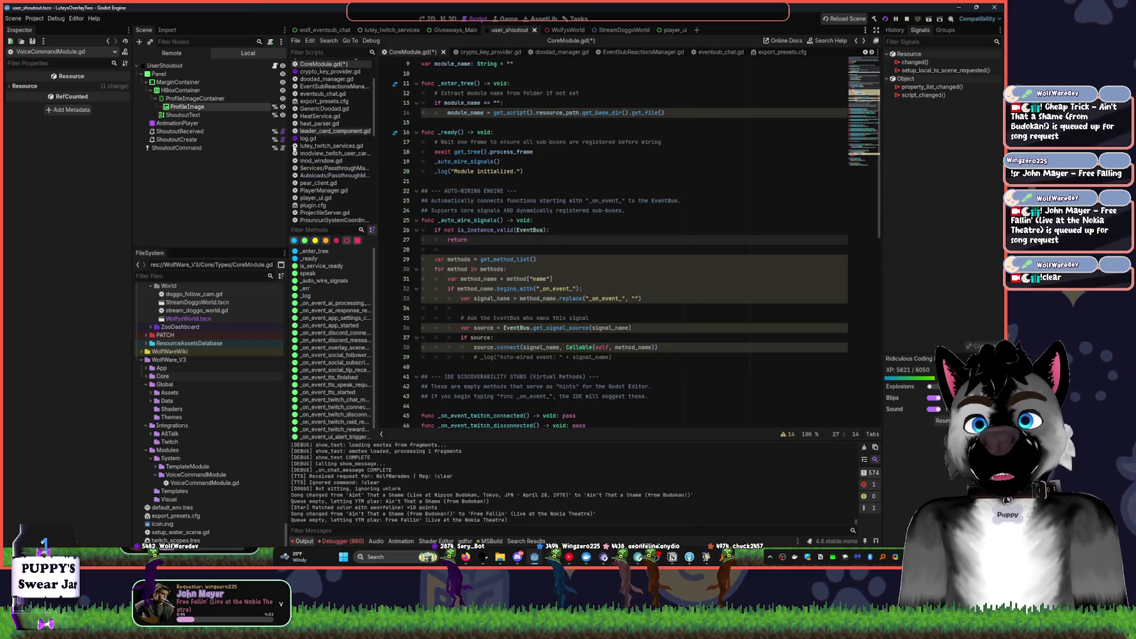
scroll(314, 154, down, 10)
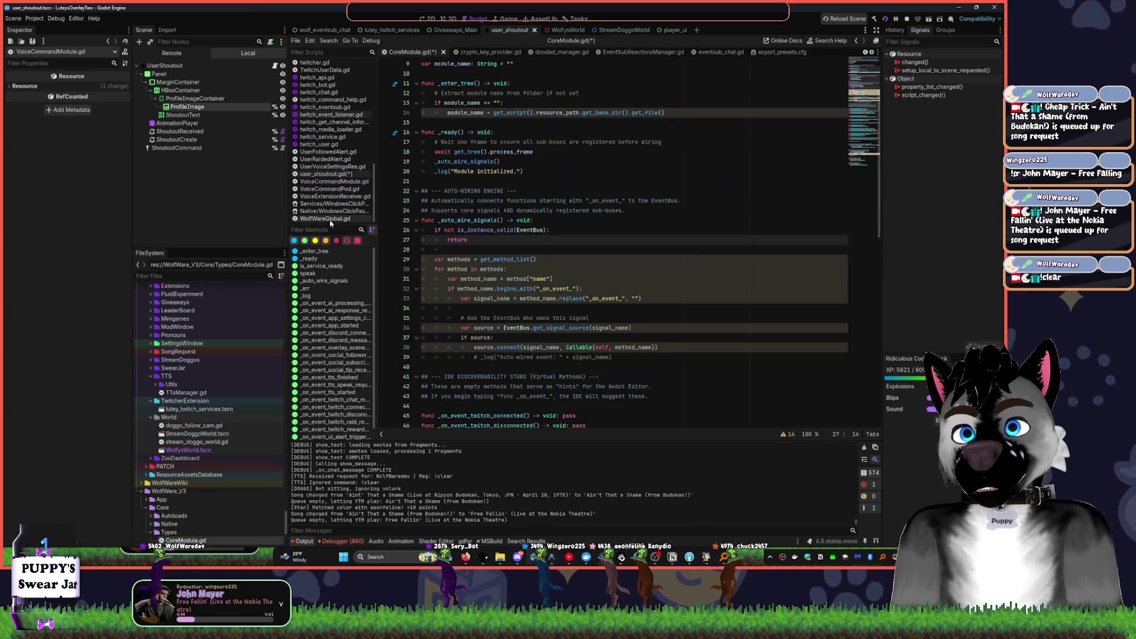
click(330, 219)
middle_click(330, 219)
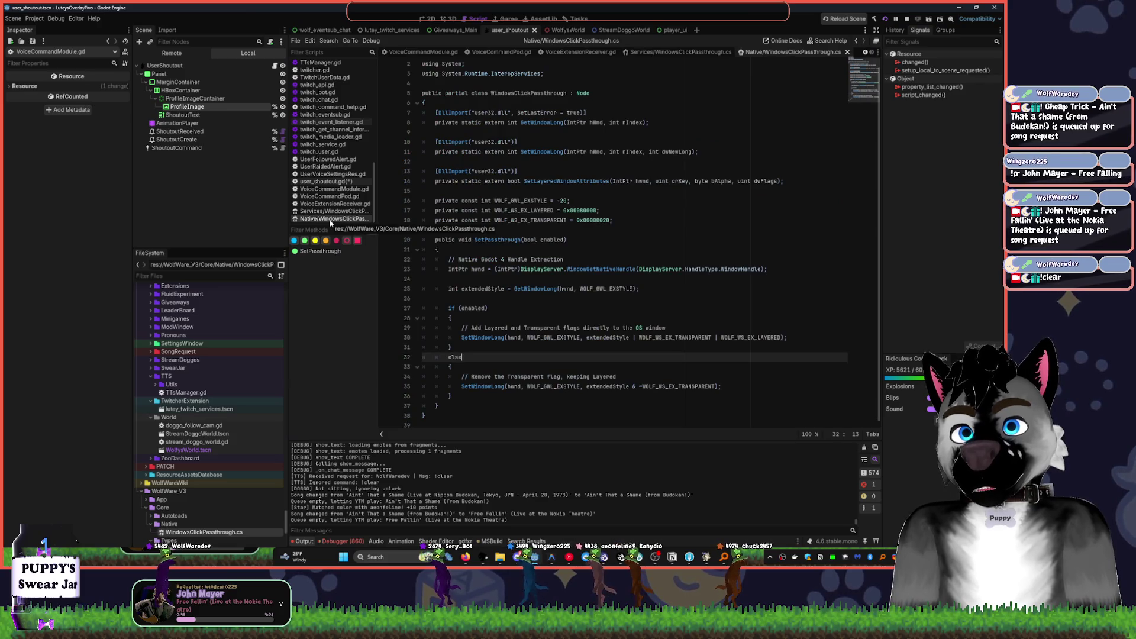
scroll(545, 210, up, 1)
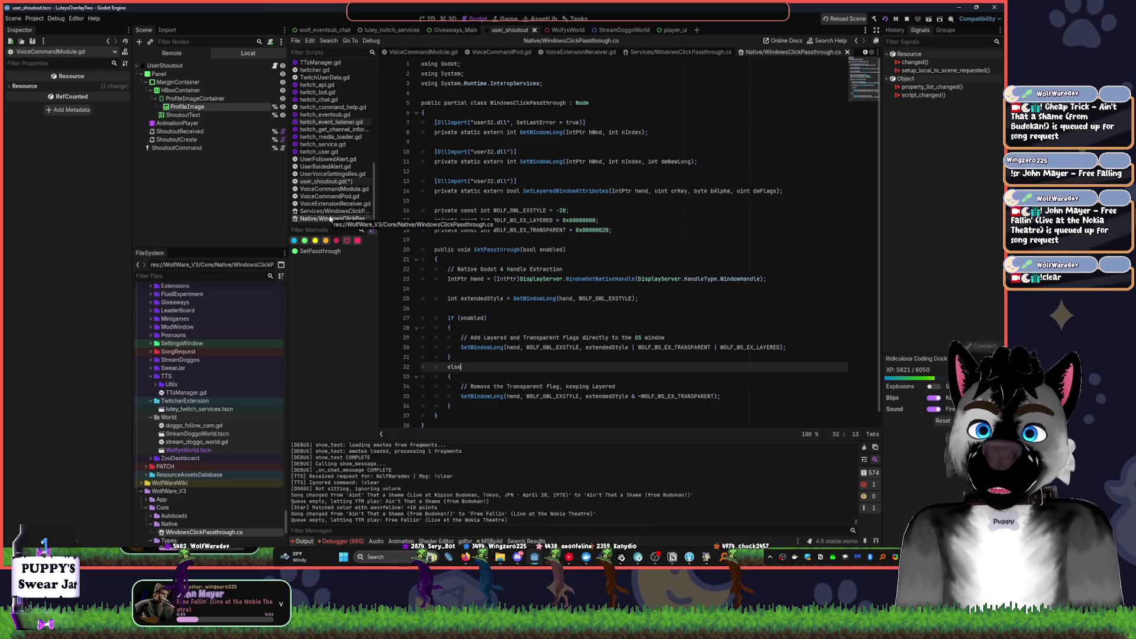
scroll(592, 246, down, 1)
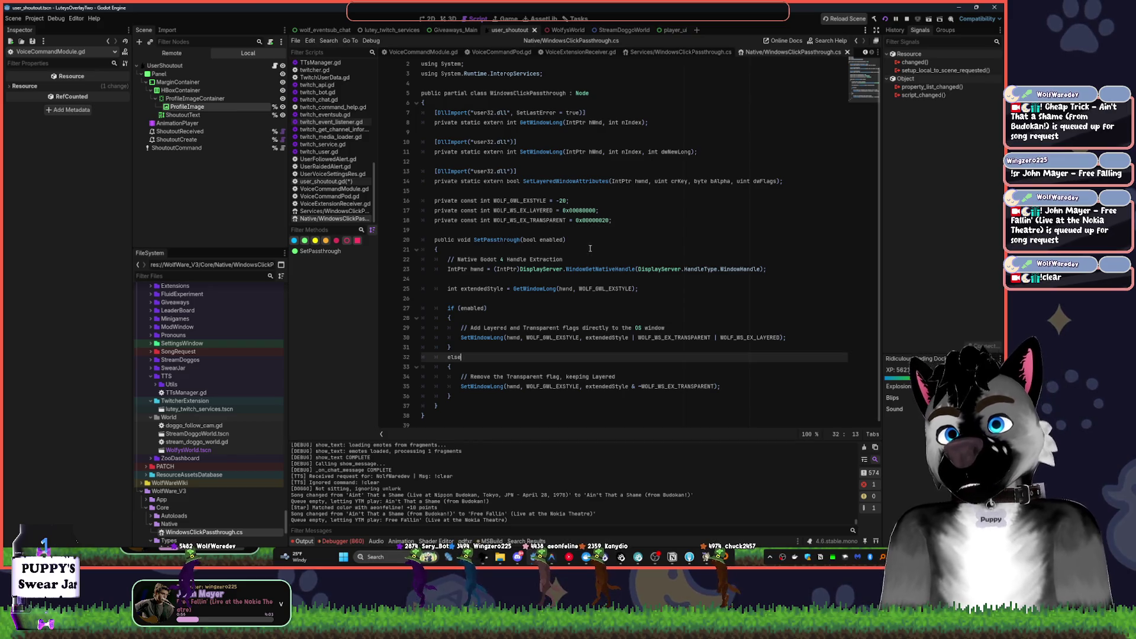
scroll(456, 223, up, 1)
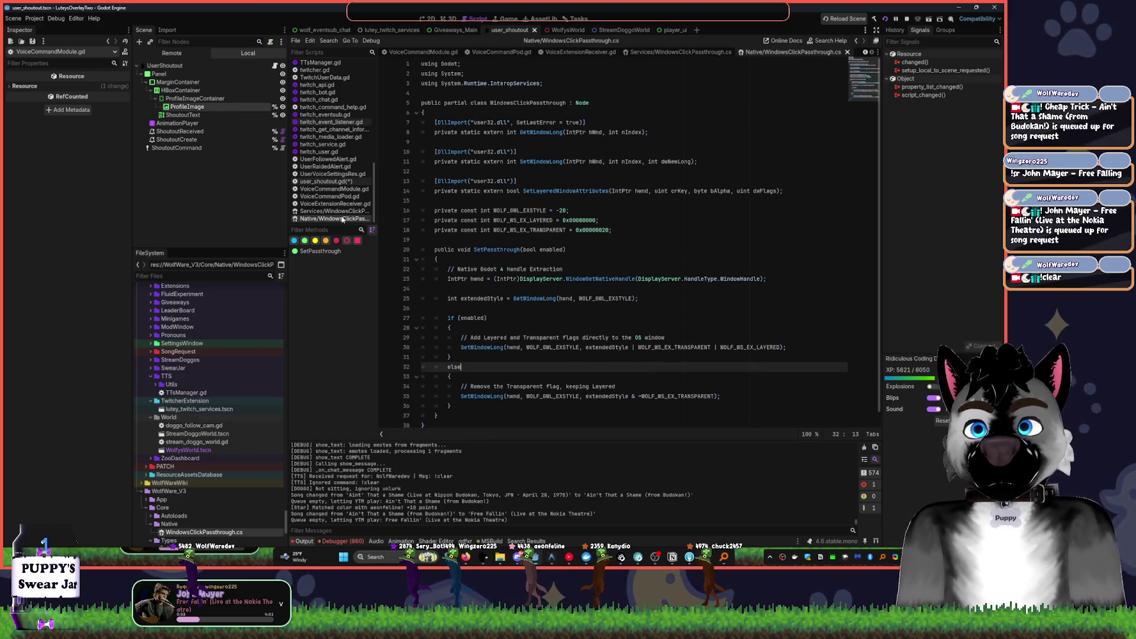
middle_click(342, 219)
middle_click(334, 219)
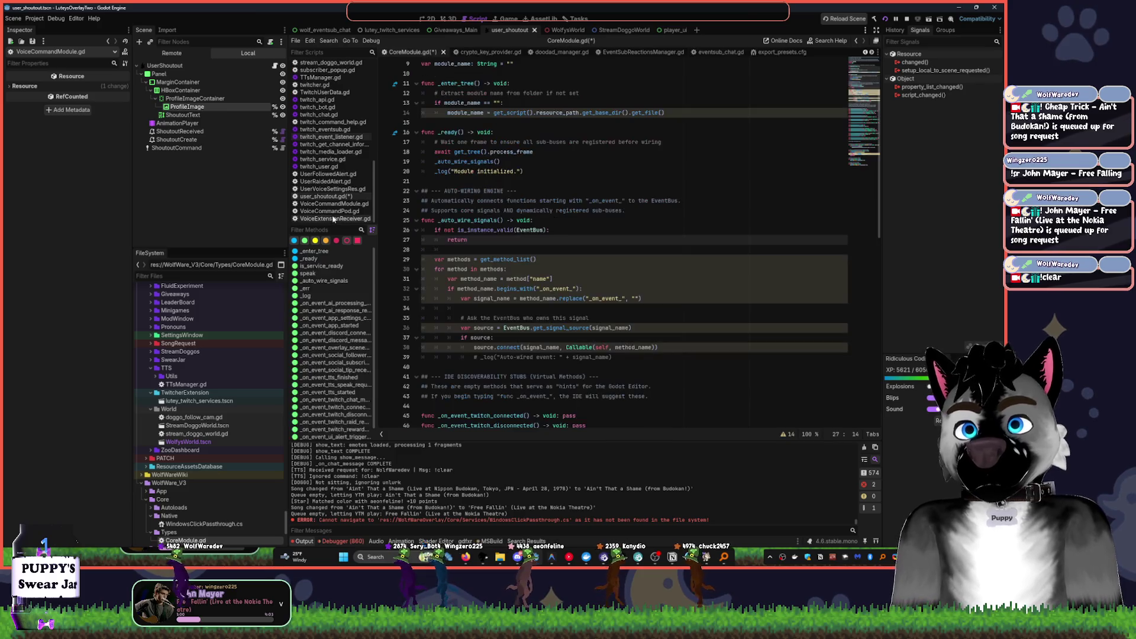
scroll(445, 204, down, 10)
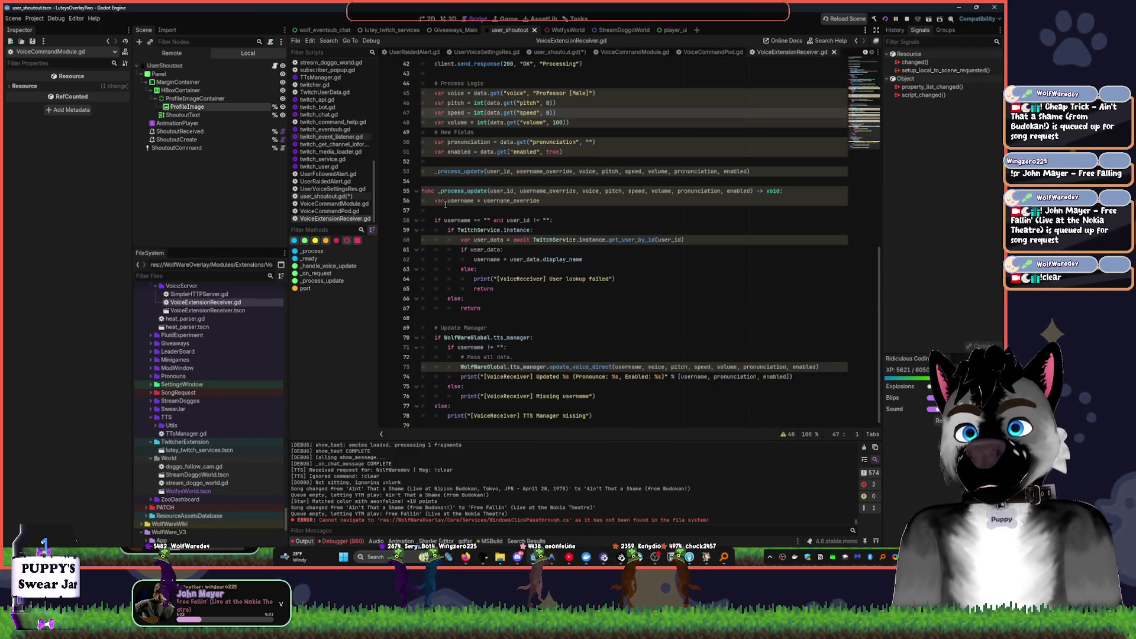
- Close VoiceCommandPod.gd and VoiceCommandModule.gd, leaving user_shoutout.gd selected
click(329, 211)
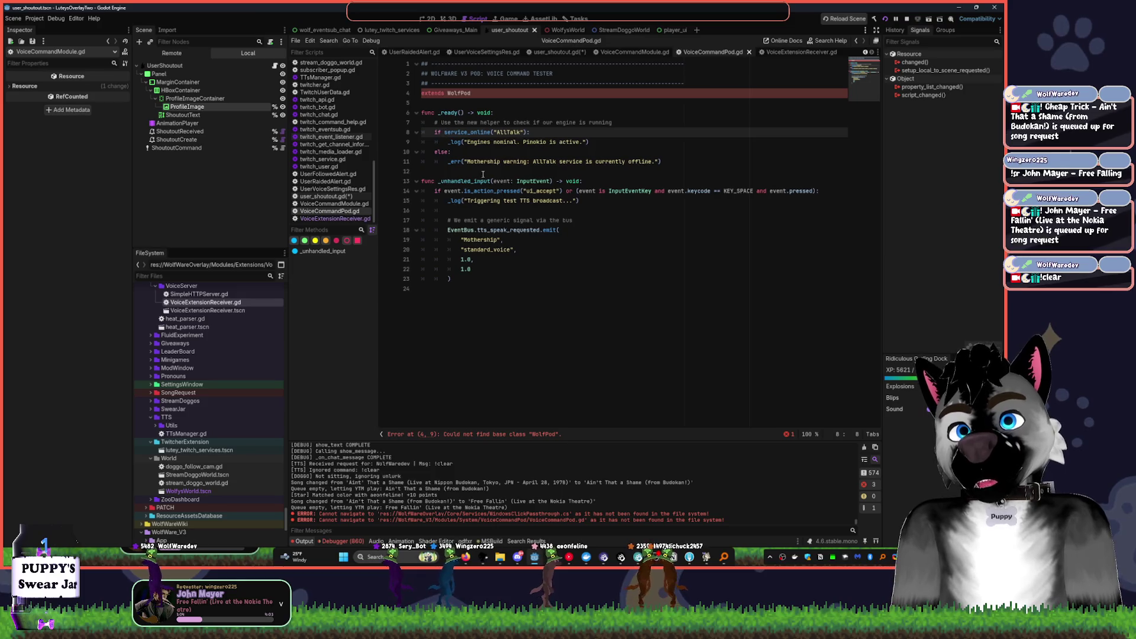
click(467, 99)
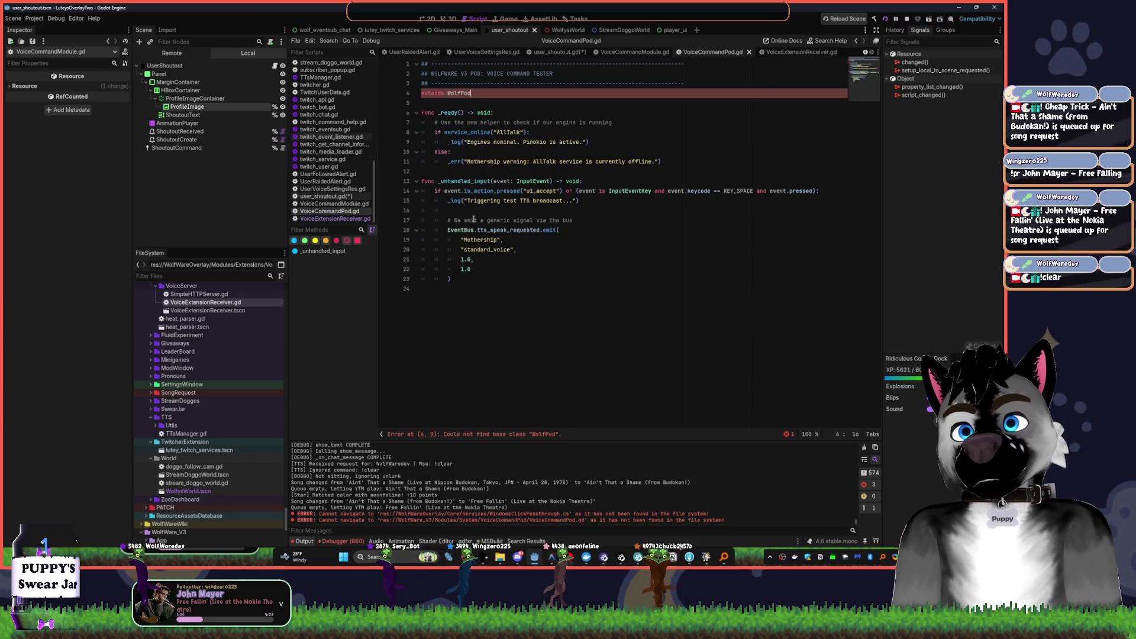
click(334, 218)
click(331, 211)
key(ctrl+w)
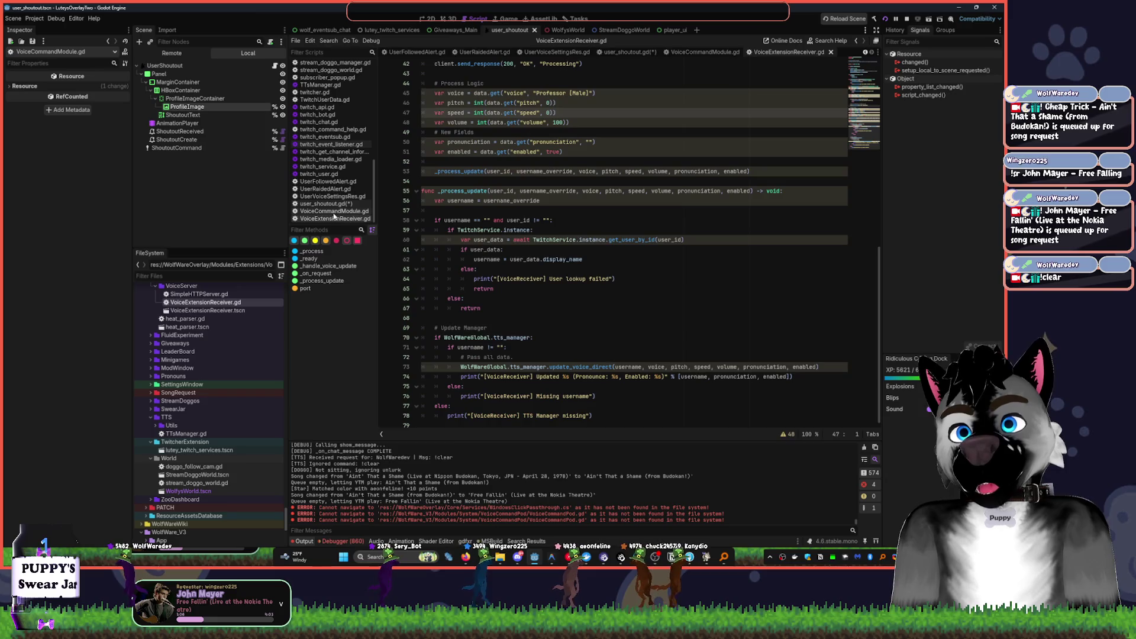
key(ctrl+w)
click(335, 218)
click(332, 211)
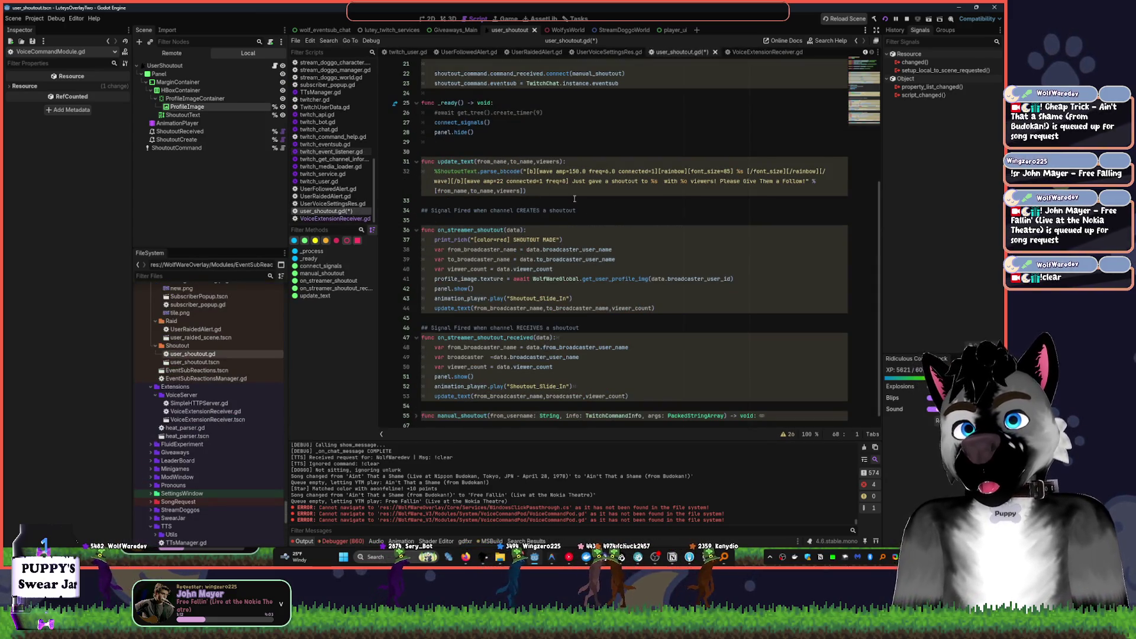
- Open UserVoiceSettingsRes.gd and fold set_pronunciation and the comment block above update
click(594, 230)
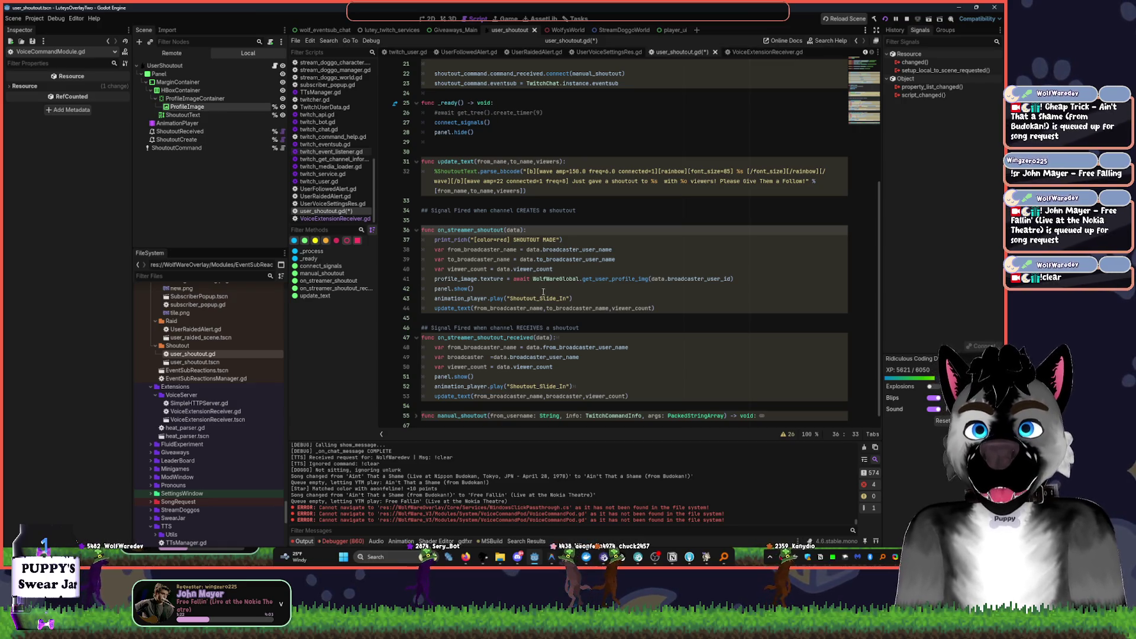
mouse_move(543, 277)
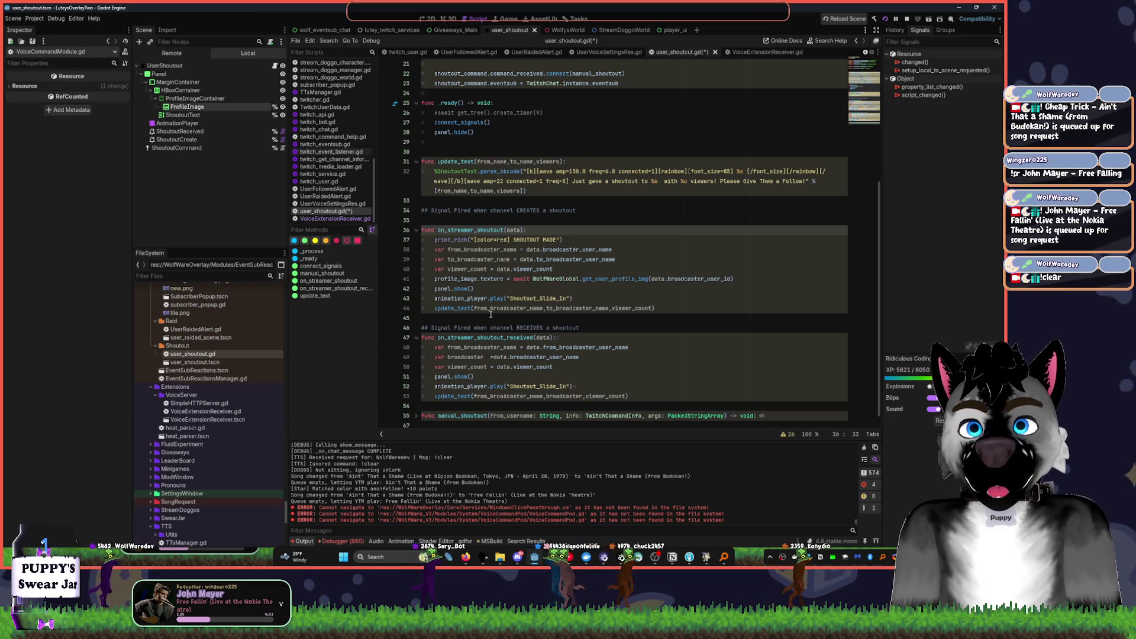
click(331, 204)
scroll(607, 224, up, 9)
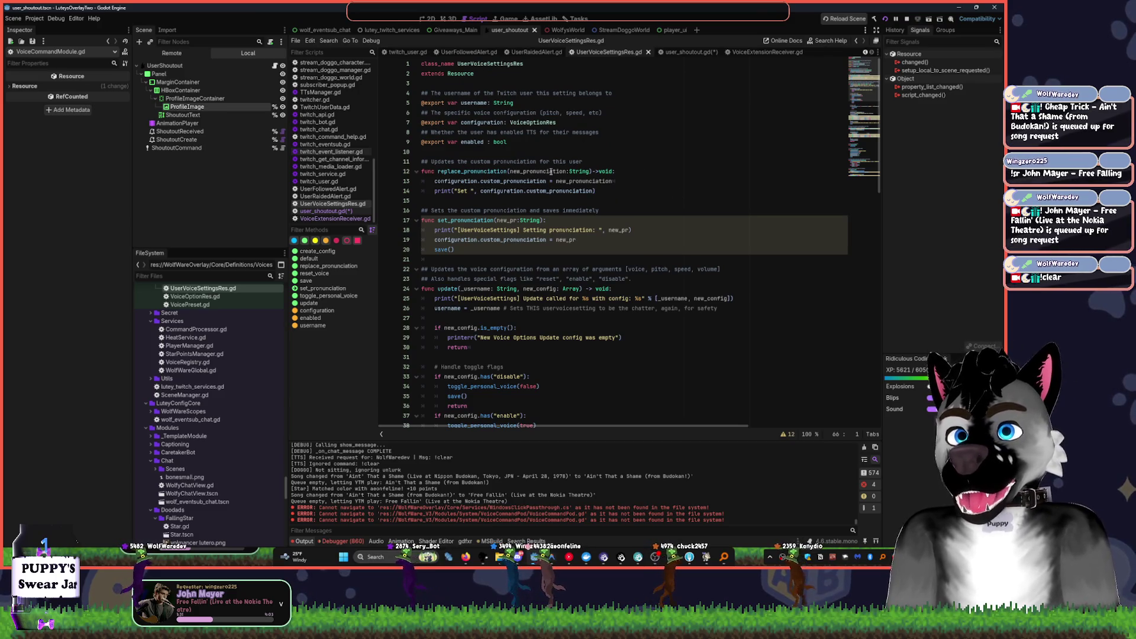
click(416, 221)
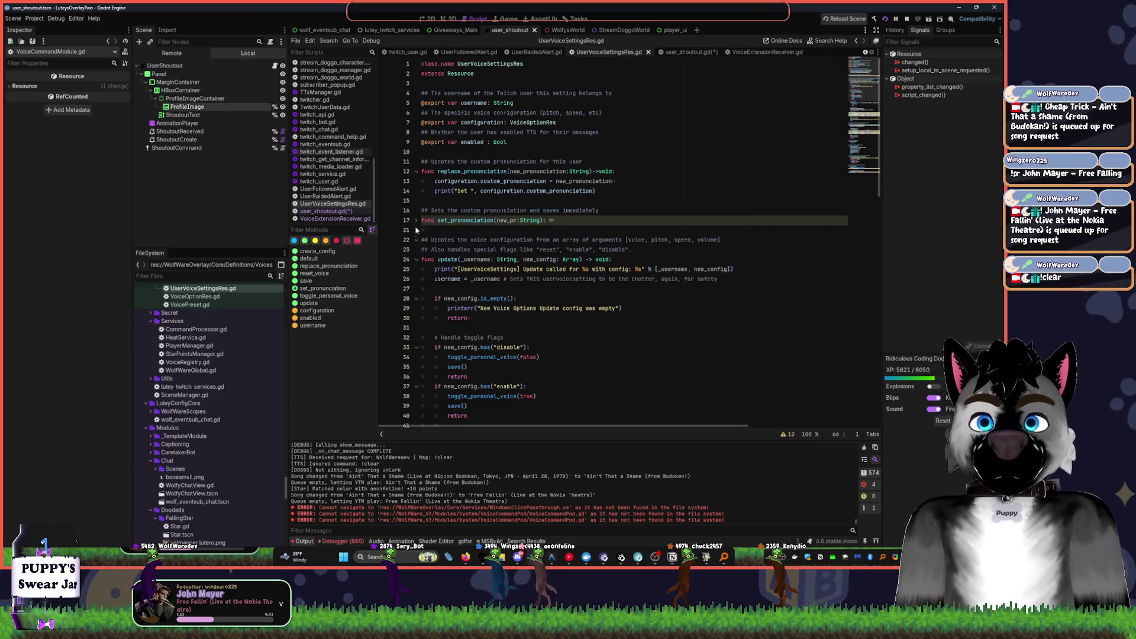
click(416, 240)
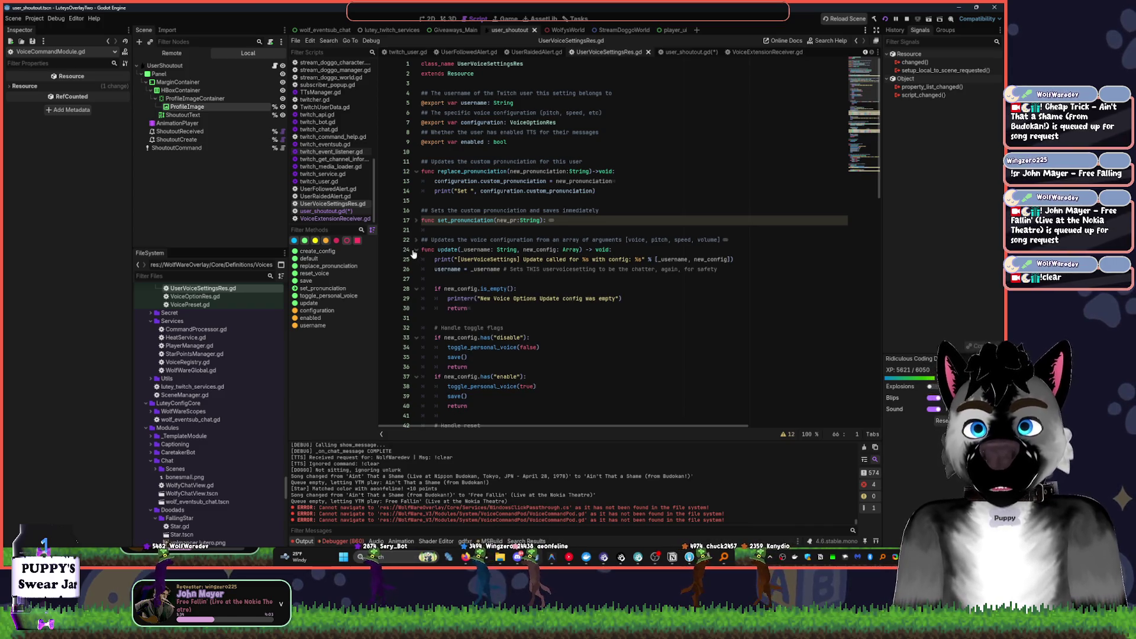
- Fold the reset_voice function and adjust the Scene/FileSystem dock width
scroll(504, 297, down, 15)
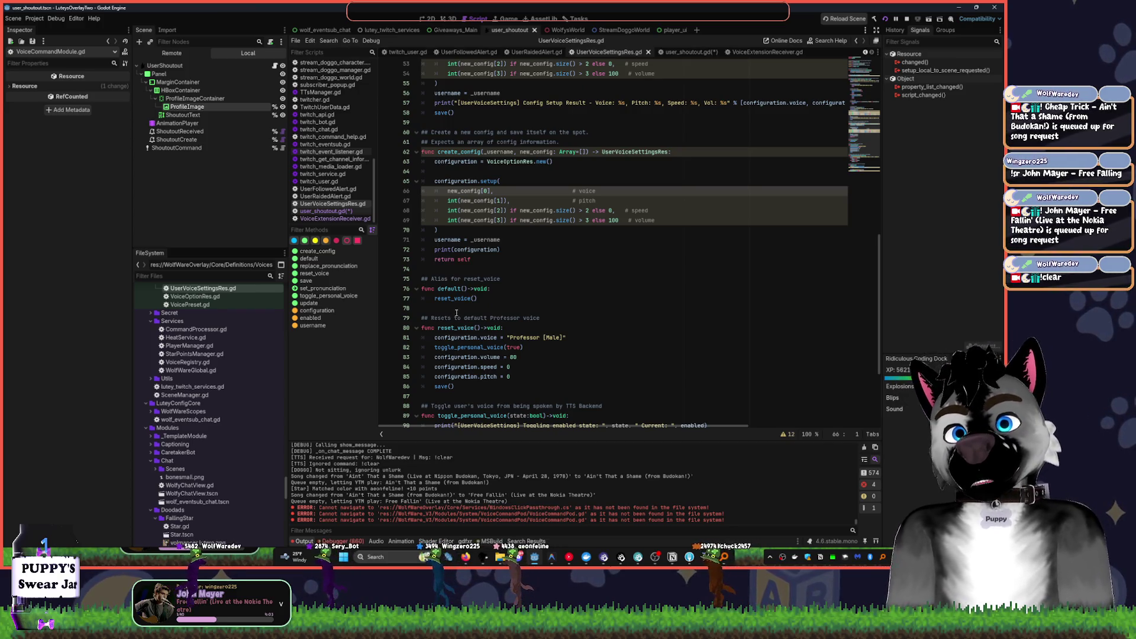
scroll(457, 313, down, 1)
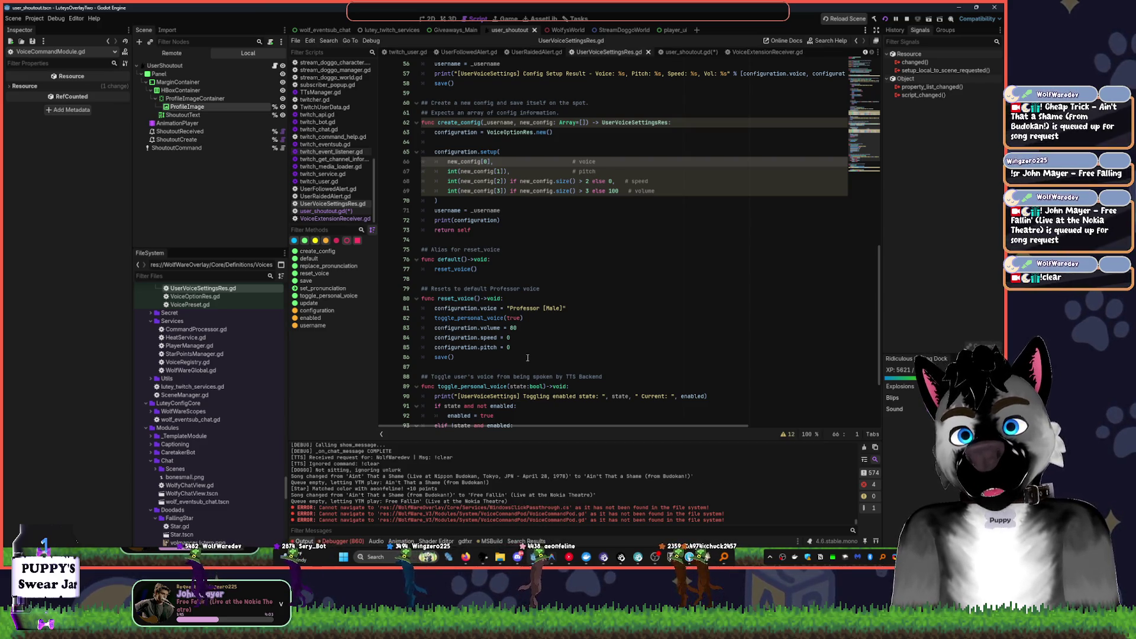
click(416, 299)
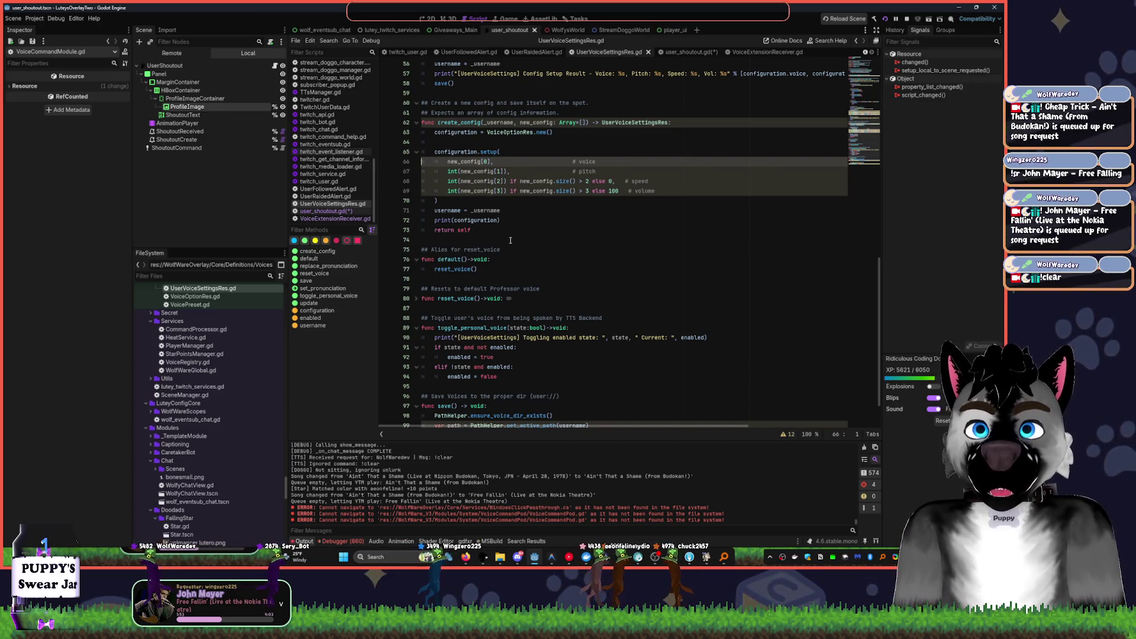
scroll(510, 239, down, 2)
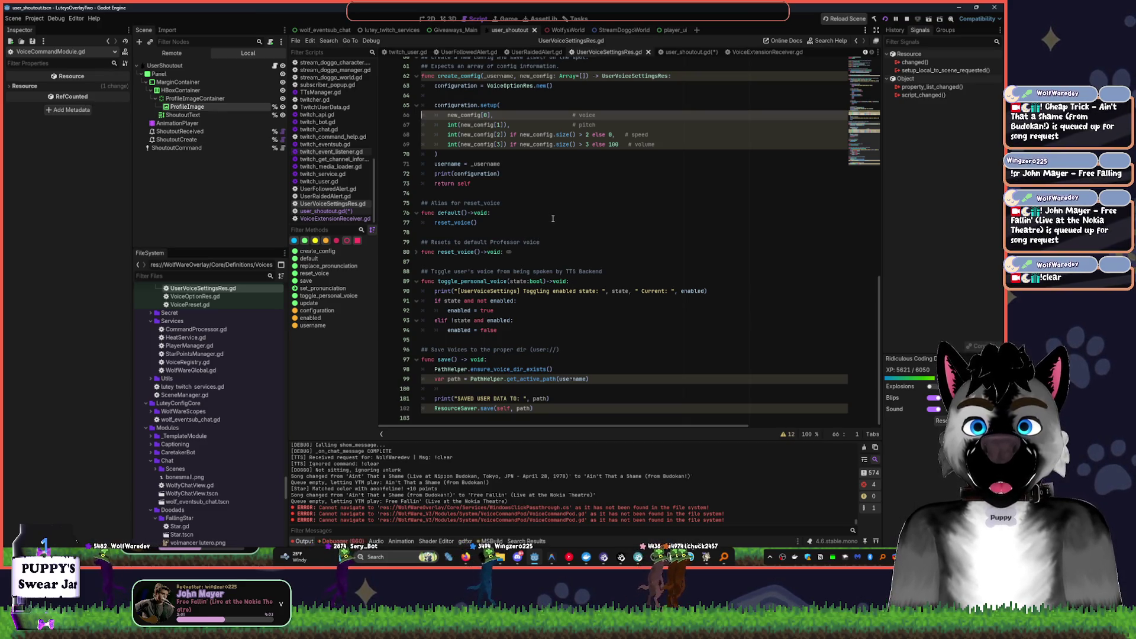
scroll(553, 218, up, 6)
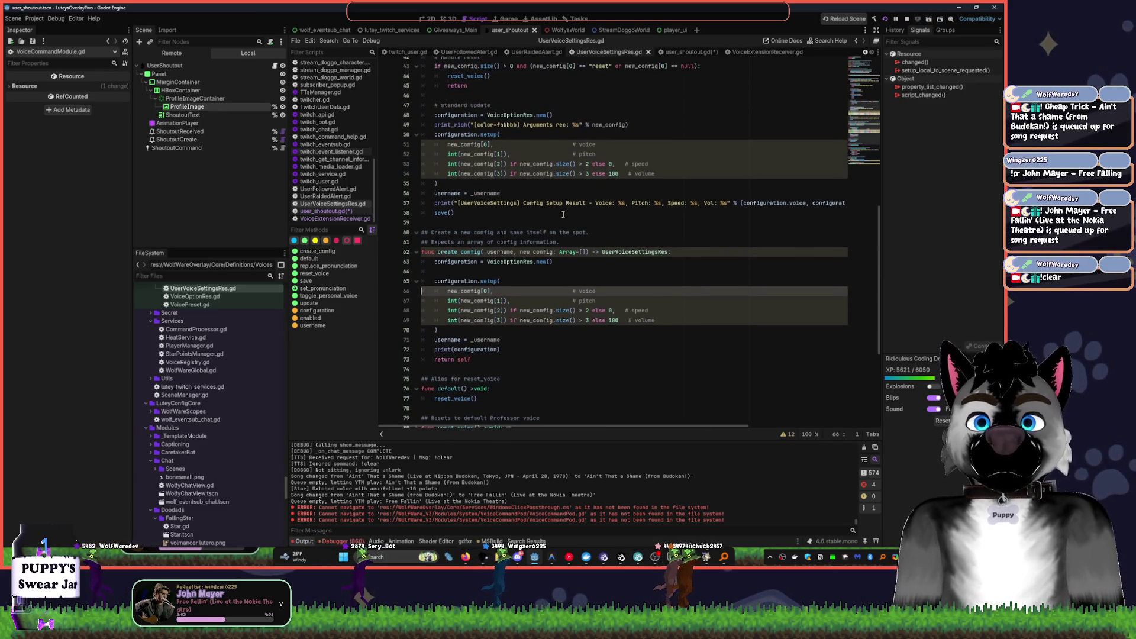
scroll(565, 215, up, 2)
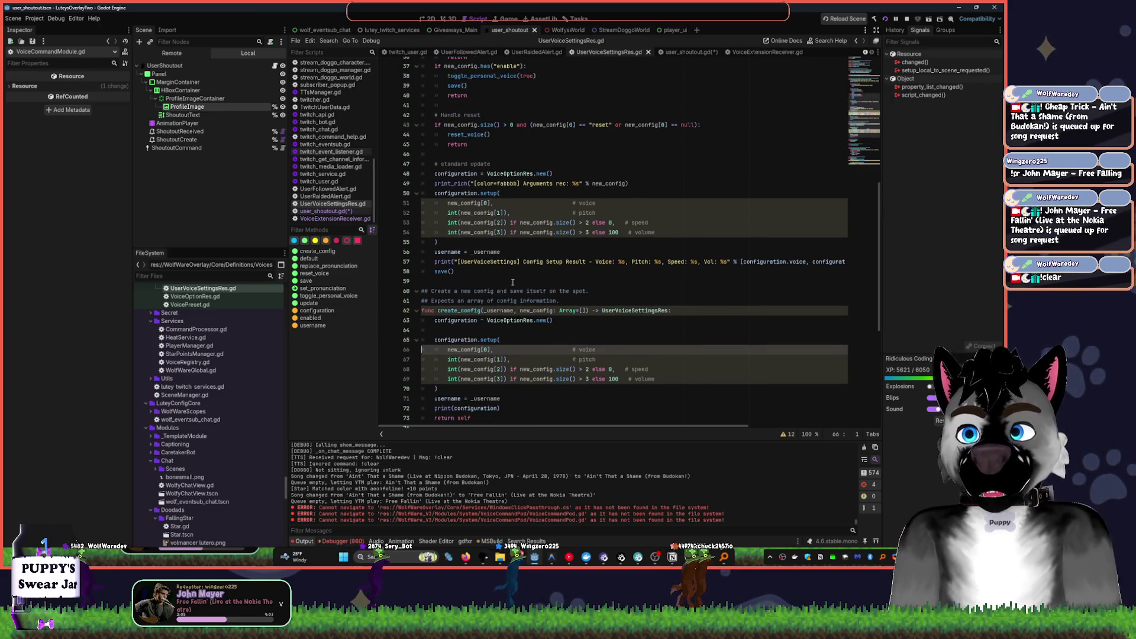
scroll(515, 275, up, 3)
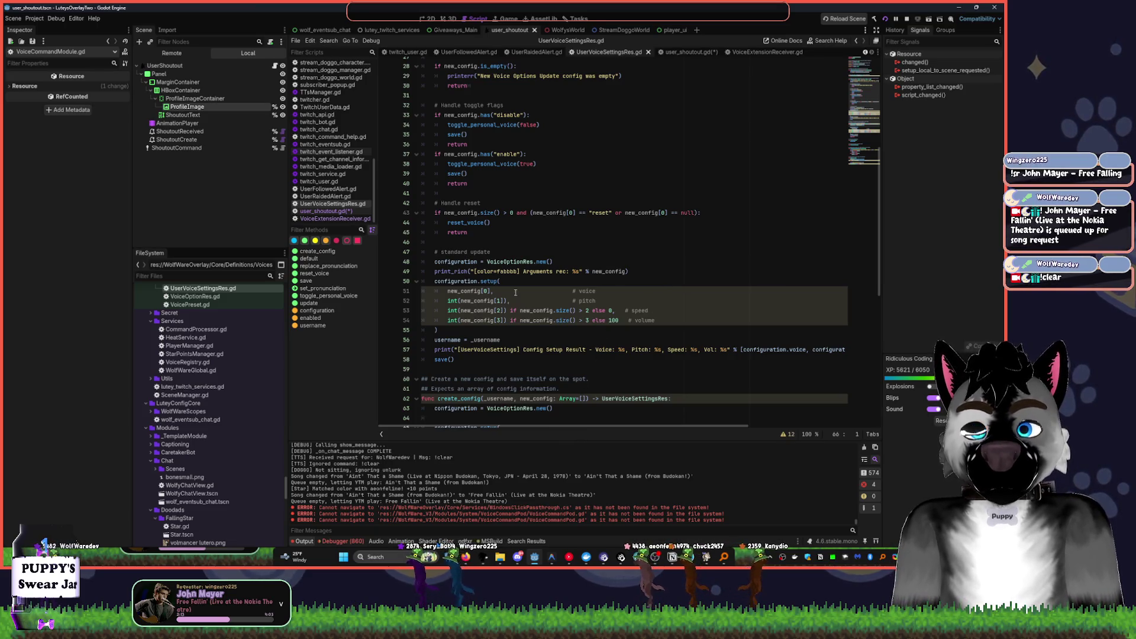
drag(132, 183, 96, 189)
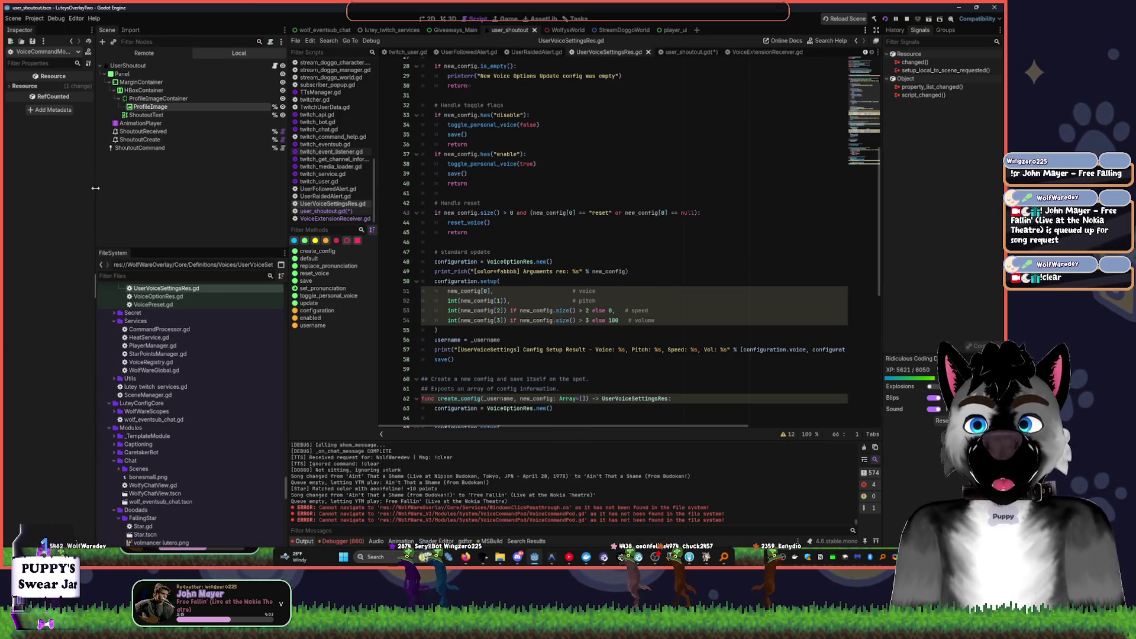
- Widen the script area by shrinking the docks, then bring Notion over Godot
drag(287, 175, 209, 179)
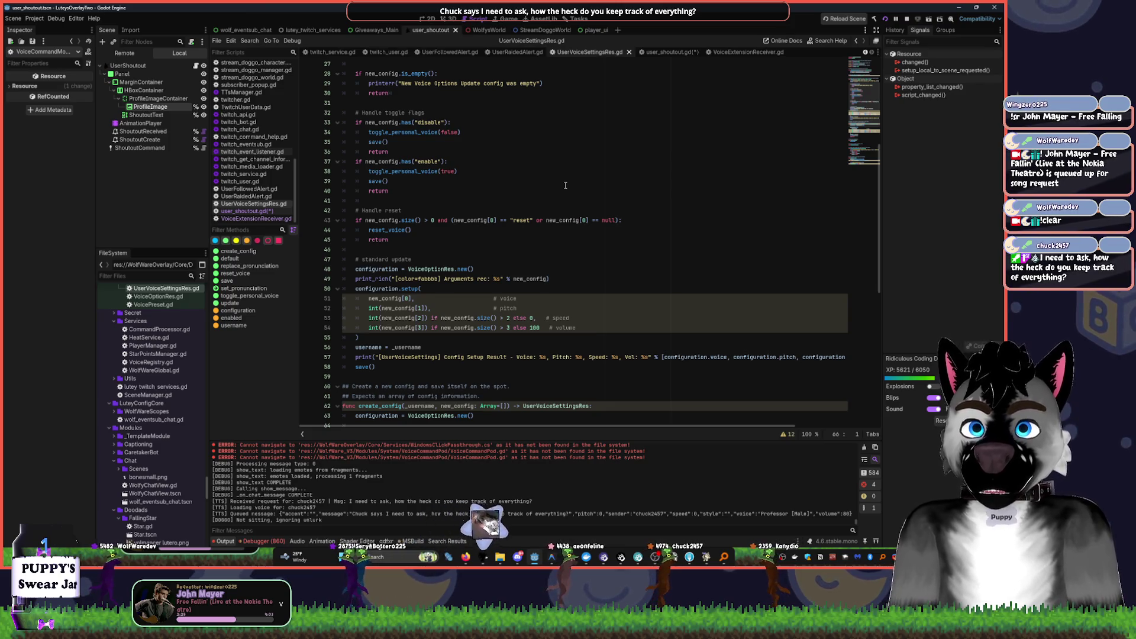
scroll(543, 195, up, 8)
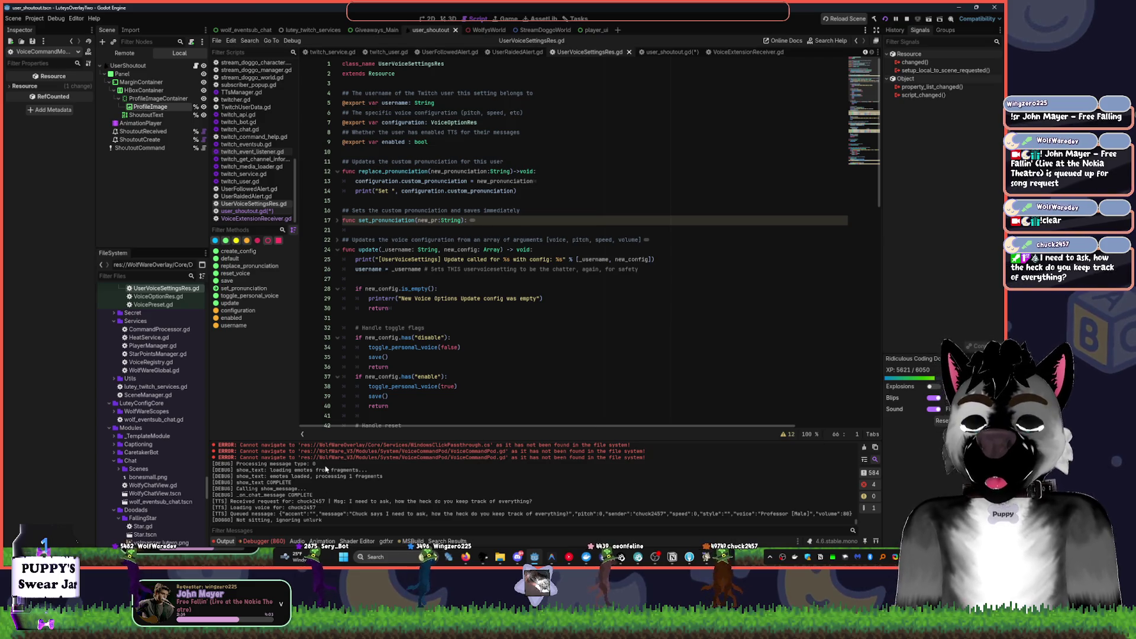
click(683, 560)
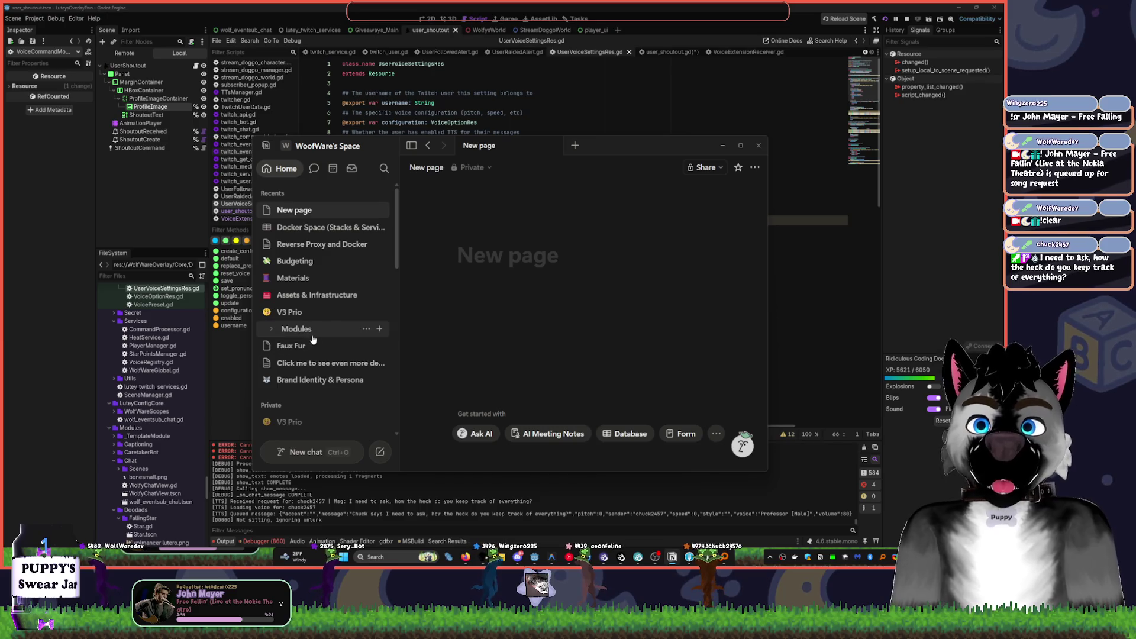
- Open the Budgeting page from Notion's Recents in the sidebar
scroll(314, 388, down, 3)
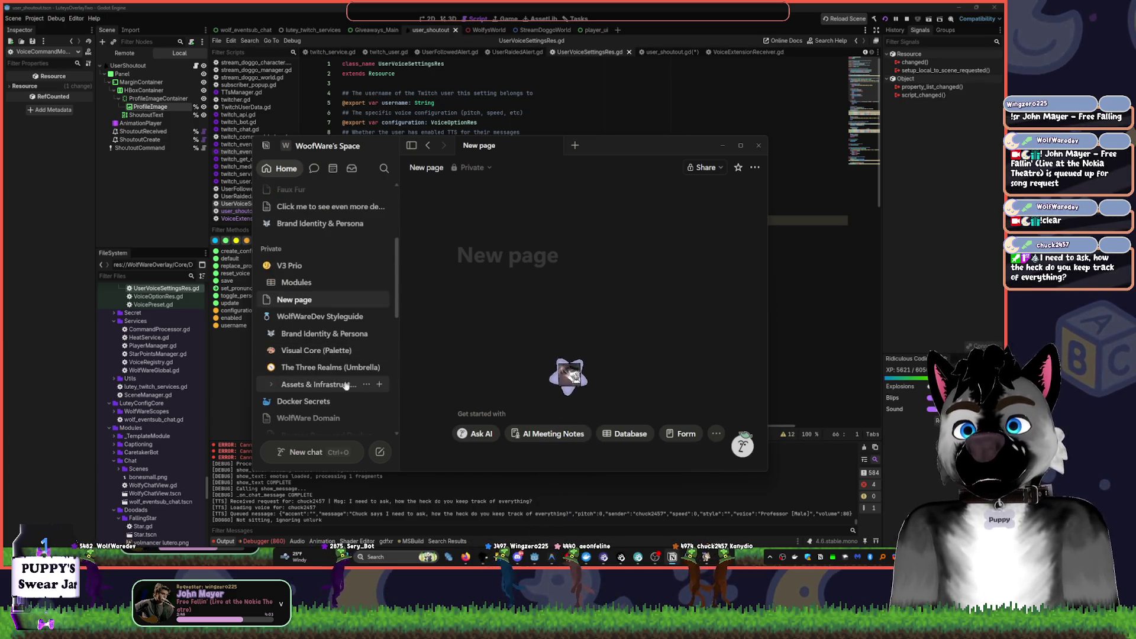
scroll(323, 331, up, 3)
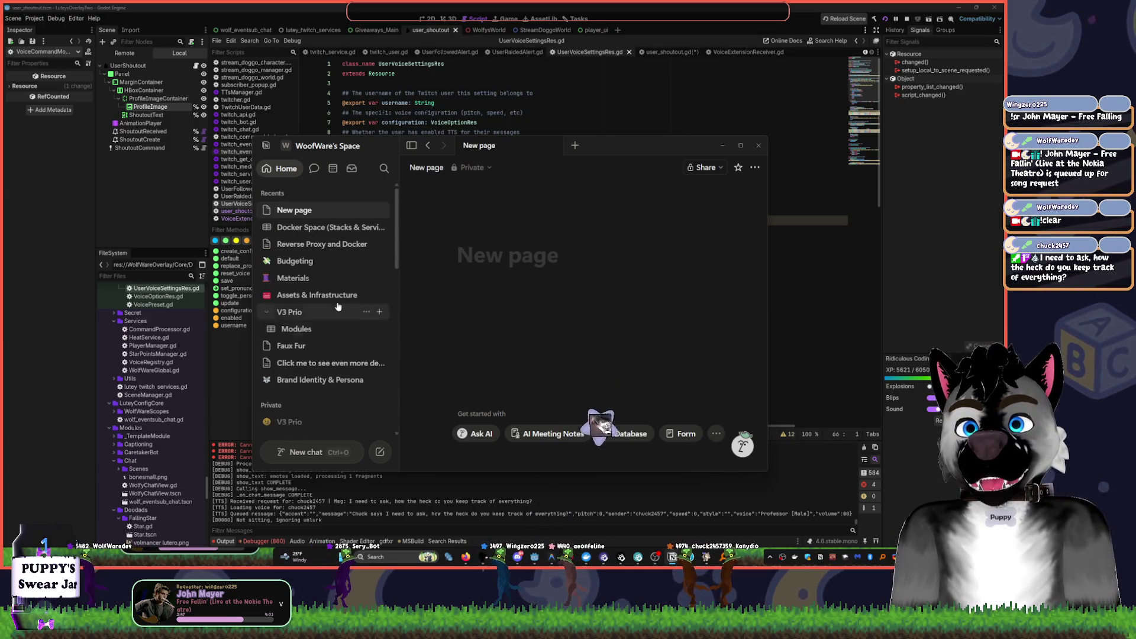
click(308, 263)
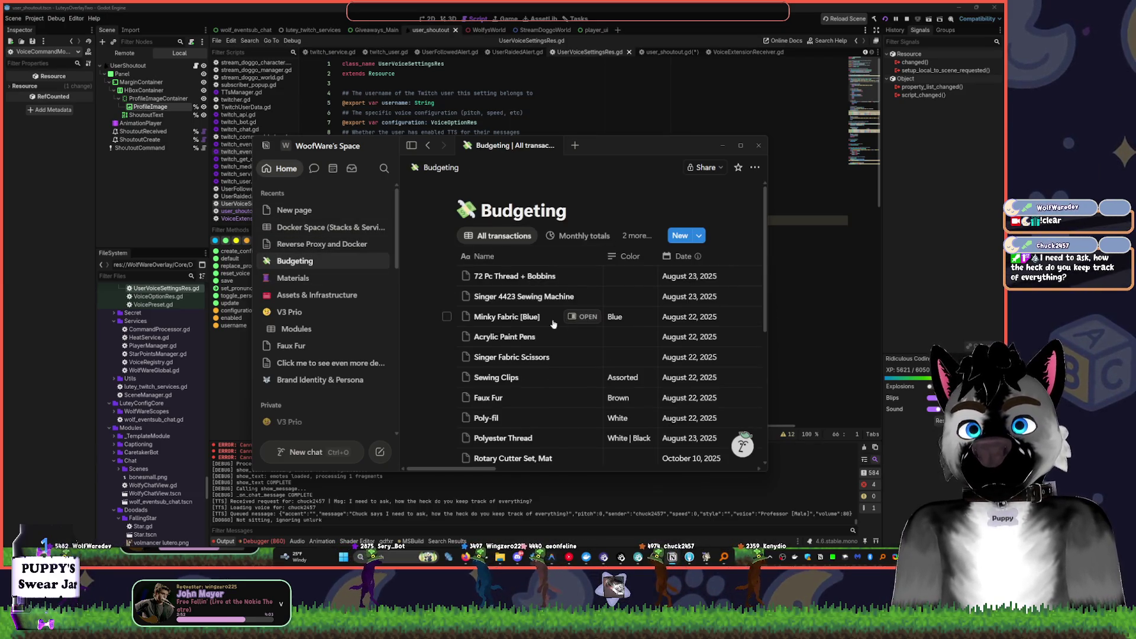
- Reveal the Amount and Vendor / Source columns and peek at the Dog Fat Quarters Fabric record
scroll(553, 320, down, 2)
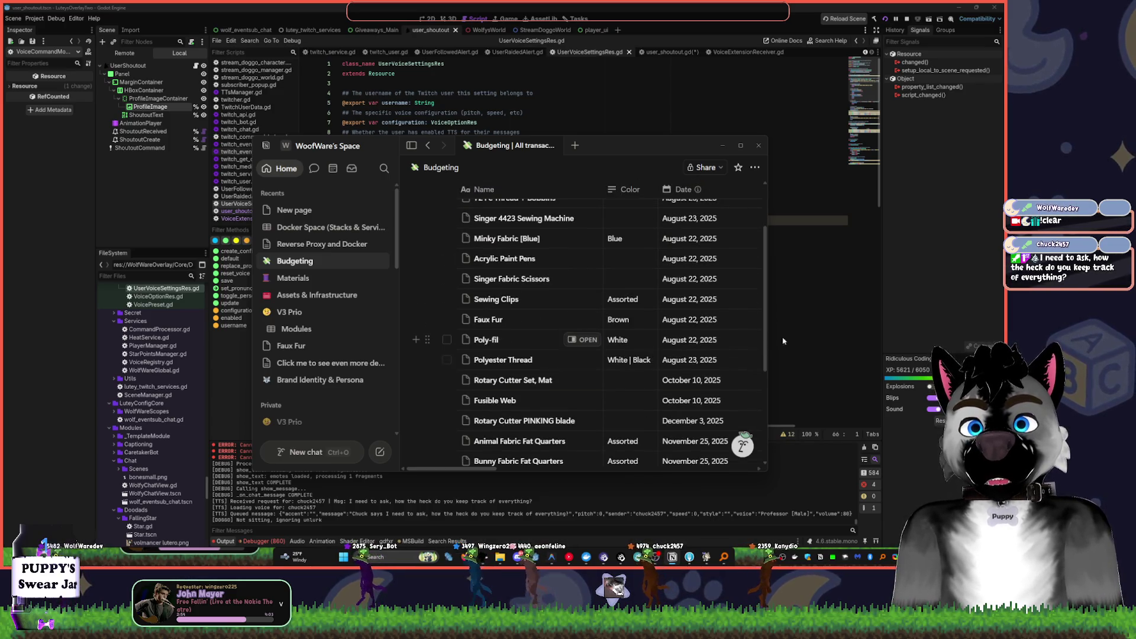
drag(767, 309, 935, 310)
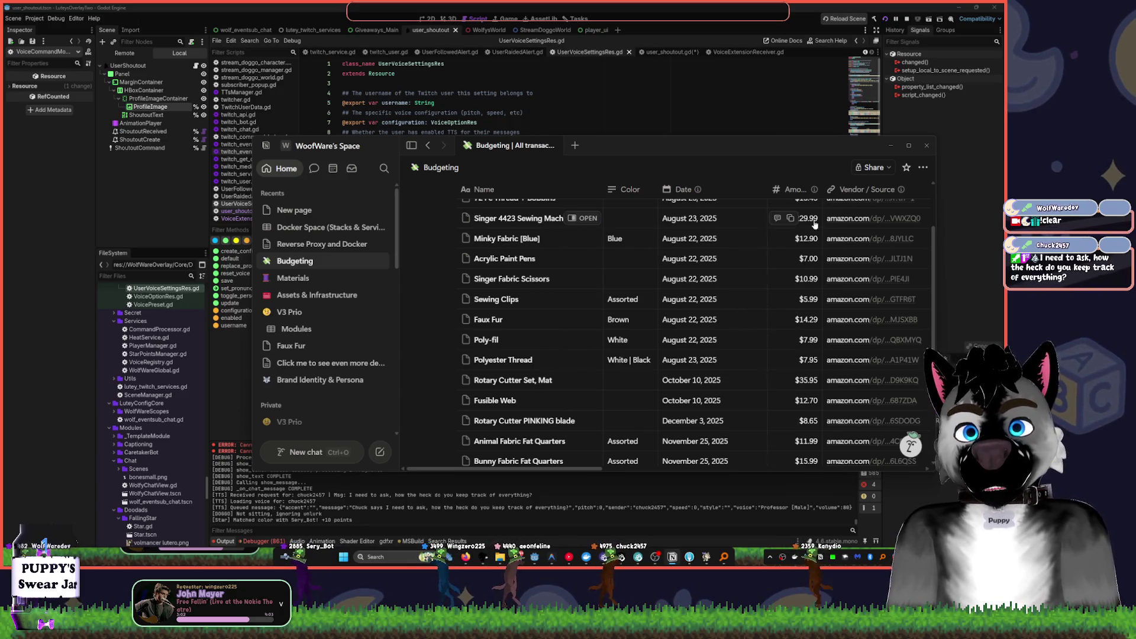
scroll(781, 273, down, 2)
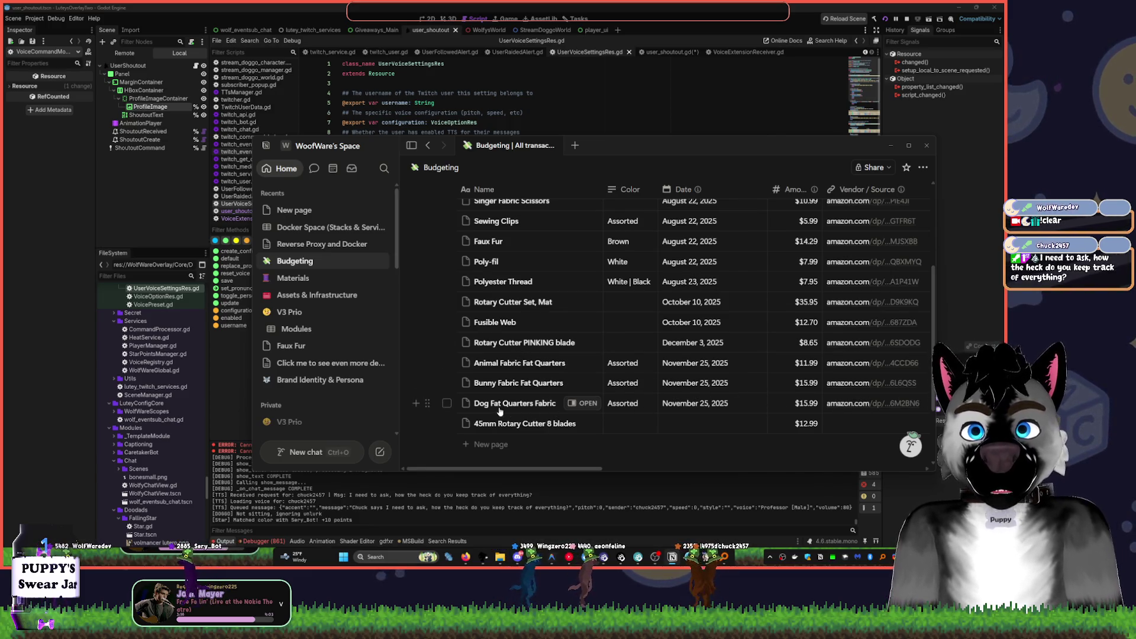
click(466, 404)
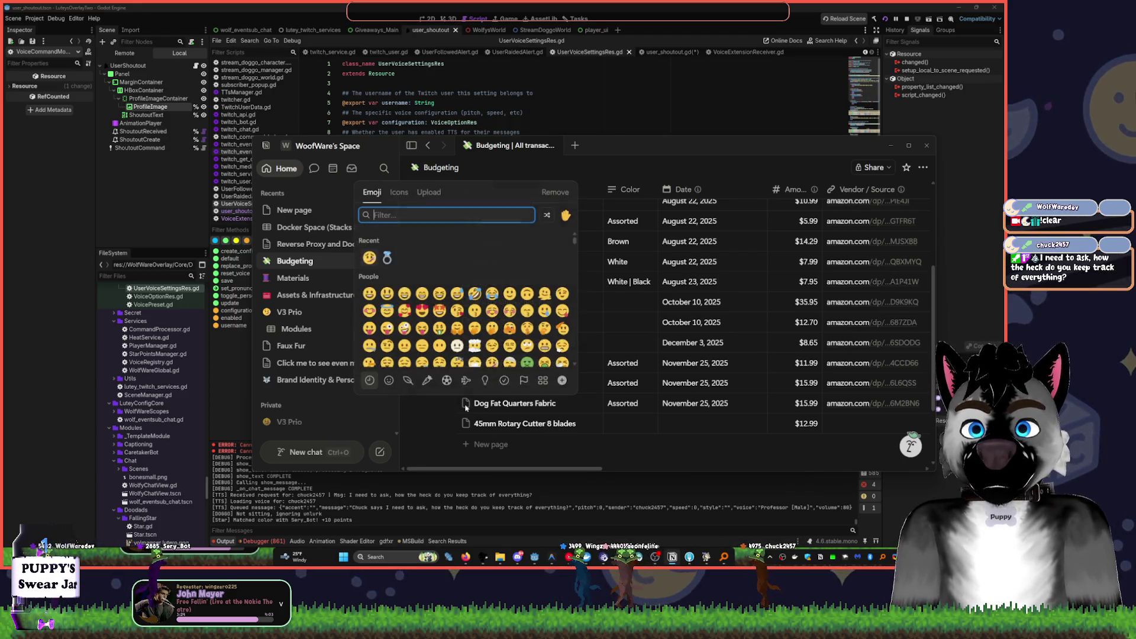
key(Escape)
click(580, 405)
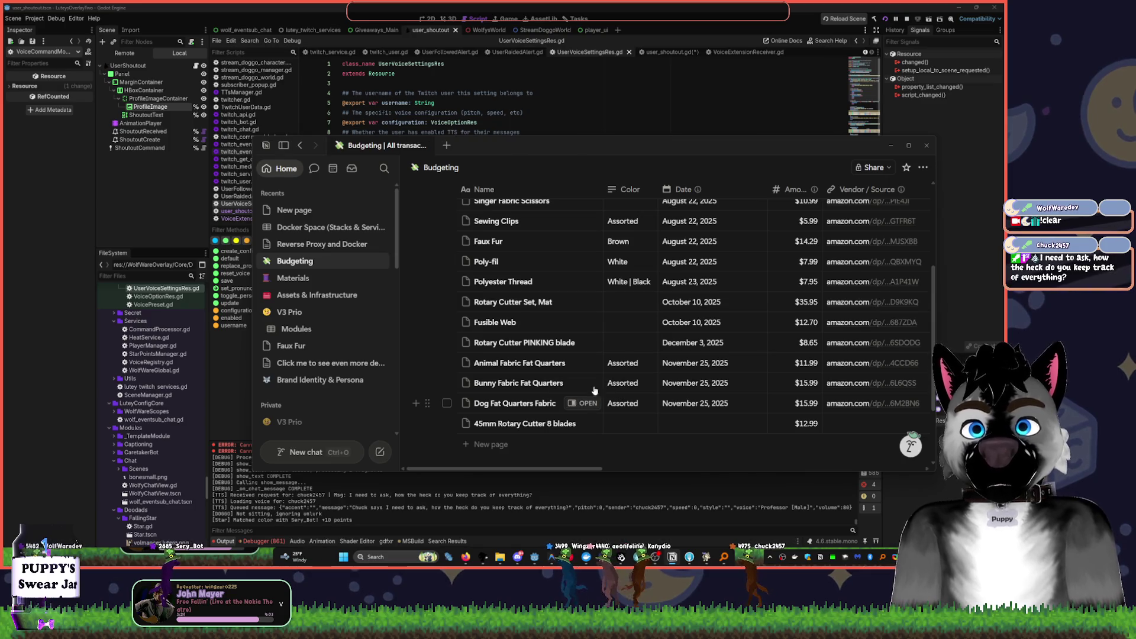
scroll(783, 332, down, 5)
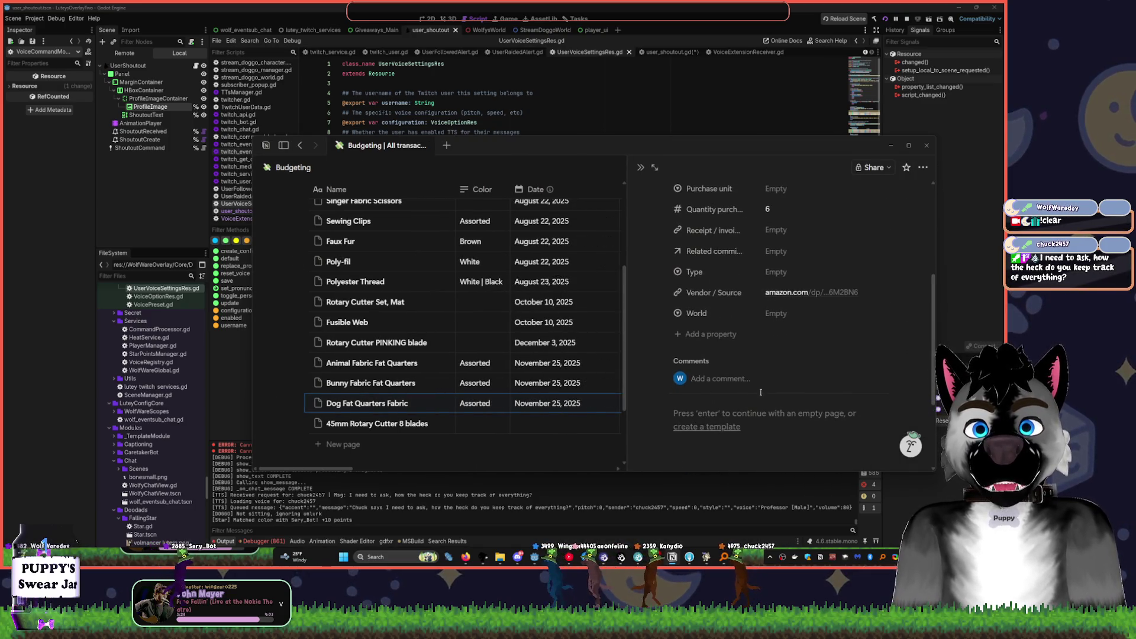
click(743, 414)
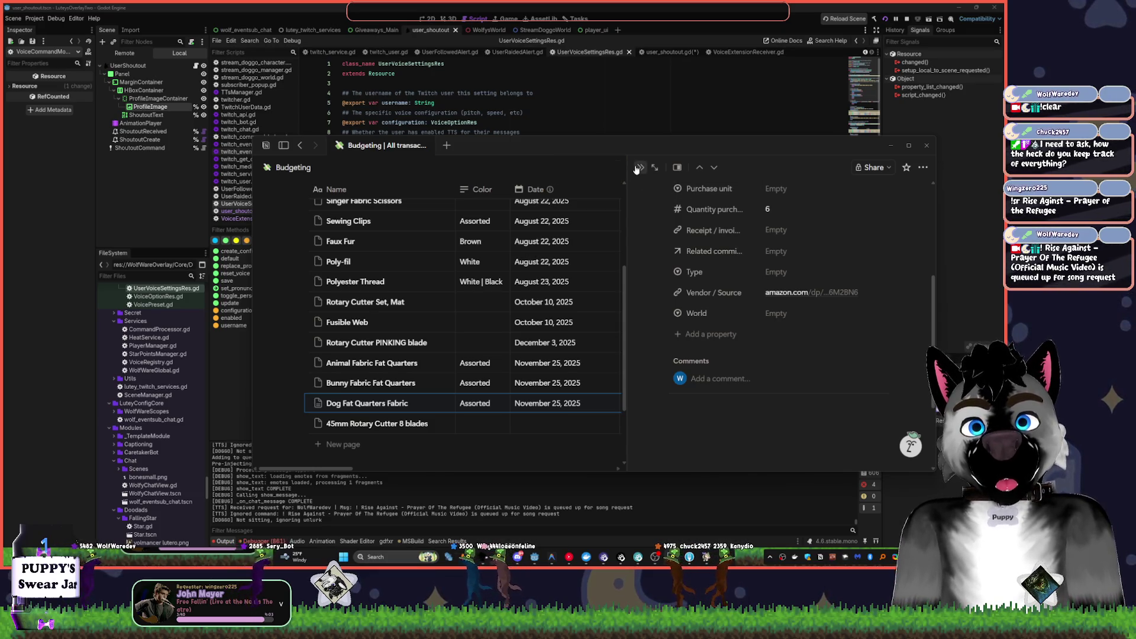
click(640, 167)
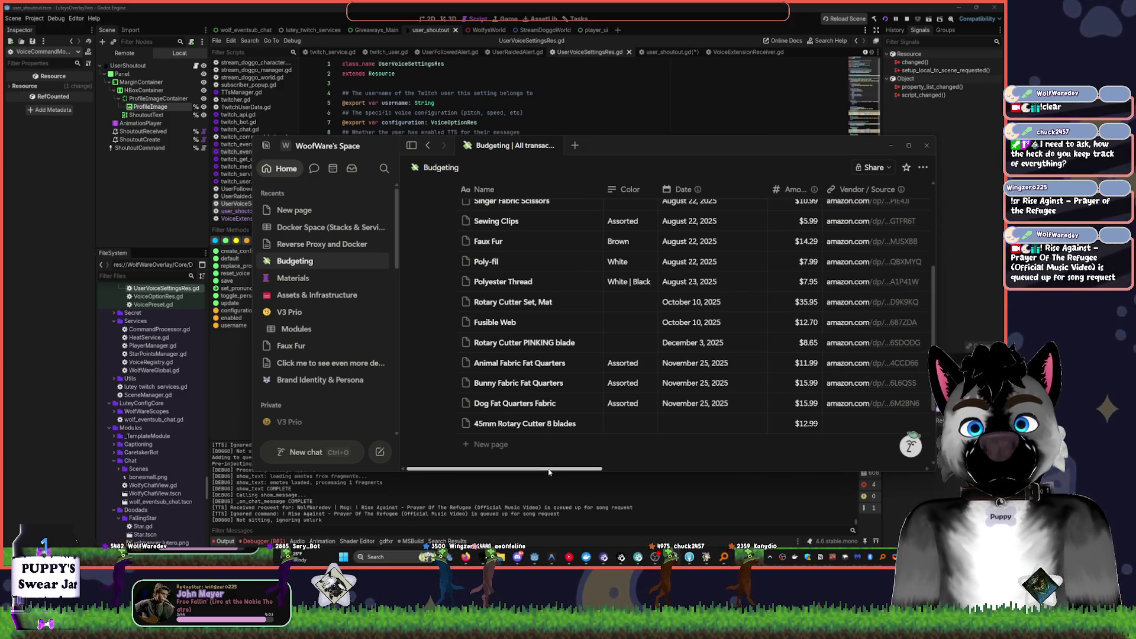
- Make the Notion window taller to show more Budgeting rows, then switch to YouTube Music
drag(553, 472, 828, 441)
drag(767, 136, 752, 26)
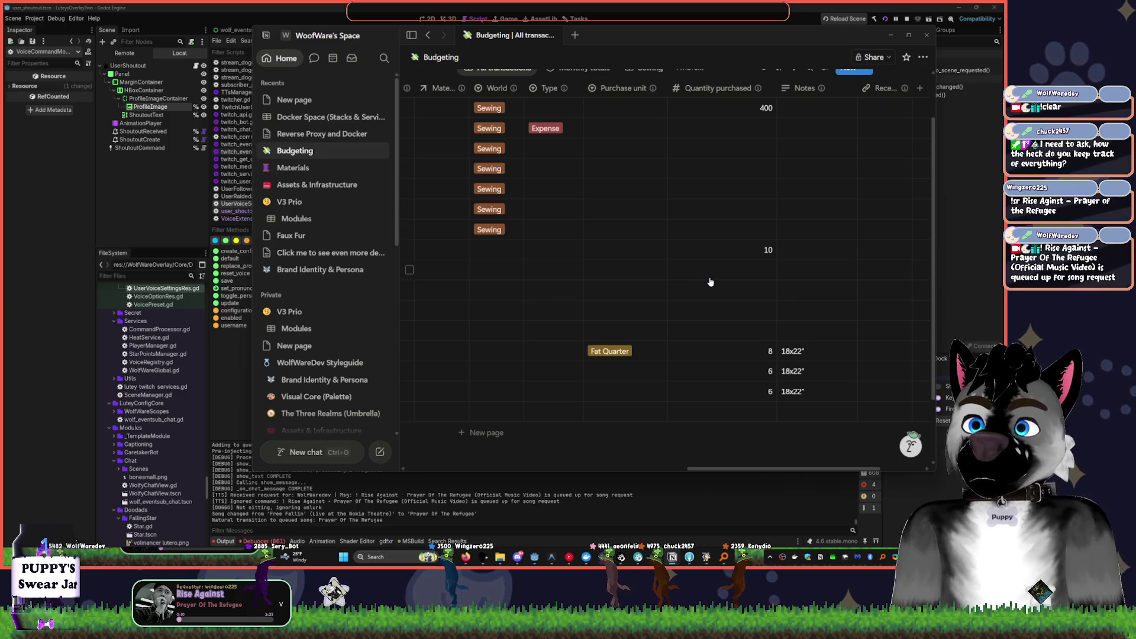
click(572, 557)
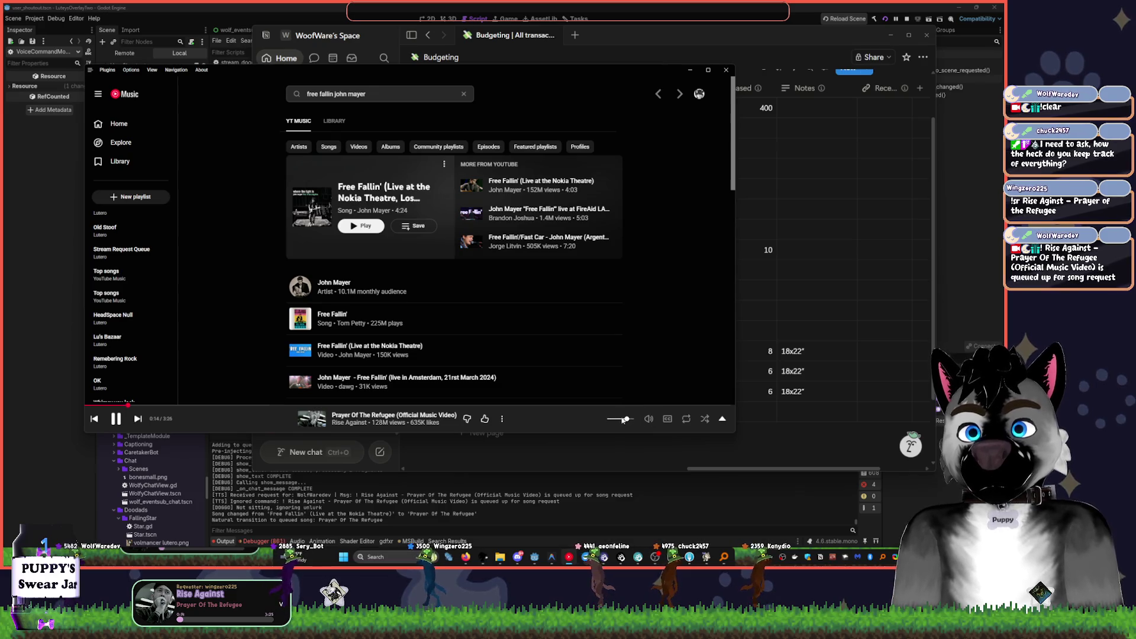
- Lower the YouTube Music volume slightly, set system volume to 14, and return to Godot
drag(627, 419, 613, 420)
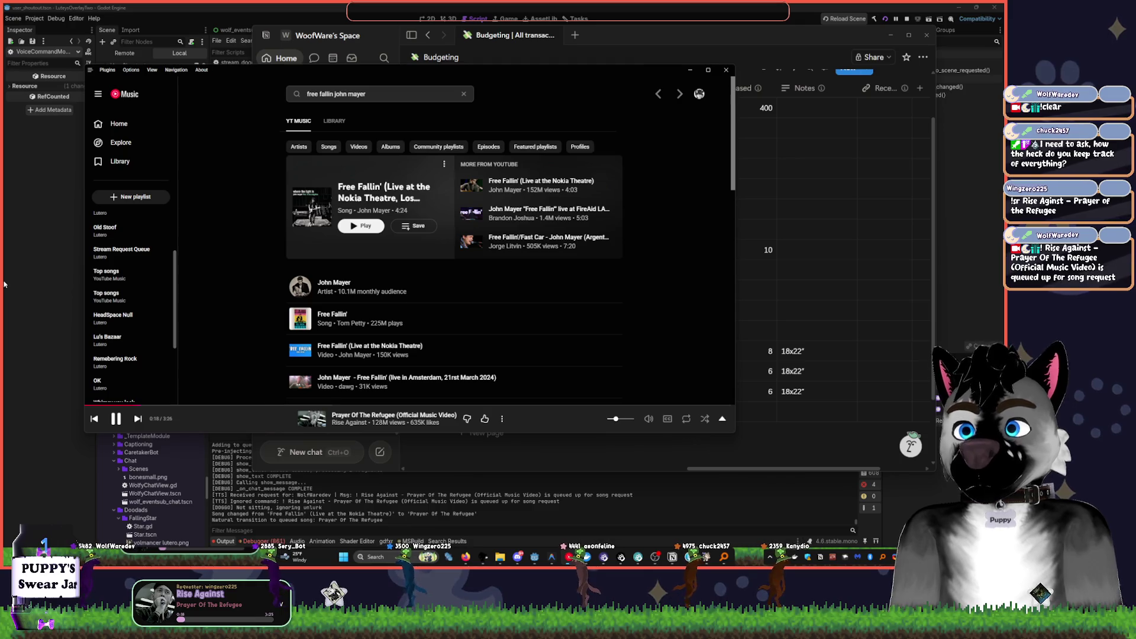
key(alt+Tab)
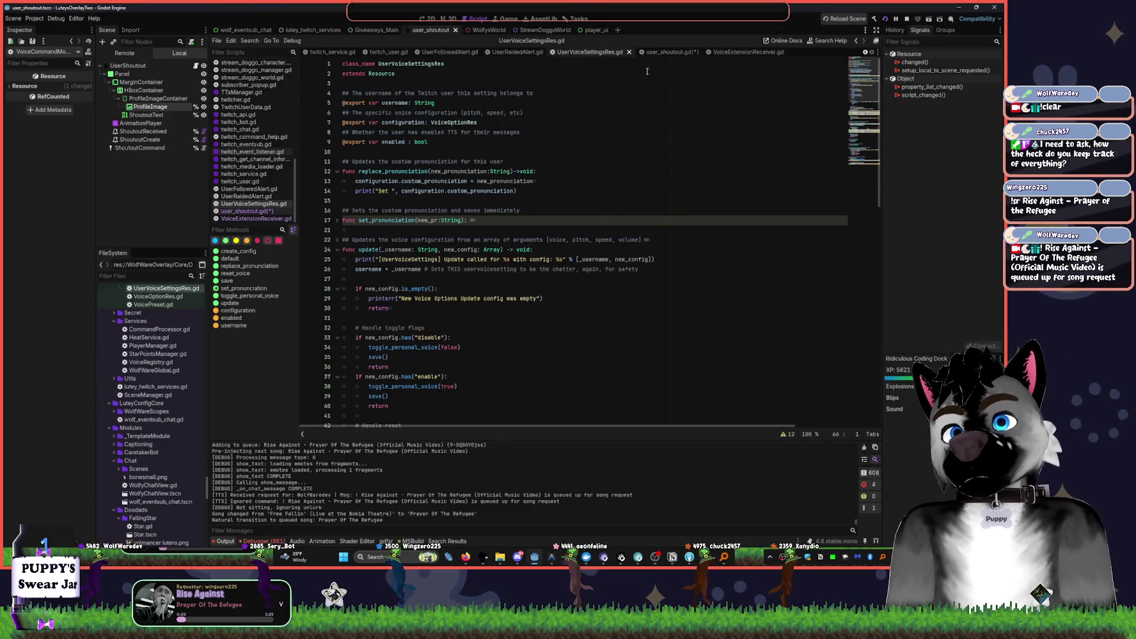
click(612, 557)
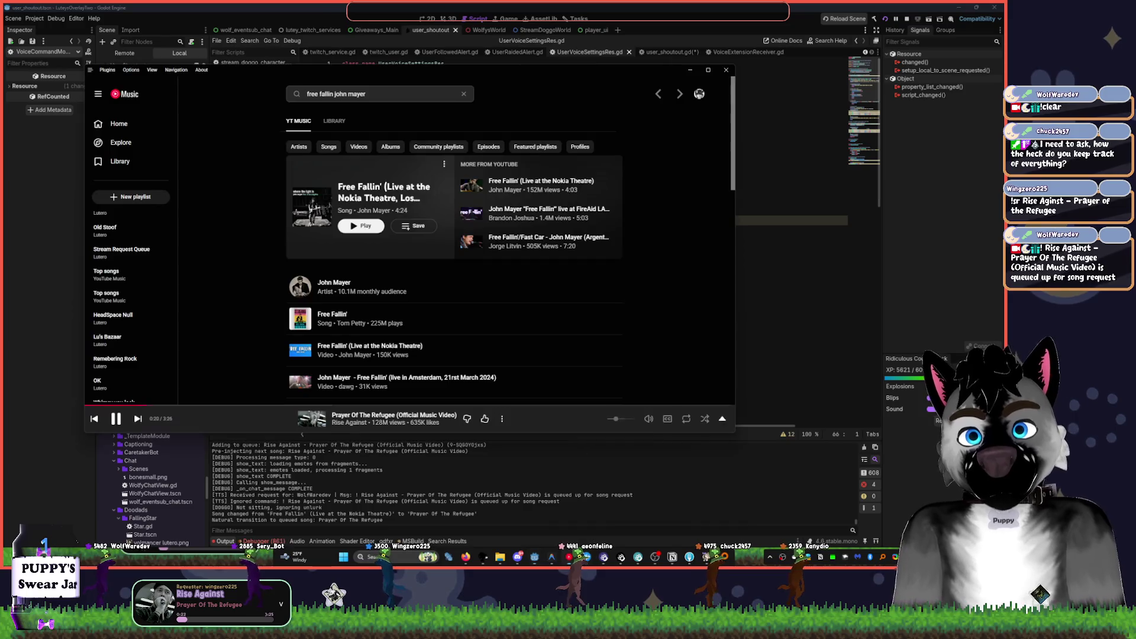
key(XF86AudioLowerVolume)
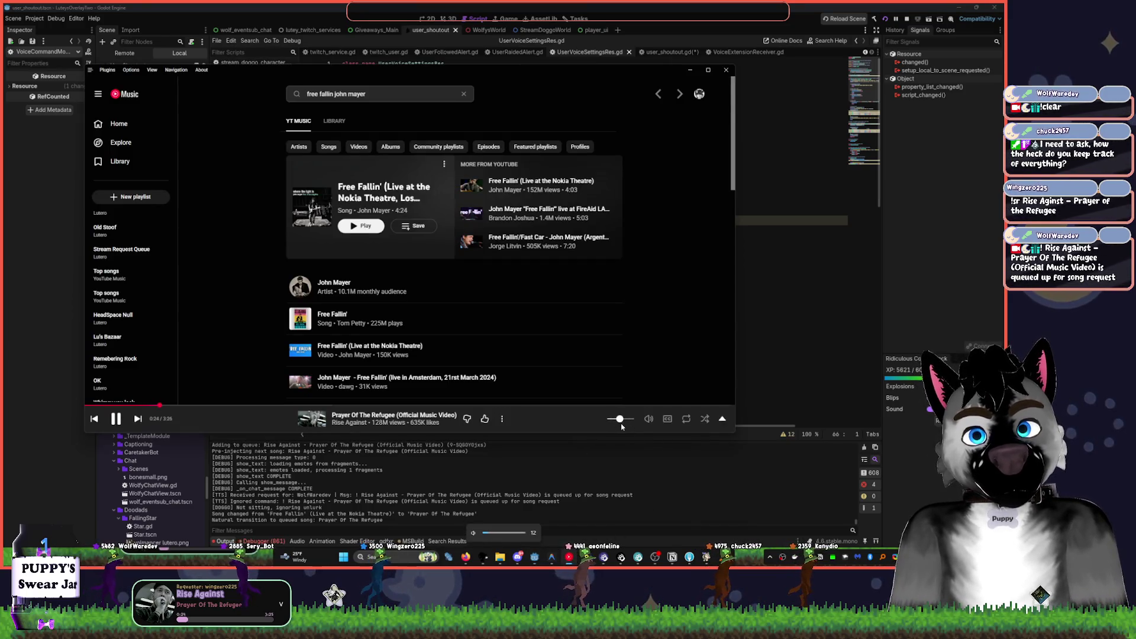
key(XF86AudioRaiseVolume)
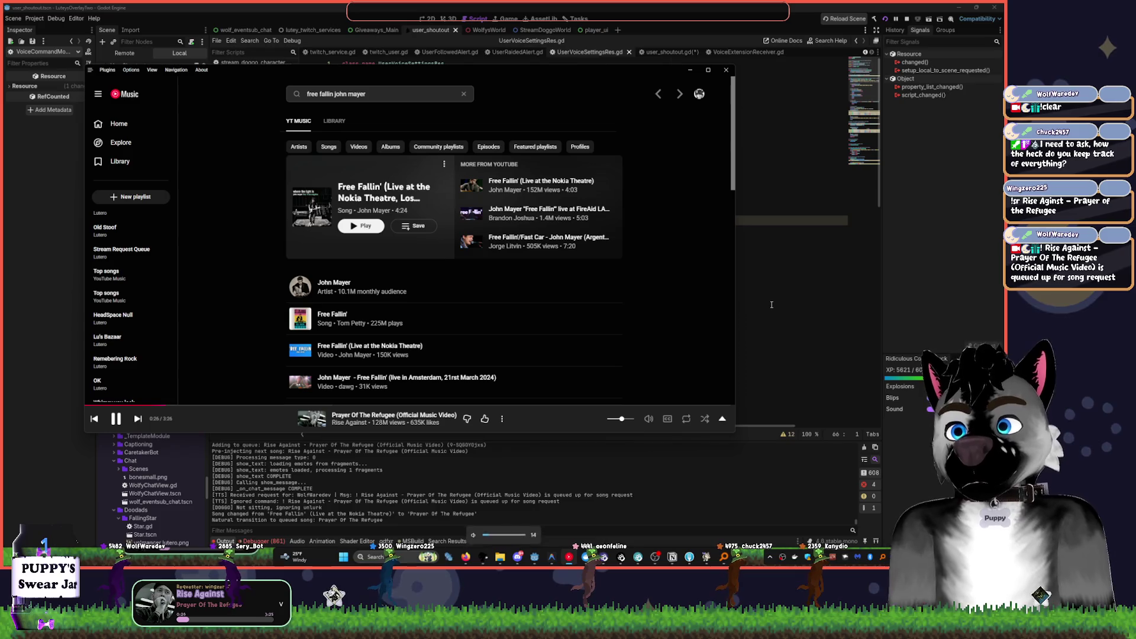
click(771, 305)
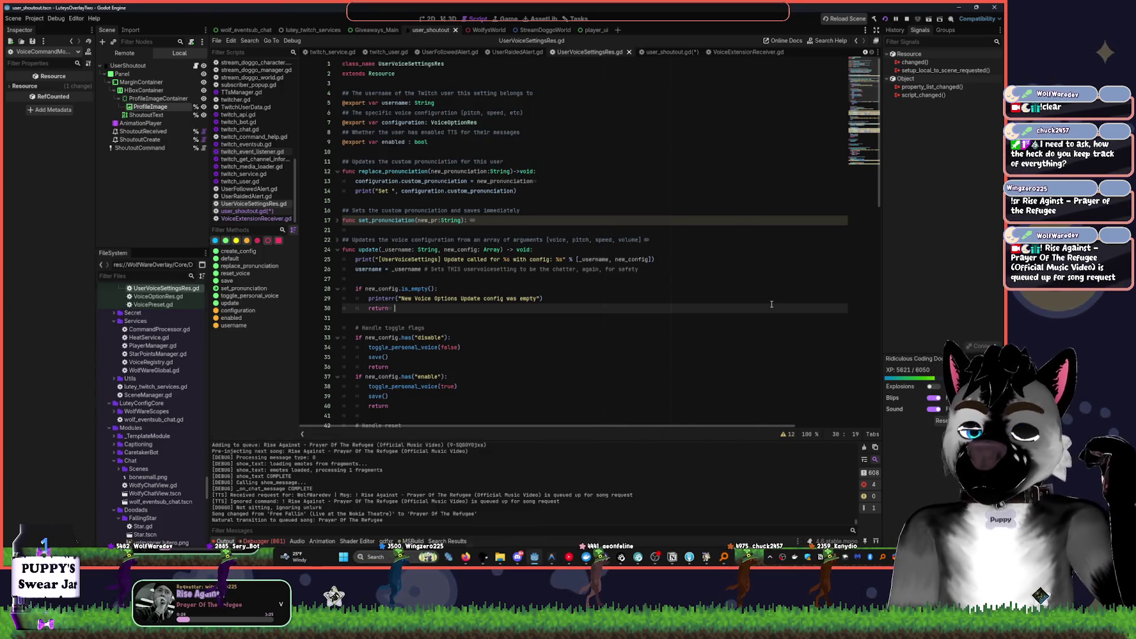
key(super)
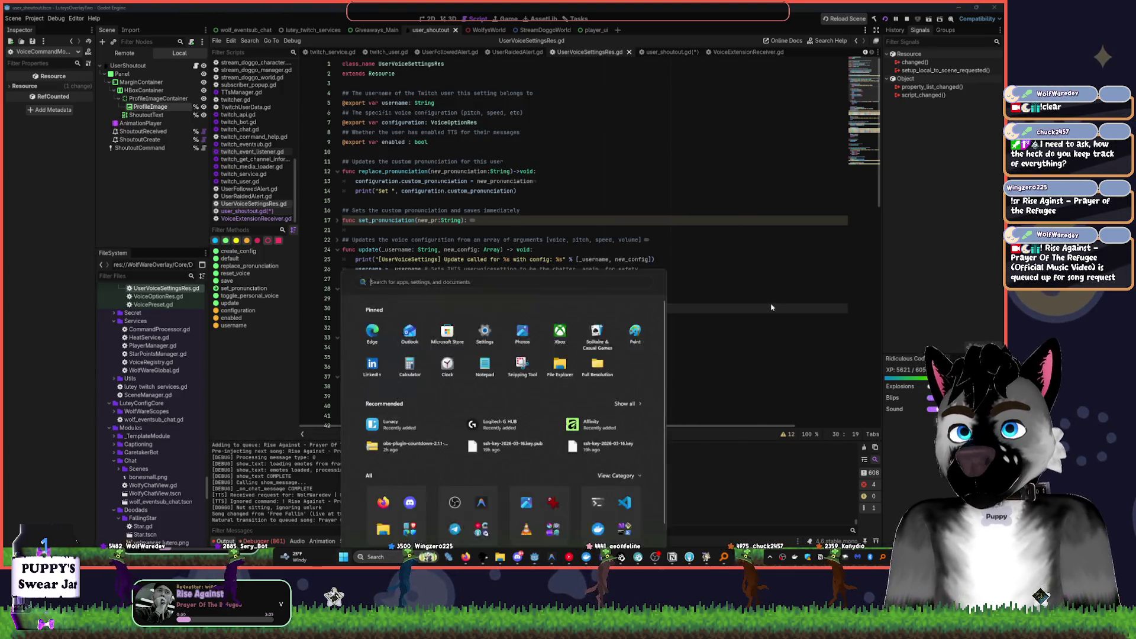
- Launch Obsidian via 'obs' search and bring up the WolfWare Wiki notes window
text(ob)
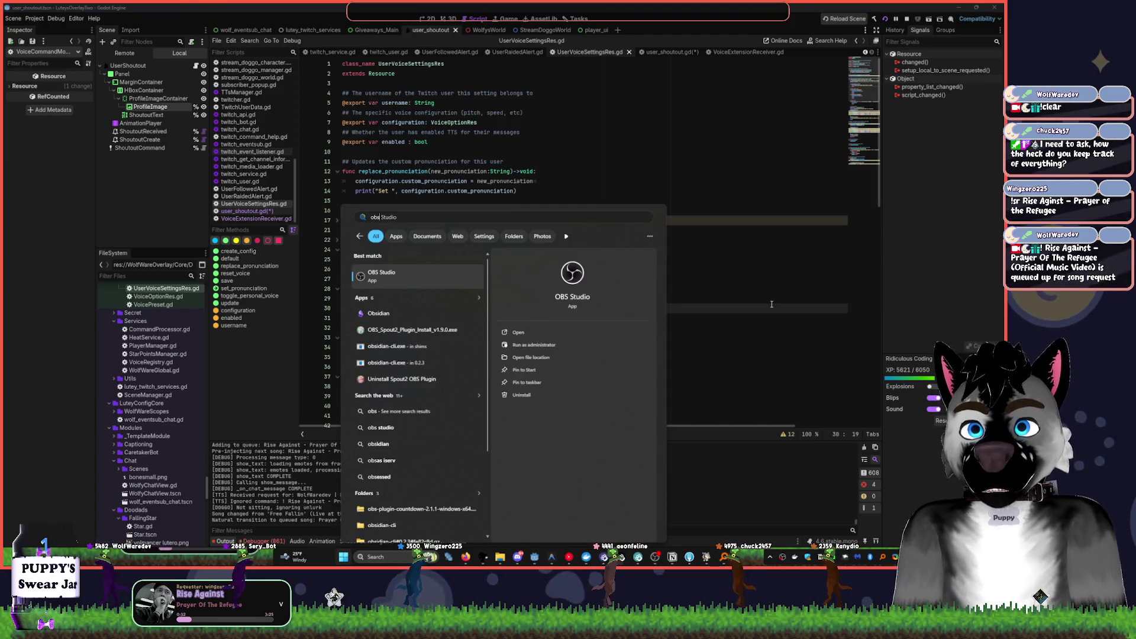
text(s)
key(Return)
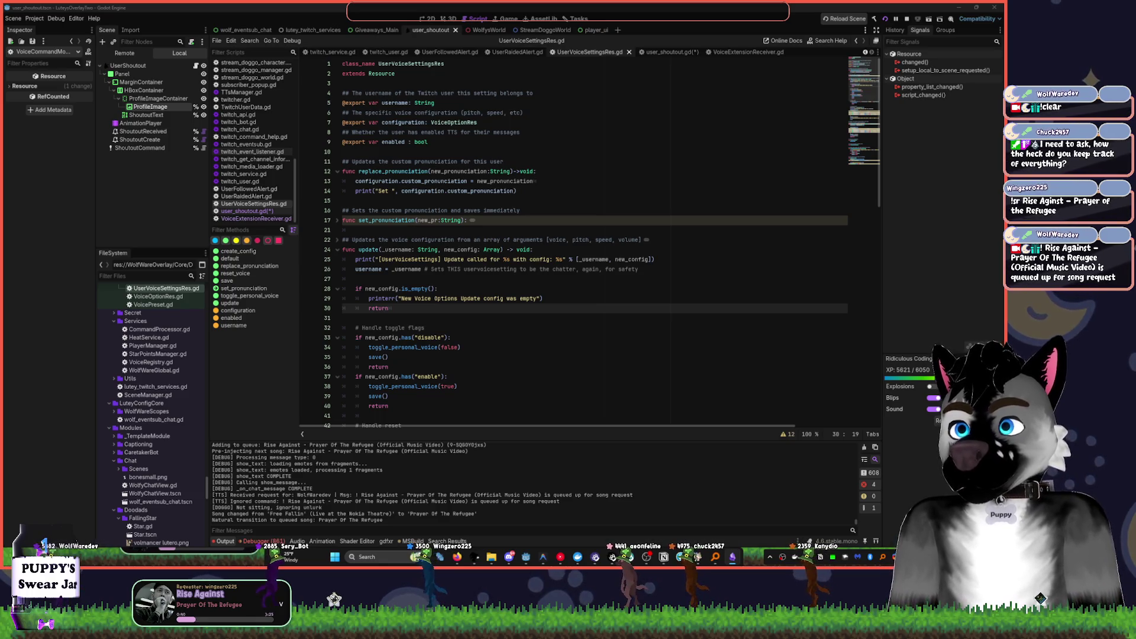
key(alt+Tab)
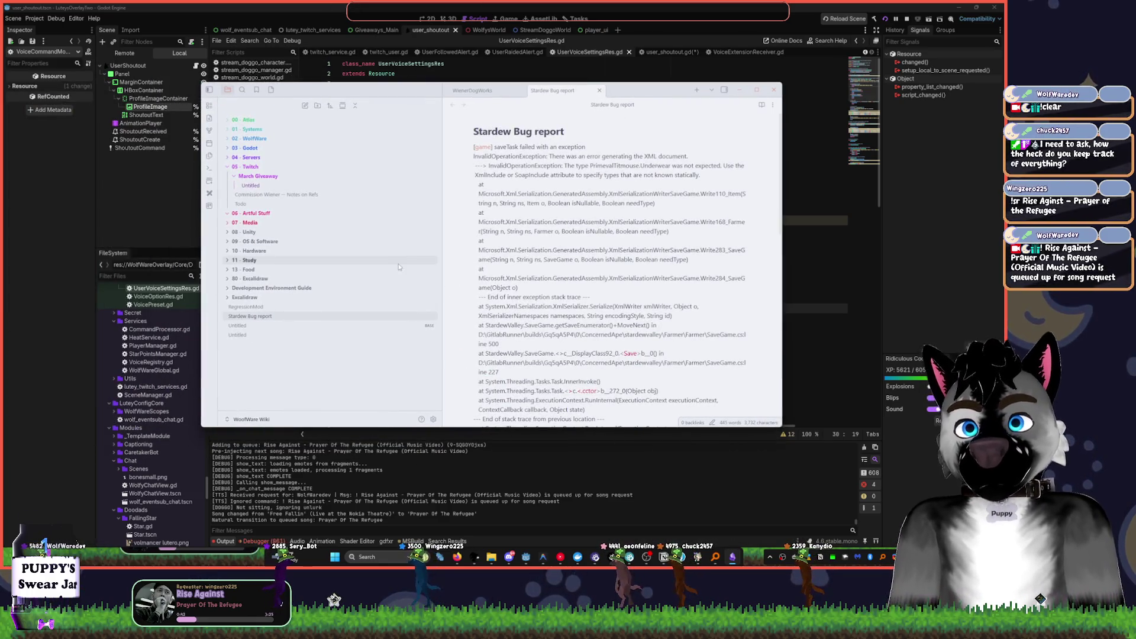
- Read through the Twitch Extension, commission reference and Todo notes under 03 - Godot
mouse_move(308, 279)
mouse_down()
mouse_move(254, 120)
mouse_move(276, 157)
mouse_move(281, 186)
mouse_move(261, 167)
mouse_move(272, 187)
mouse_up()
click(338, 197)
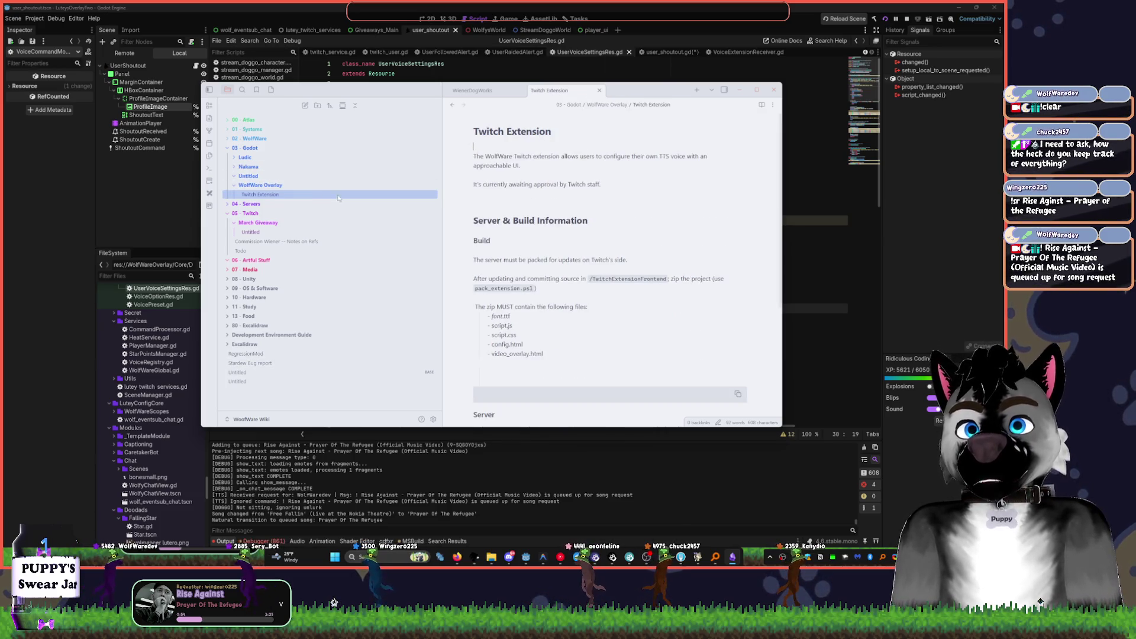
scroll(637, 201, down, 5)
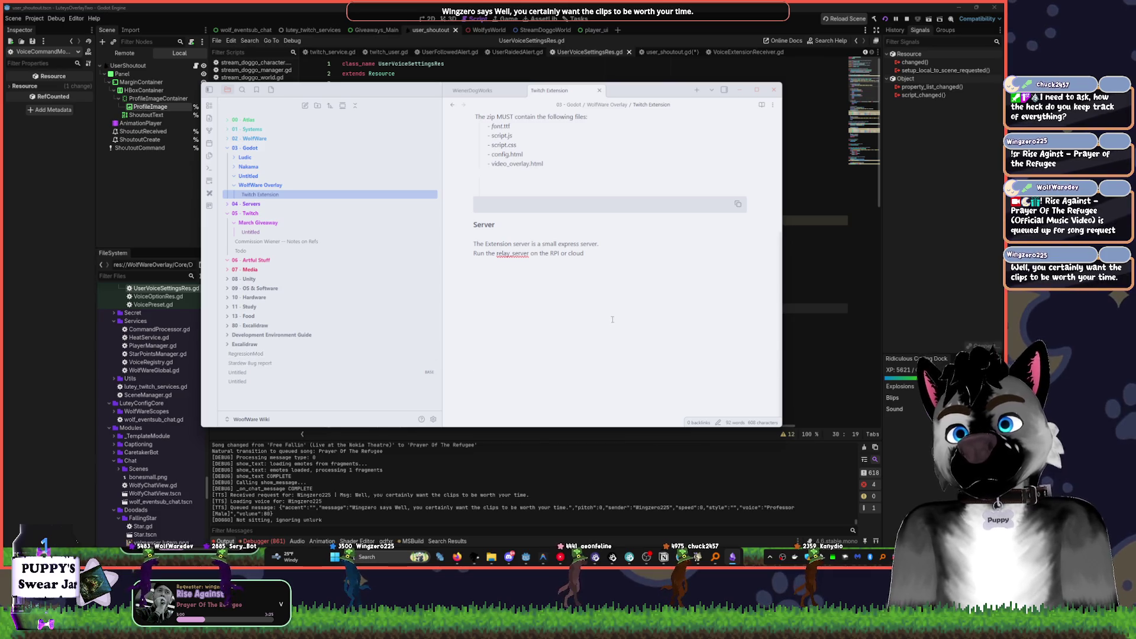
click(299, 243)
scroll(586, 266, down, 5)
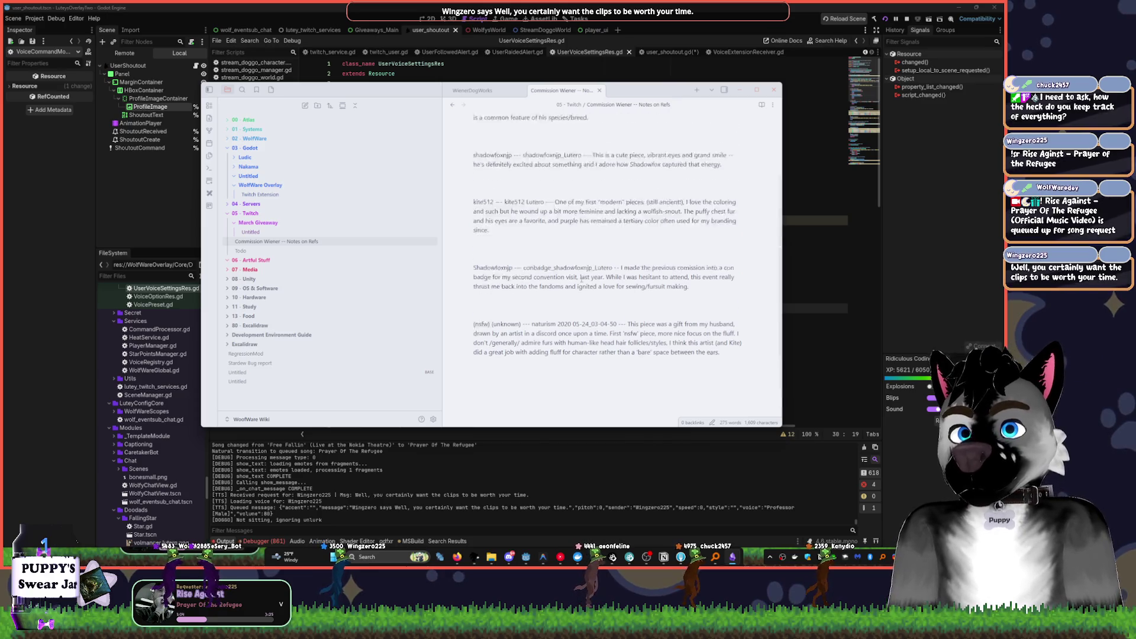
scroll(586, 266, up, 5)
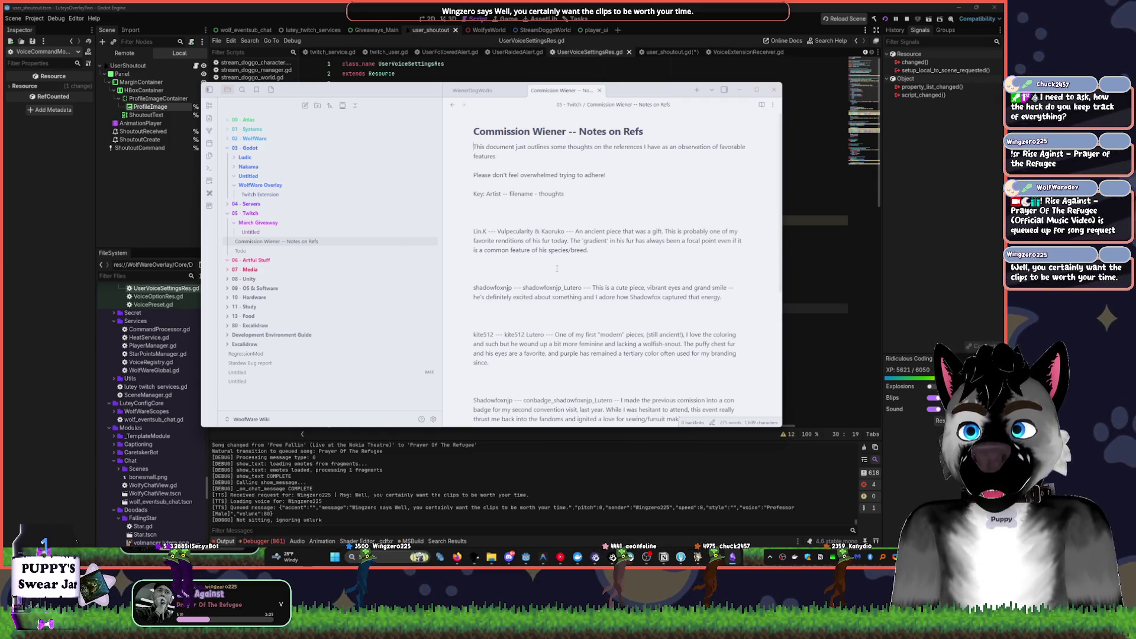
click(293, 253)
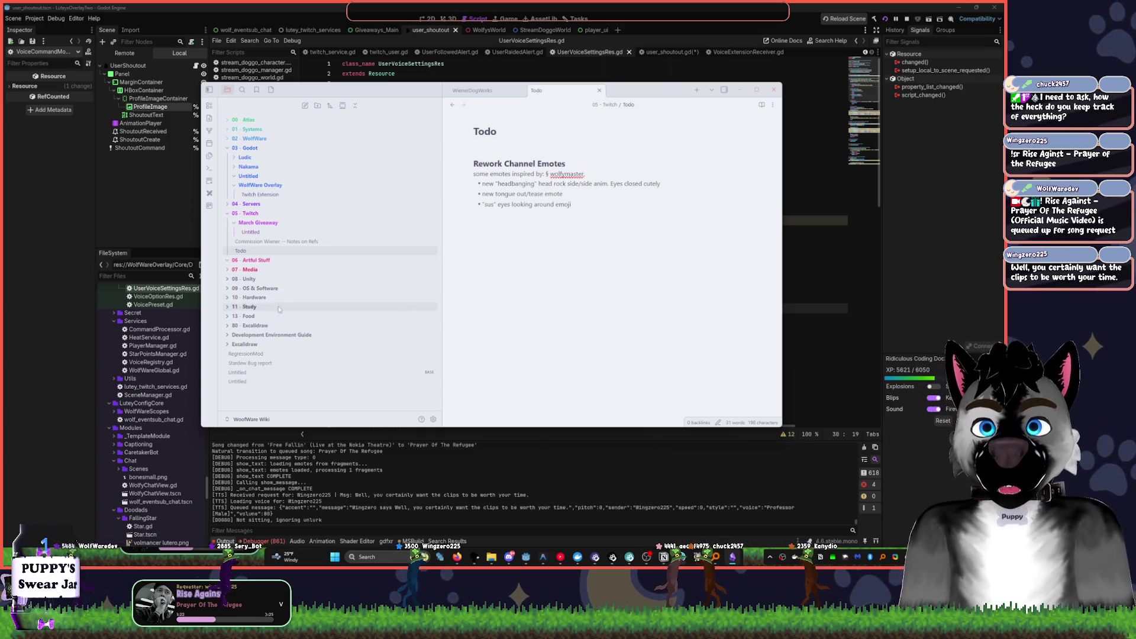
- Open the RegressionMod note and place the caret in its TODO list
click(261, 354)
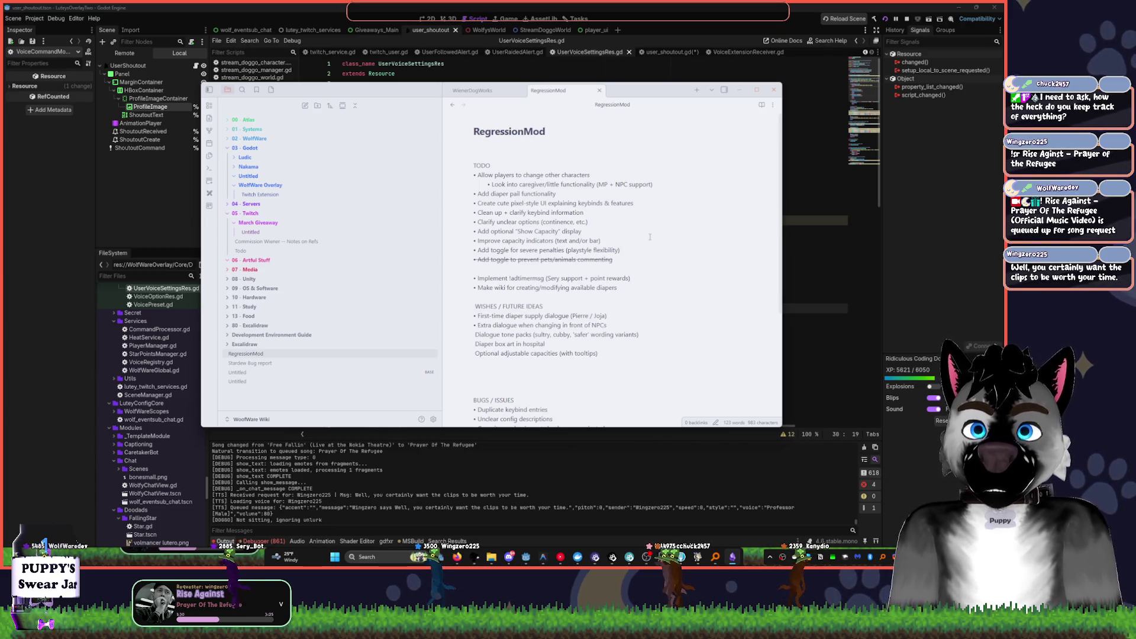
scroll(649, 238, down, 3)
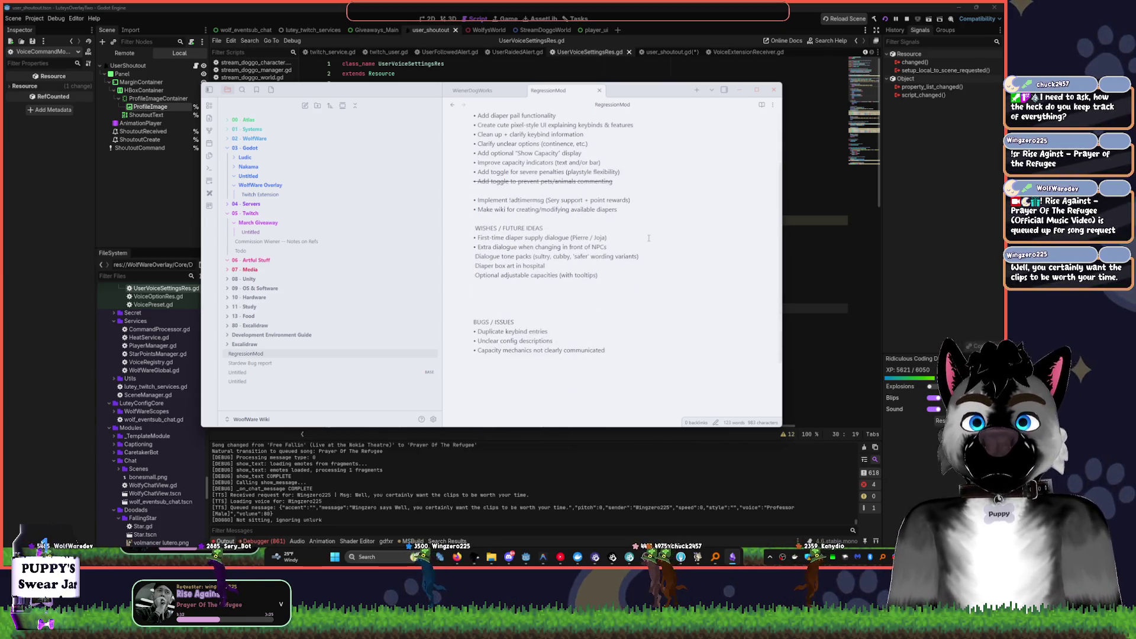
scroll(554, 158, up, 3)
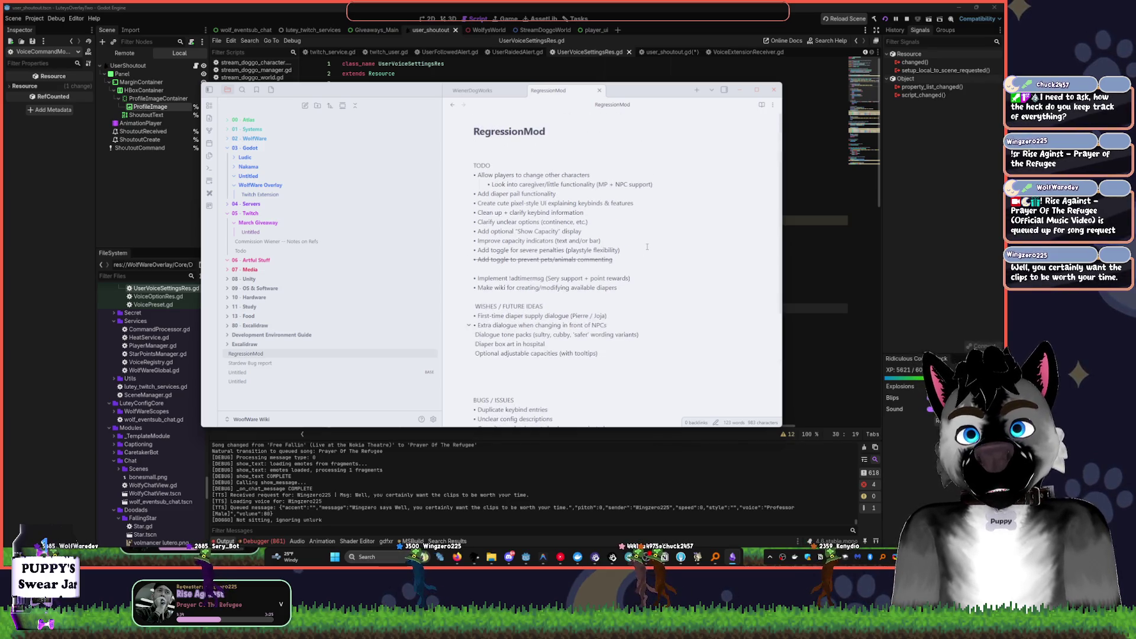
click(554, 157)
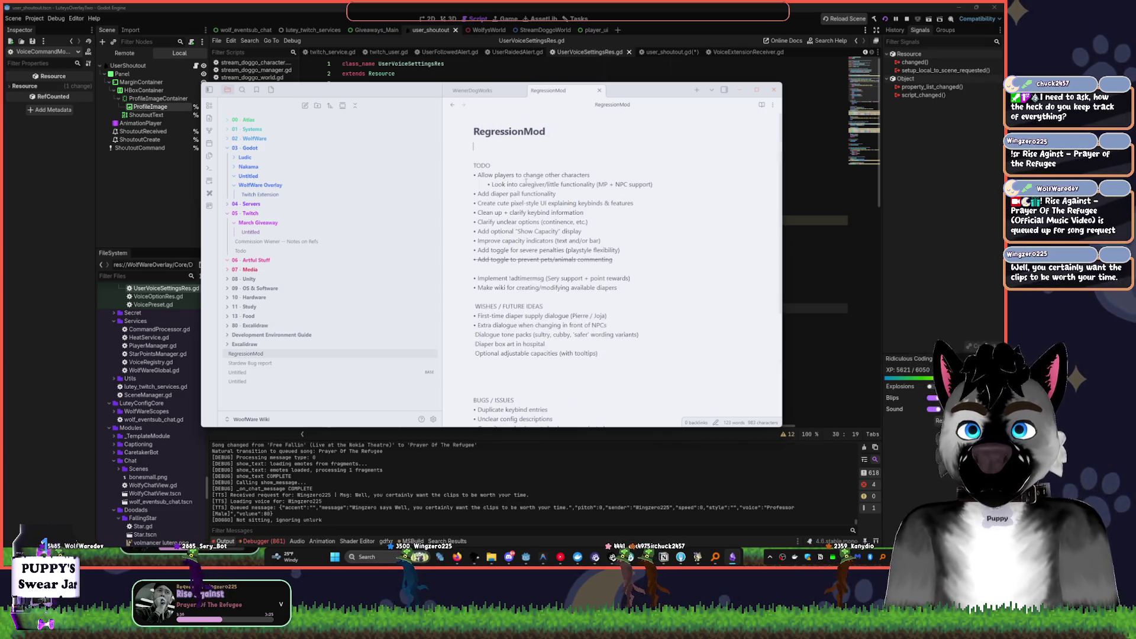
- Insert a green check emoji by searching 'check' in the emoji picker
key(Down)
key(Down)
key(Down)
key(BackSpace)
key(super+period)
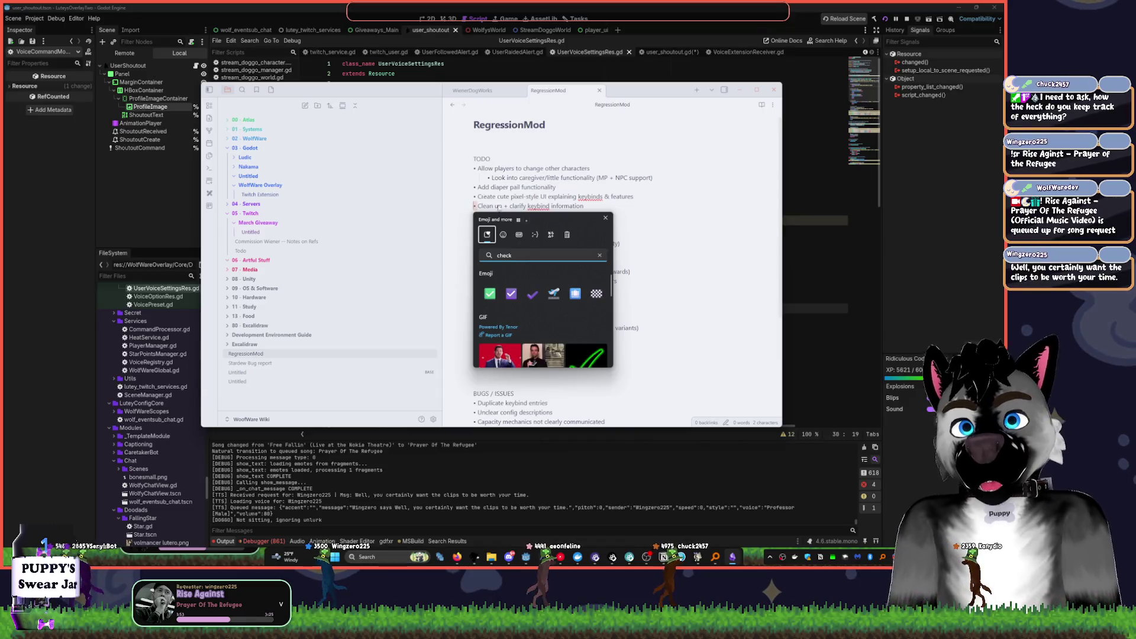
text(check)
key(Return)
key(Escape)
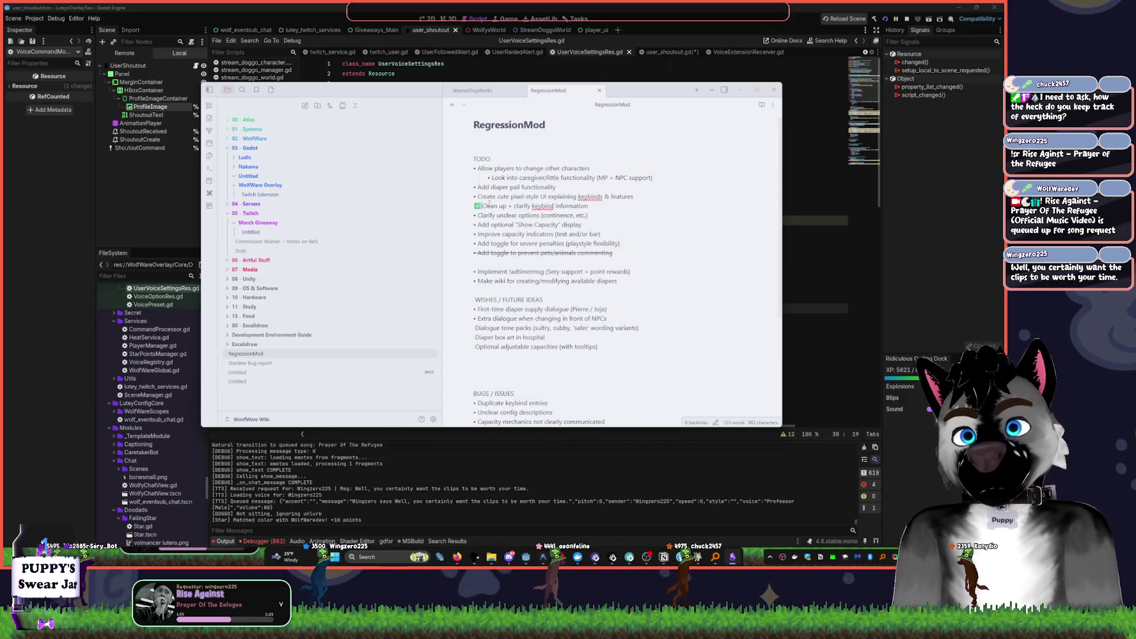
key(ctrl+z)
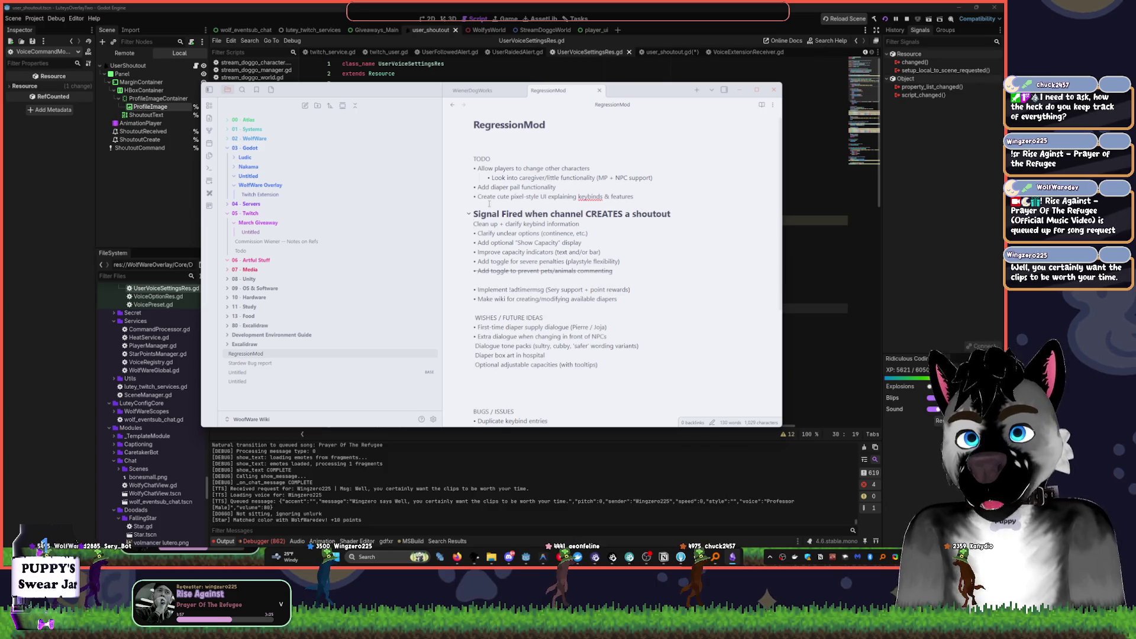
key(ctrl+shift+z)
- Paste the green check before the 'Implement !adtimermsg' item, then tidy its spacing
key(Down)
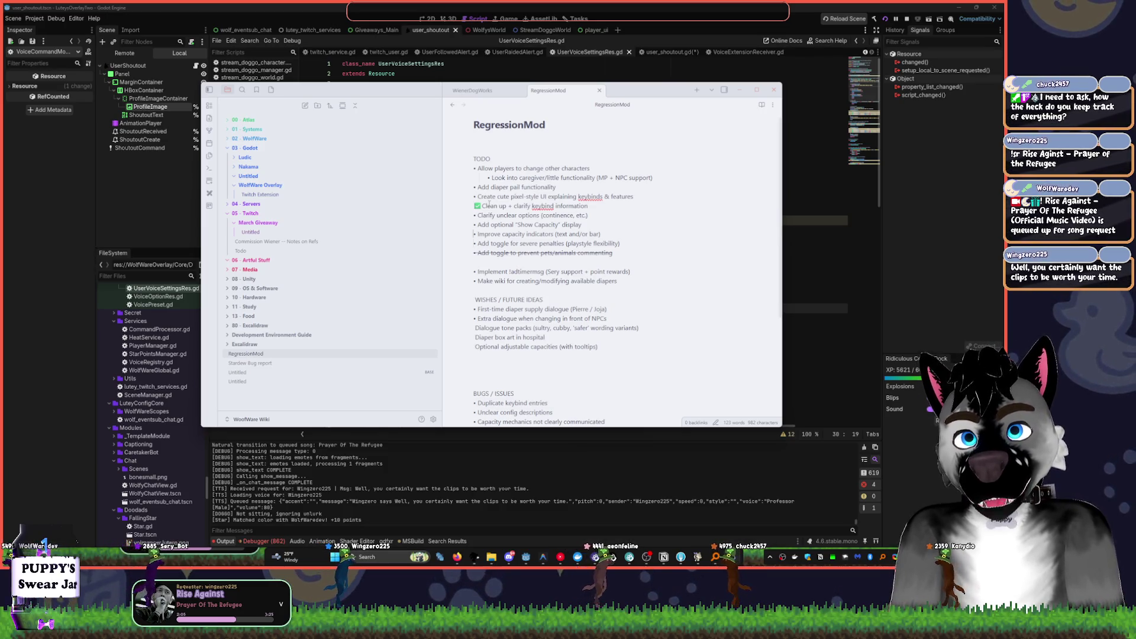
key(Down)
key(Down)
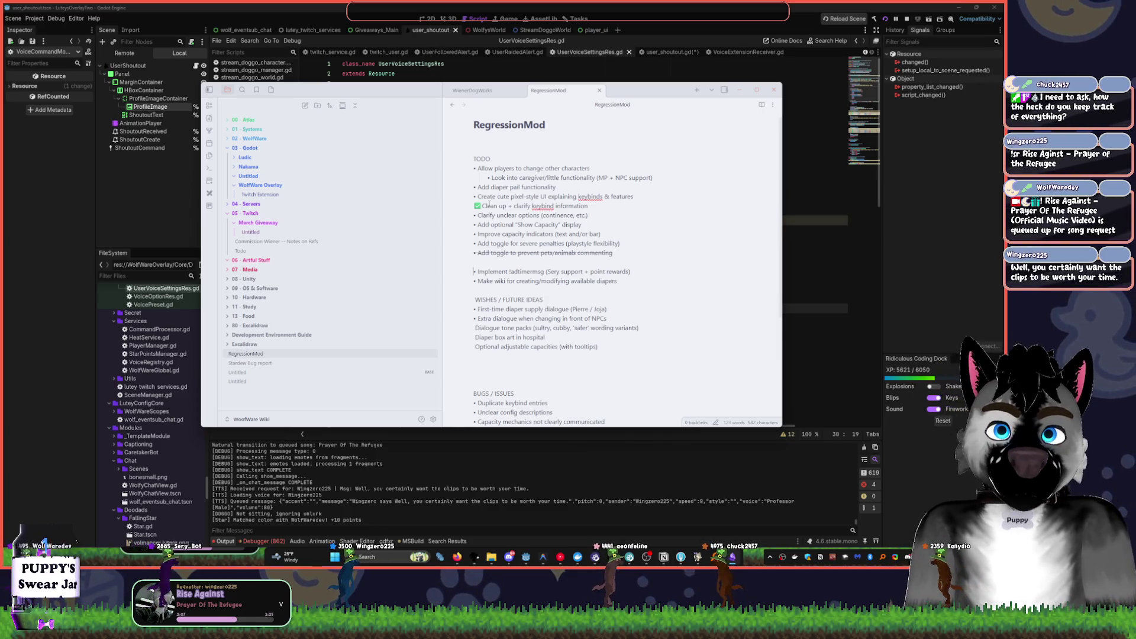
key(Down)
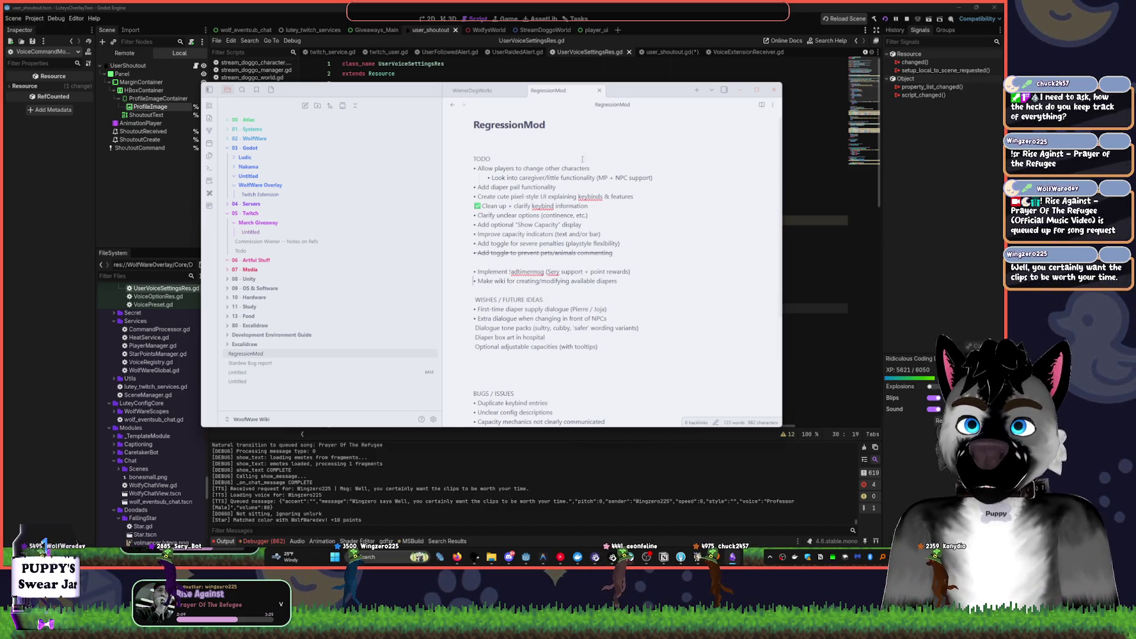
click(477, 271)
key(ctrl+v)
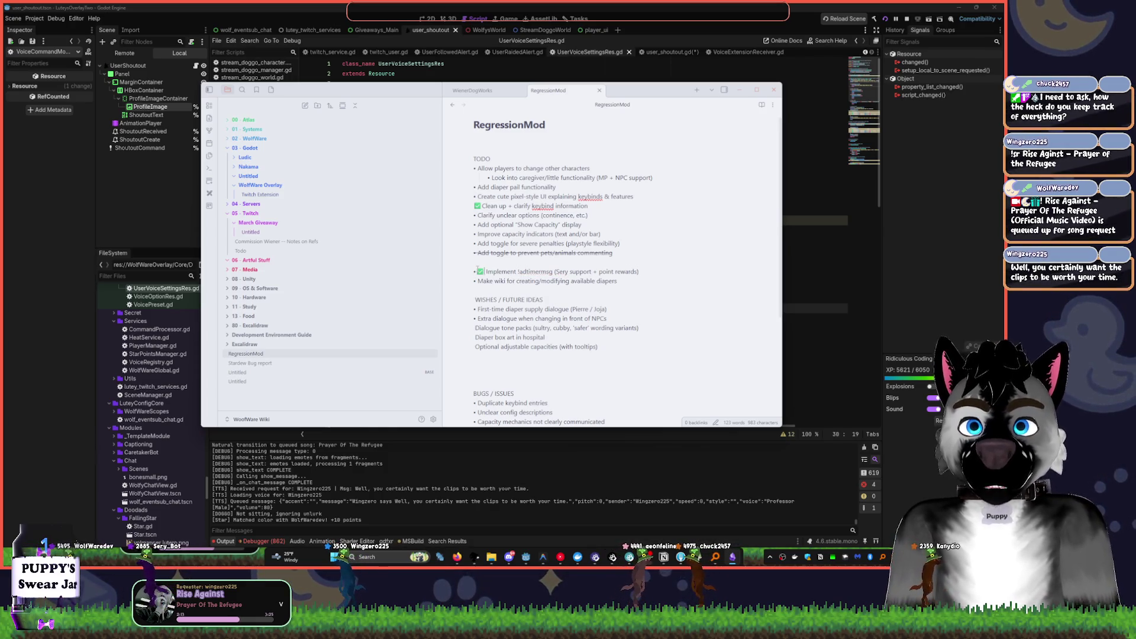
key(Delete)
key(Down)
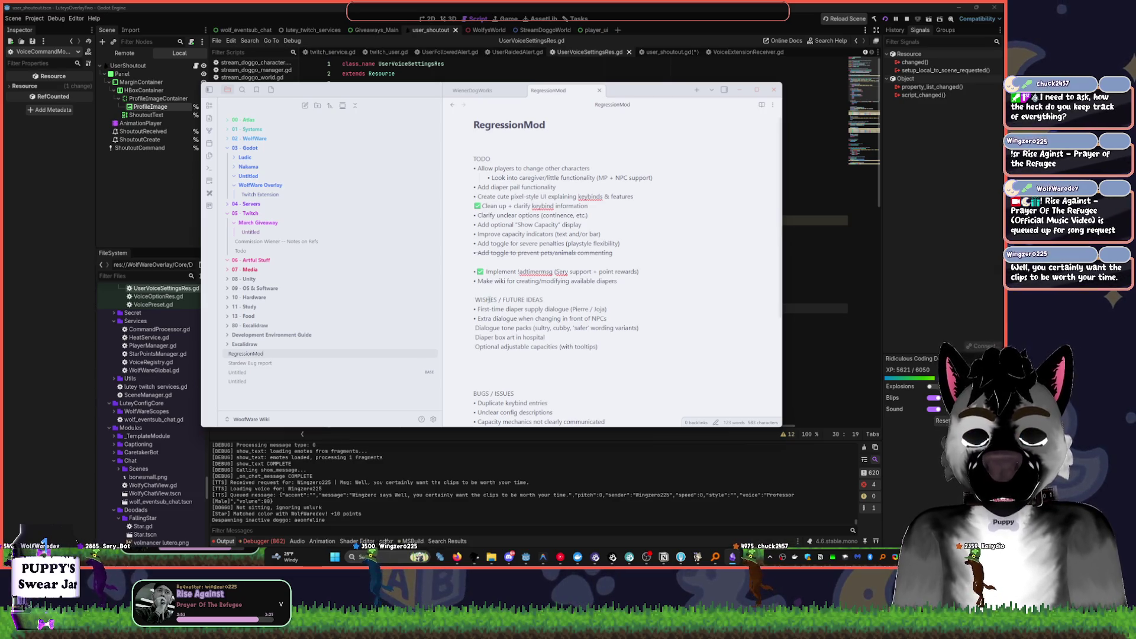
click(639, 281)
- Add the indented sub-item 'check pricing math slopy thingy of all diapers' under the make-wiki to-do
key(Return)
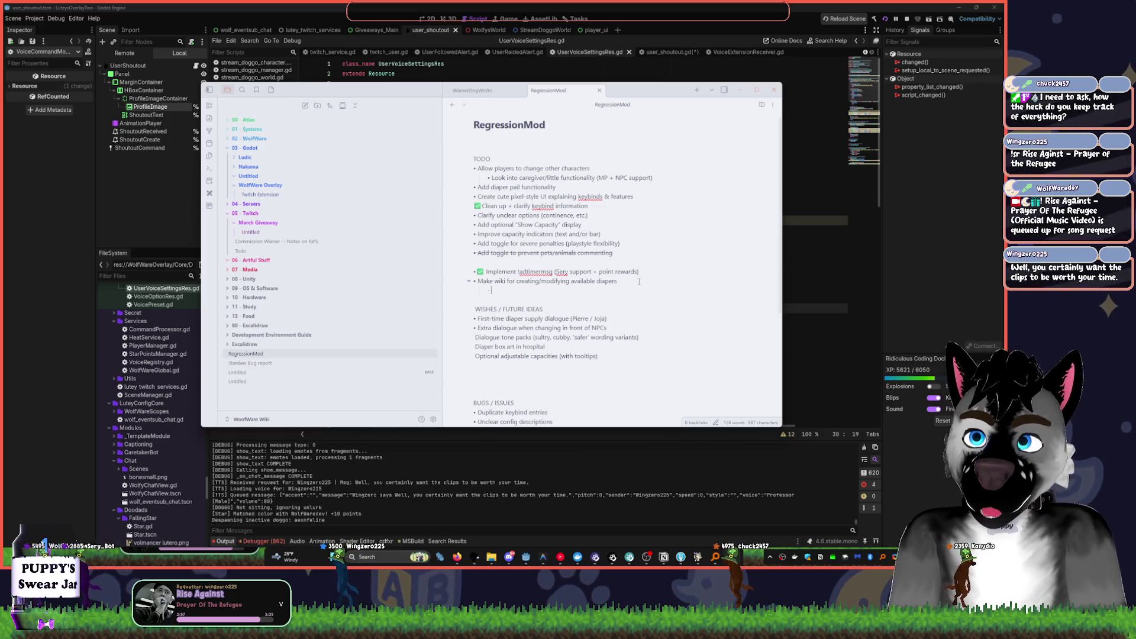
text(checkpricing)
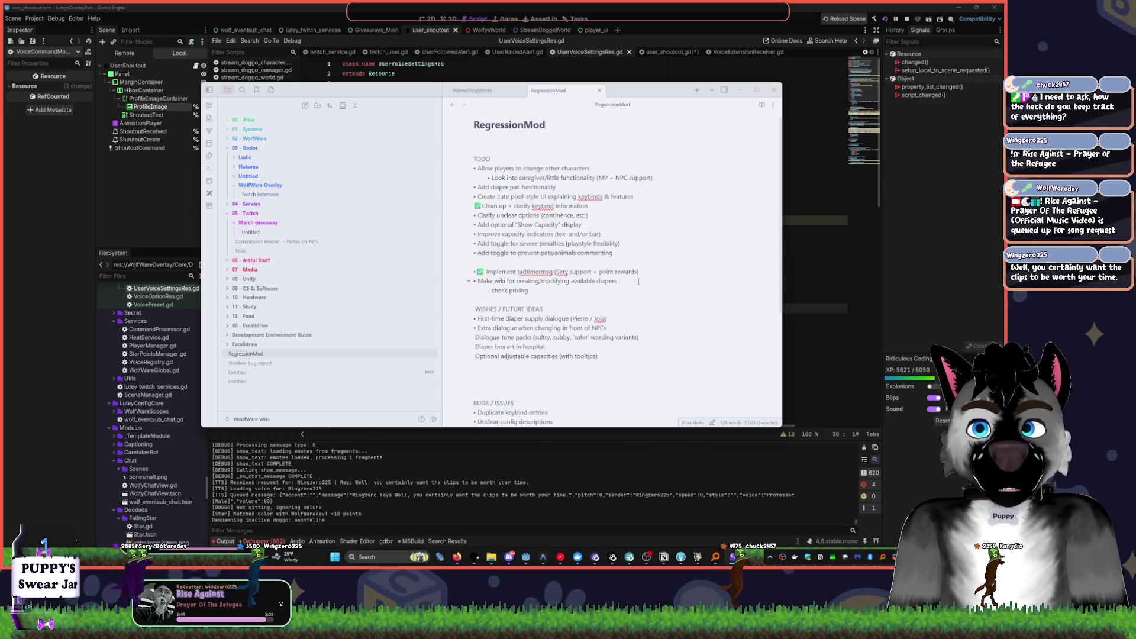
text(lopy thingy)
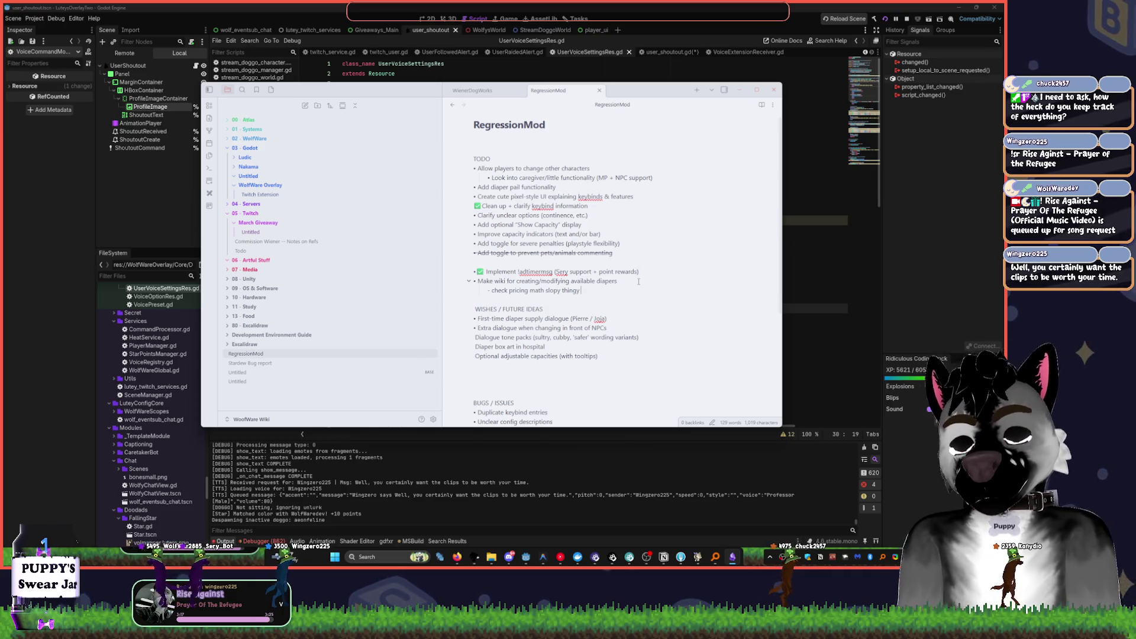
text( of all diapers)
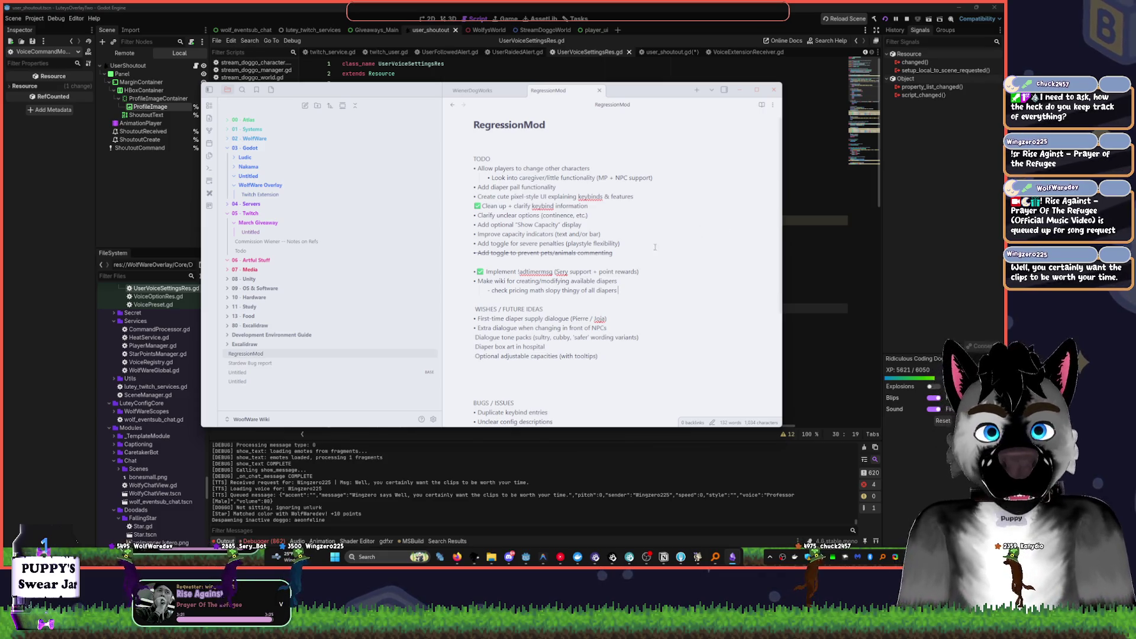
scroll(664, 242, down, 3)
scroll(616, 204, down, 1)
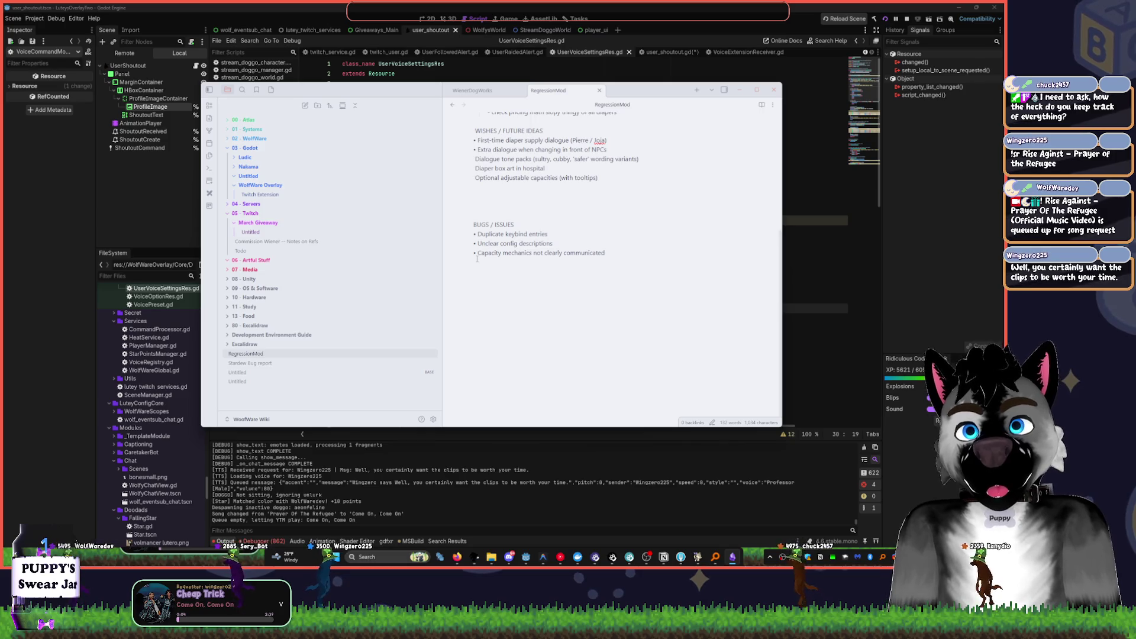
scroll(649, 285, up, 3)
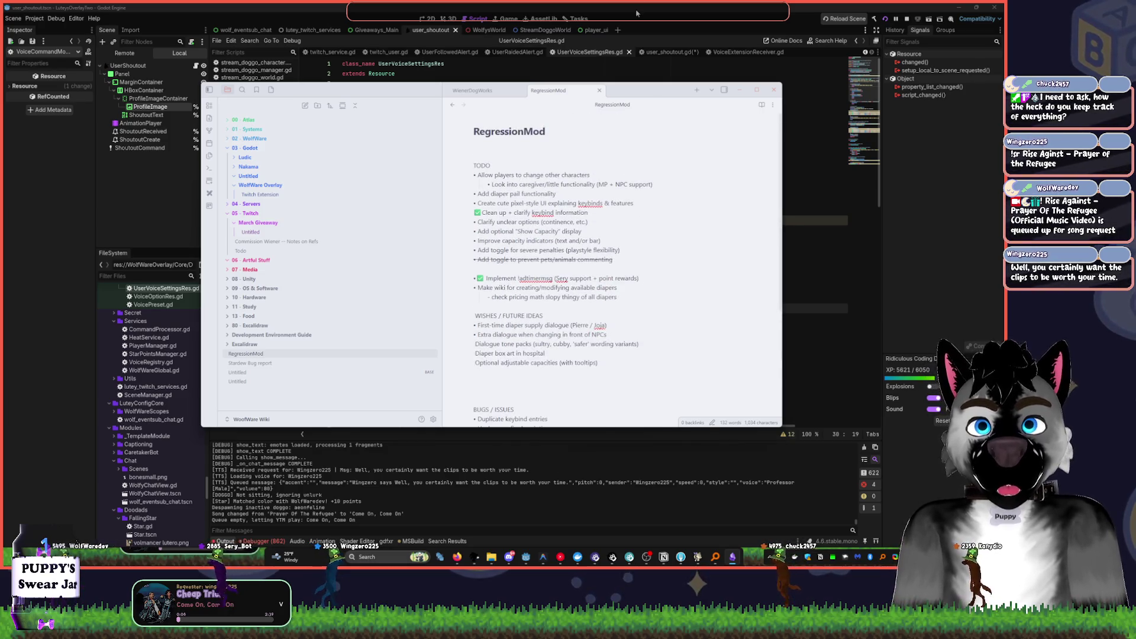
- Switch back to Godot's UserVoiceSettingsRes.gd and place the caret after the disable block's return
key(alt+Tab)
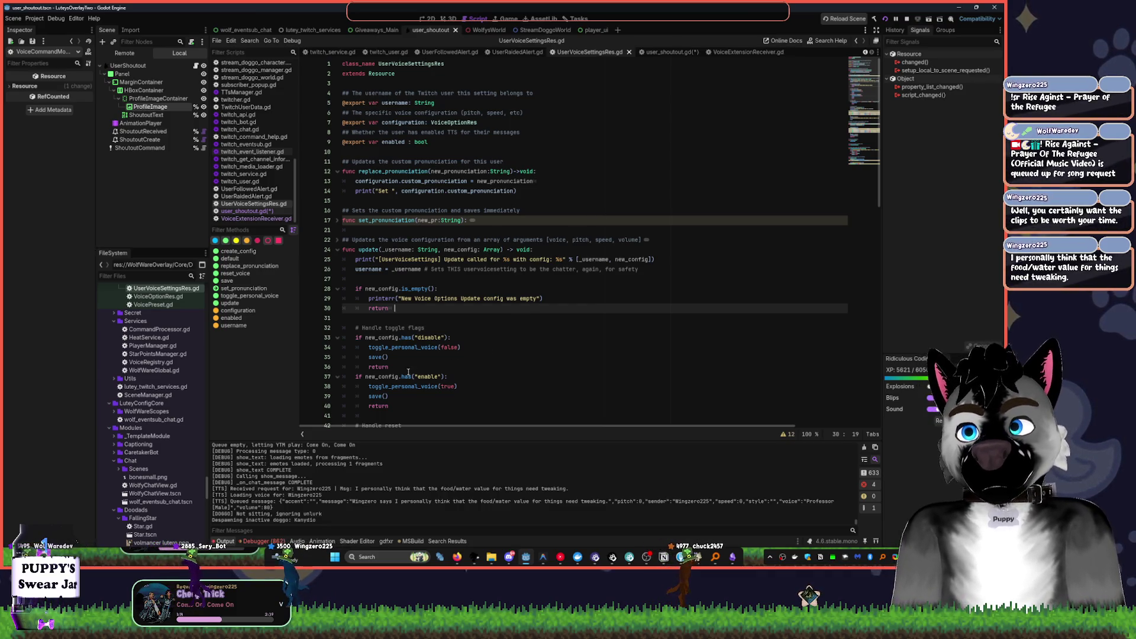
click(409, 370)
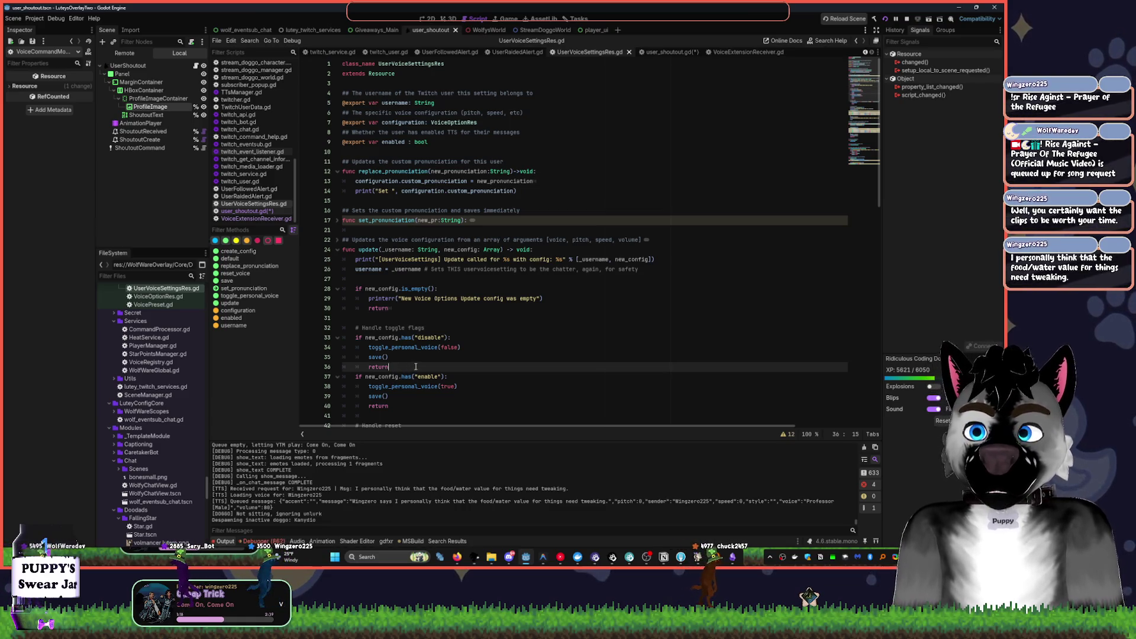
- Insert an unindented blank line 37 after the disable block's return
key(Return)
click(428, 366)
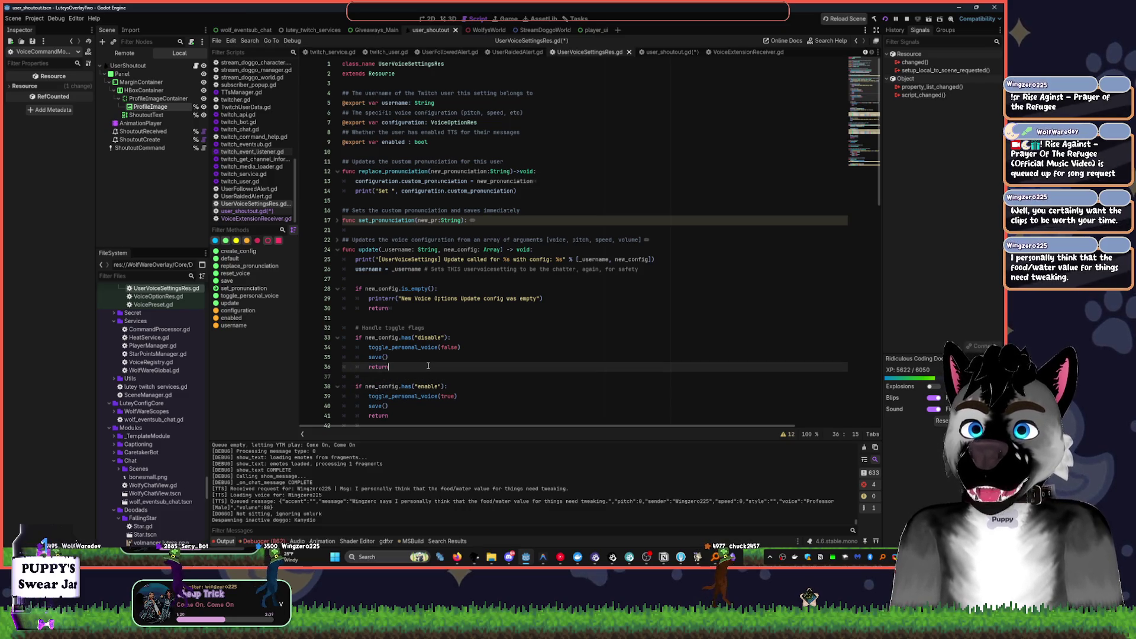
click(368, 379)
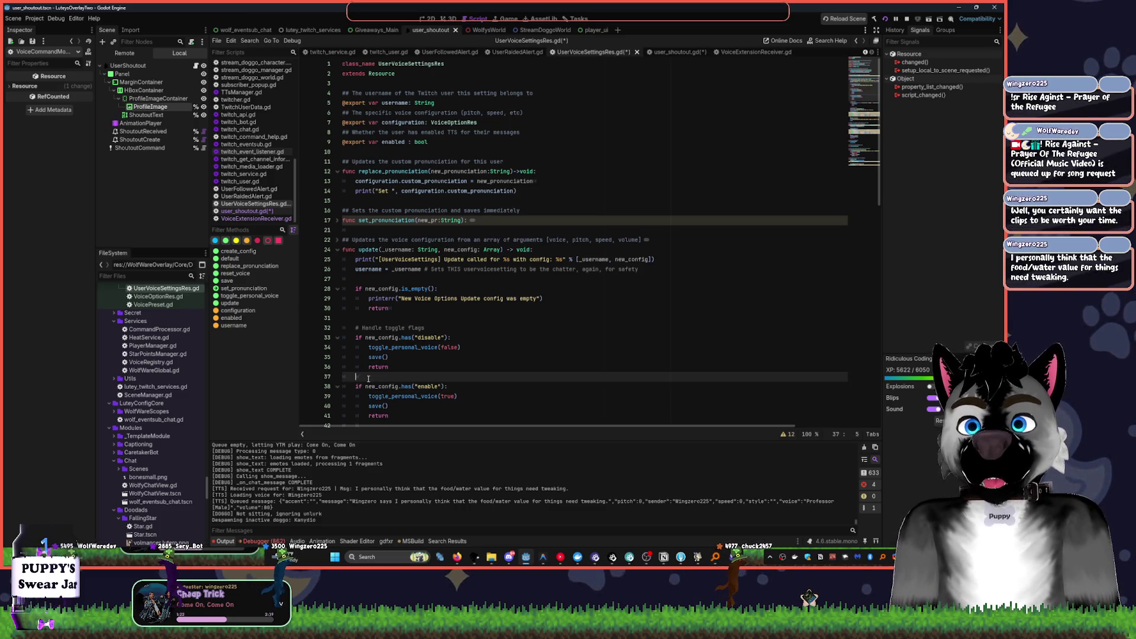
key(BackSpace)
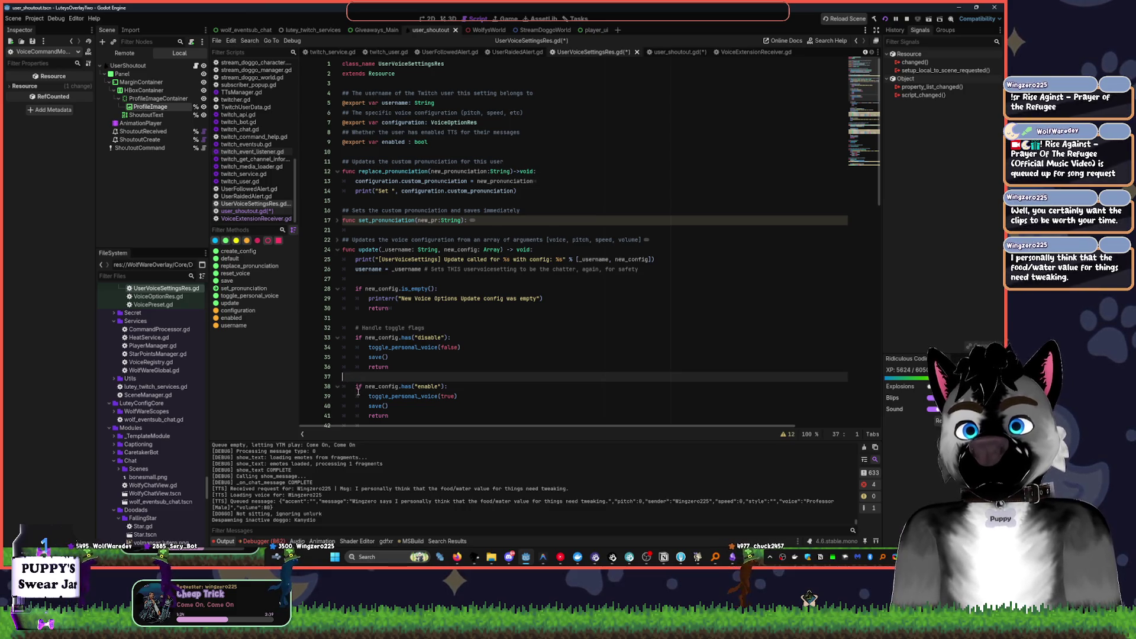
- Delete the stray indentation on line 42 and bring back the RegressionMod note
scroll(375, 397, down, 2)
drag(361, 370, 332, 367)
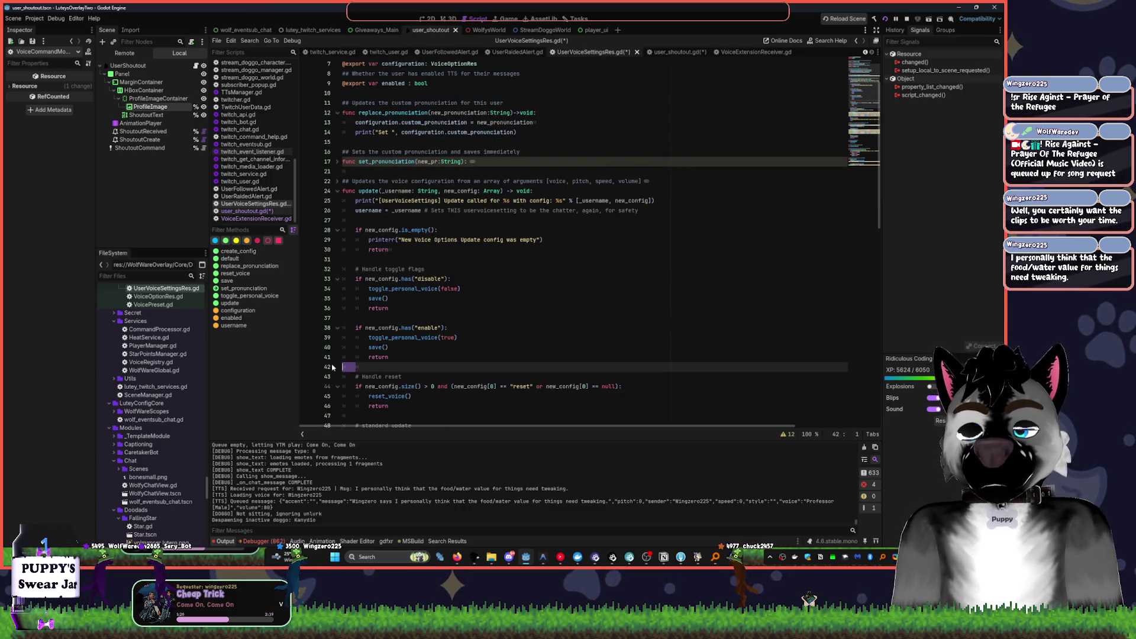
key(BackSpace)
click(732, 557)
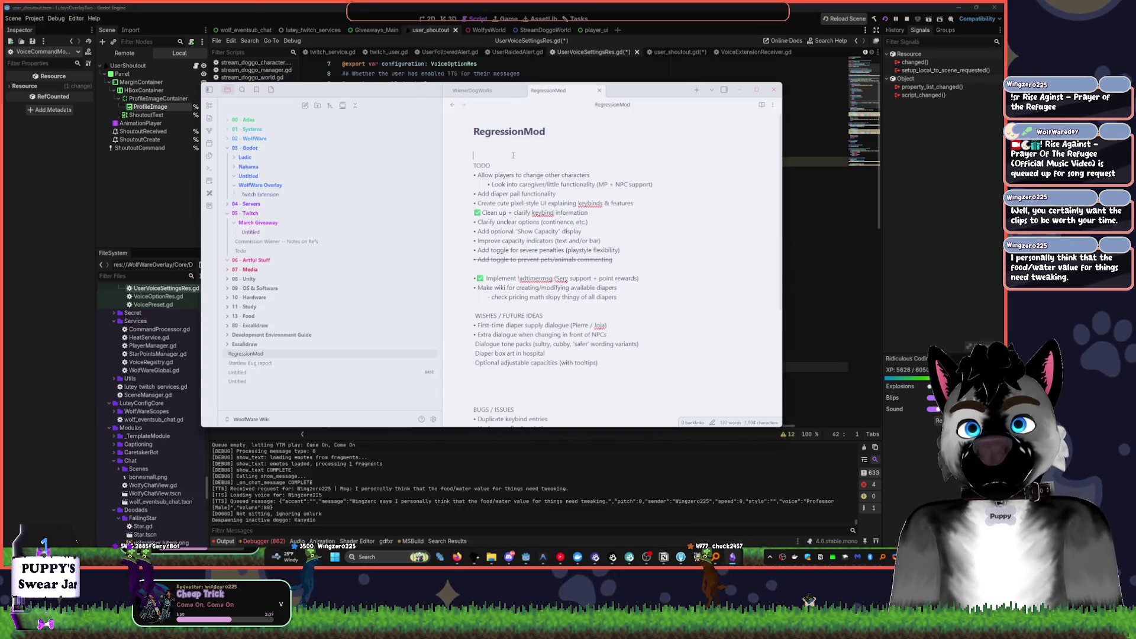
- Add 'FOOD/HUNGER Not Punishing by default' as the first line under the TODO heading
key(Return)
key(Return)
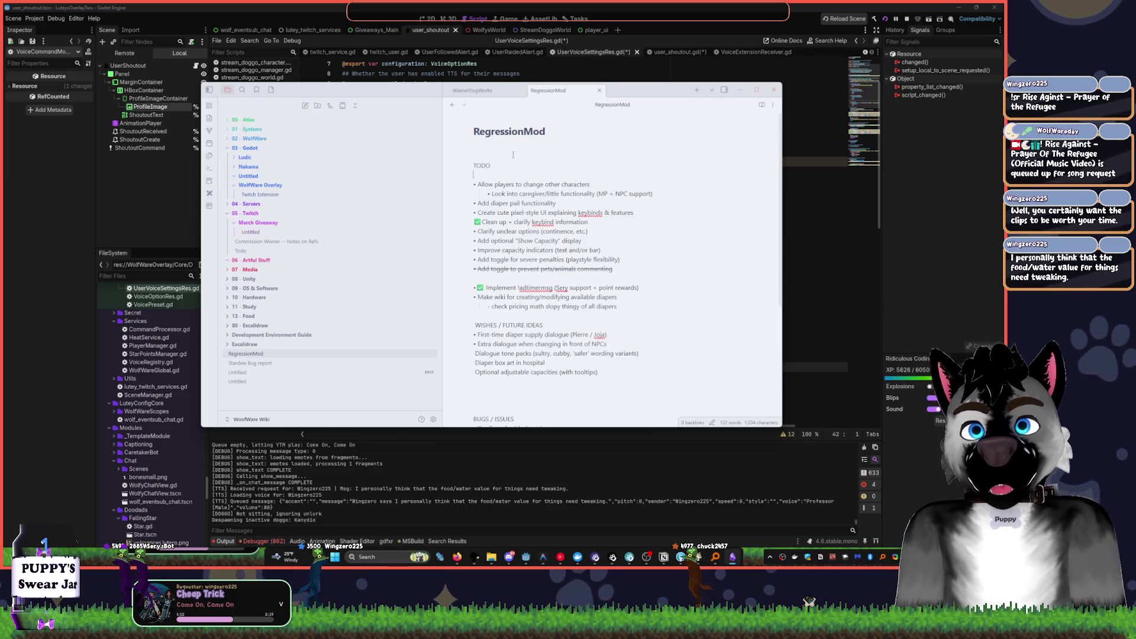
key(Return)
text(FOOD/HUNGER)
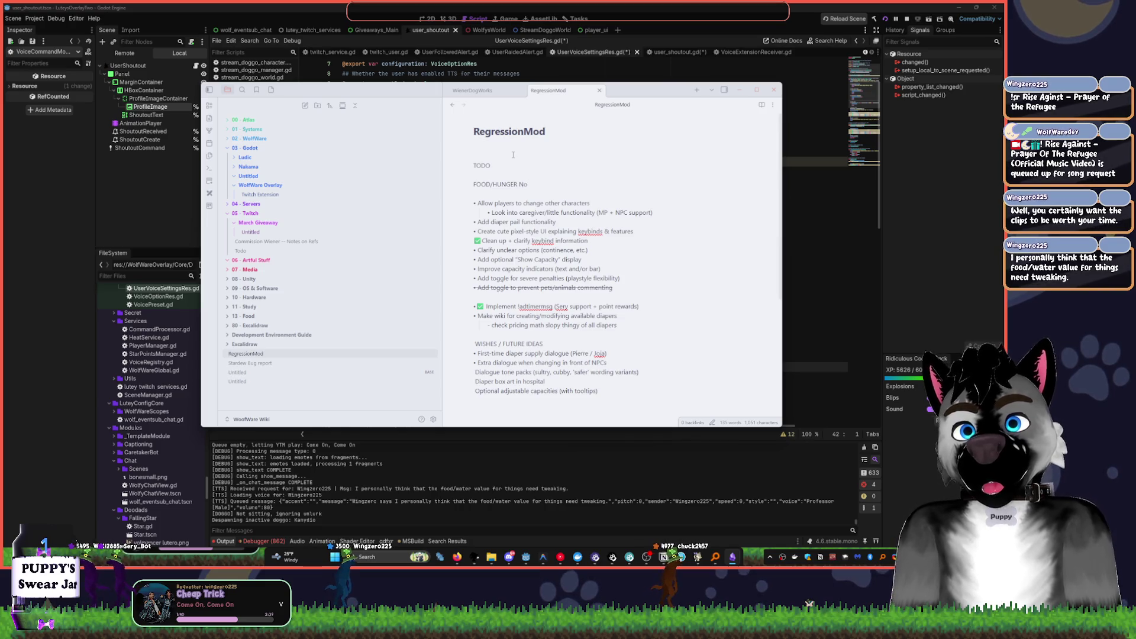
text(Not P)
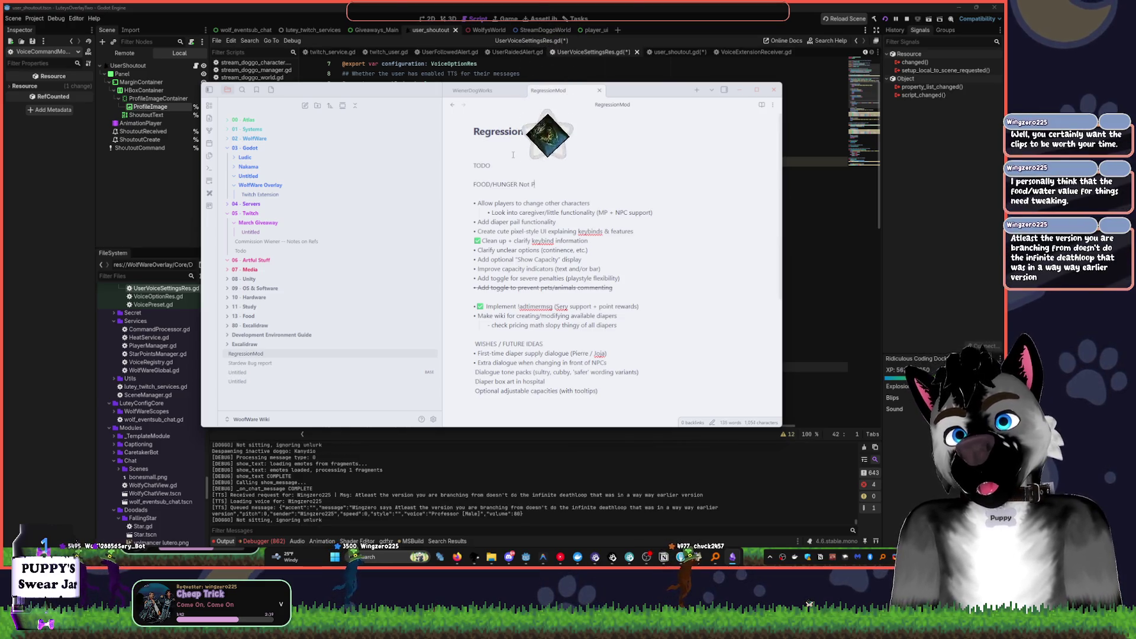
text(unishing b)
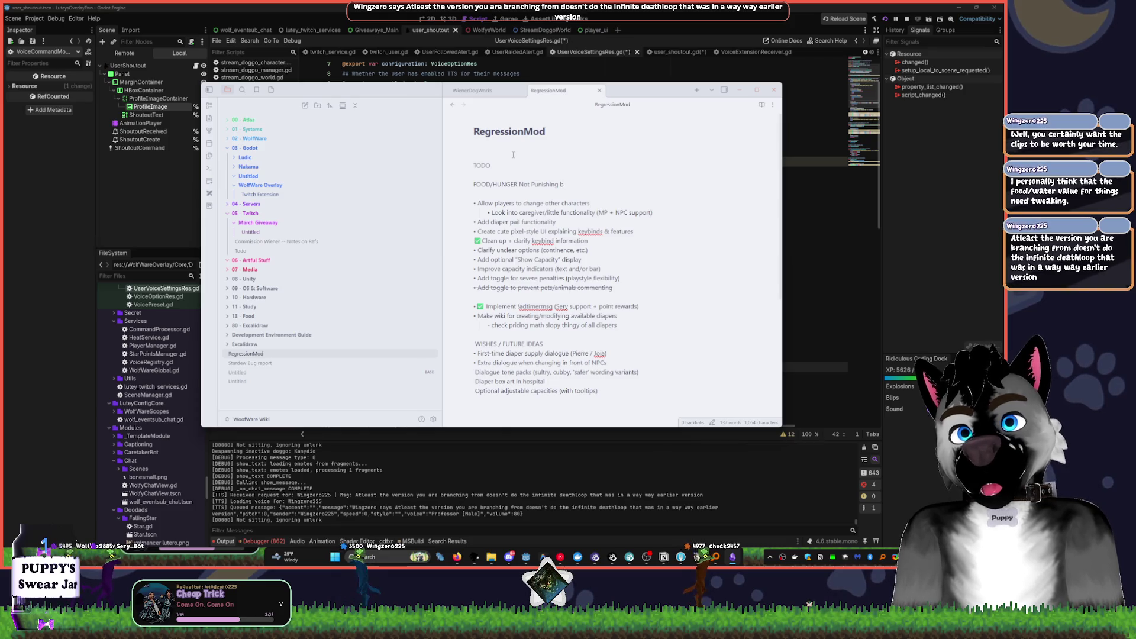
text(y default)
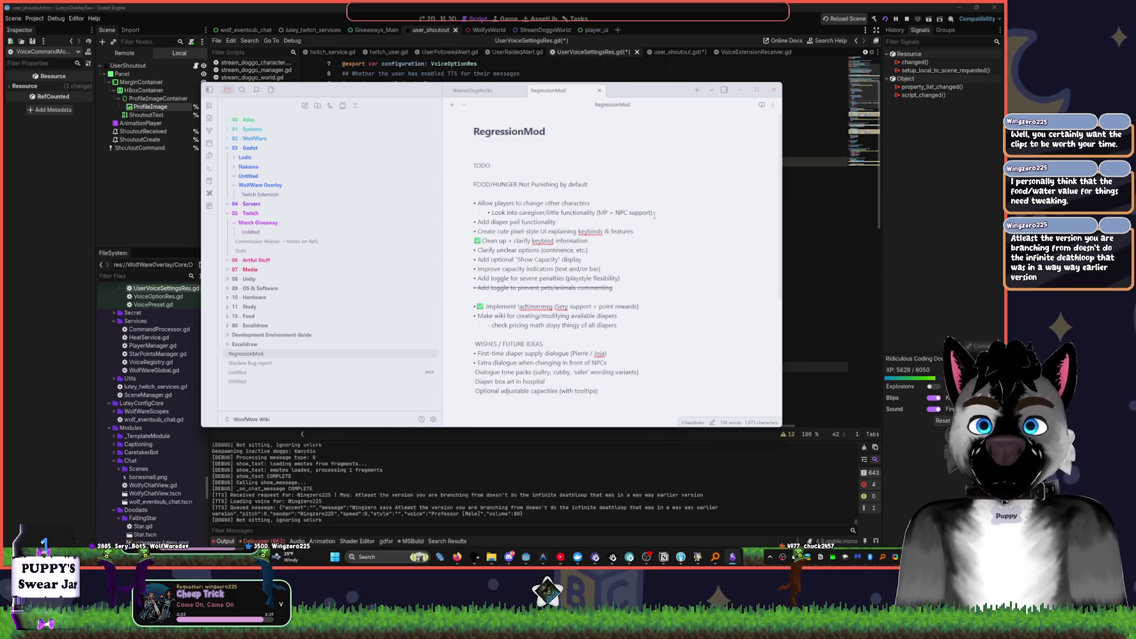
click(265, 280)
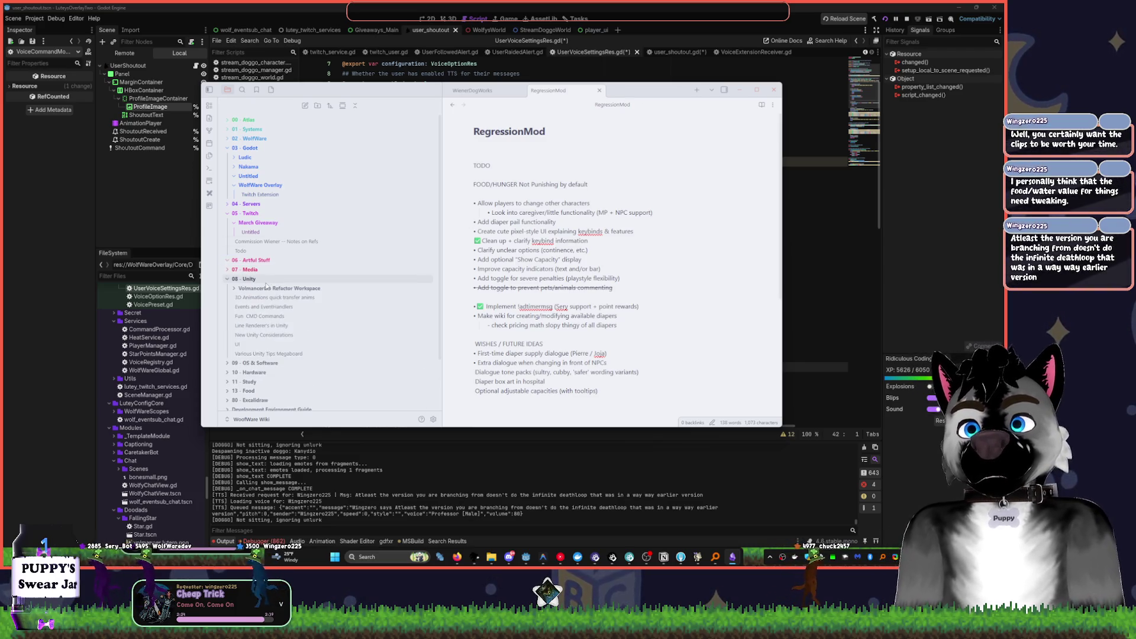
- Open the Home note and expand the Atlas, Systems, Templates and Servers folders
click(265, 281)
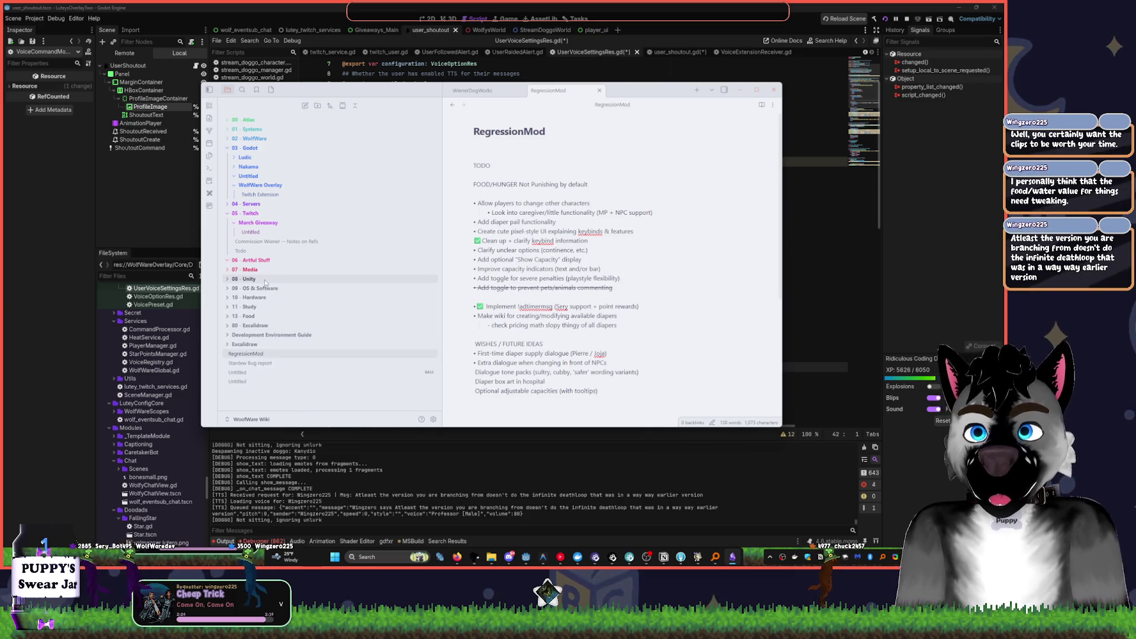
click(266, 121)
click(266, 129)
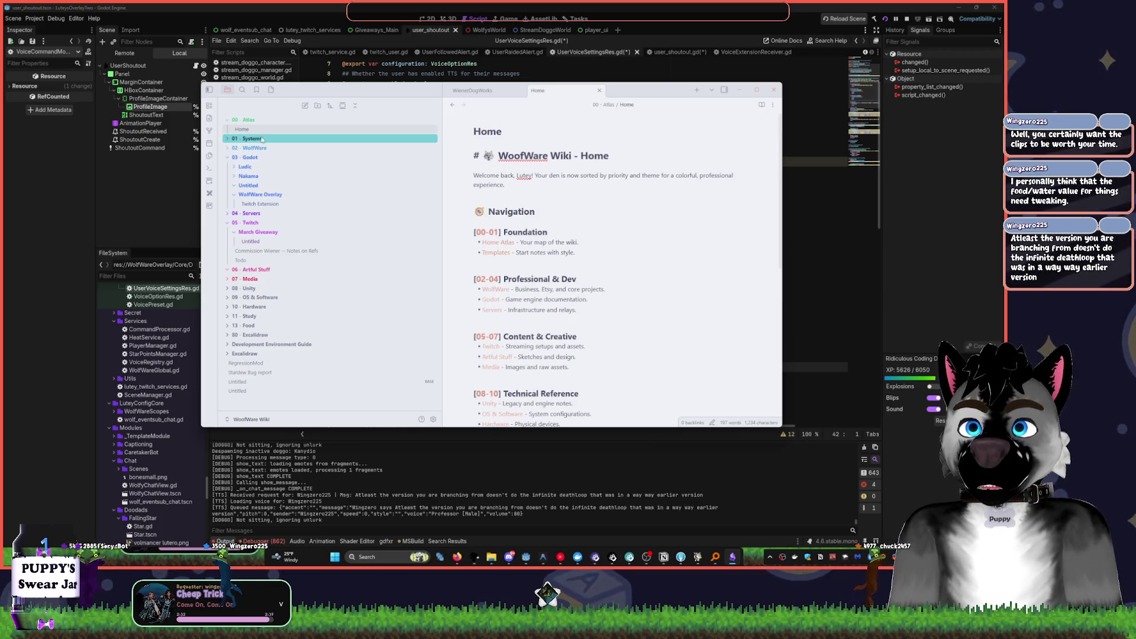
scroll(666, 207, down, 3)
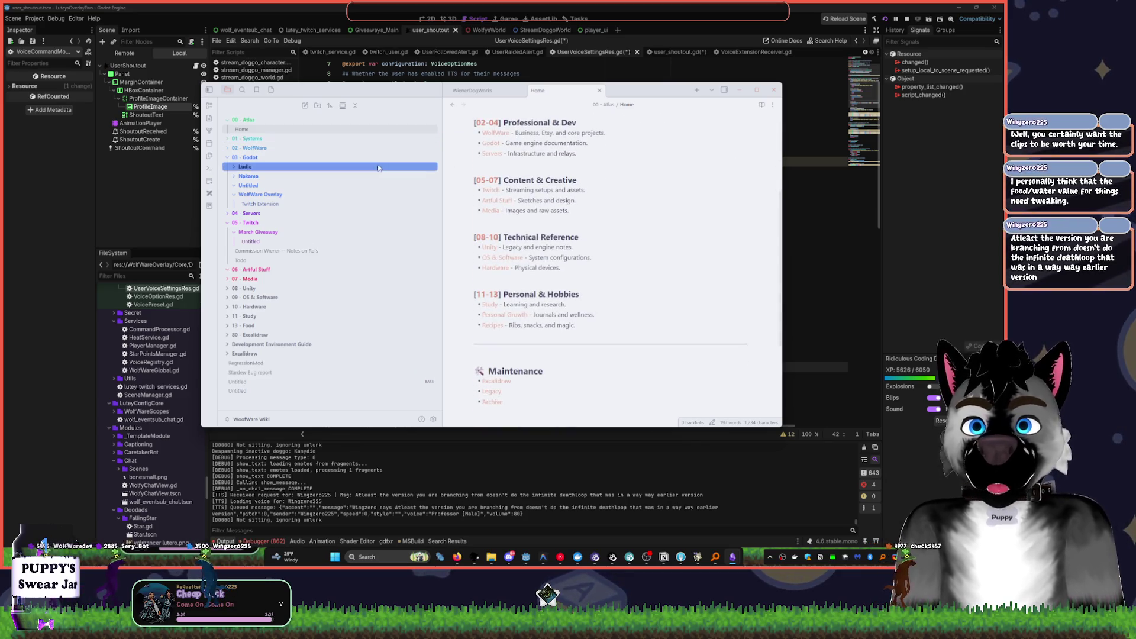
click(268, 140)
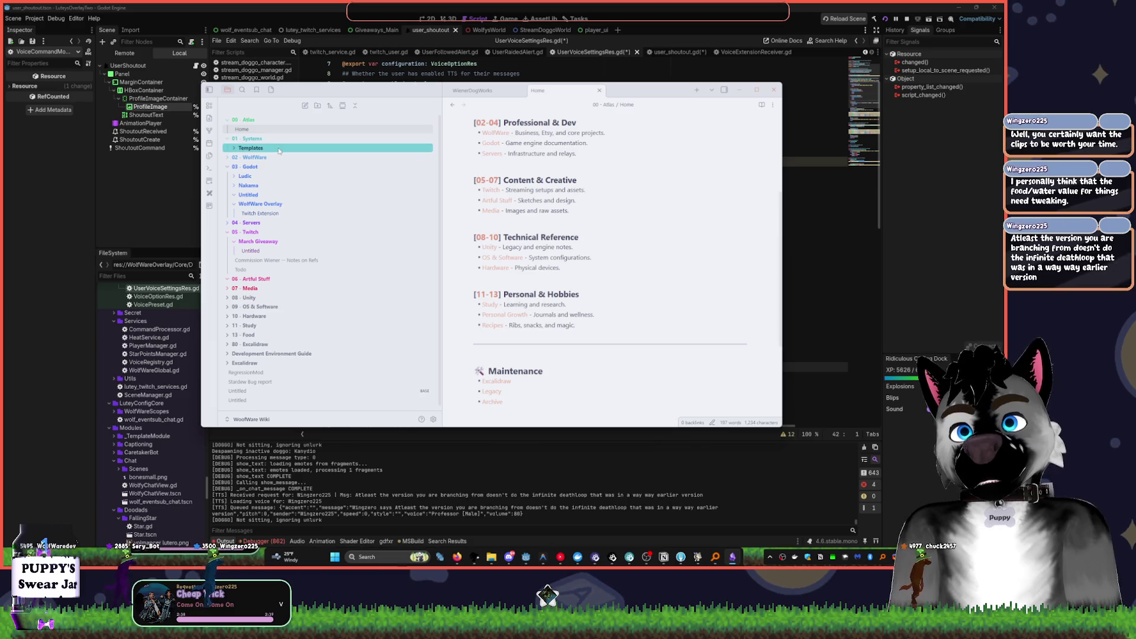
click(251, 147)
click(249, 176)
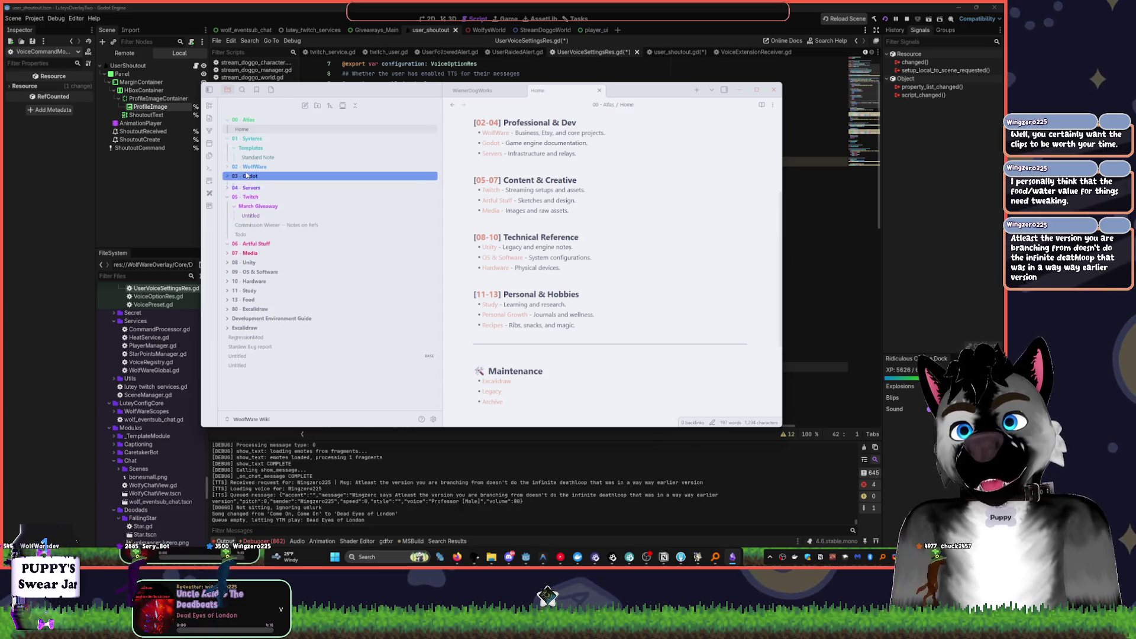
click(271, 185)
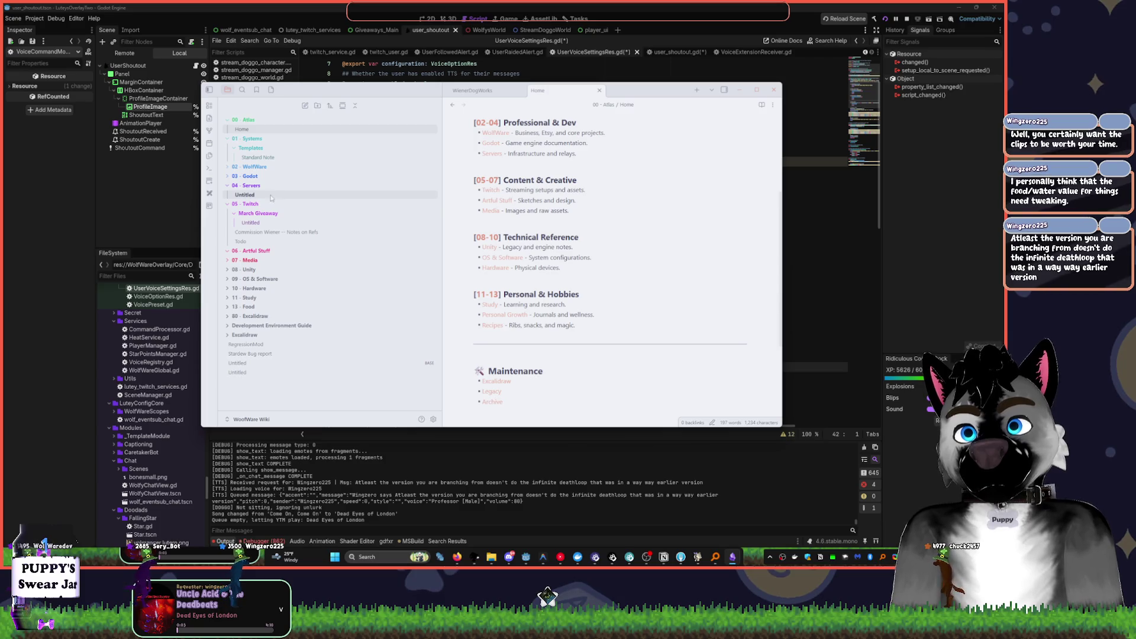
- Delete the empty Untitled note under March Giveaway and the Todo note under Twitch
click(265, 222)
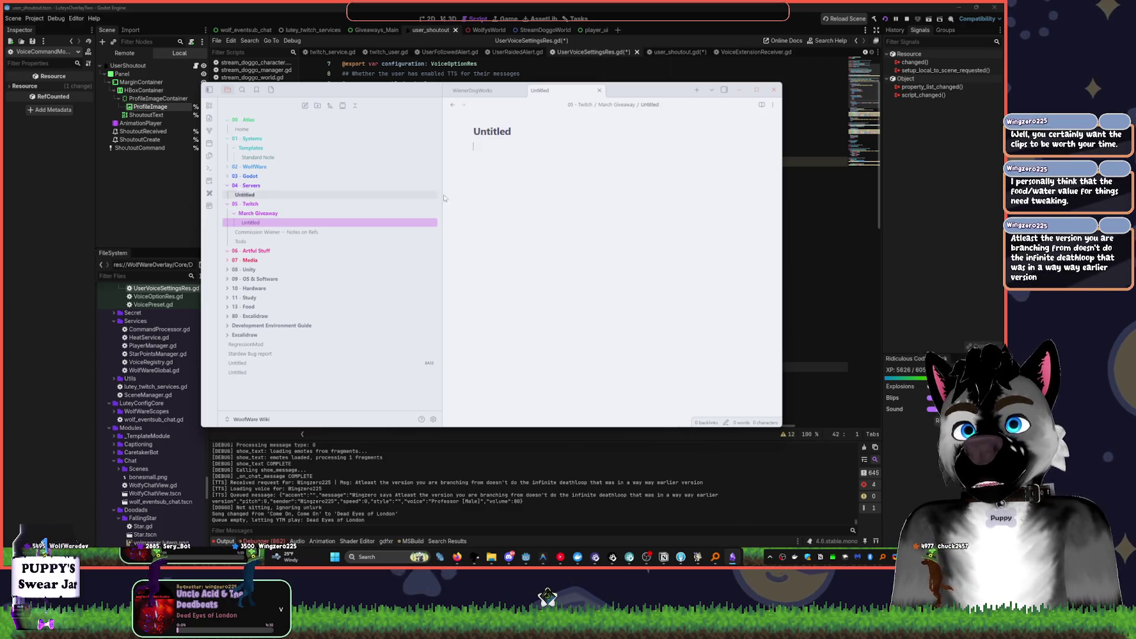
right_click(263, 221)
click(284, 384)
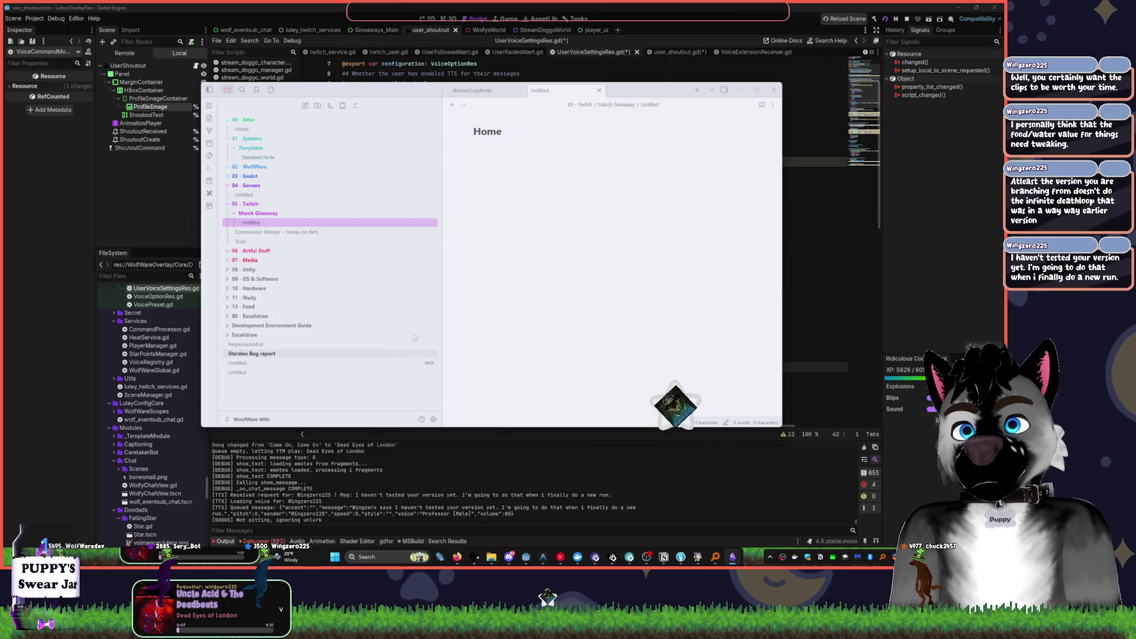
click(276, 229)
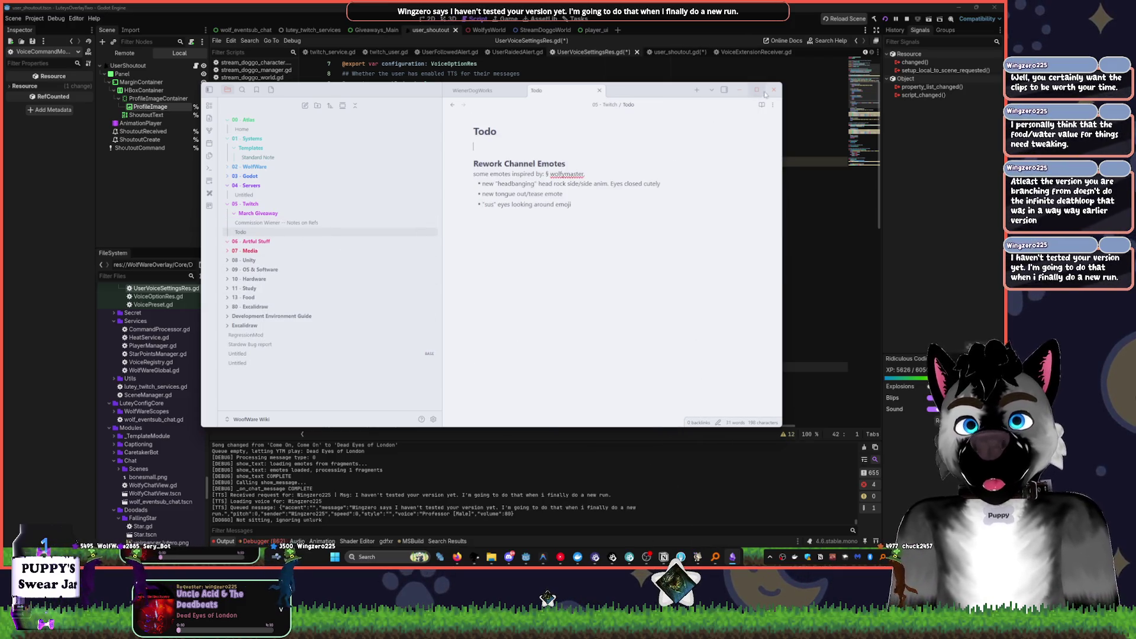
right_click(299, 231)
click(340, 395)
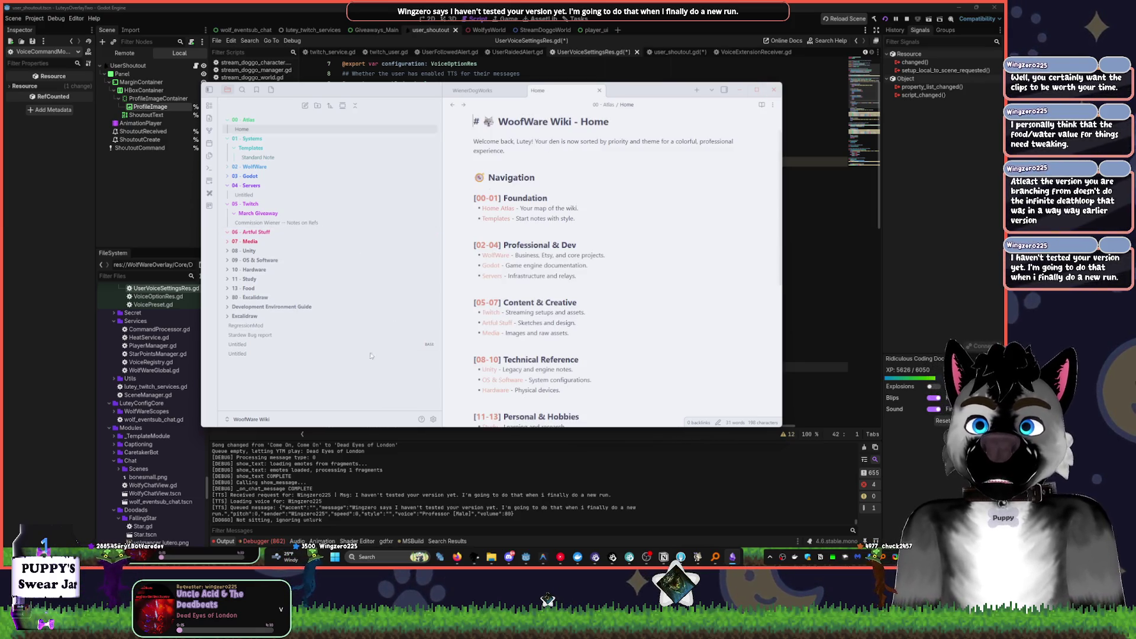
- Browse the 08 - Unity notes, from Events and EventHandlers to Various Unity Tips Megaboard
click(301, 252)
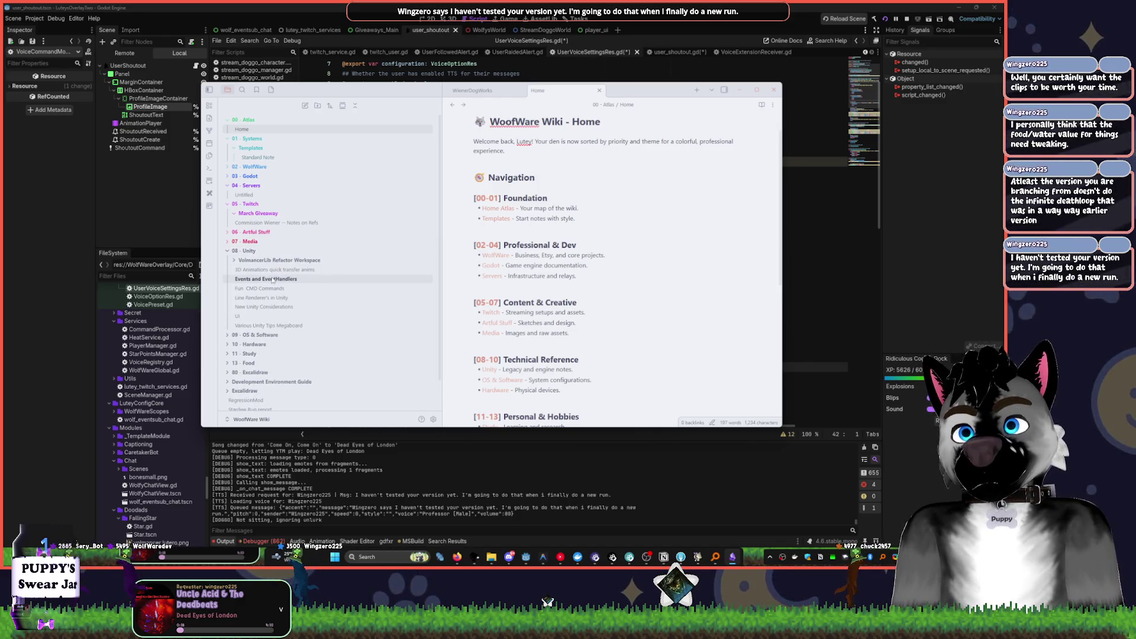
click(273, 279)
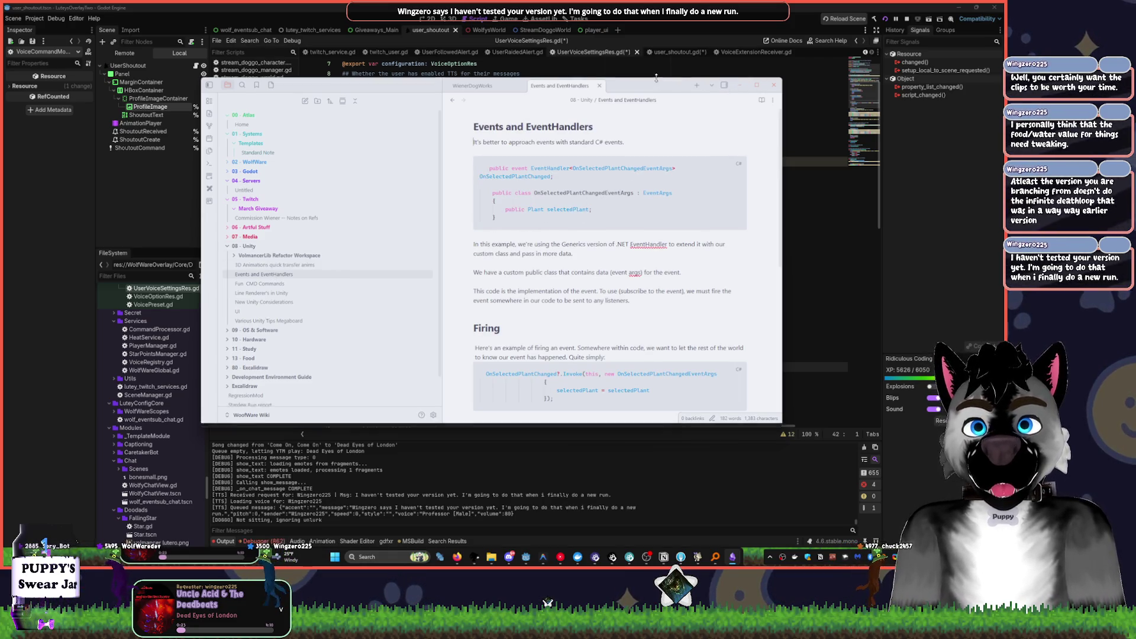
drag(664, 90, 644, 18)
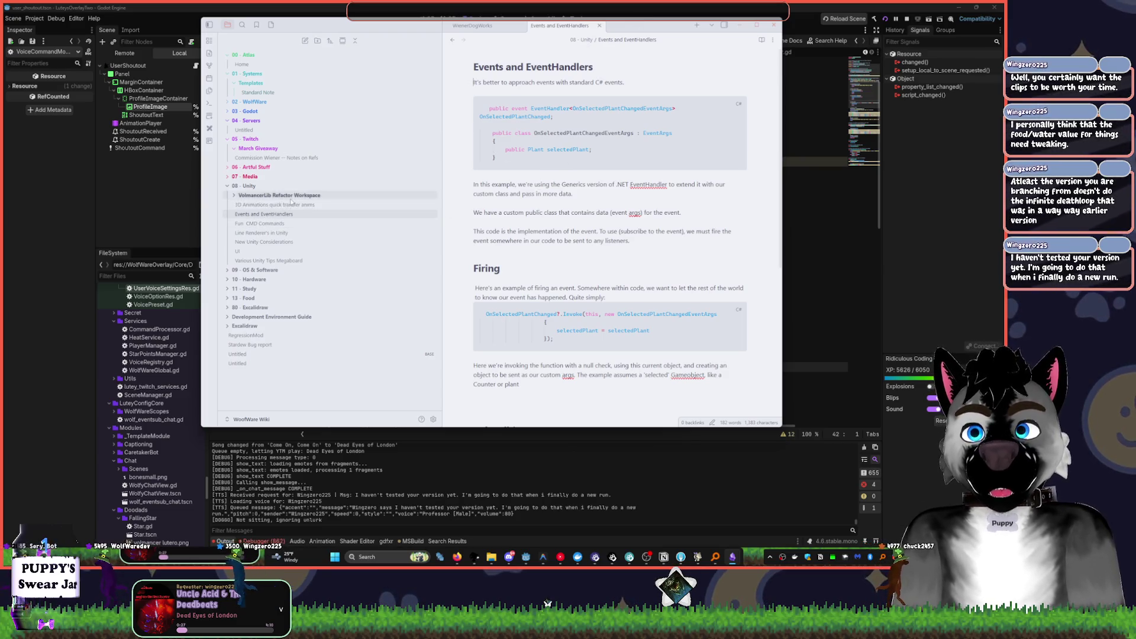
click(267, 224)
click(276, 236)
click(276, 248)
click(268, 261)
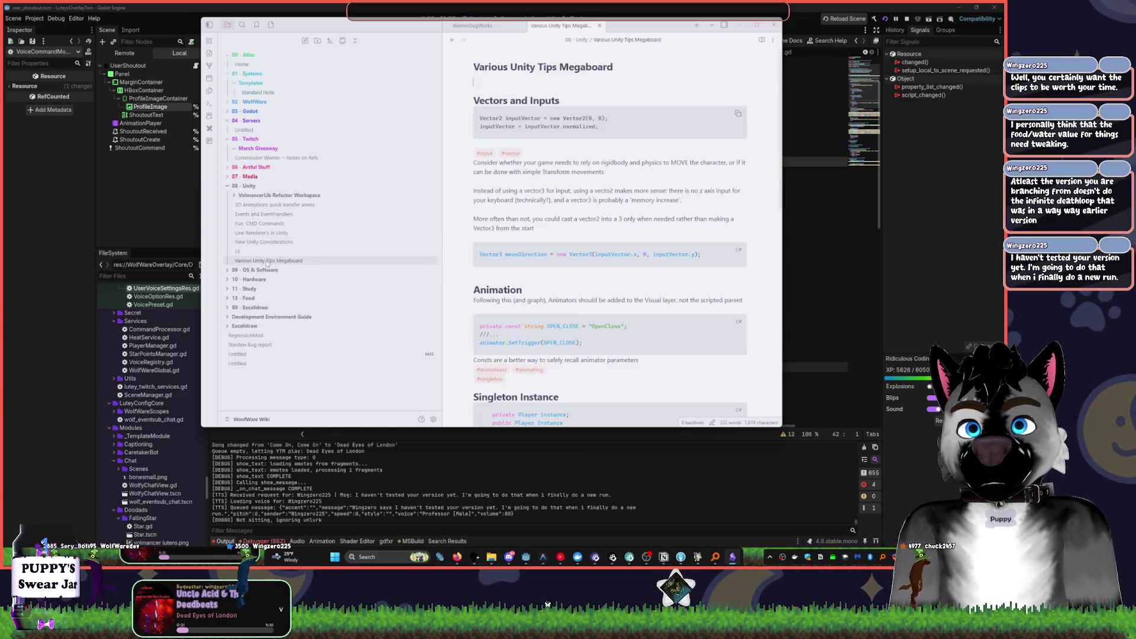
scroll(565, 221, down, 5)
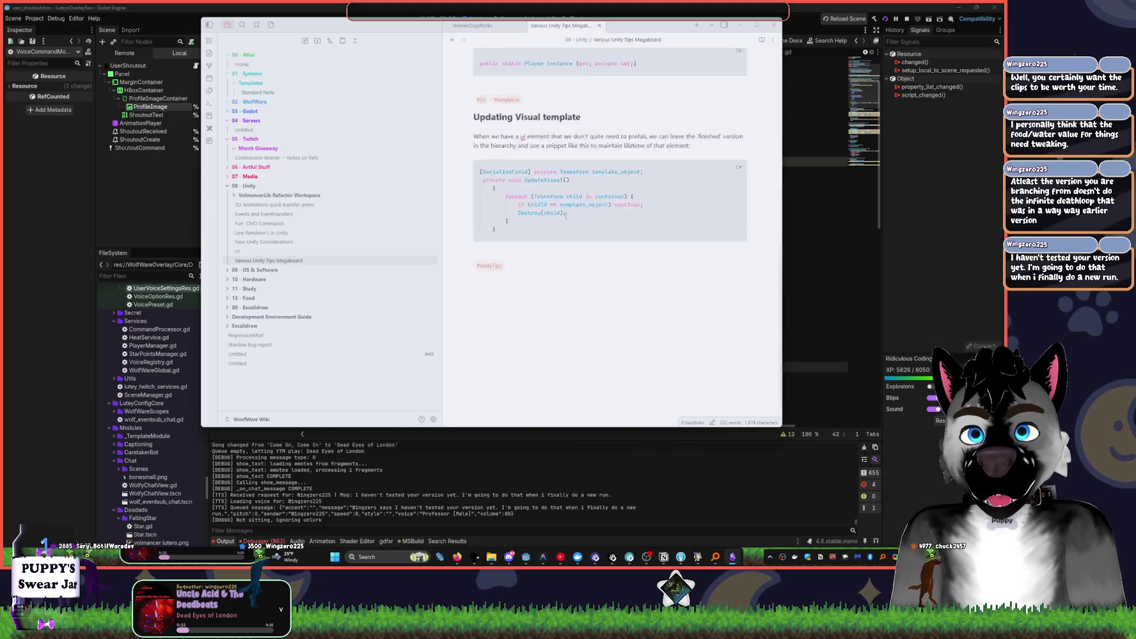
scroll(496, 240, up, 5)
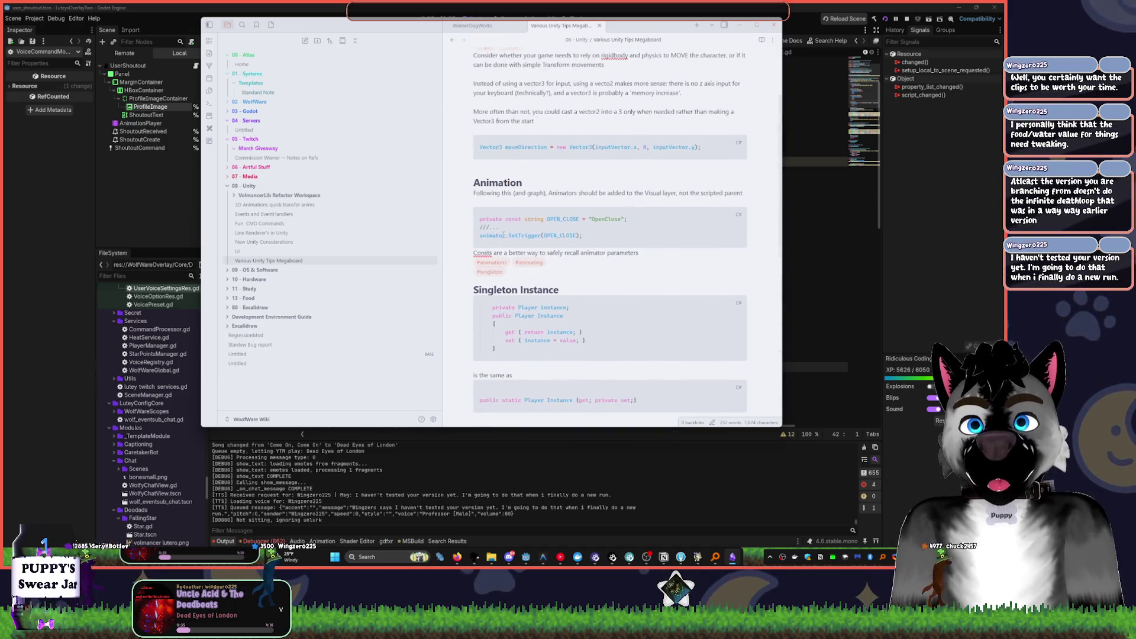
- Look up notes tagged #vector, then close the WienerDogWorks and Various Unity Tips Megaboard tabs
click(511, 153)
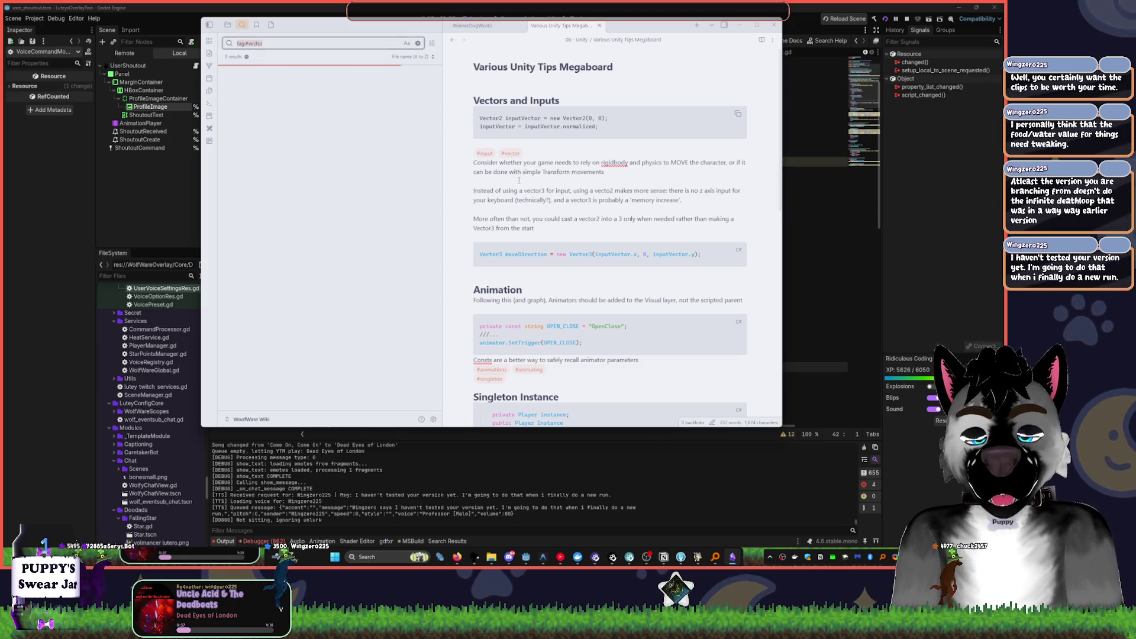
click(418, 43)
click(474, 25)
click(560, 25)
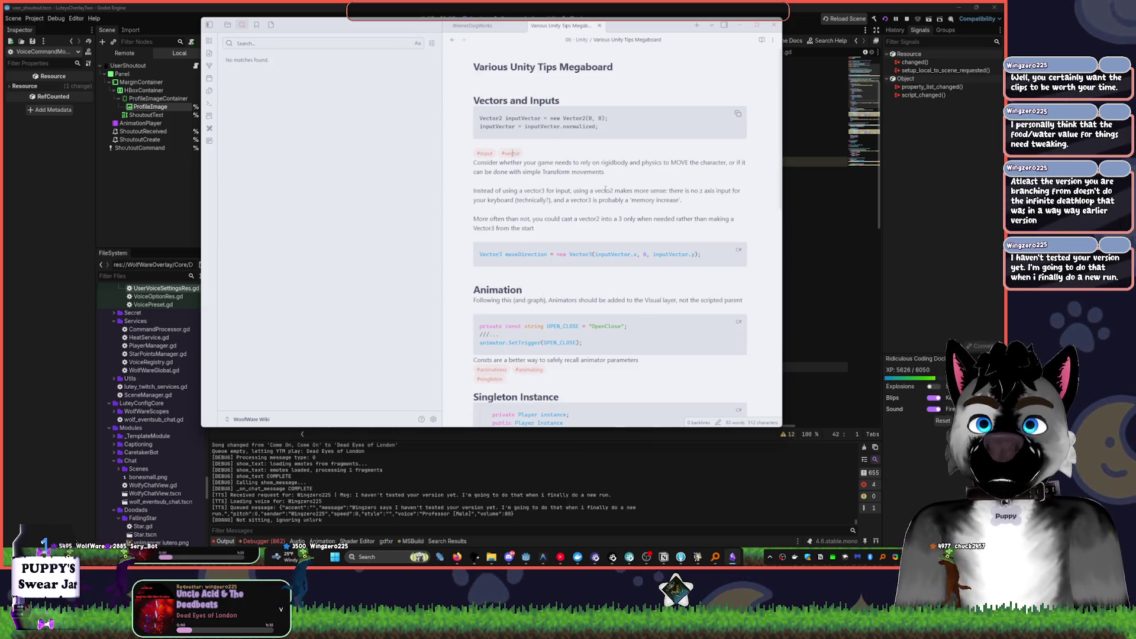
click(483, 25)
click(209, 24)
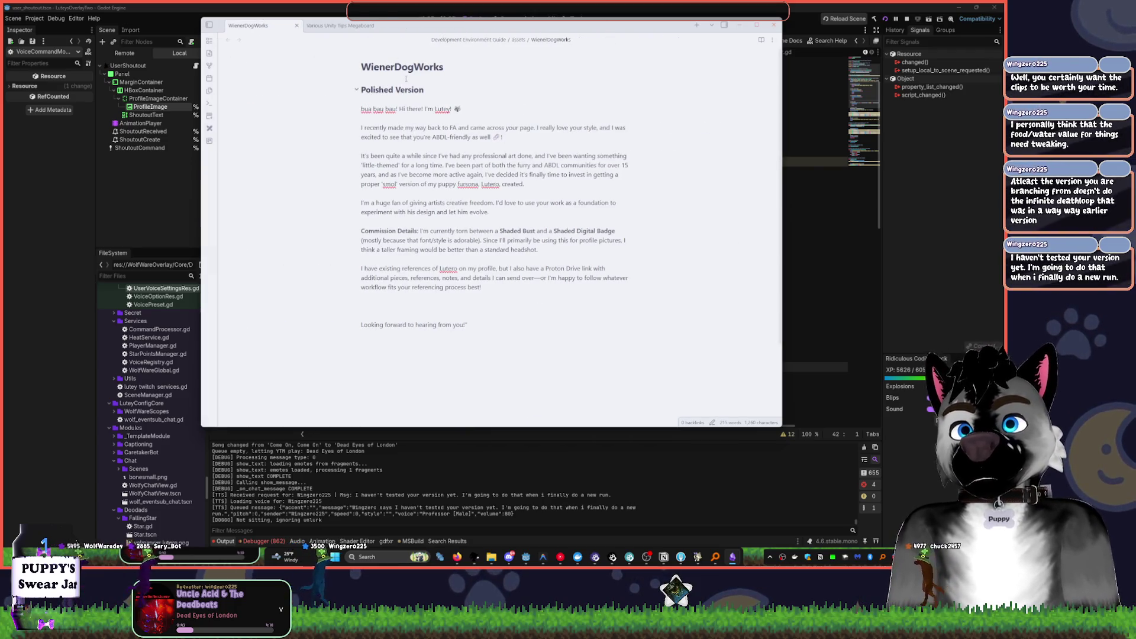
click(296, 25)
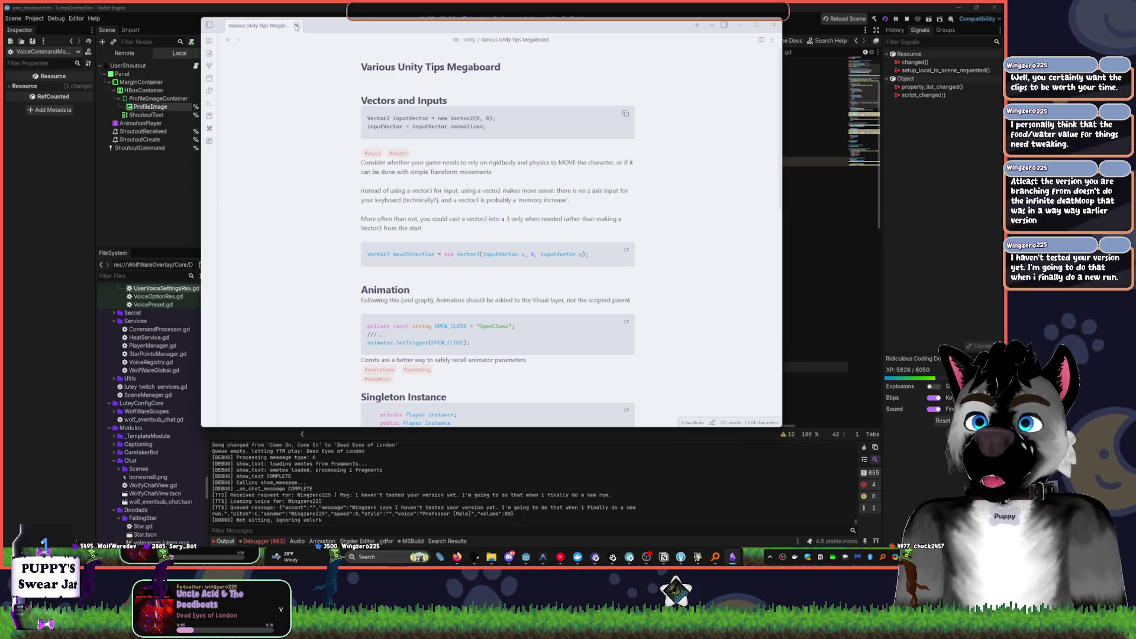
click(296, 26)
- Revisit the Unity notes ending on Line Renderer's in Unity, then bring YouTube Music forward
click(211, 25)
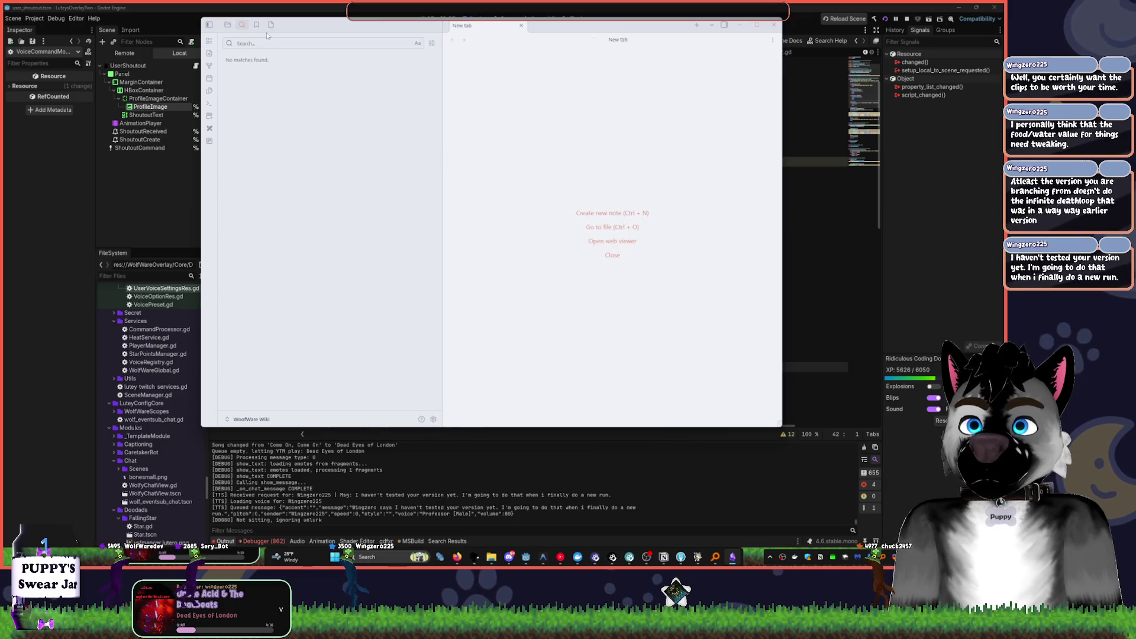
click(228, 25)
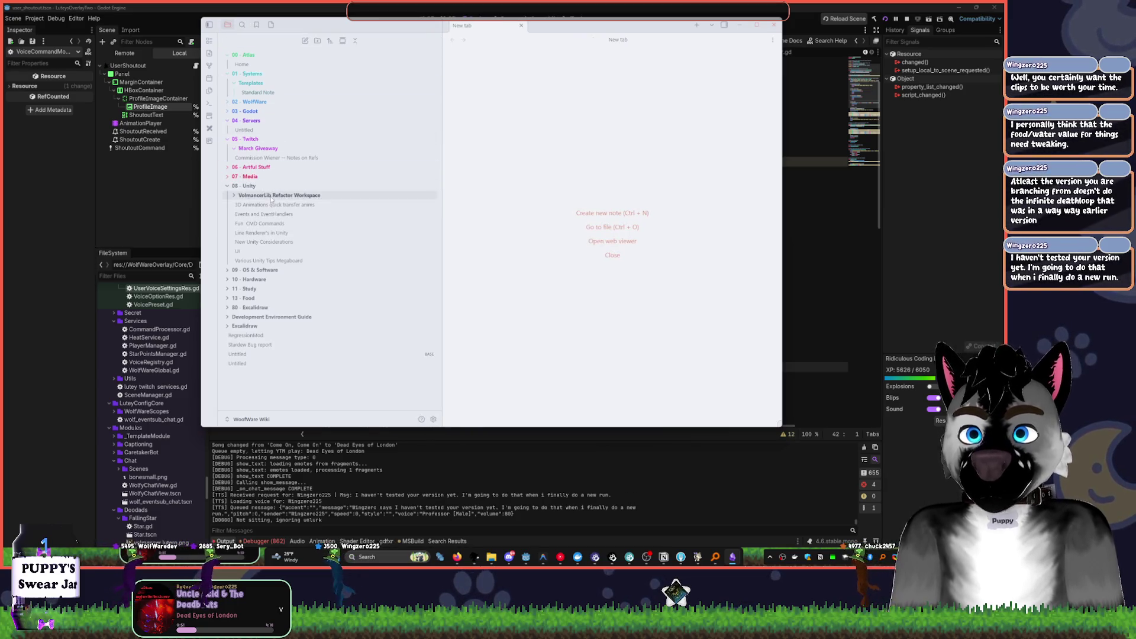
click(269, 260)
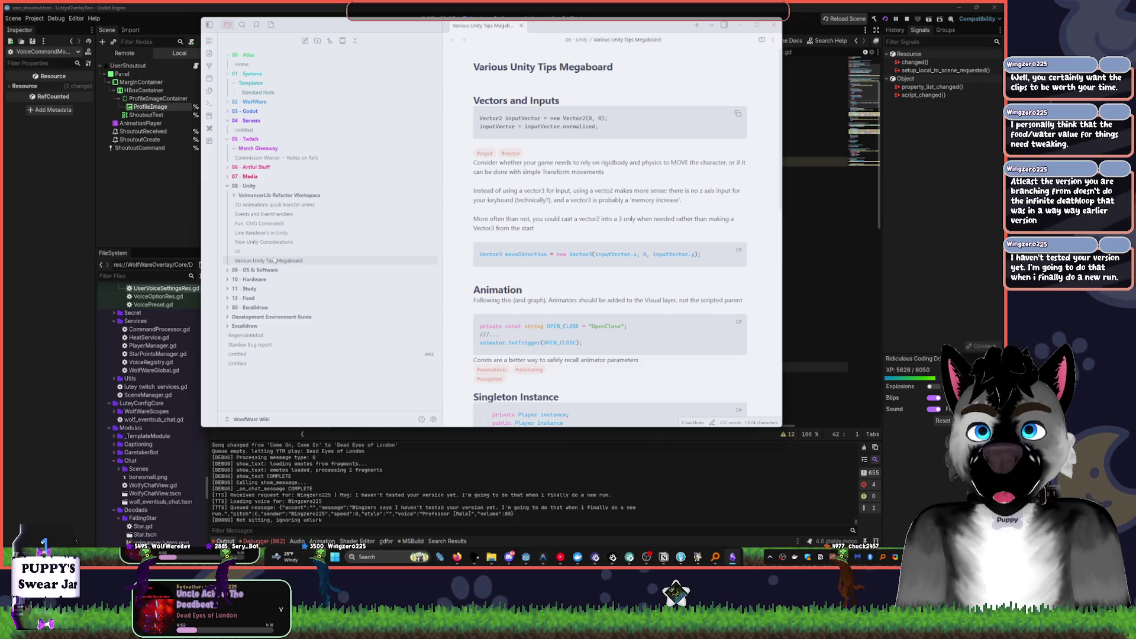
click(273, 251)
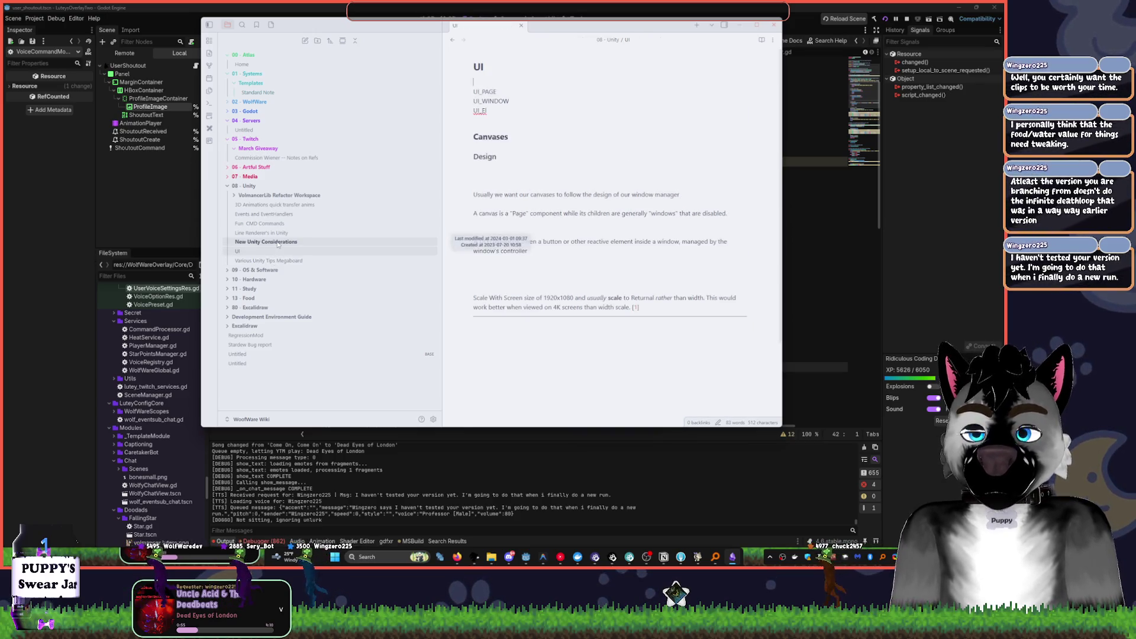
click(278, 242)
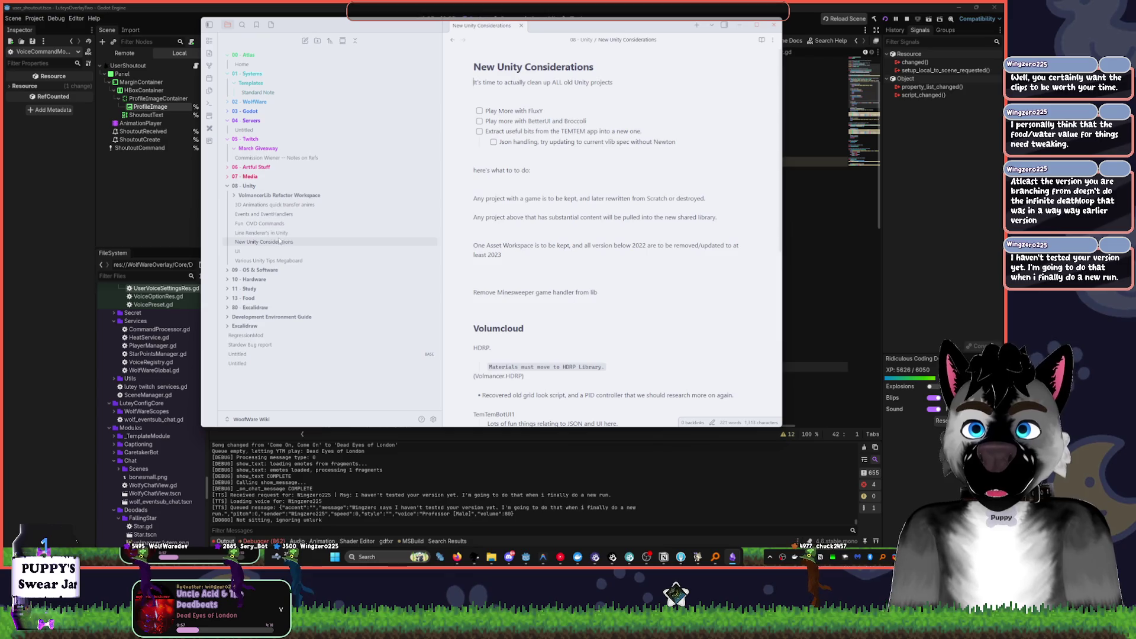
click(279, 233)
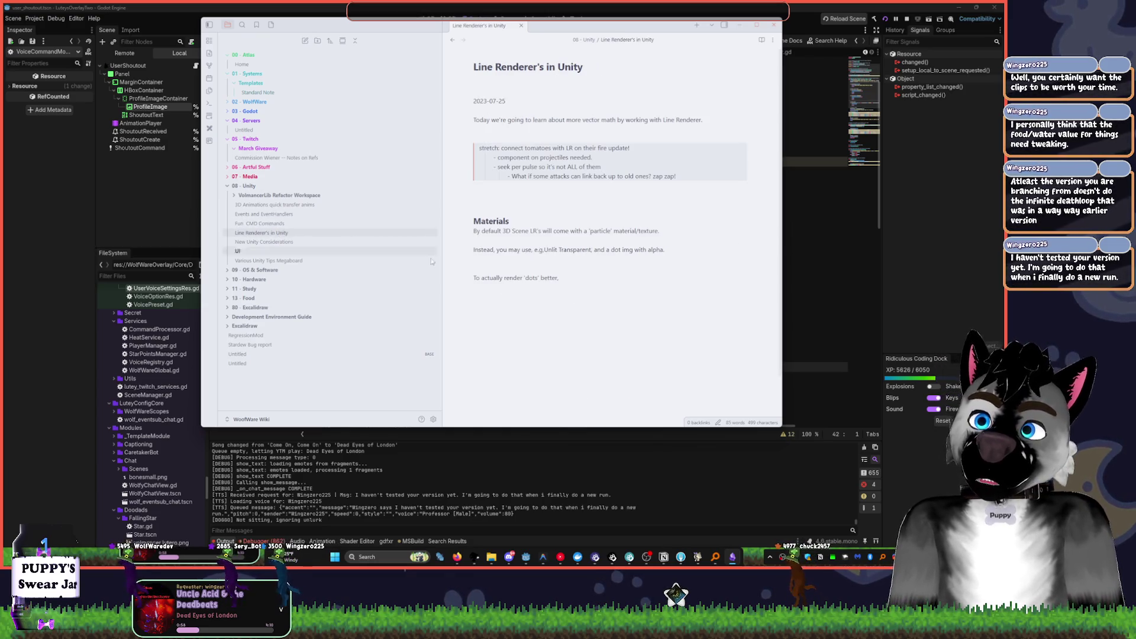
click(561, 557)
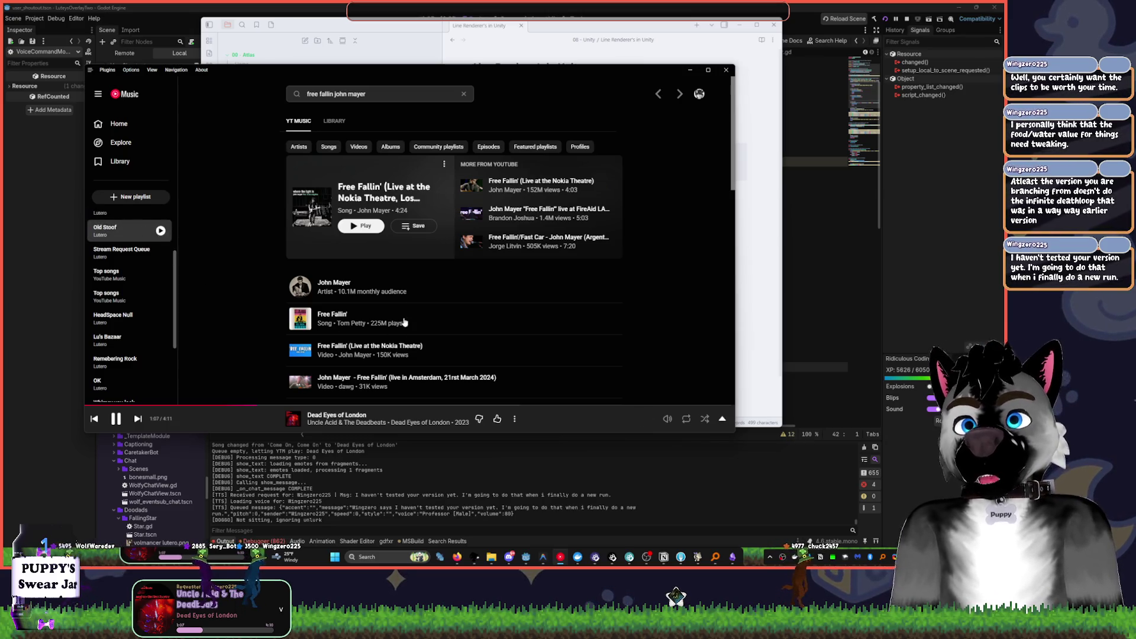
- Open the Old Stoof playlist, then minimize YouTube Music to reveal Godot
click(121, 230)
click(730, 34)
click(740, 25)
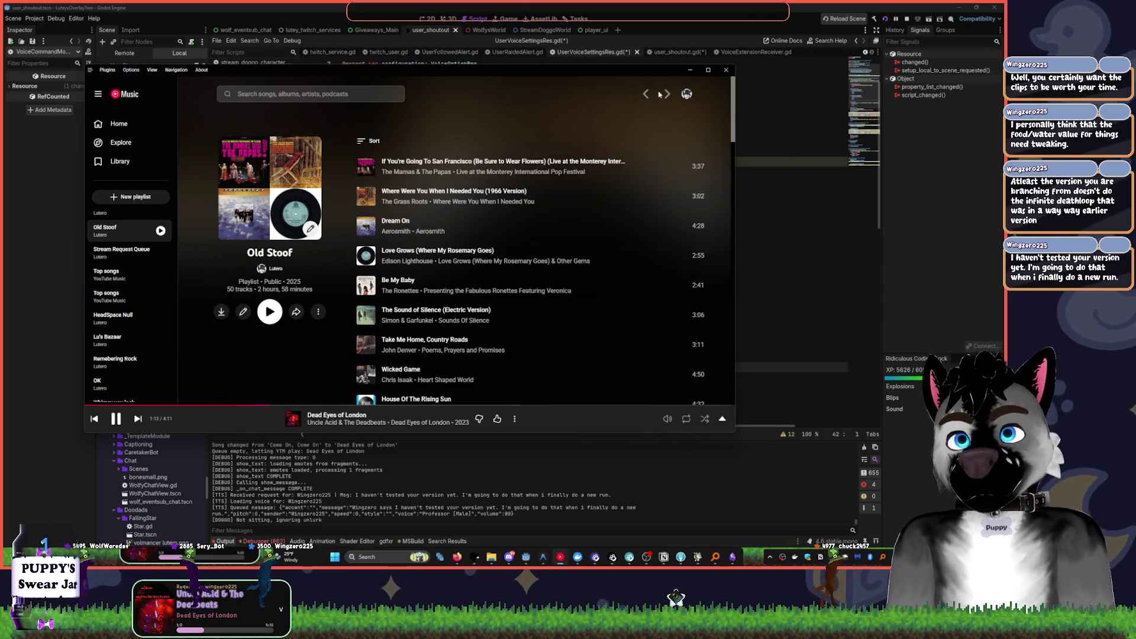
click(690, 70)
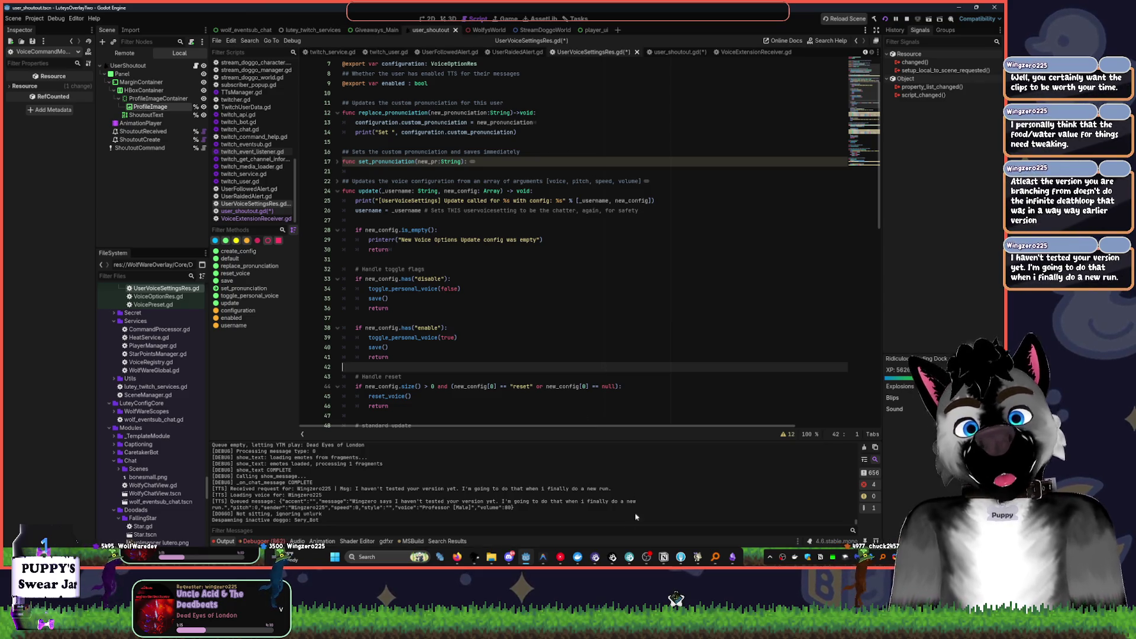
click(560, 557)
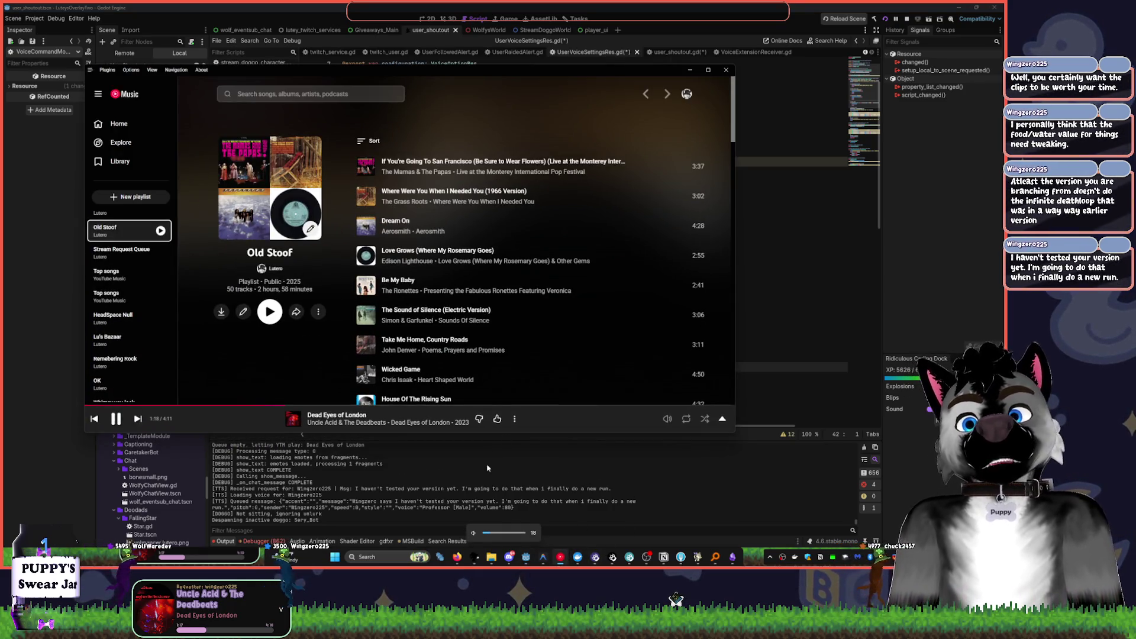
click(689, 71)
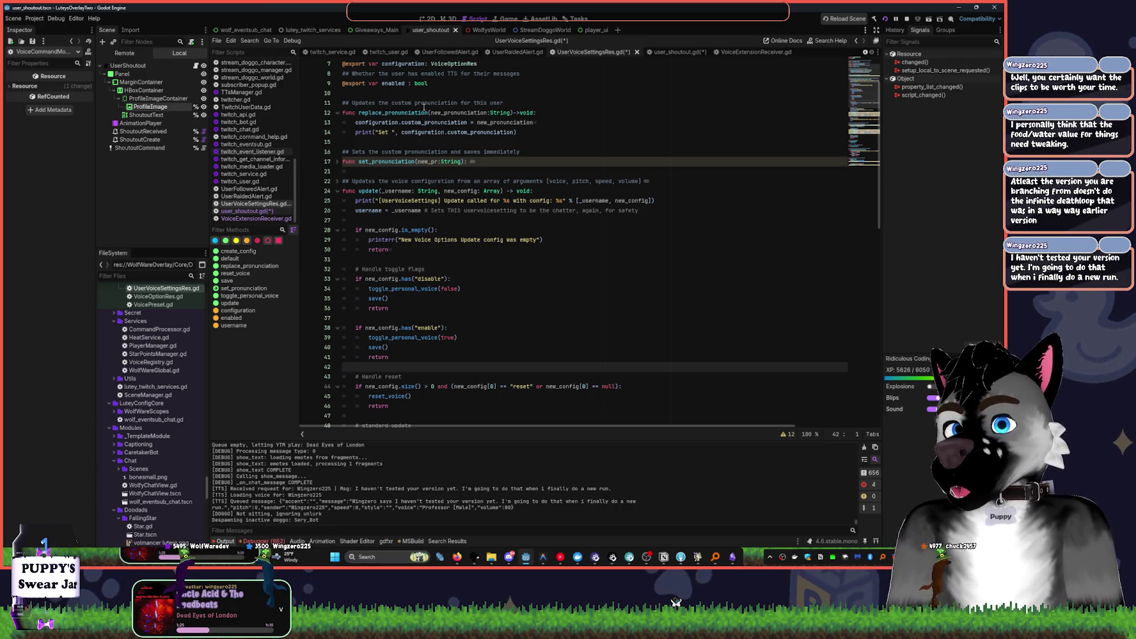
- Place the caret on line 33, scroll the script back to the top, and open Start search
click(448, 278)
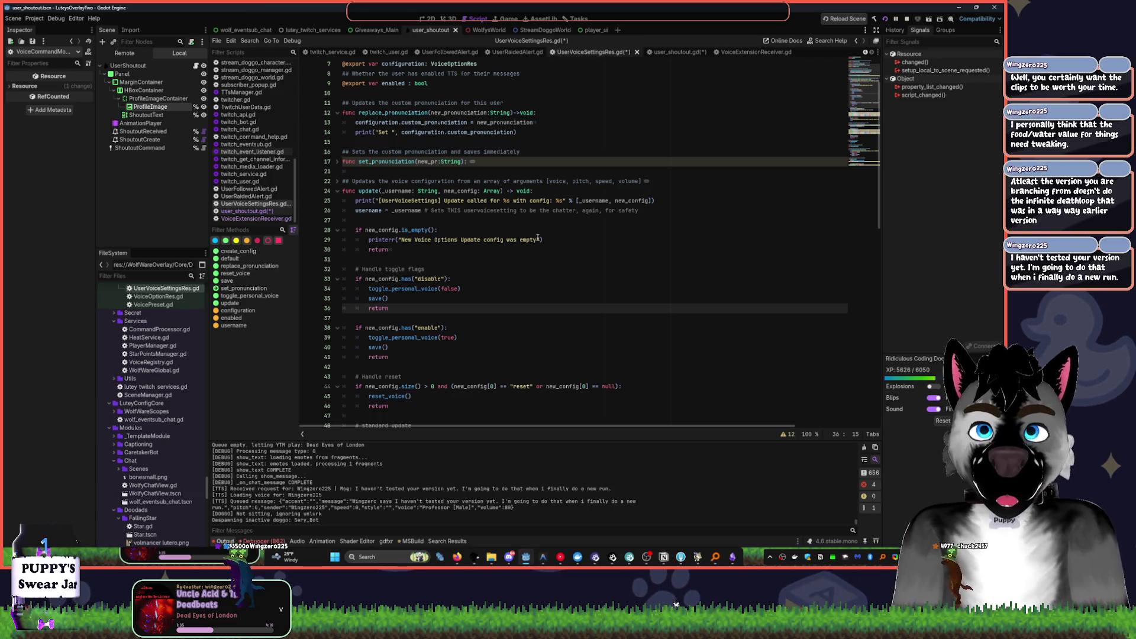
scroll(577, 228, up, 2)
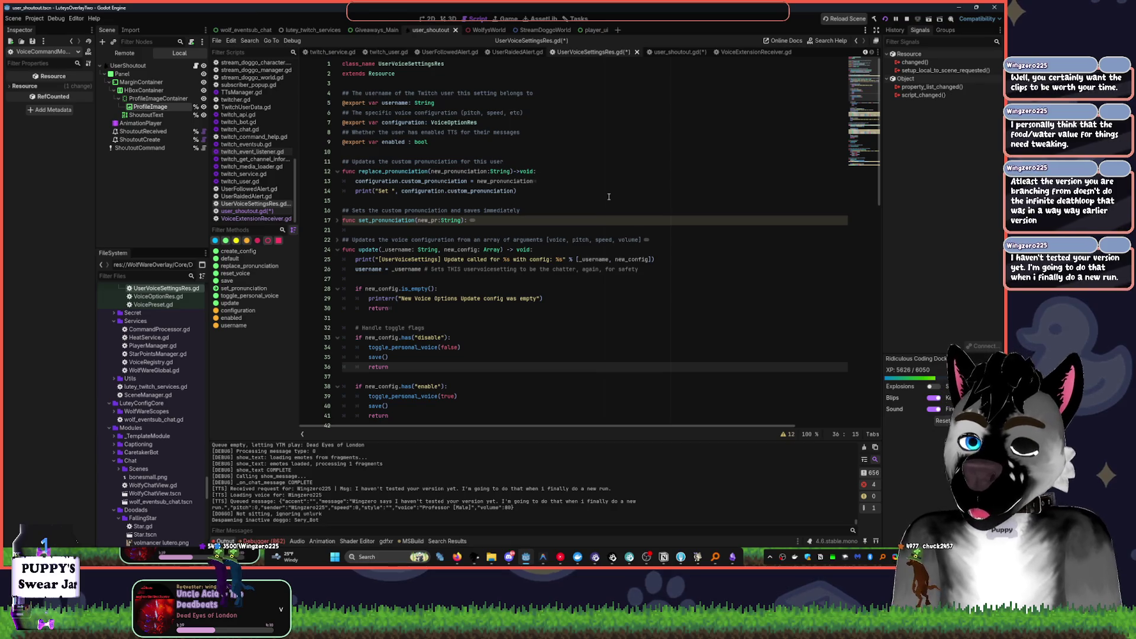
key(super)
- Launch AFFiNE via an 'aff' search and switch to the Overlay Structure doc
text(aff)
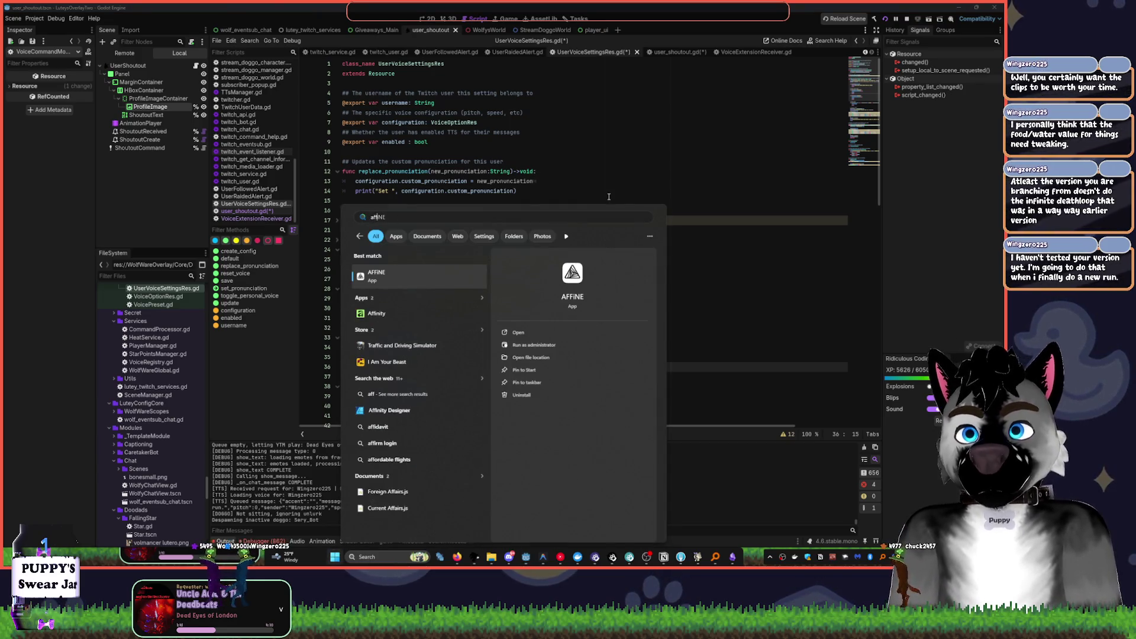
key(Escape)
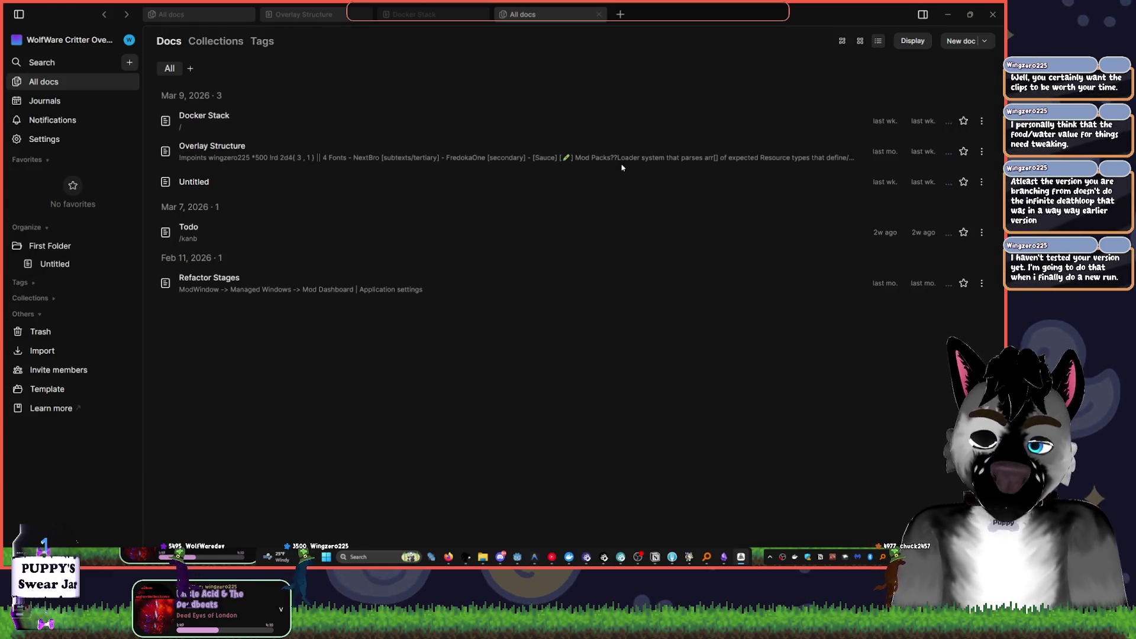
click(441, 18)
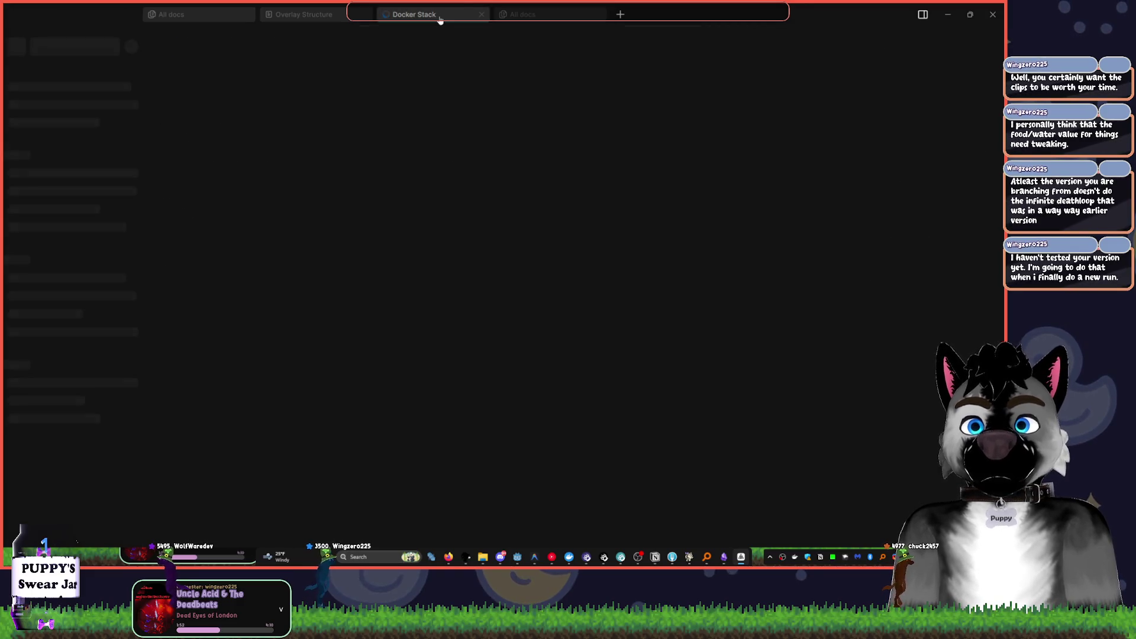
click(330, 16)
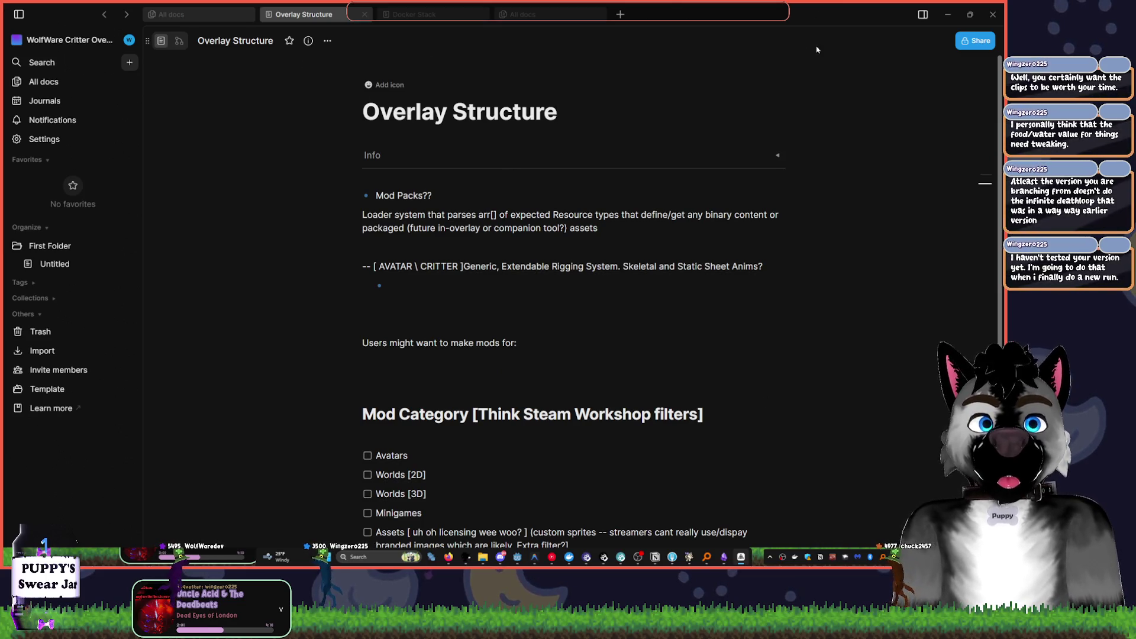
- Switch the Overlay Structure document to edgeless whiteboard view and check the RewardManager block
click(179, 40)
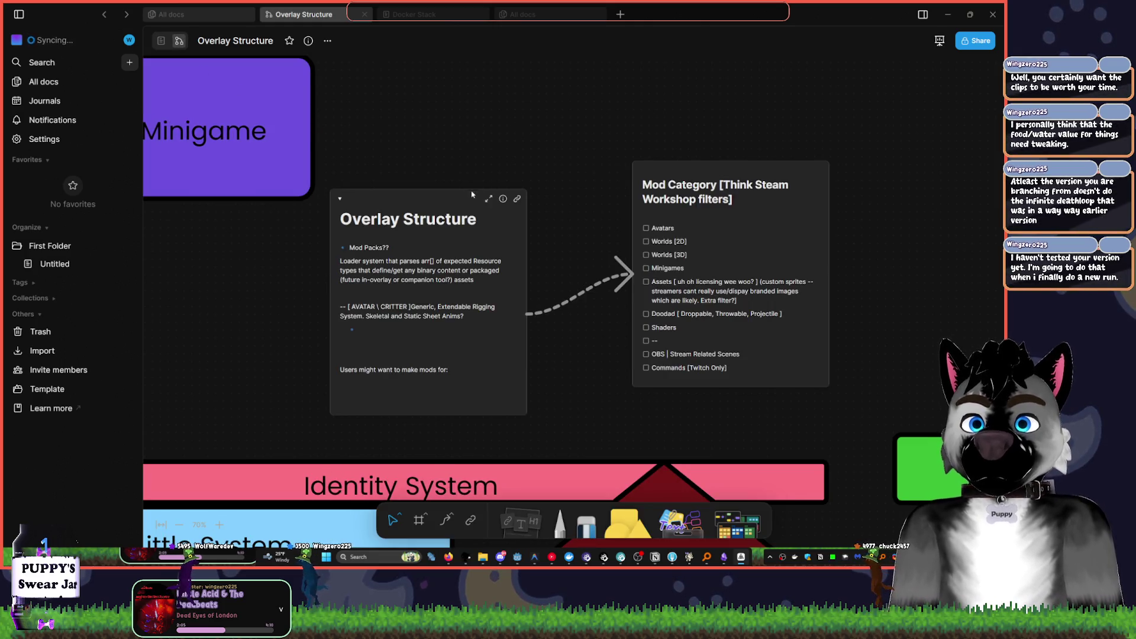
scroll(692, 202, down, 4)
scroll(463, 170, down, 5)
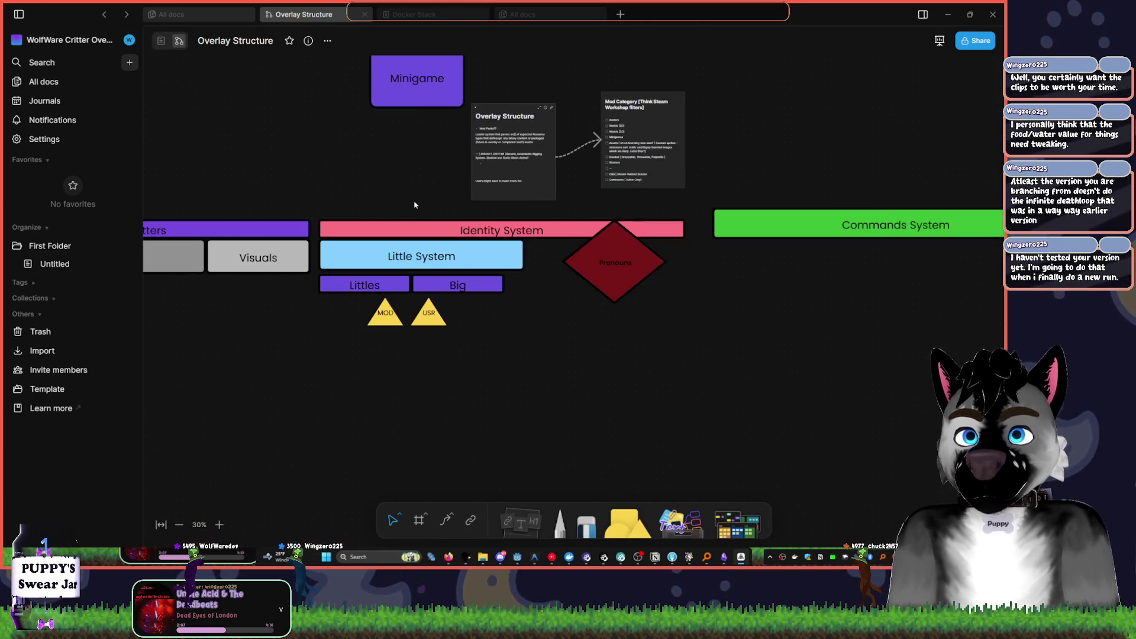
scroll(419, 206, left, 10)
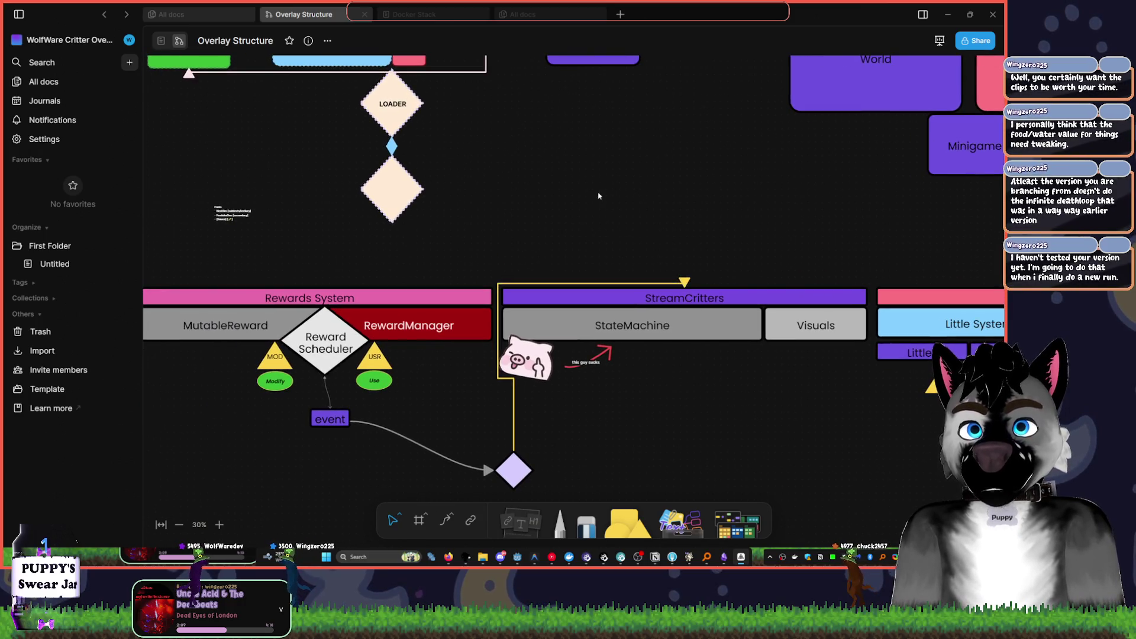
click(439, 319)
click(331, 240)
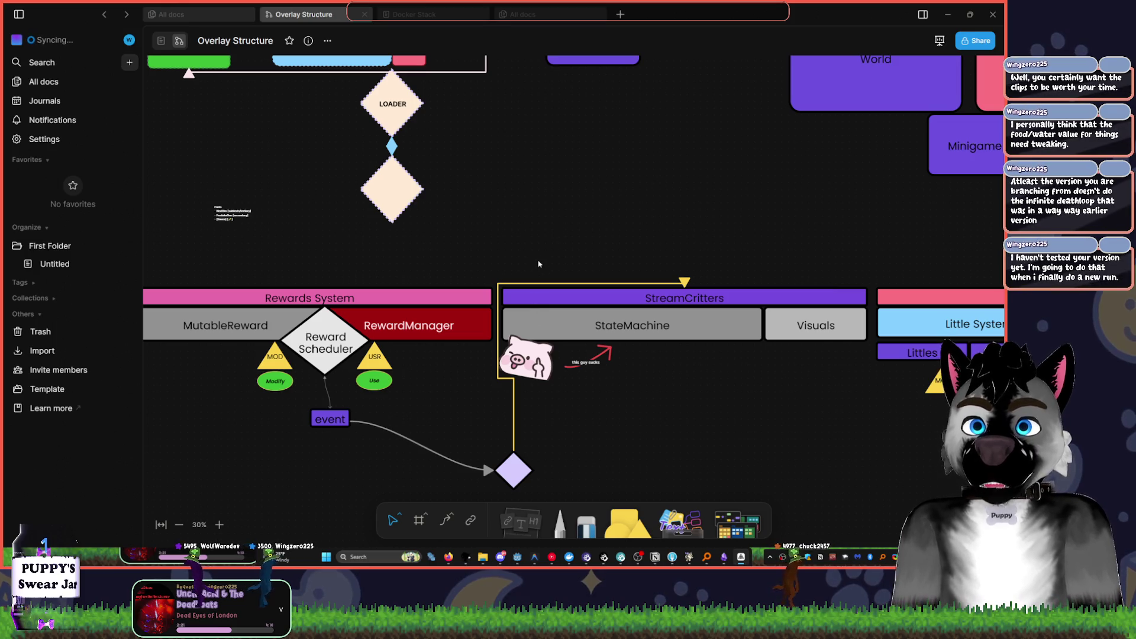
- Survey the diagram through the Loader and Rewards System area, then bring Godot back in front
scroll(579, 251, right, 5)
scroll(579, 251, down, 1)
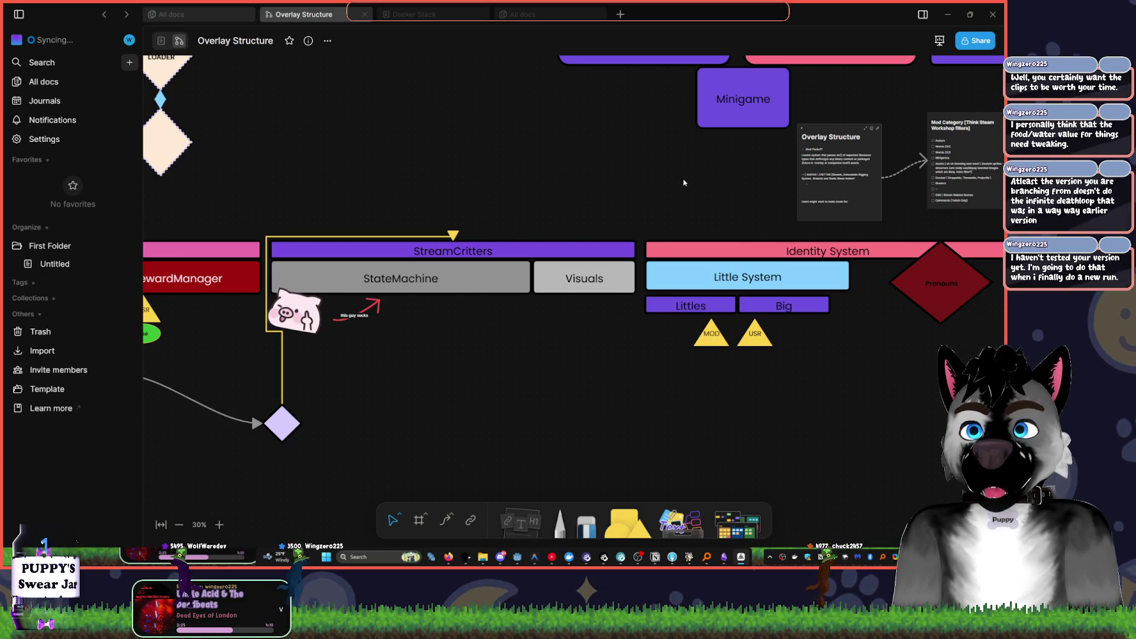
scroll(645, 187, right, 9)
scroll(644, 188, up, 3)
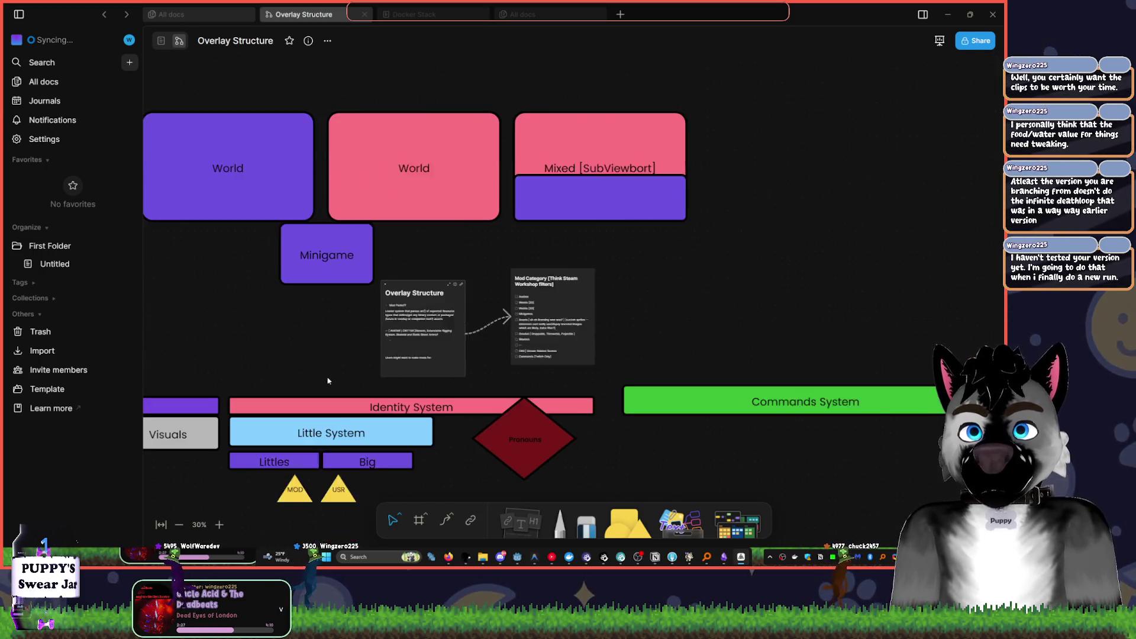
scroll(328, 380, down, 1)
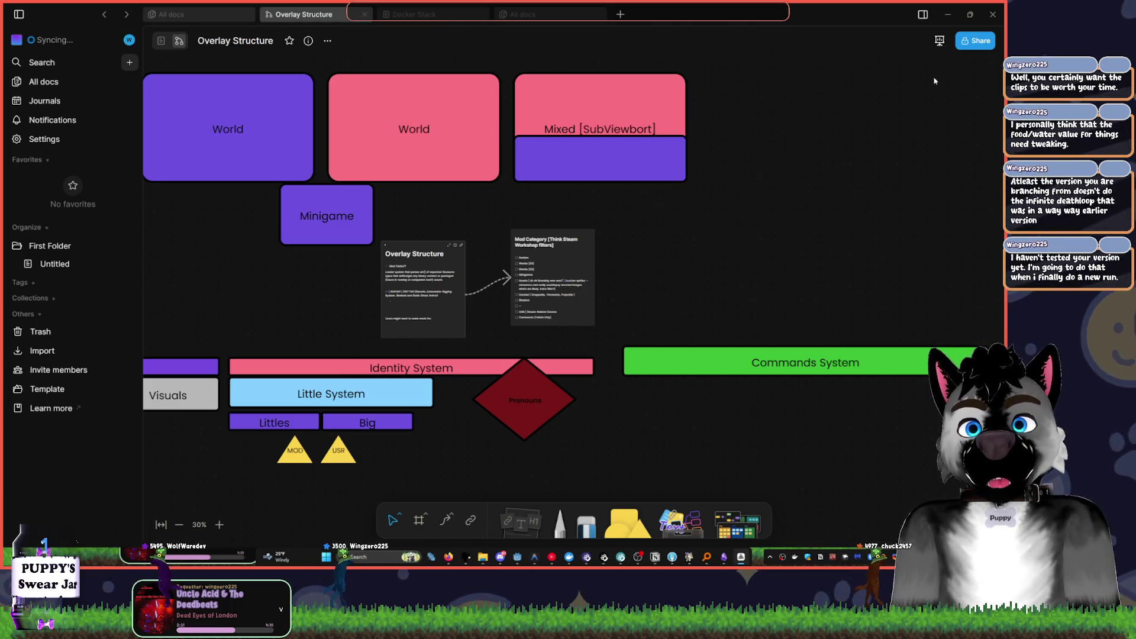
drag(342, 254, 984, 159)
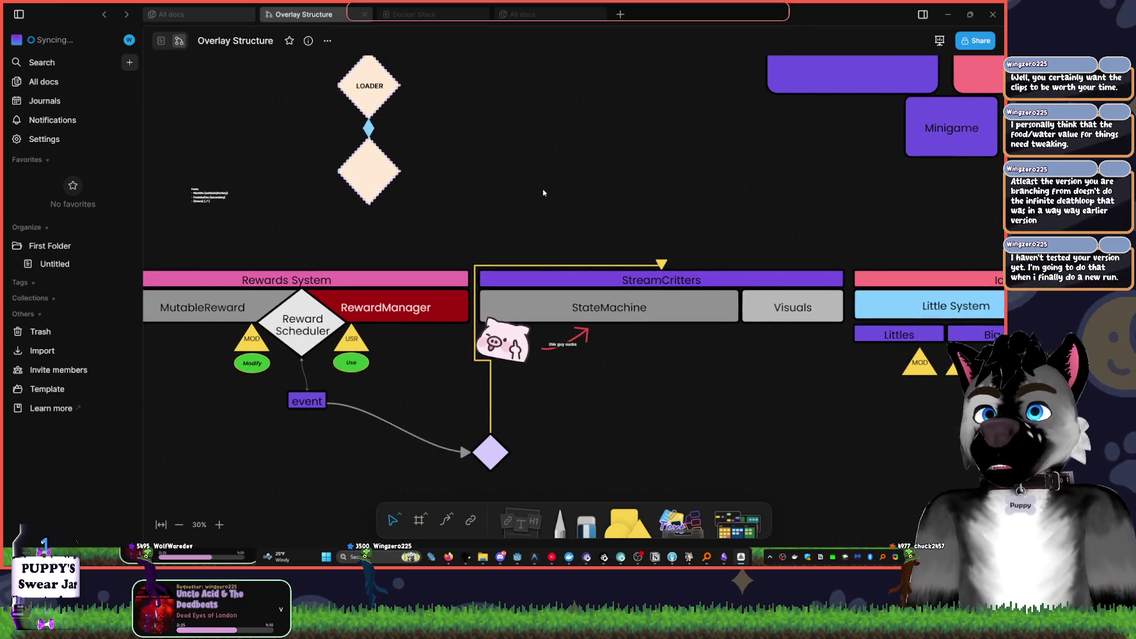
scroll(542, 195, down, 5)
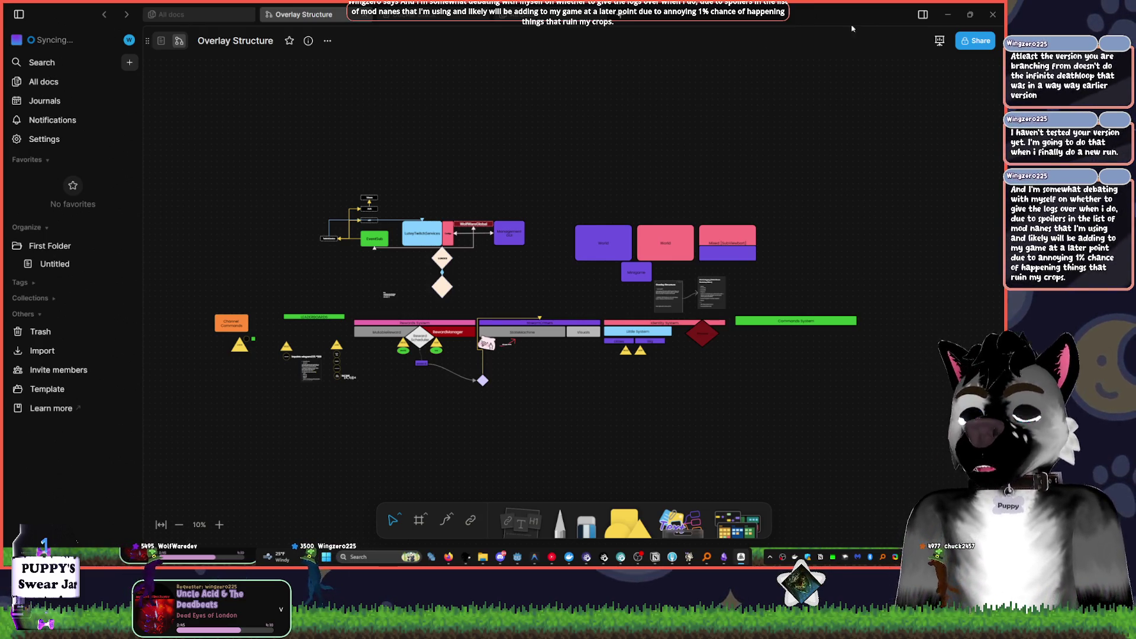
click(949, 19)
- Fold update()'s disable, enable and reset handling blocks at lines 33, 38 and 44
scroll(500, 338, down, 3)
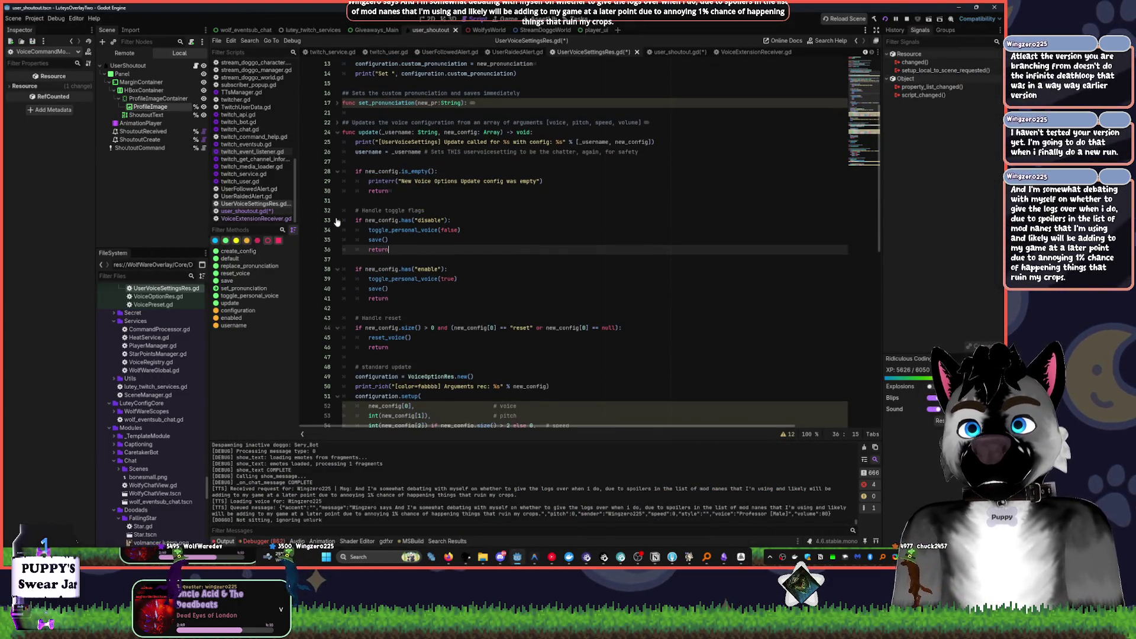
click(337, 220)
click(337, 240)
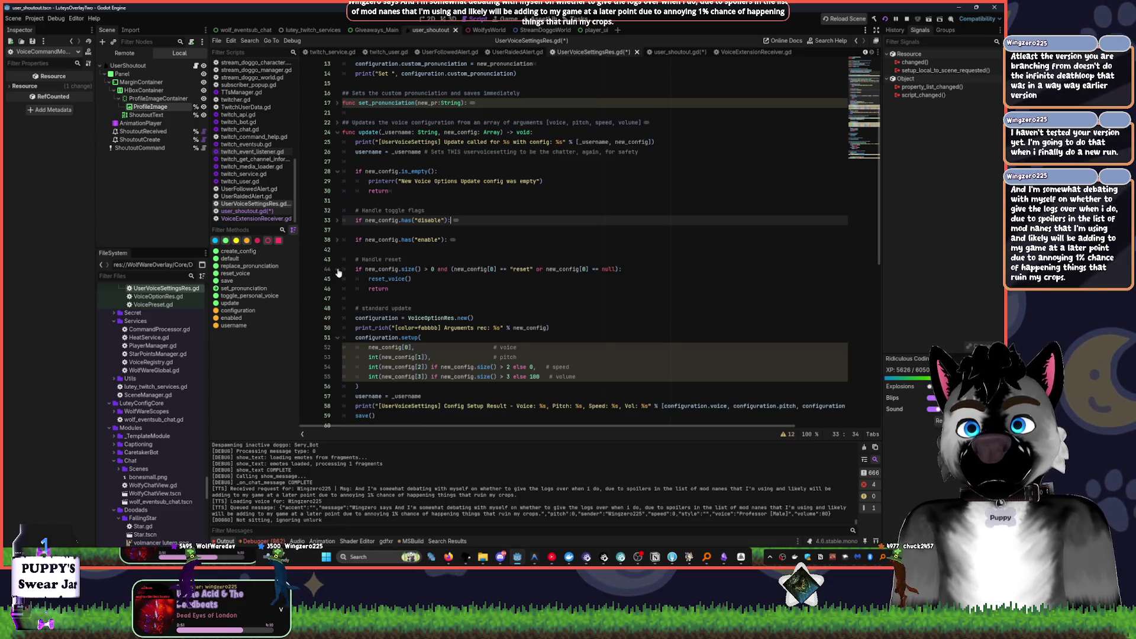
click(337, 269)
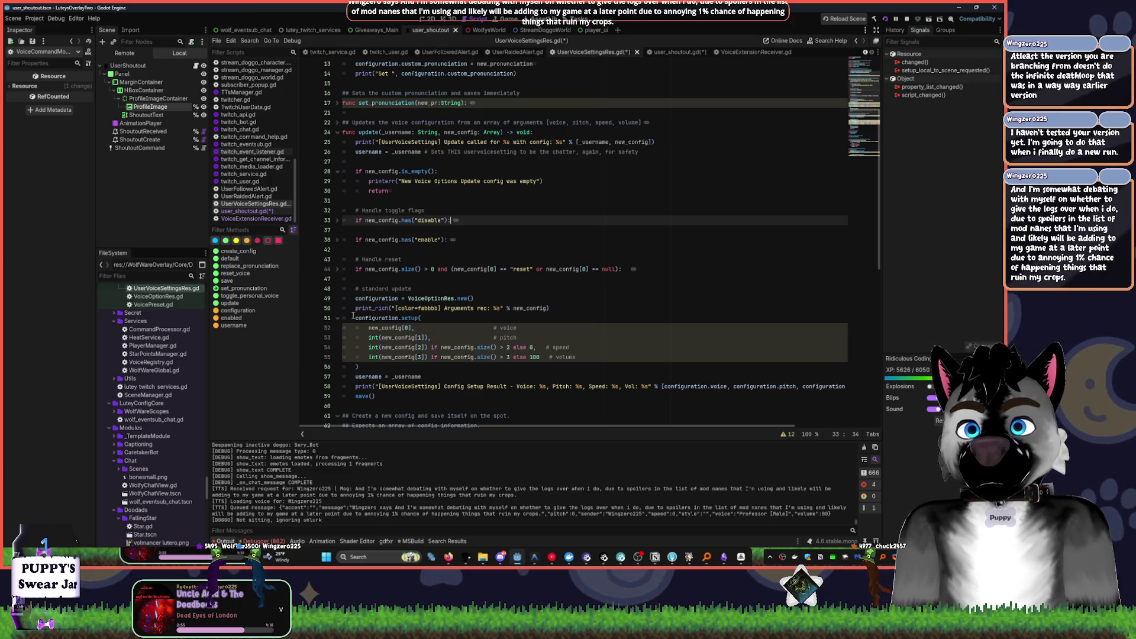
scroll(450, 373, down, 4)
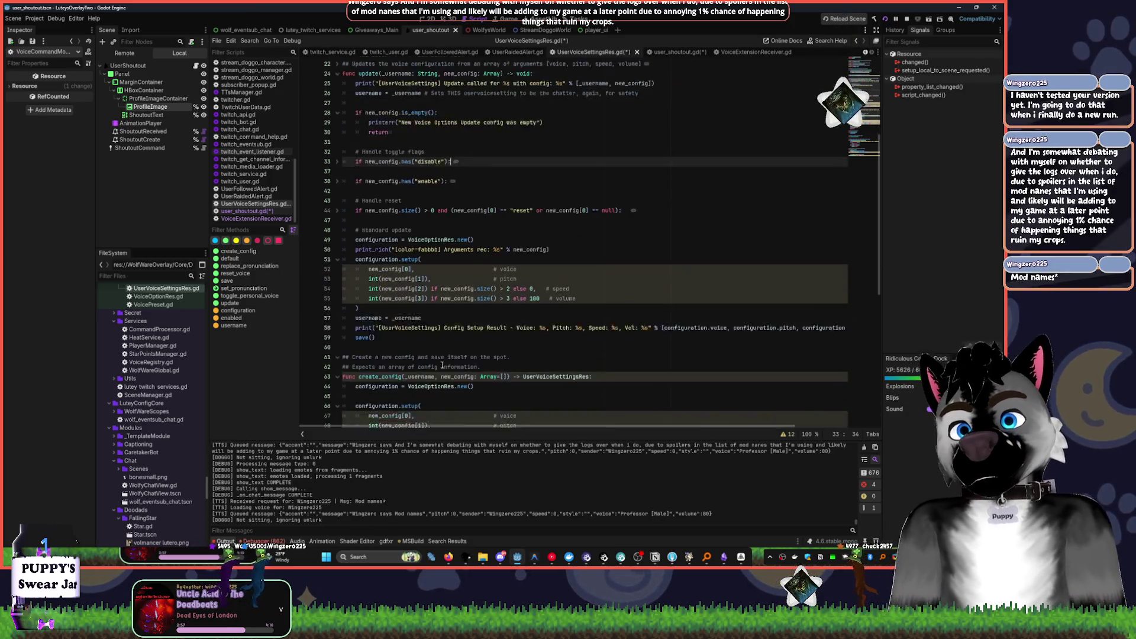
scroll(456, 350, down, 8)
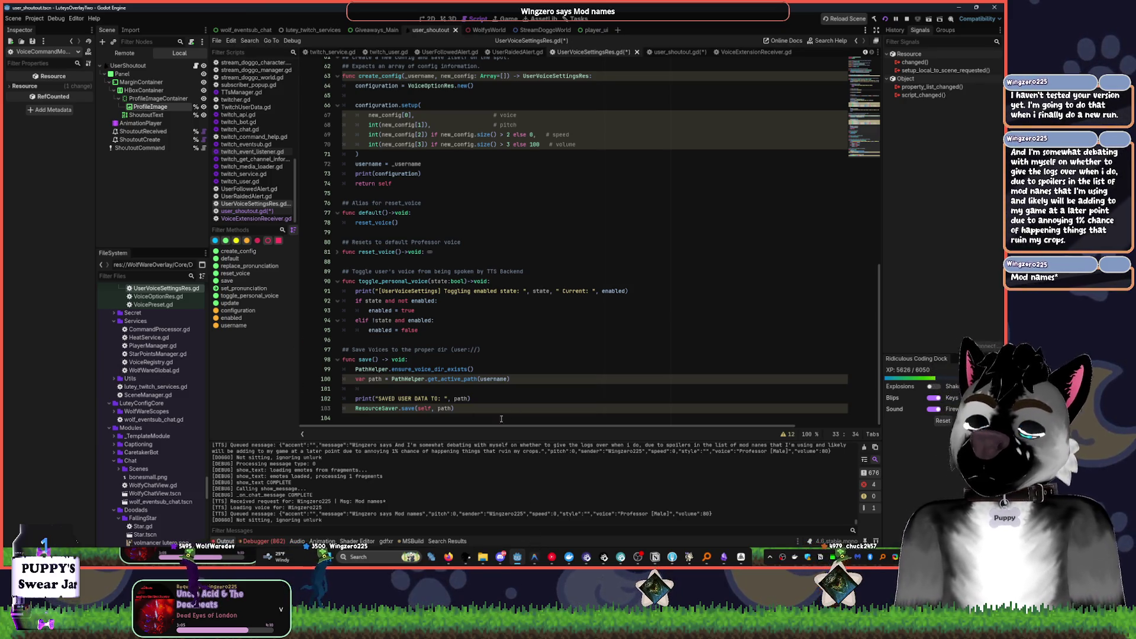
- Collapse the Services, Definitions, Settings, Core and EventSubReactions folders in the FileSystem dock
click(113, 320)
scroll(113, 317, up, 3)
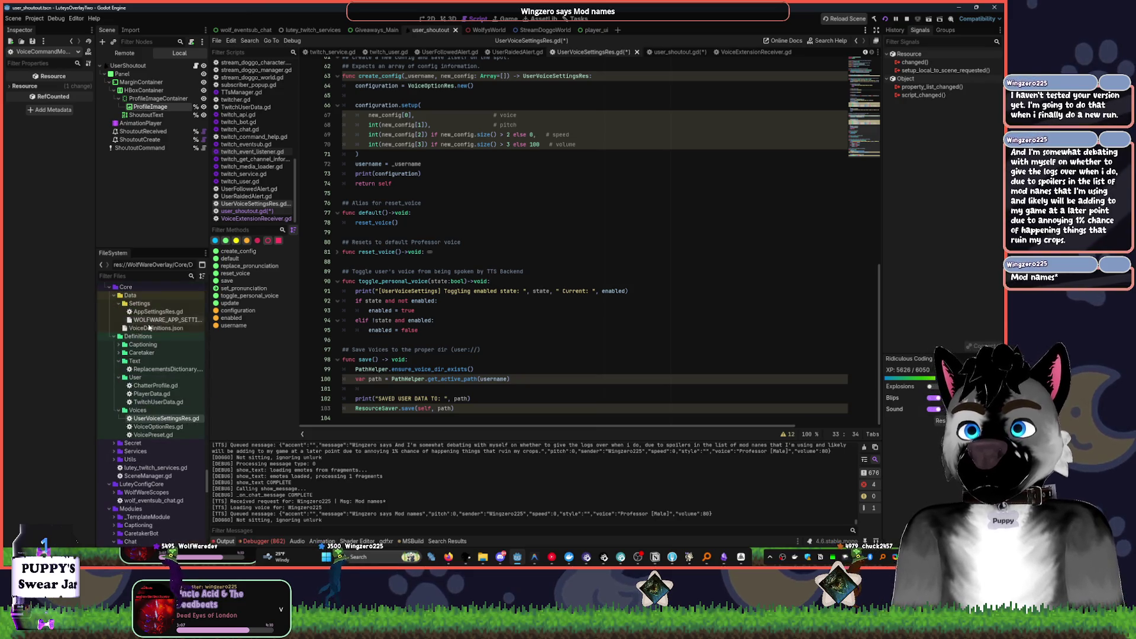
click(114, 336)
click(119, 303)
click(108, 287)
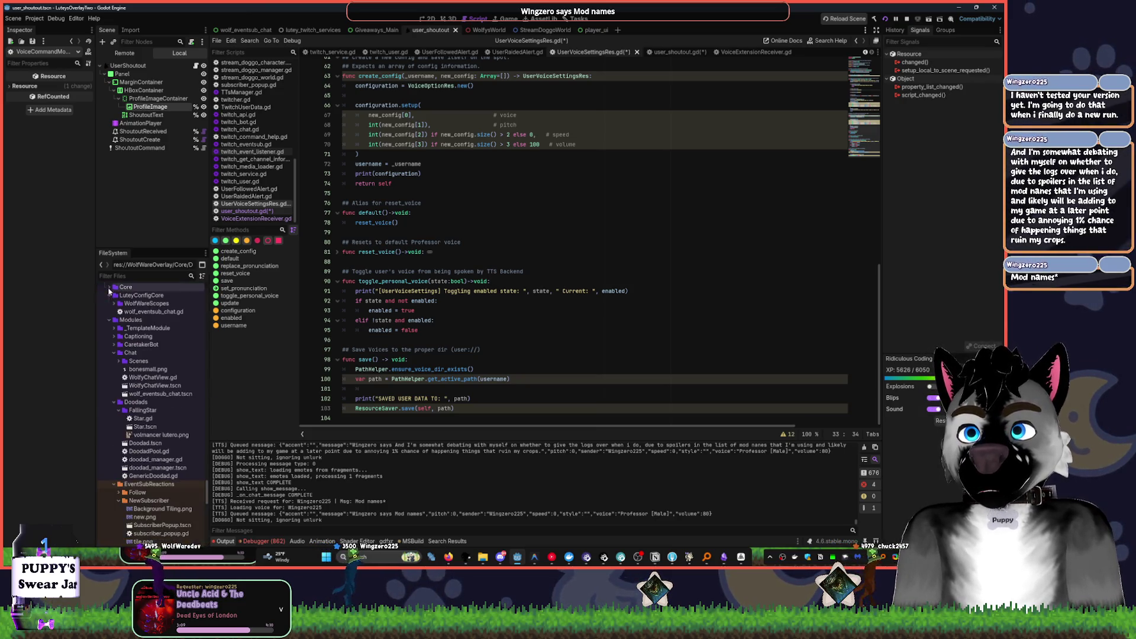
click(114, 483)
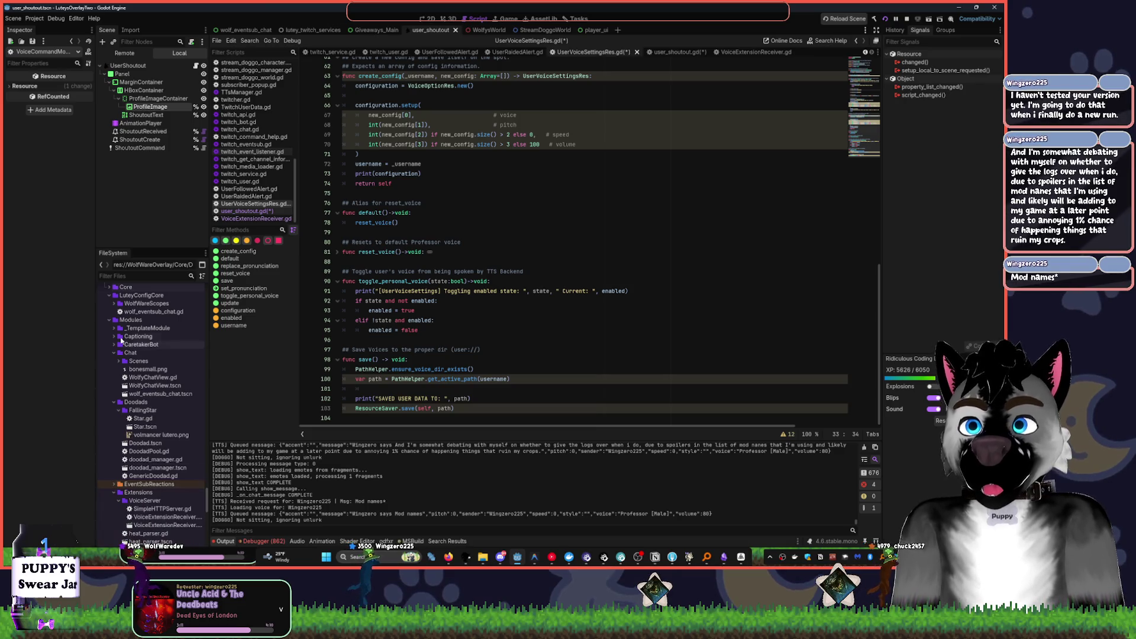
scroll(134, 348, down, 5)
scroll(134, 348, down, 5)
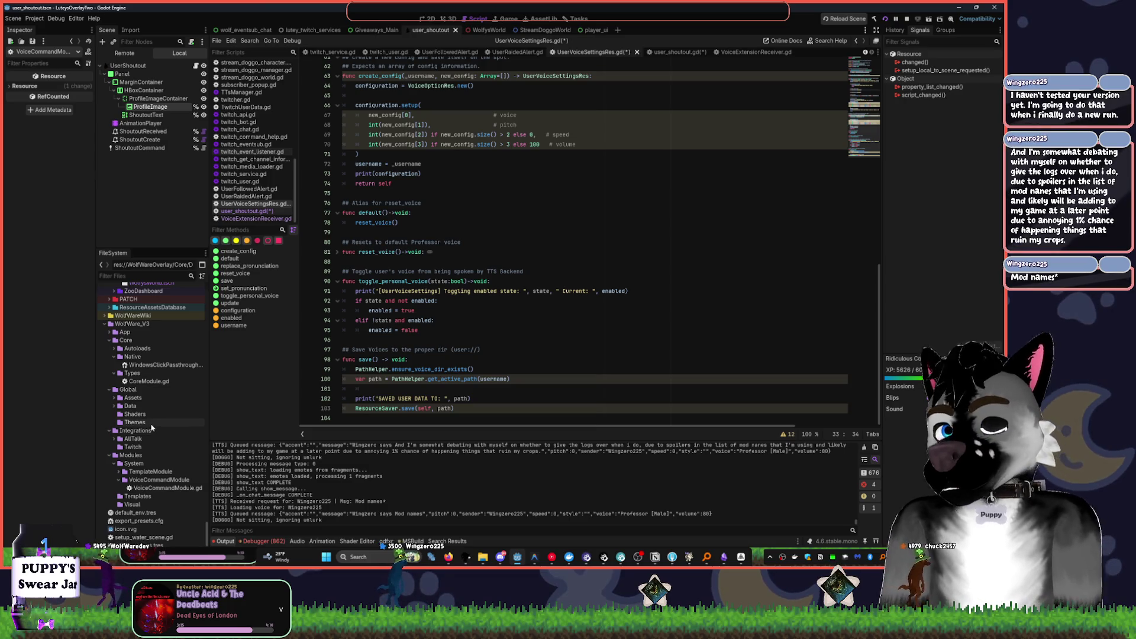
- Open CoreModule.gd from Core/Types and review its empty _on_event_ stubs
double_click(163, 381)
scroll(571, 251, down, 10)
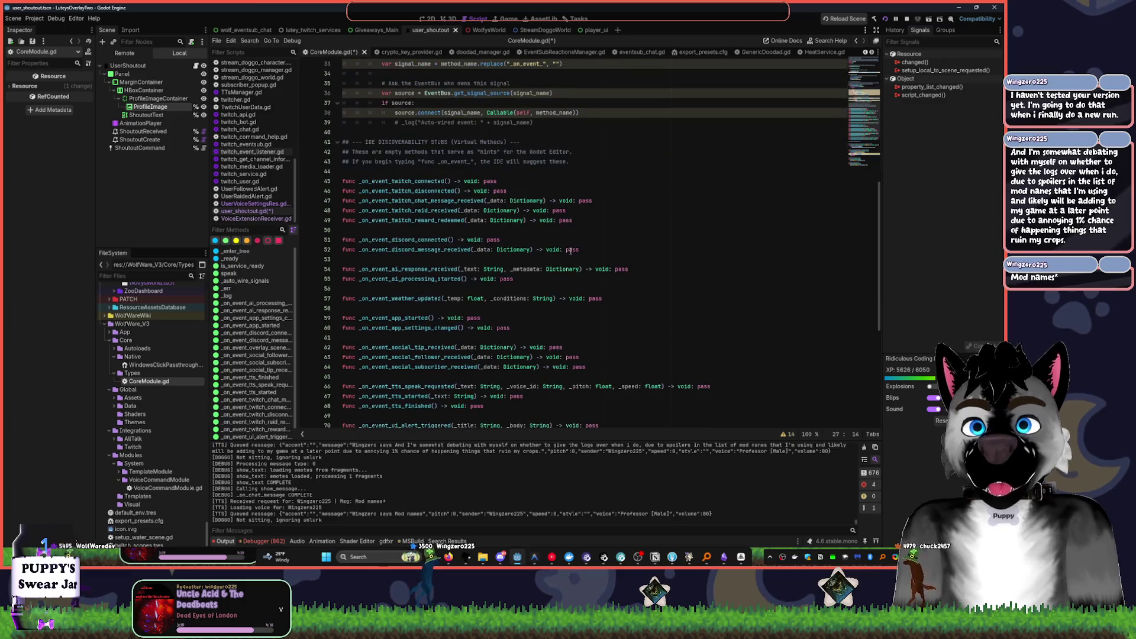
scroll(583, 260, up, 3)
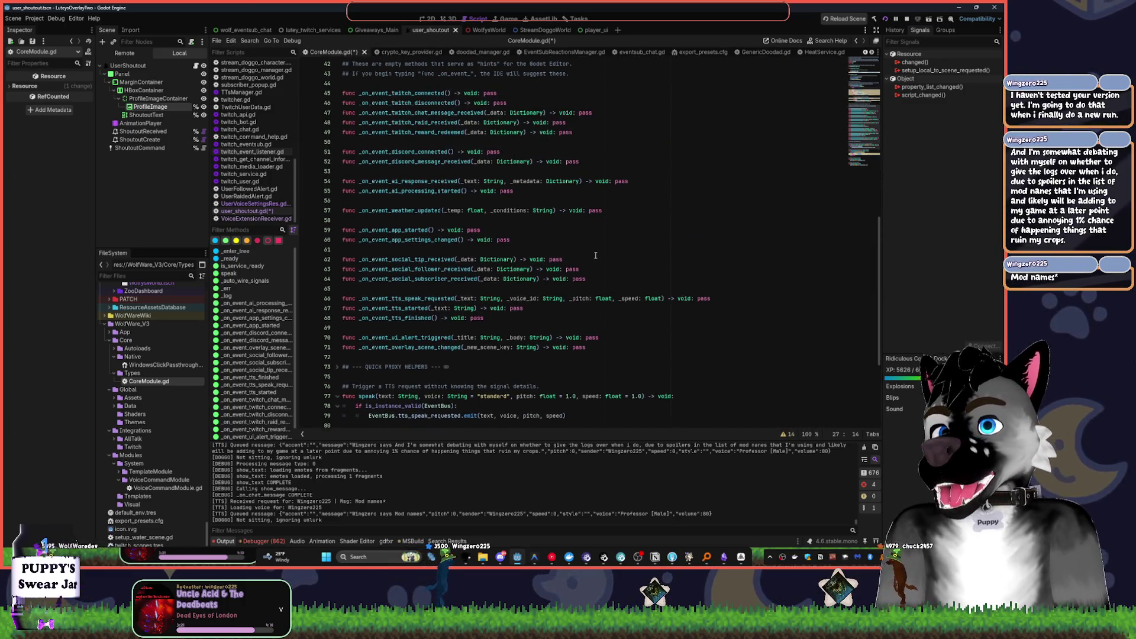
scroll(596, 250, up, 3)
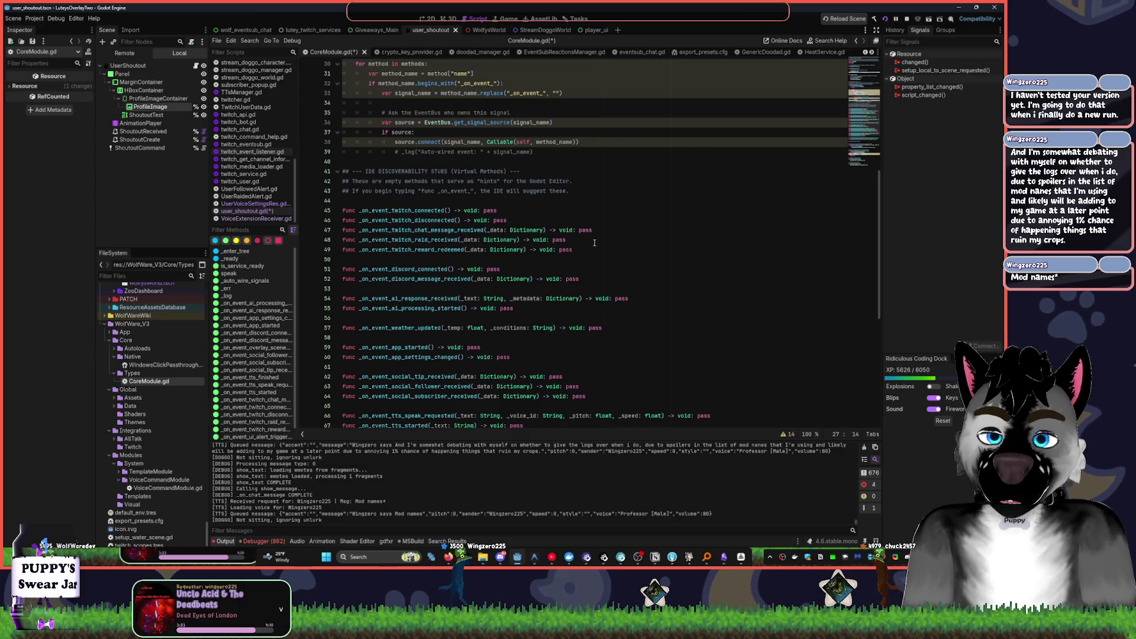
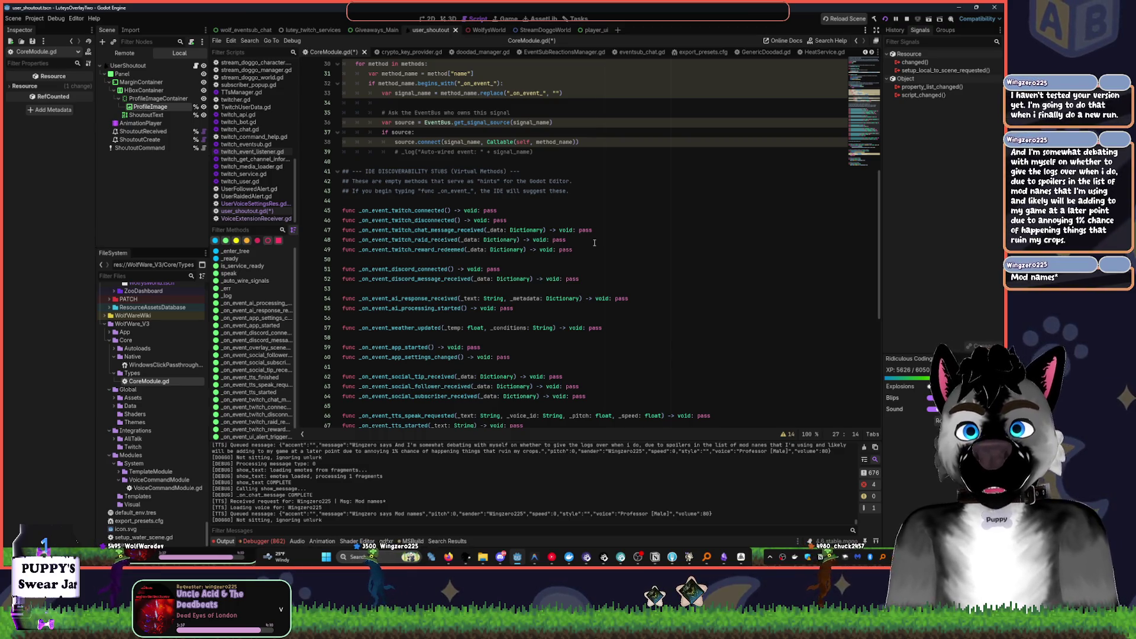
- Tidy the FileSystem tree by collapsing the Core and VoiceCommandModule folders
scroll(595, 243, down, 7)
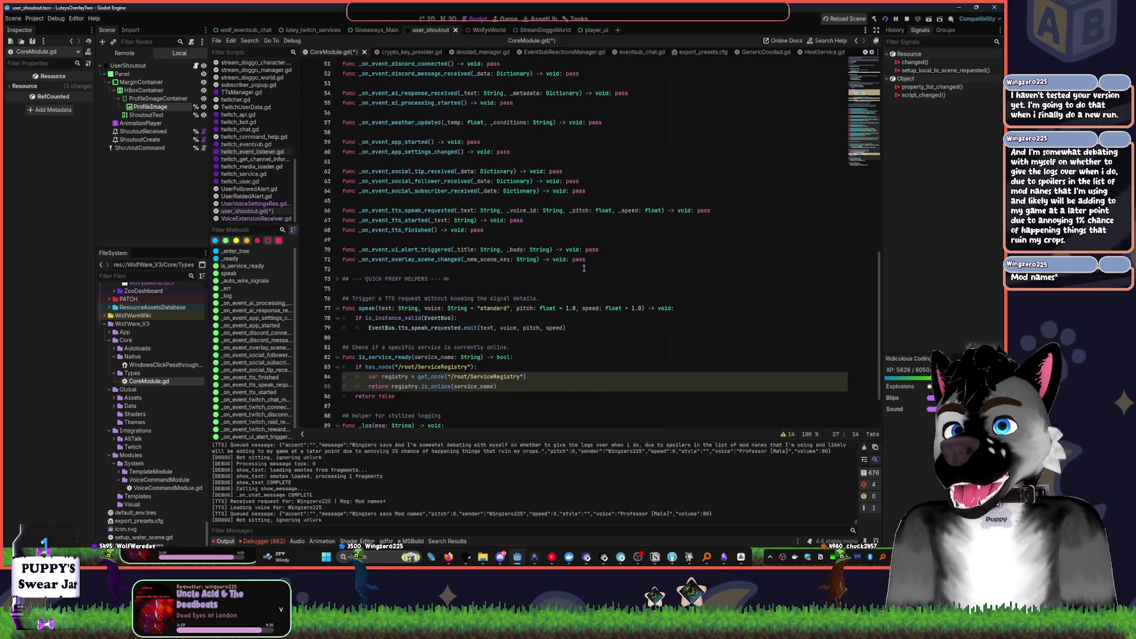
scroll(484, 323, down, 2)
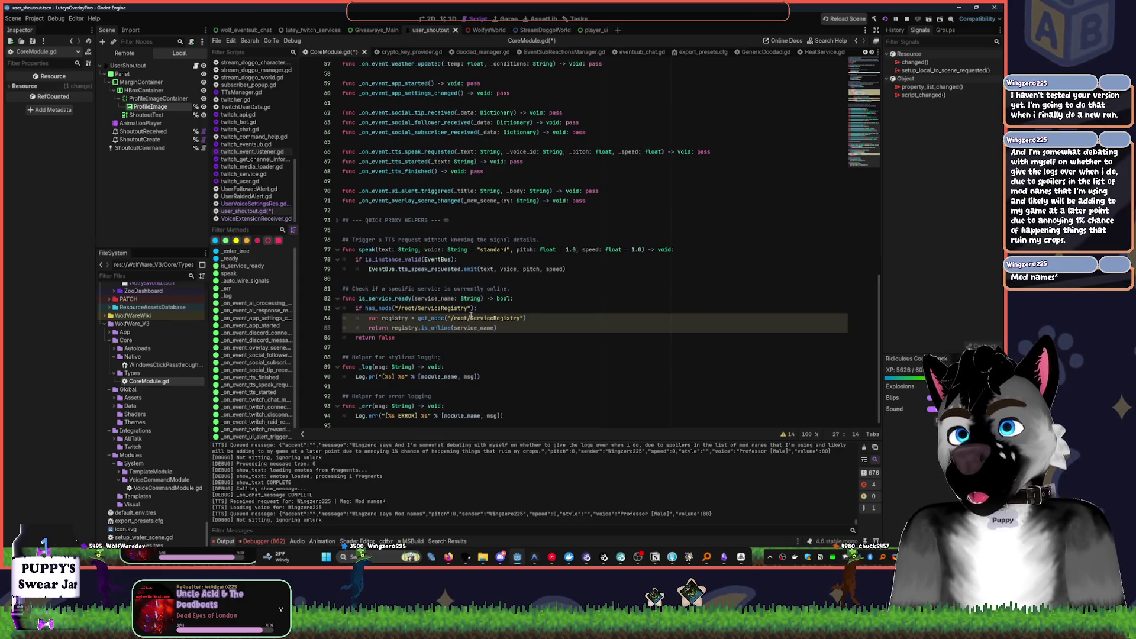
scroll(596, 319, up, 6)
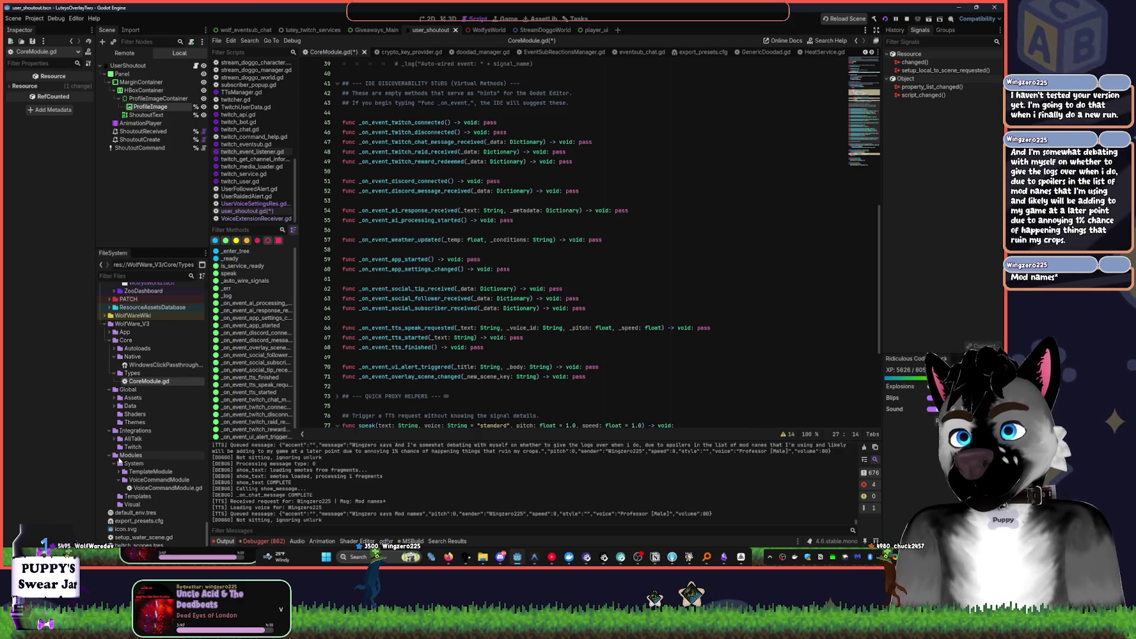
right_click(158, 430)
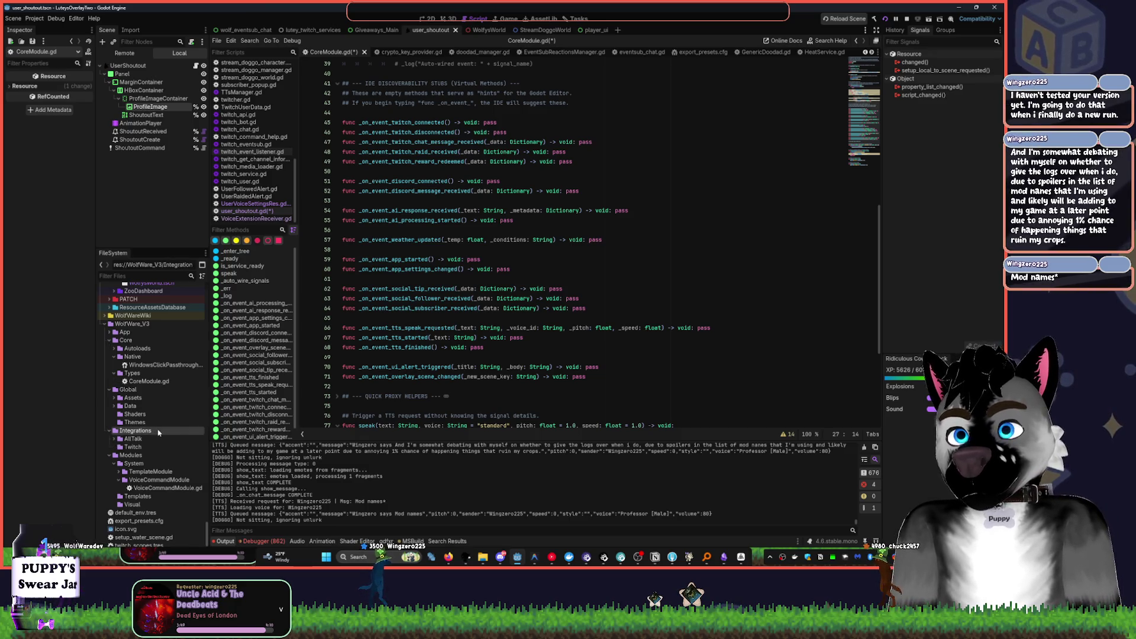
mouse_move(216, 435)
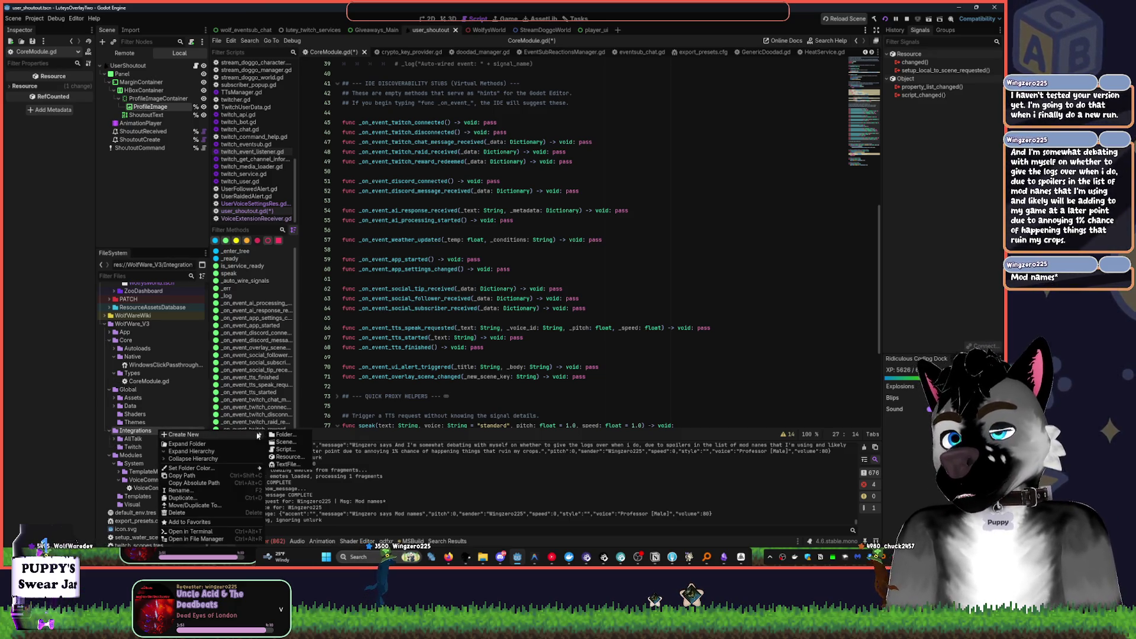
click(140, 434)
click(110, 341)
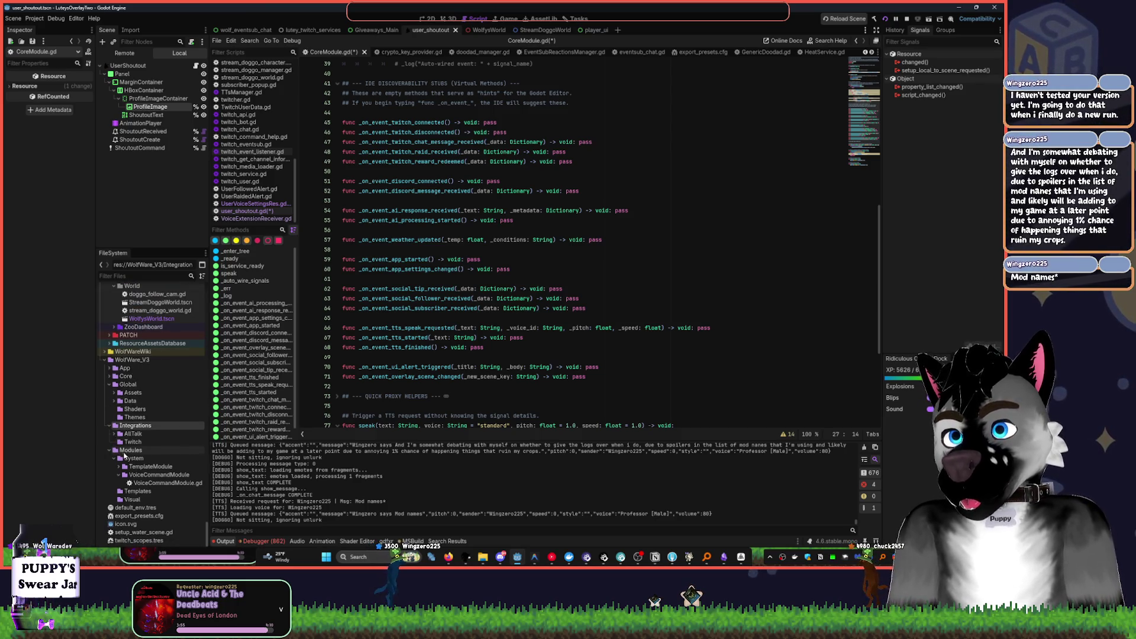
click(120, 474)
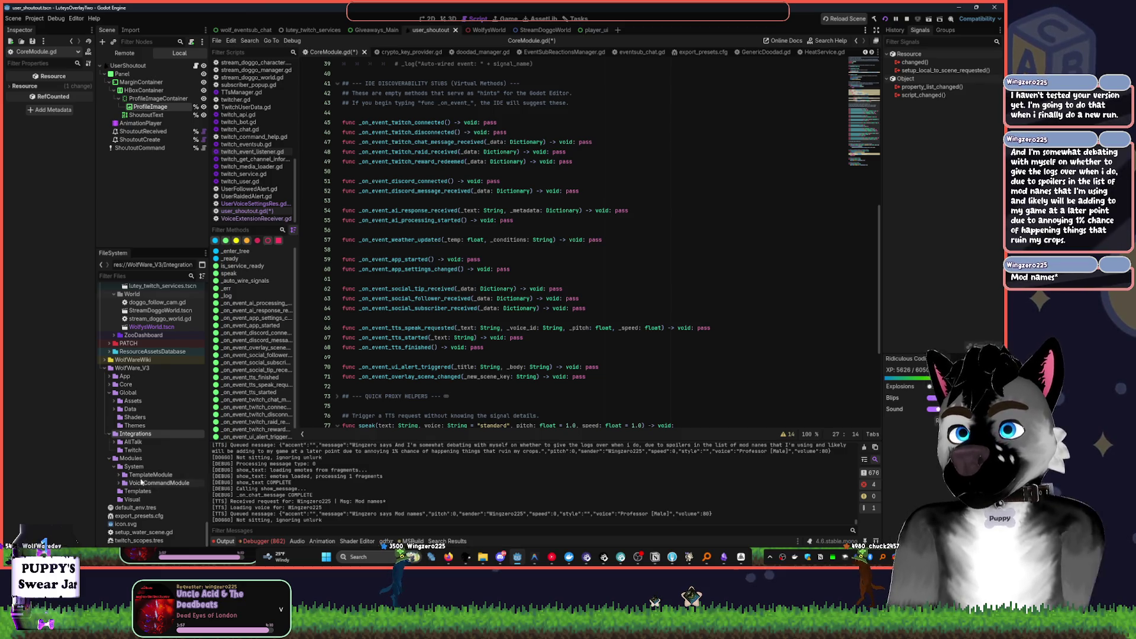
- Add a folder named UserPronounsModule under Modules/System
click(135, 466)
right_click(135, 467)
mouse_move(228, 438)
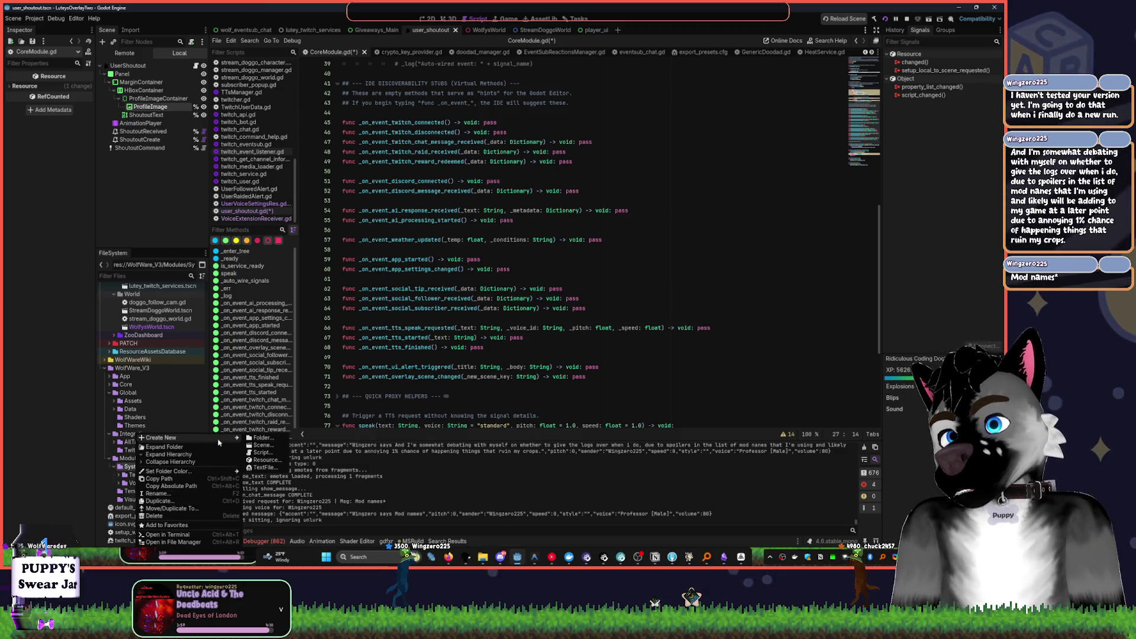
click(263, 439)
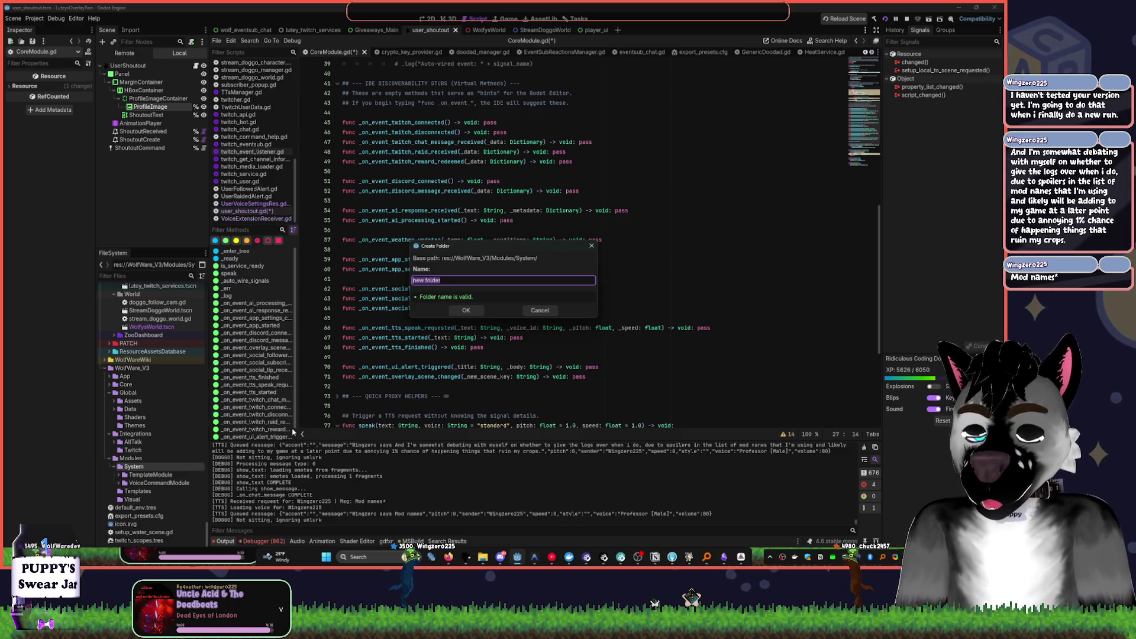
text(PronousModule)
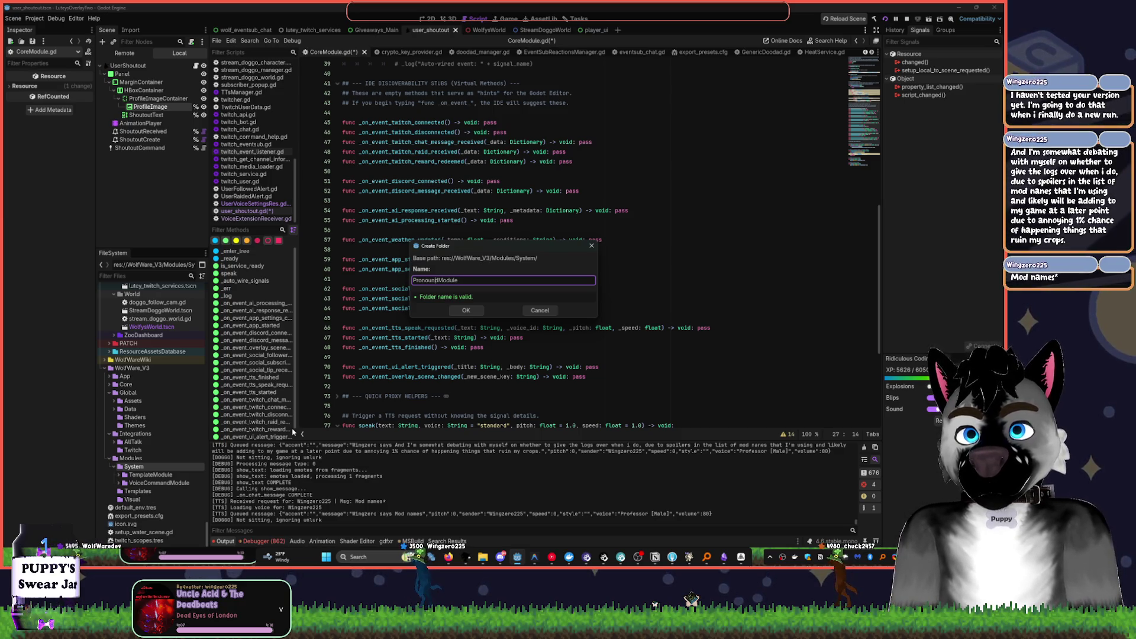
key(BackSpace)
text(n)
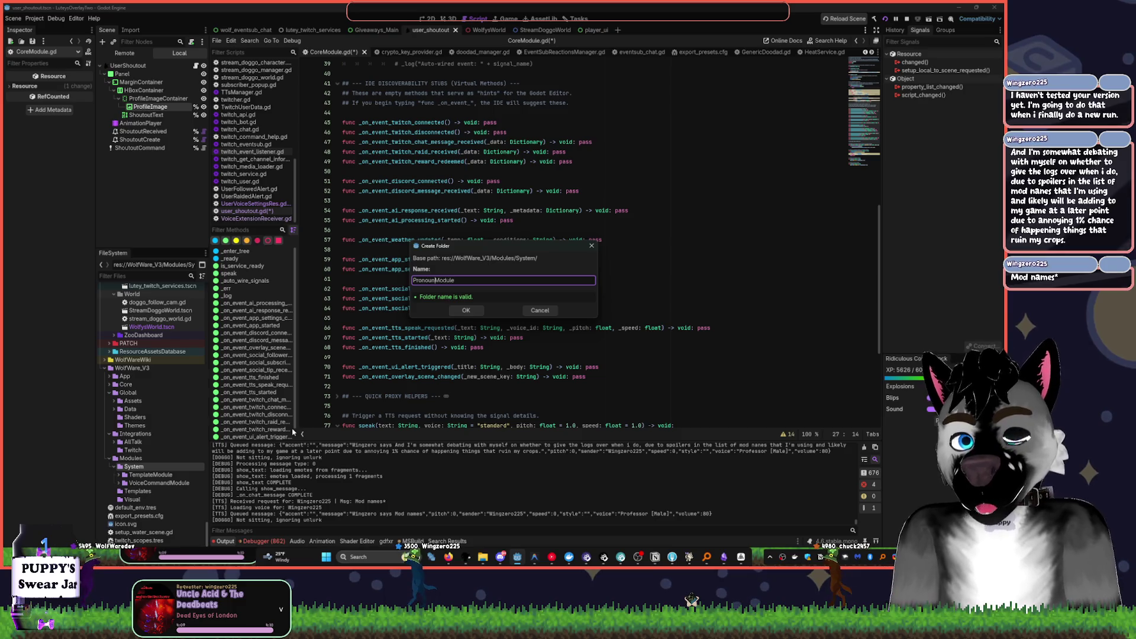
key(Home)
text(Us)
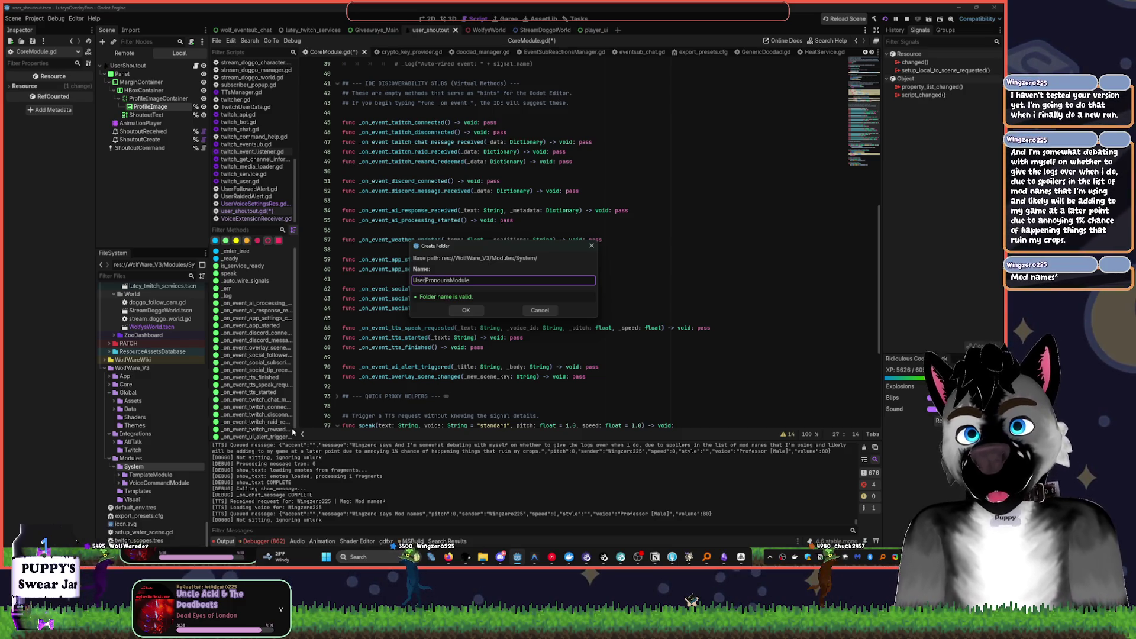
key(Return)
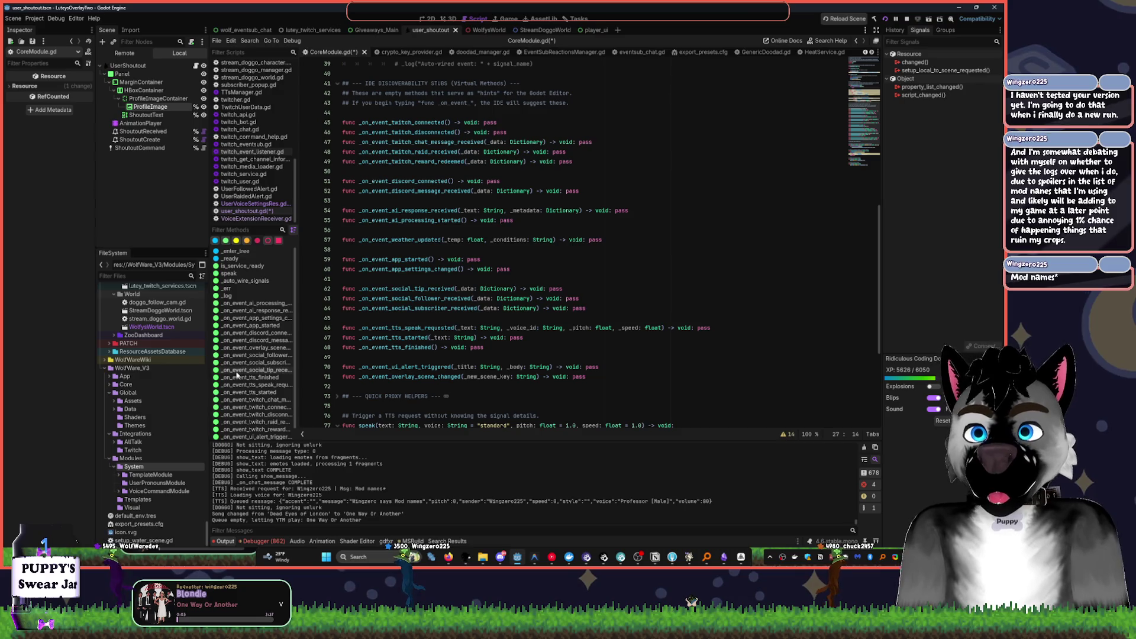
double_click(137, 475)
- Open TemplateModule.gd in the script editor, scroll through it, then switch to YouTube Music
click(138, 492)
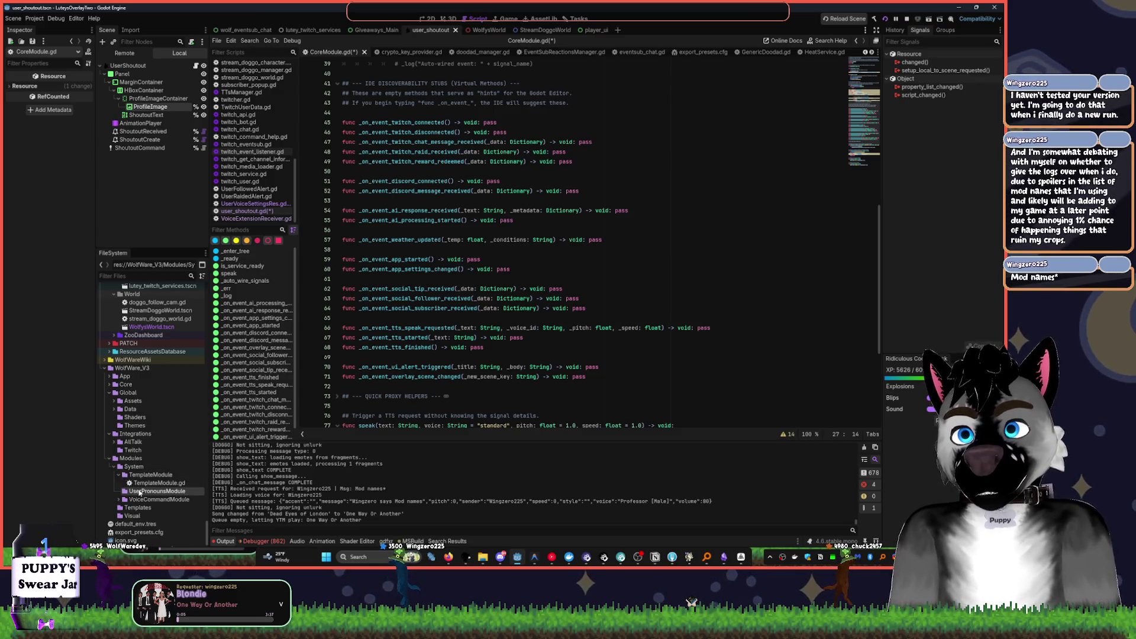
double_click(158, 484)
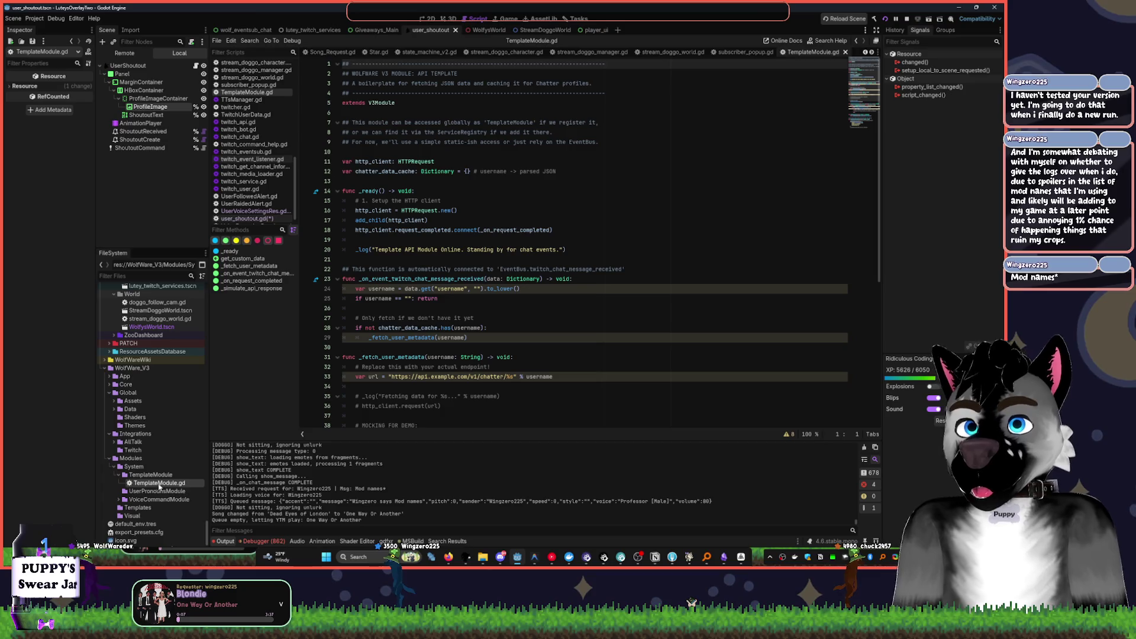
scroll(611, 275, down, 8)
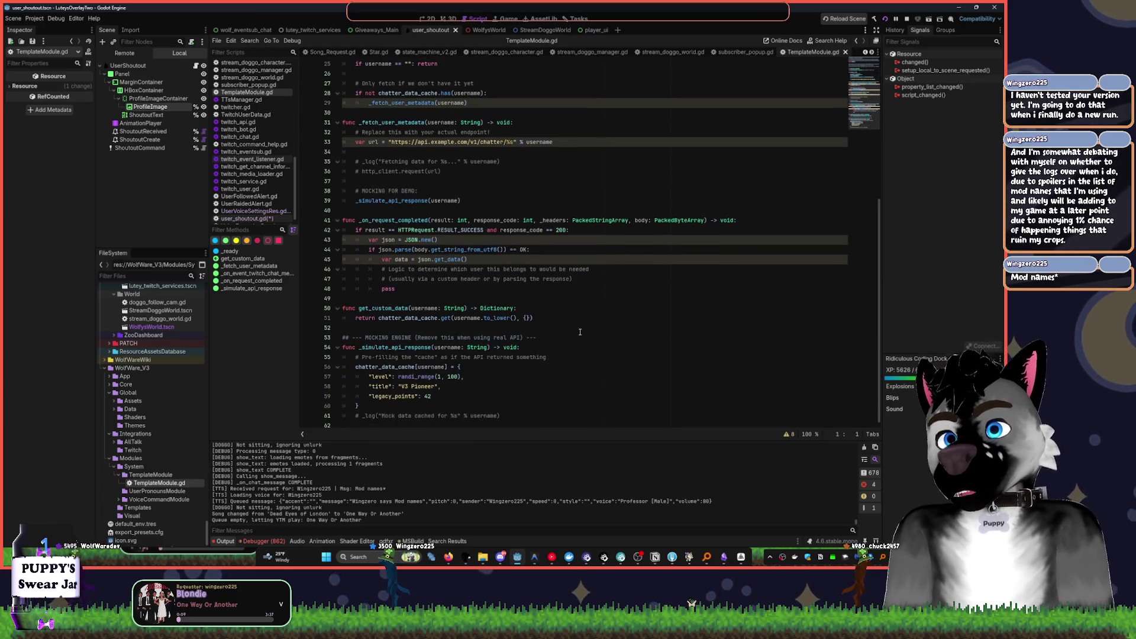
scroll(590, 308, up, 8)
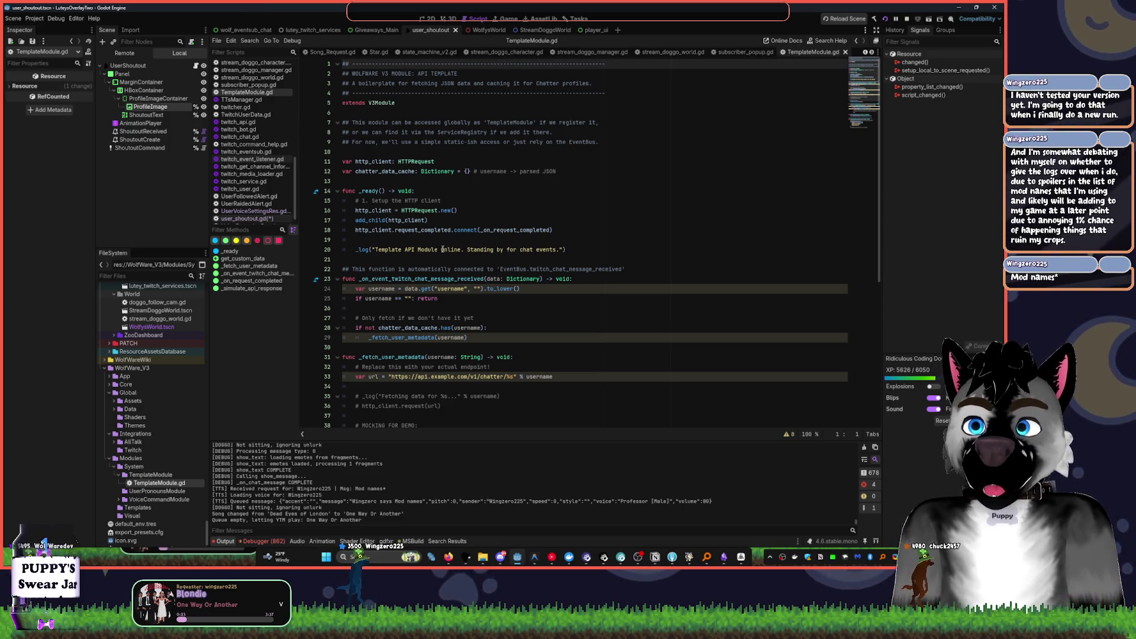
scroll(424, 277, down, 8)
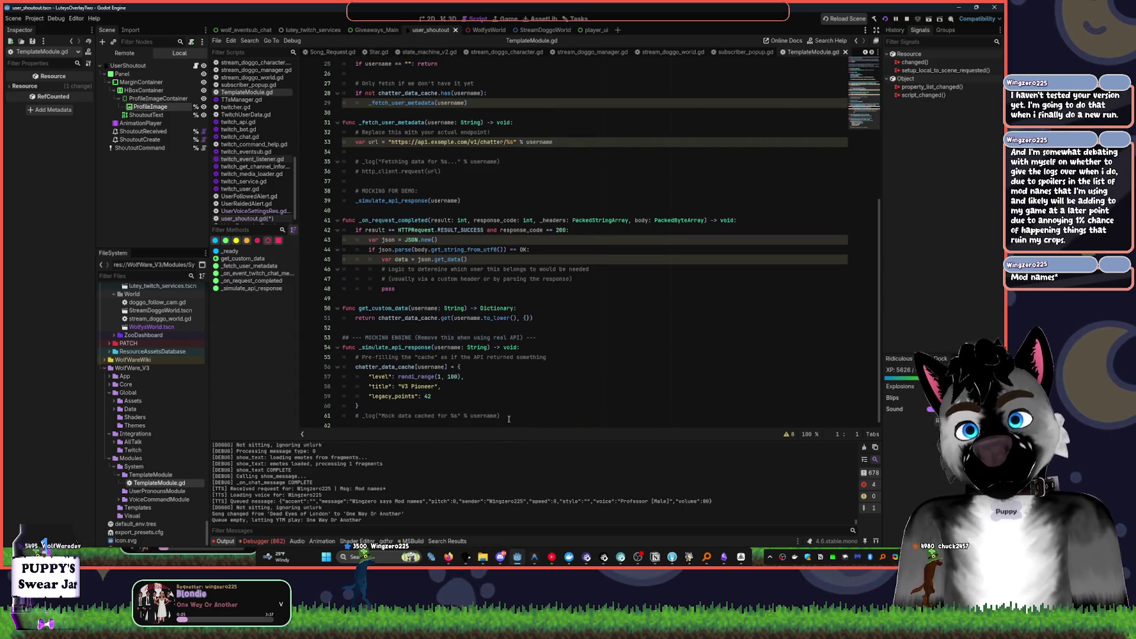
key(alt+Tab)
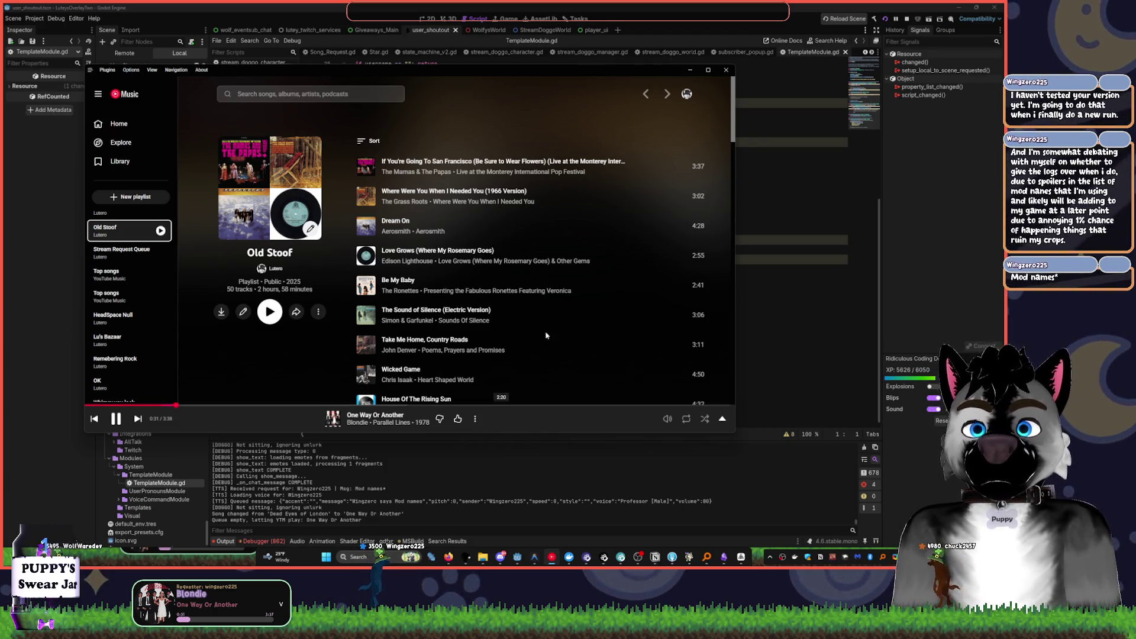
- Bring the Godot editor back in front of the YouTube Music window
click(634, 6)
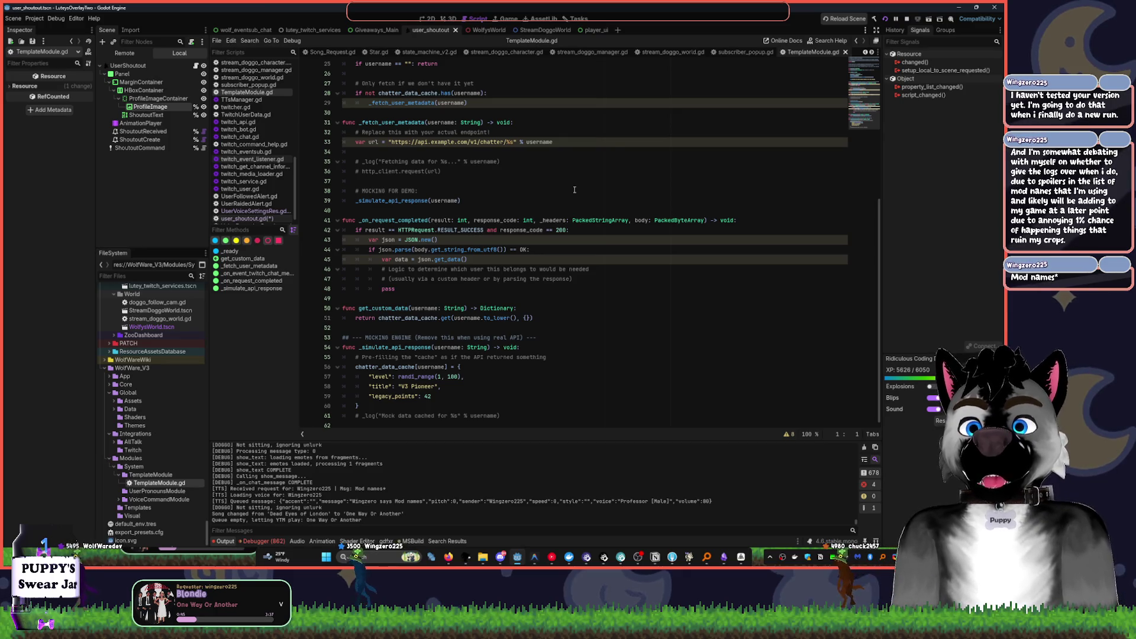
- Open VoiceCommandModule.gd and review its _unhandled_input handler and speak() message
click(422, 337)
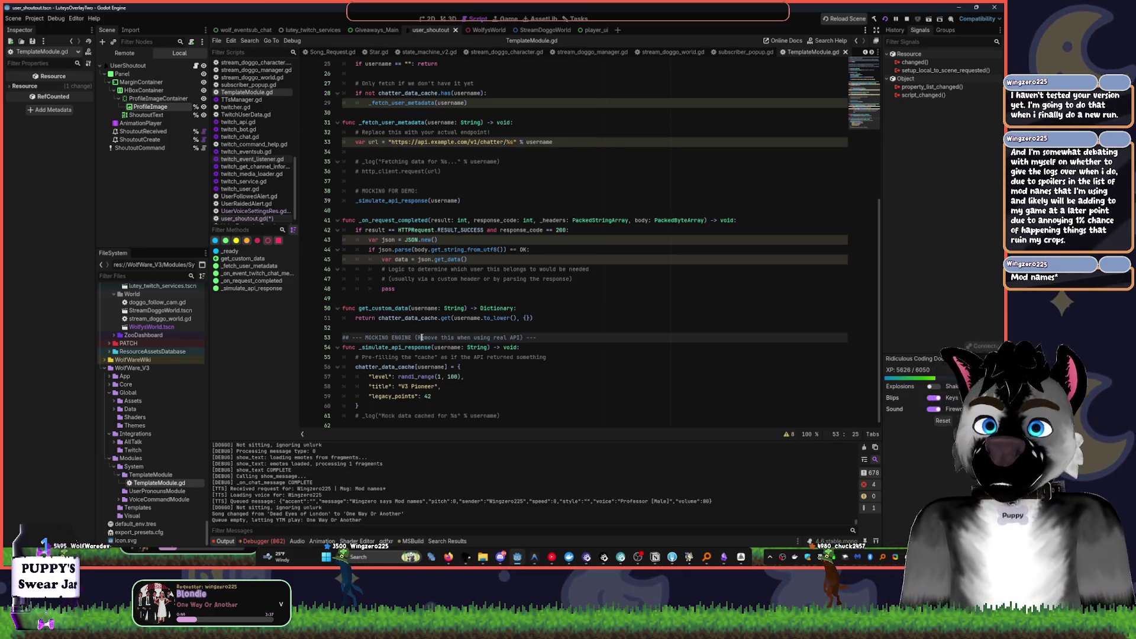
key(End)
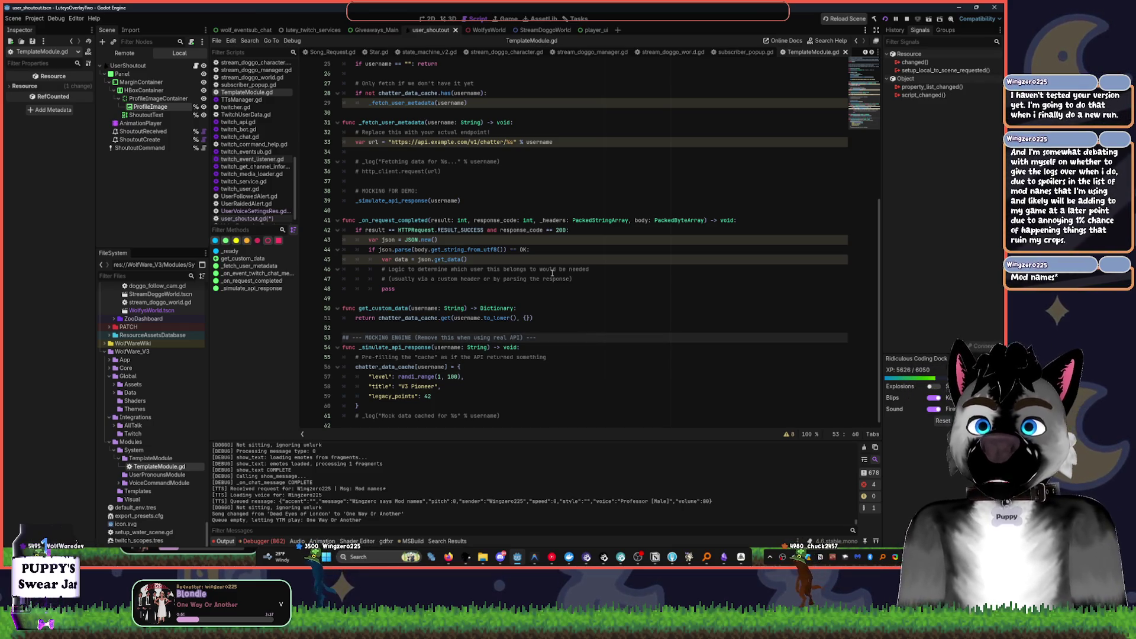
scroll(552, 272, up, 2)
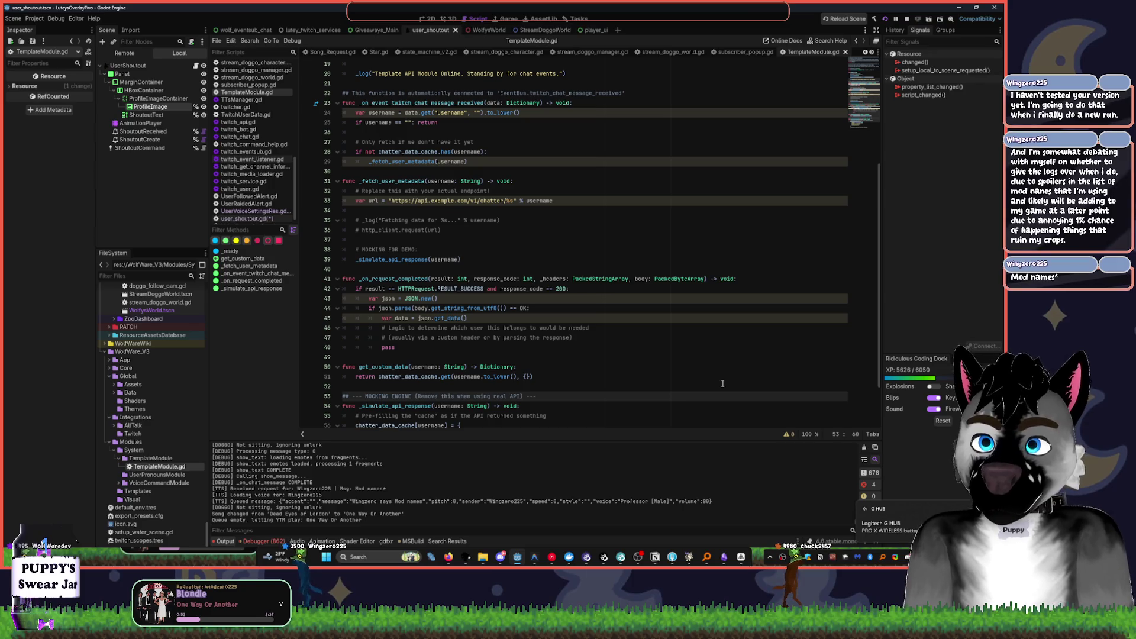
scroll(723, 384, down, 2)
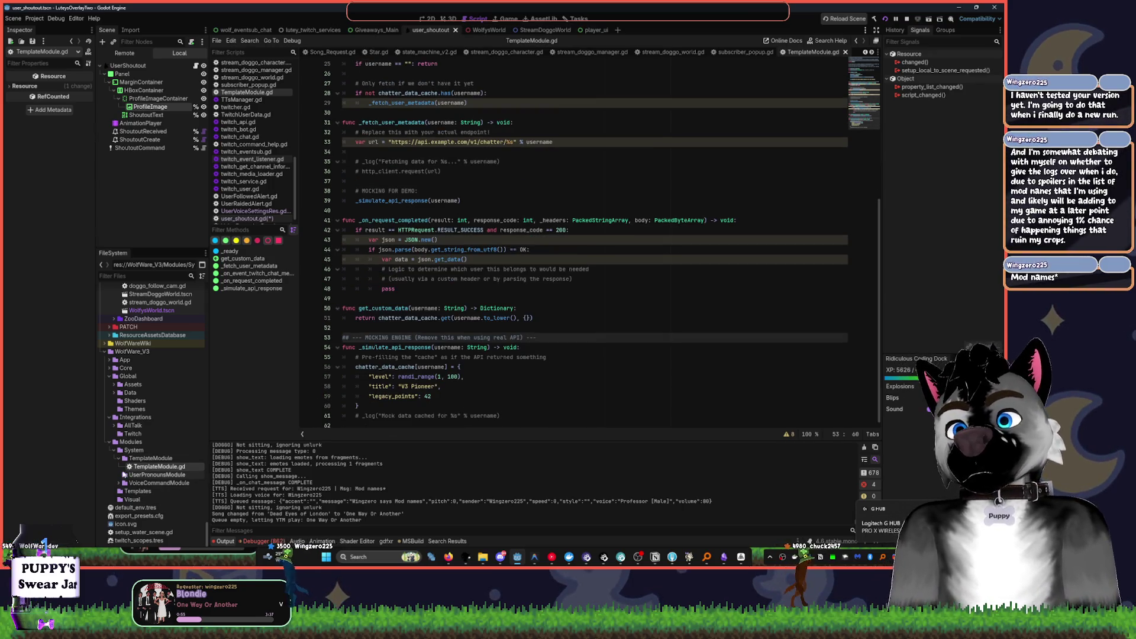
click(119, 483)
double_click(167, 491)
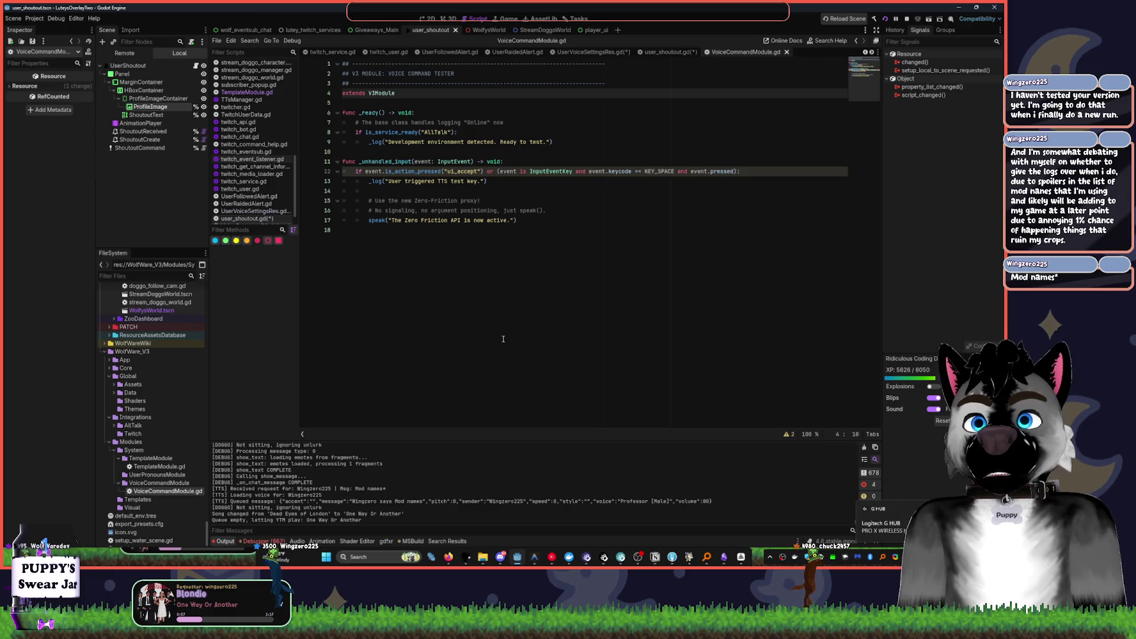
click(438, 162)
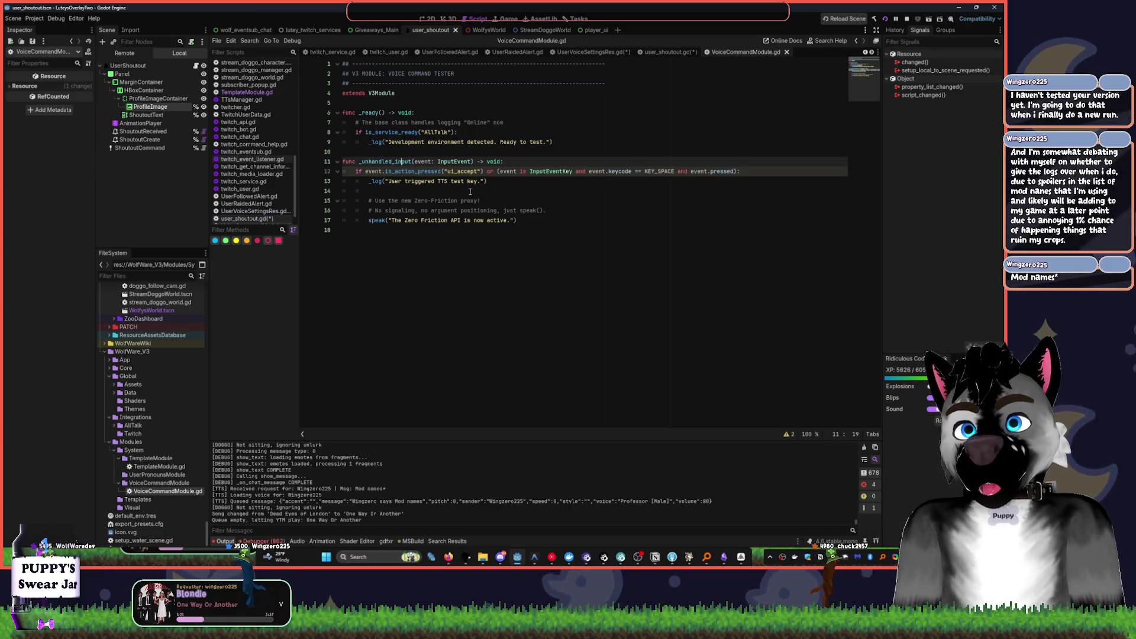
click(390, 221)
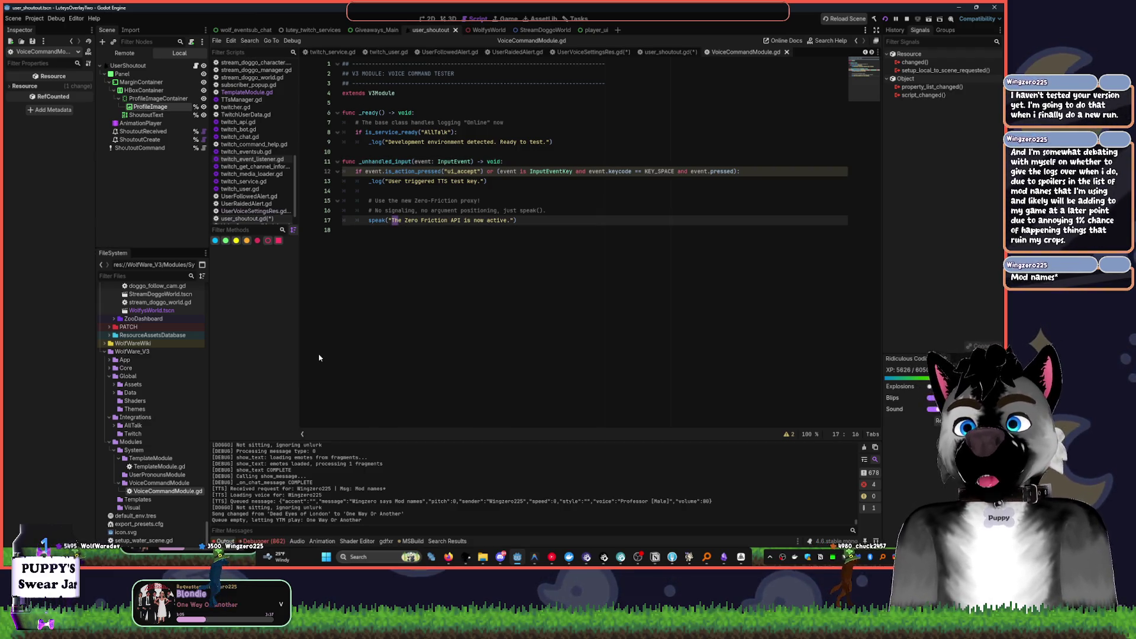
right_click(138, 476)
- Create a script named UserPronounsHandler.gd inside the UserPronounsModule folder
mouse_move(161, 438)
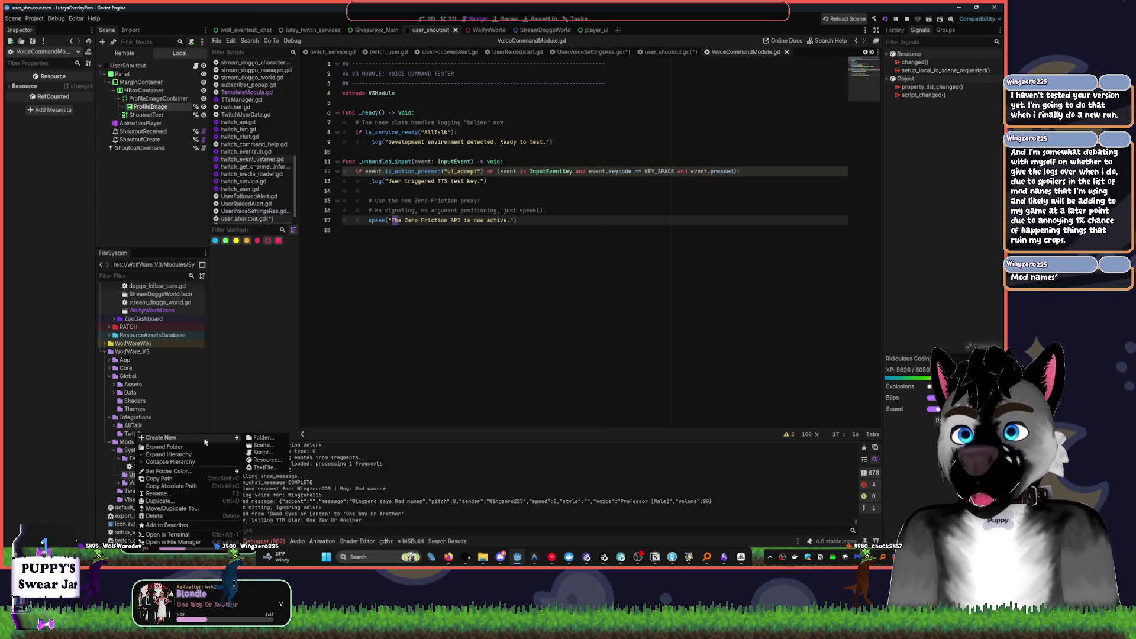
click(264, 452)
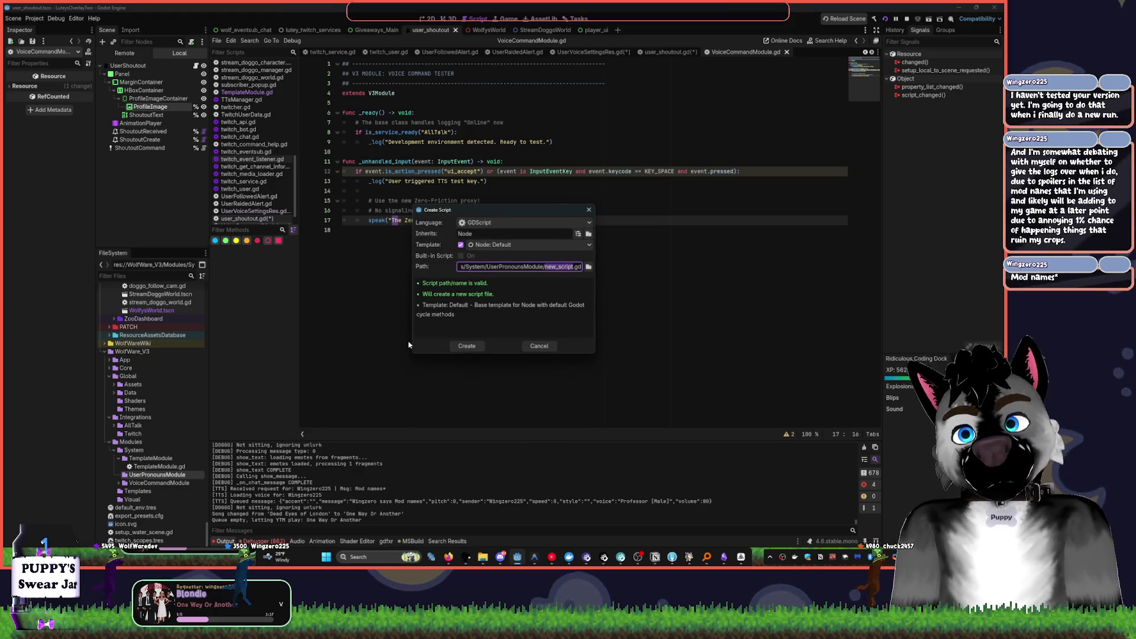
text(Pronoun)
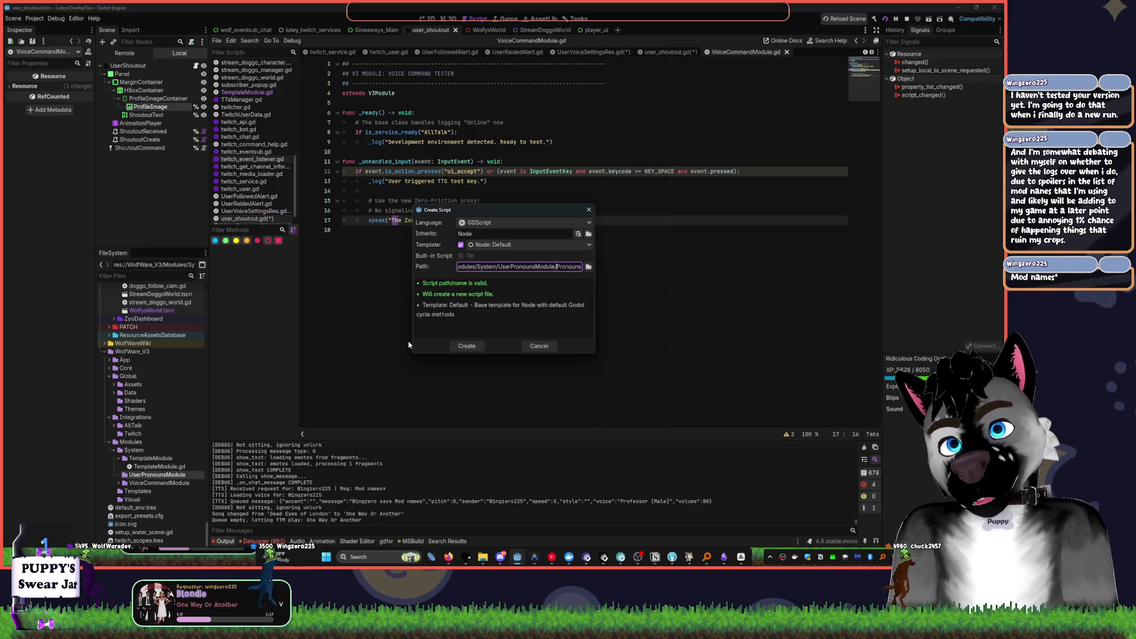
text(s)
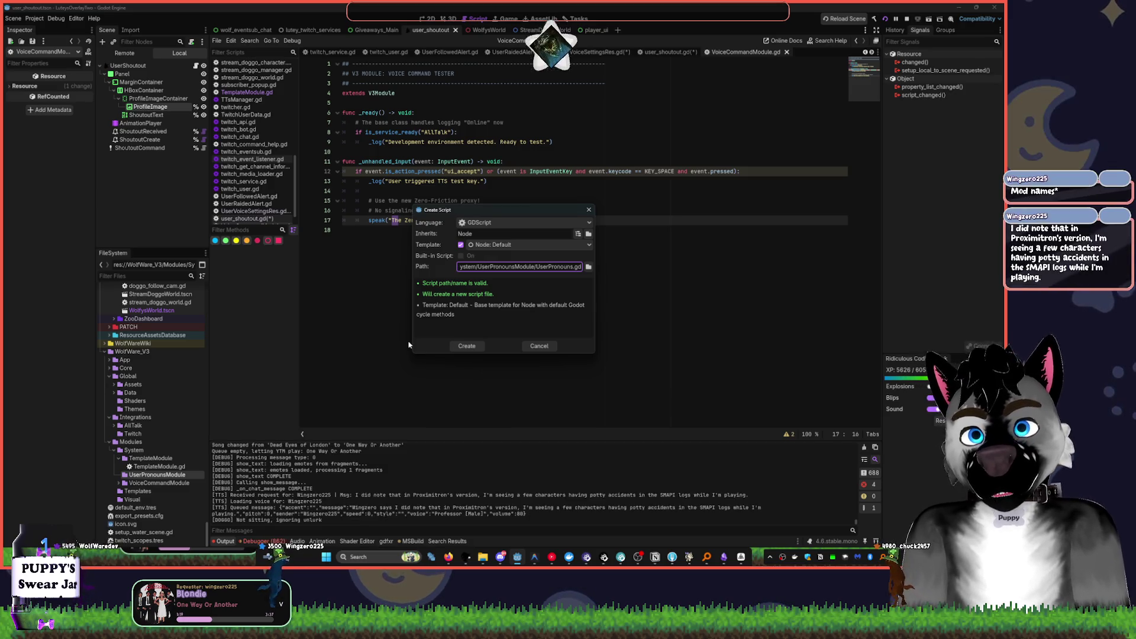
text(han)
key(BackSpace)
key(BackSpace)
key(BackSpace)
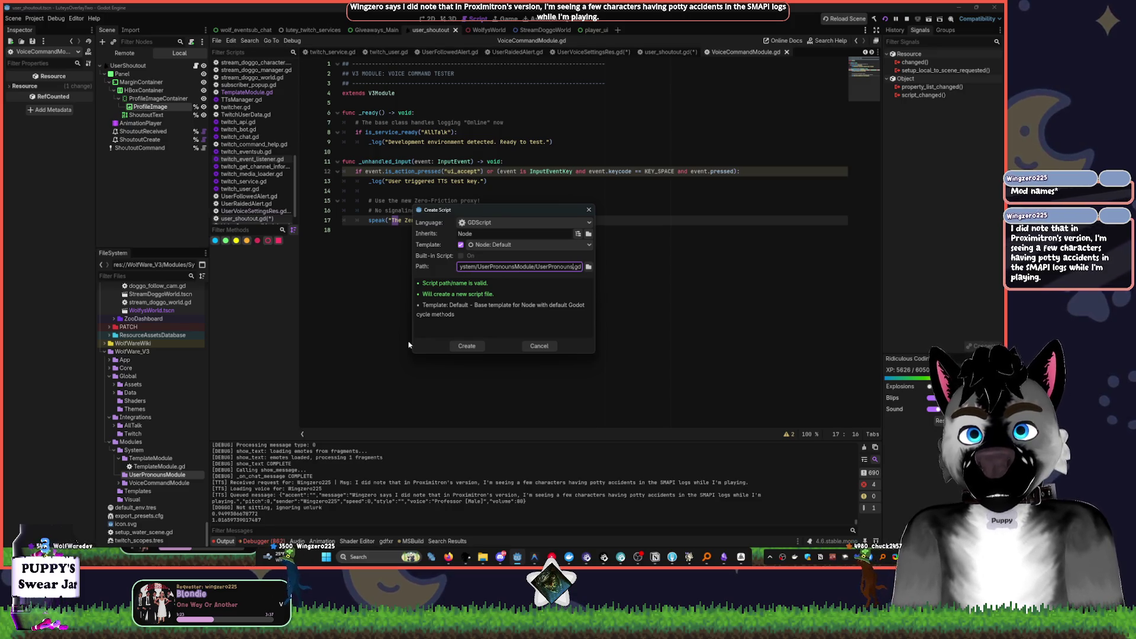
text(Handler)
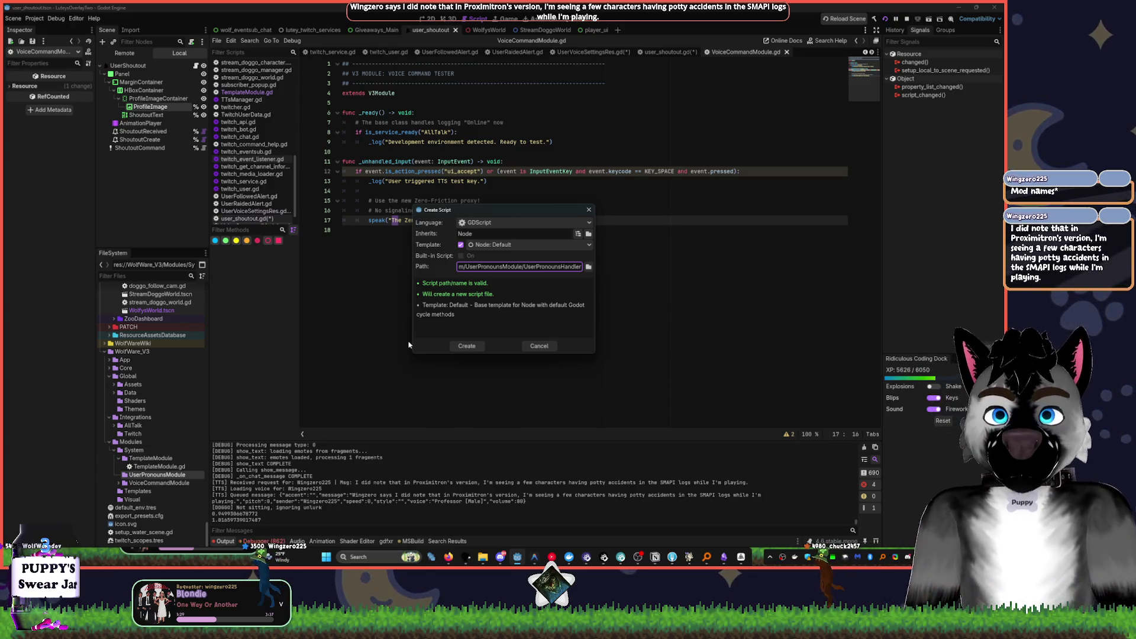
key(End)
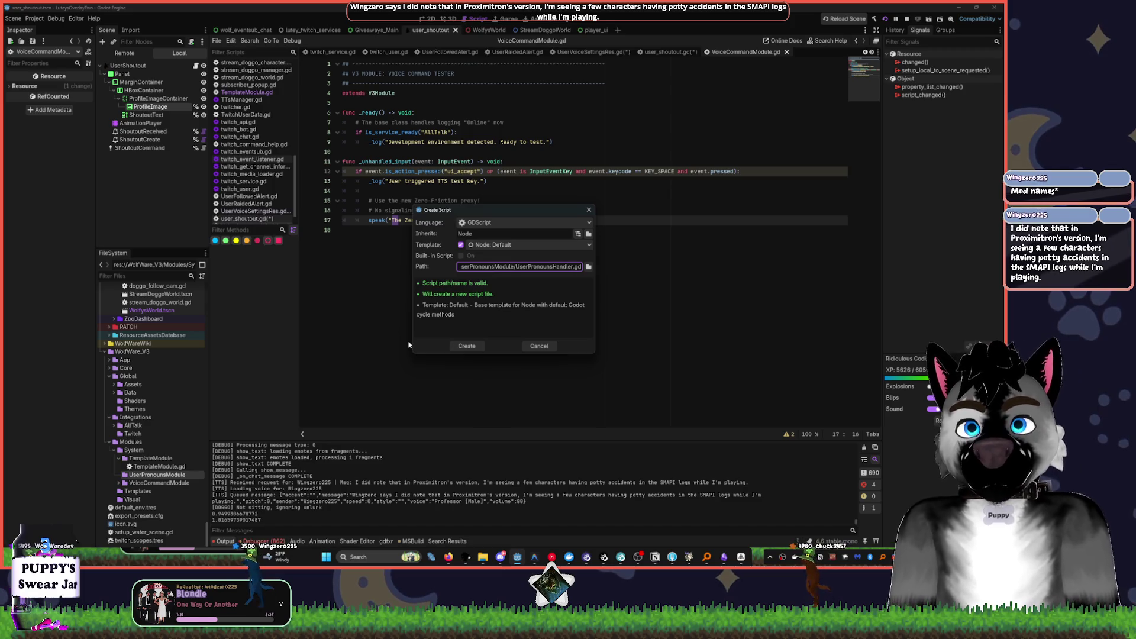
key(Home)
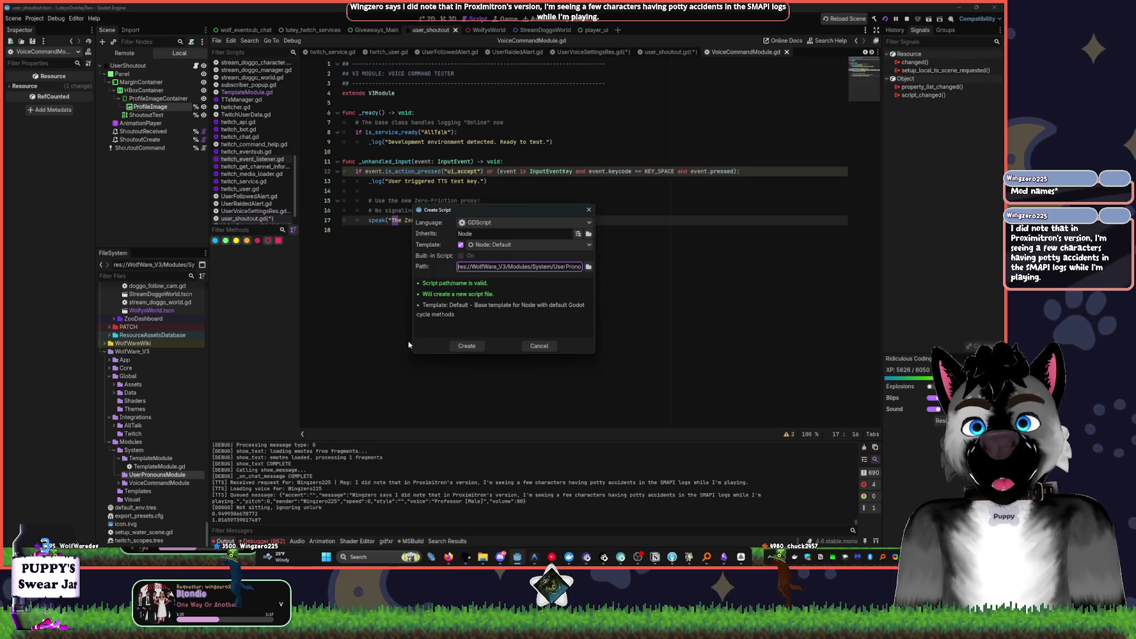
key(Return)
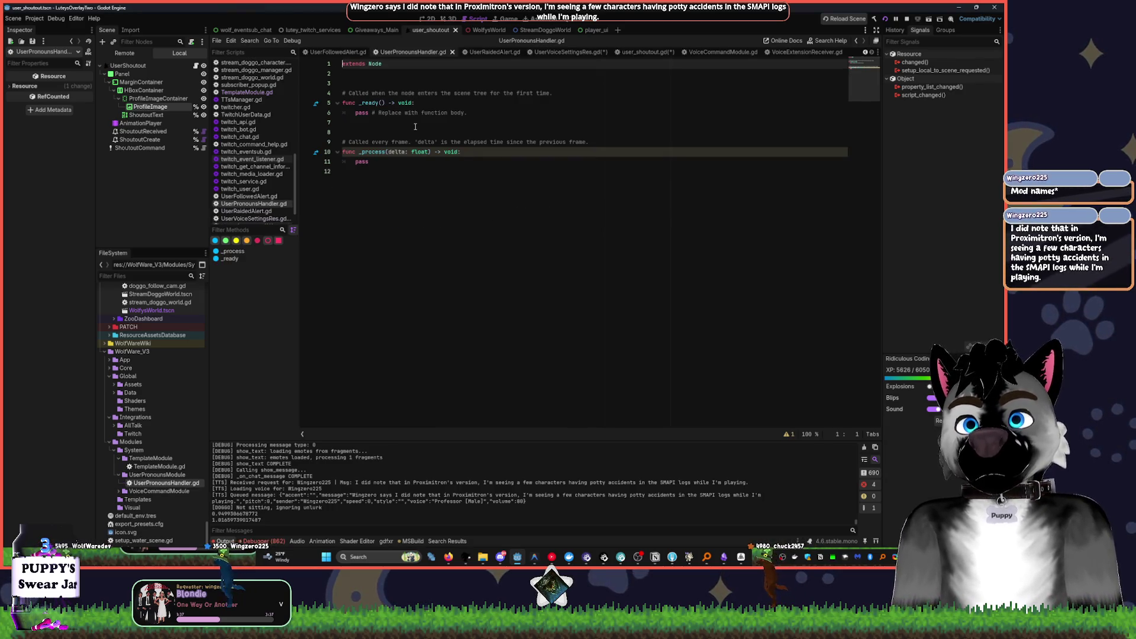
double_click(372, 63)
- Make UserPronounsHandler.gd extend V3Module and save it
text(3)
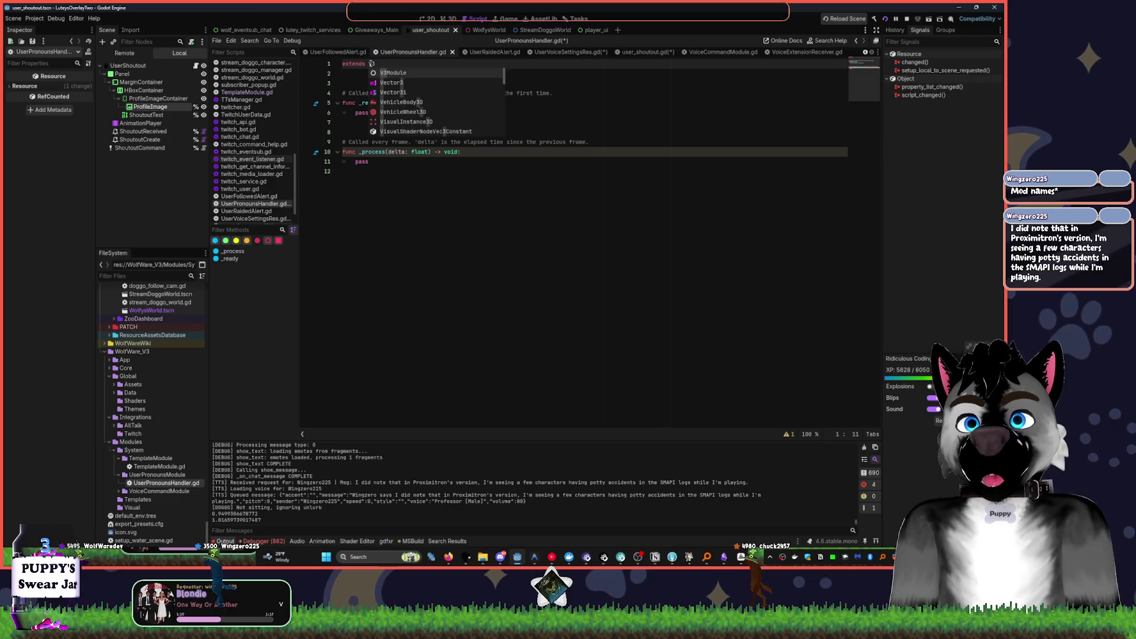
key(Return)
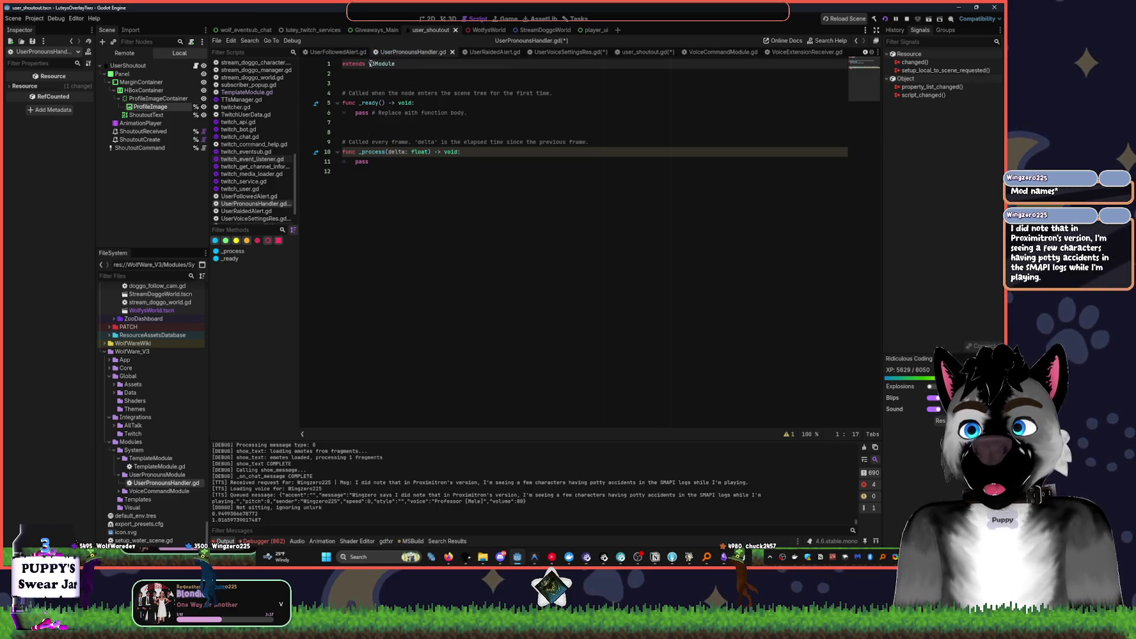
key(ctrl+s)
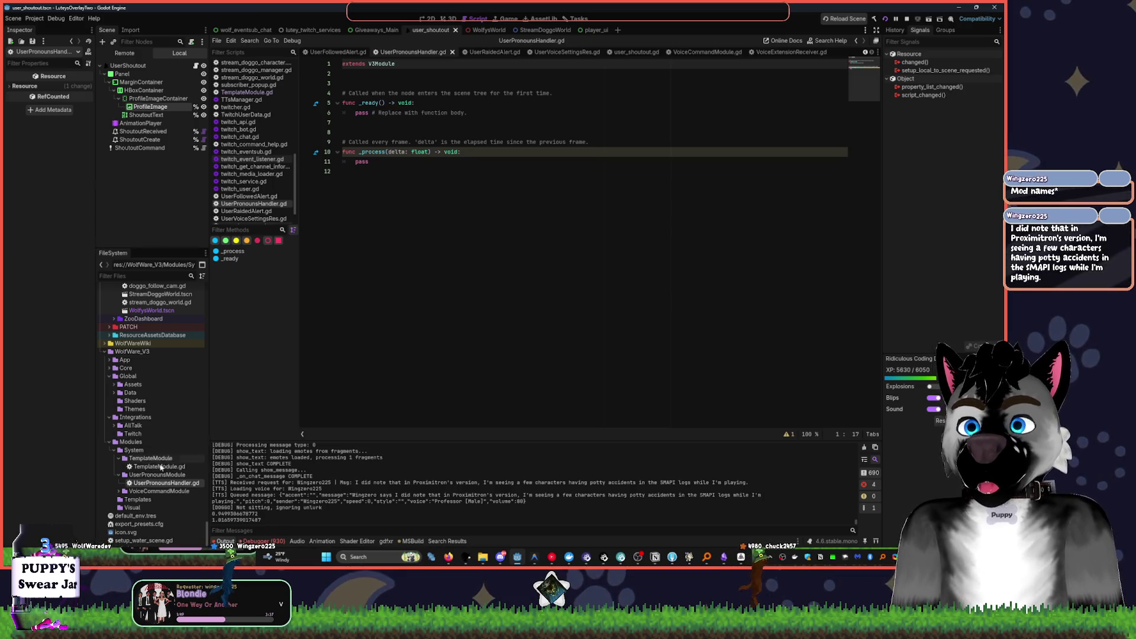
- In TemplateModule.gd, delete the dashed comment lines and the API TEMPLATE title line
double_click(159, 468)
scroll(400, 183, up, 8)
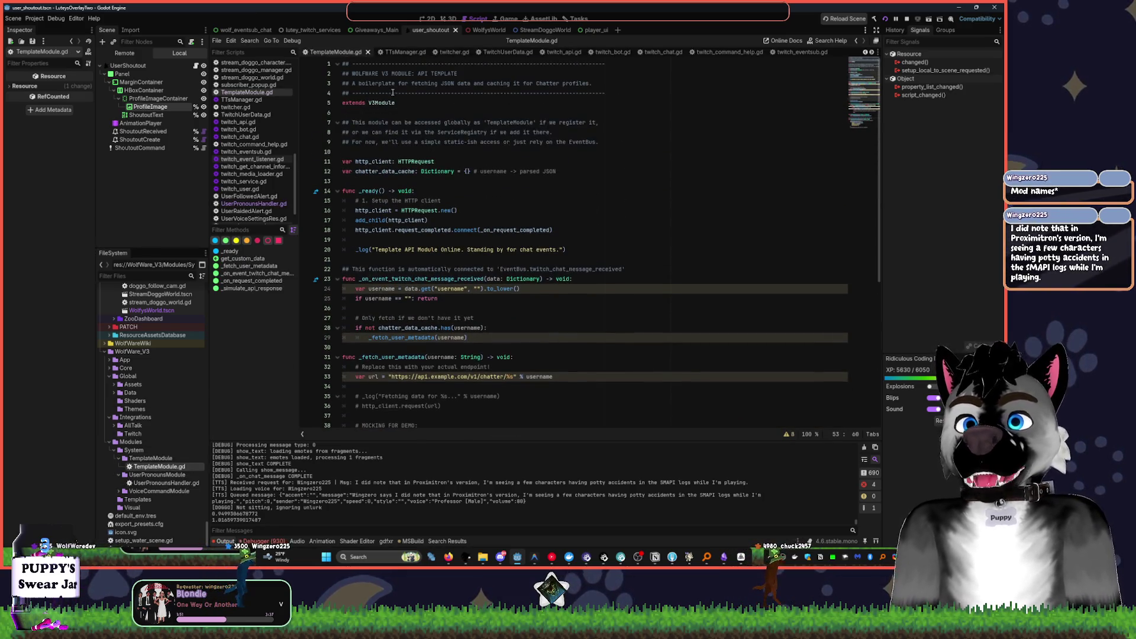
click(383, 103)
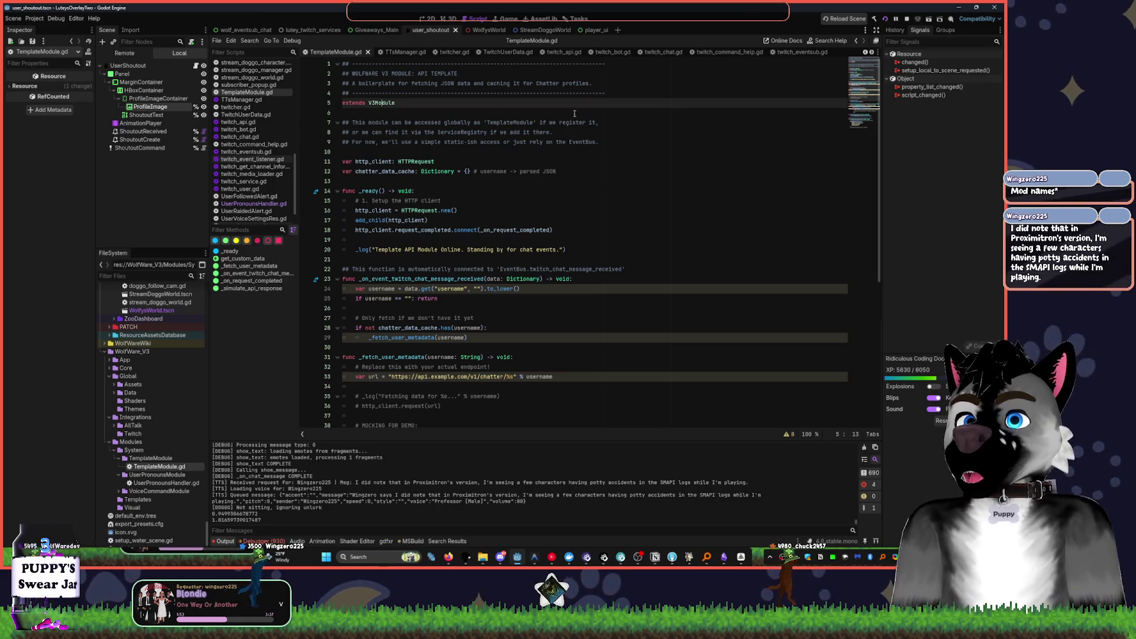
drag(610, 64, 342, 63)
key(BackSpace)
drag(607, 93, 329, 82)
key(BackSpace)
key(ctrl+Home)
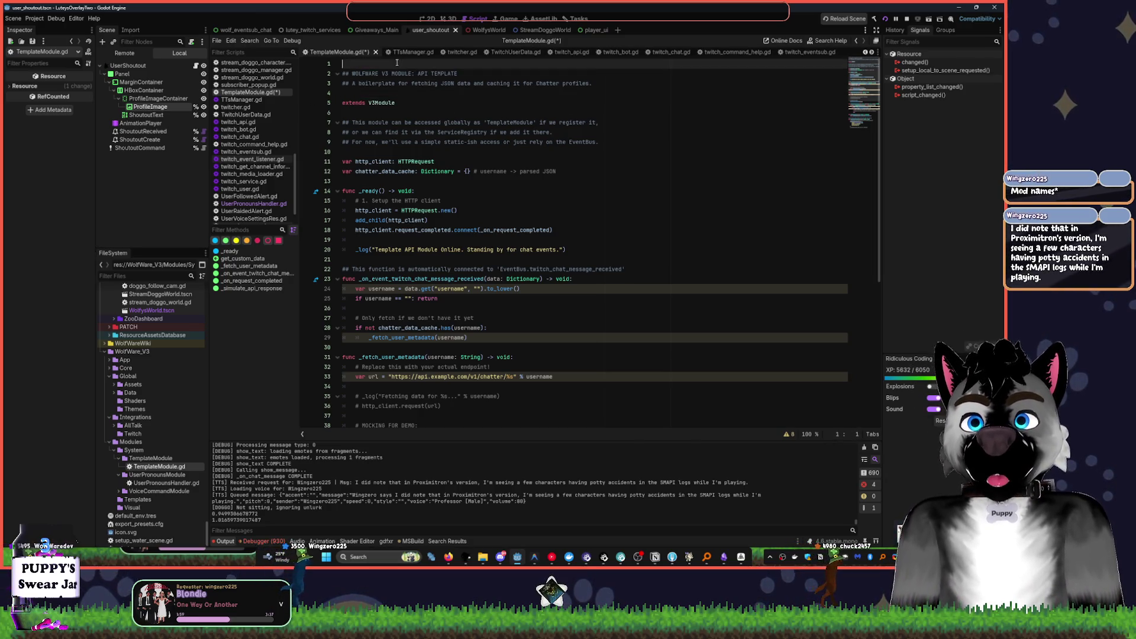
key(Delete)
key(shift+End)
key(BackSpace)
key(Delete)
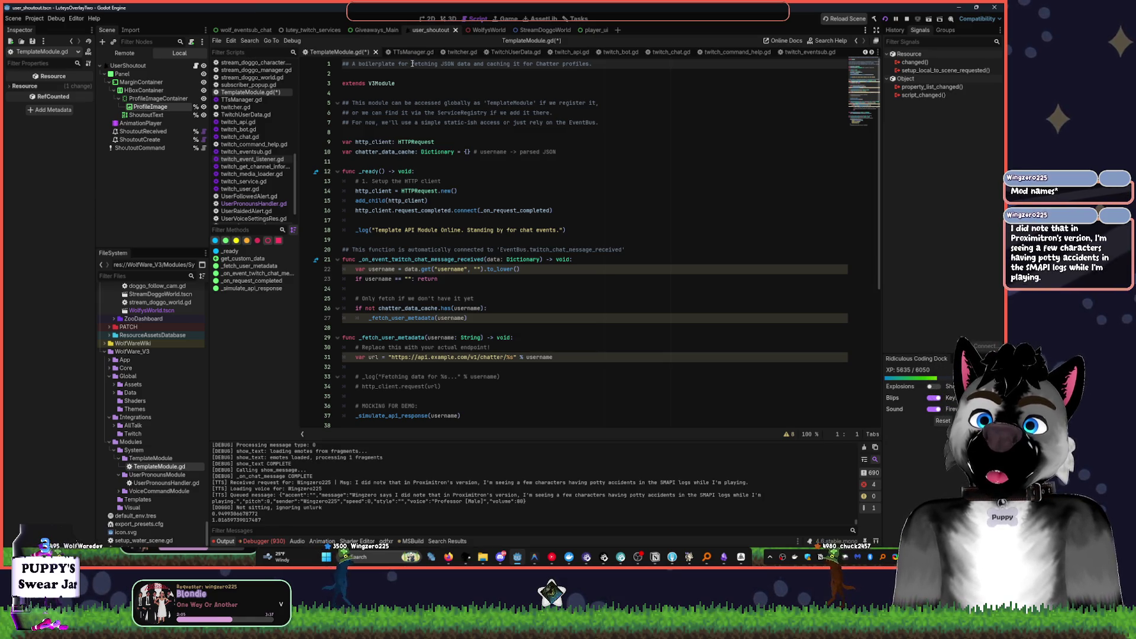
- Remove the word 'boilerplate' from the header comment and fold the explanatory comment block
click(407, 87)
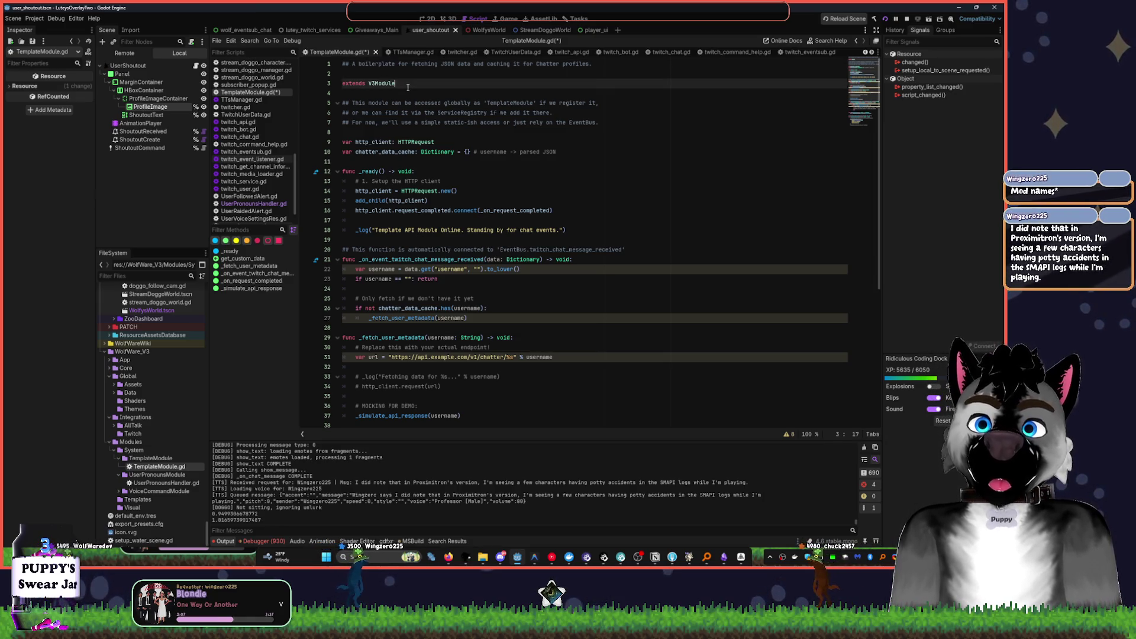
double_click(385, 63)
key(BackSpace)
key(Delete)
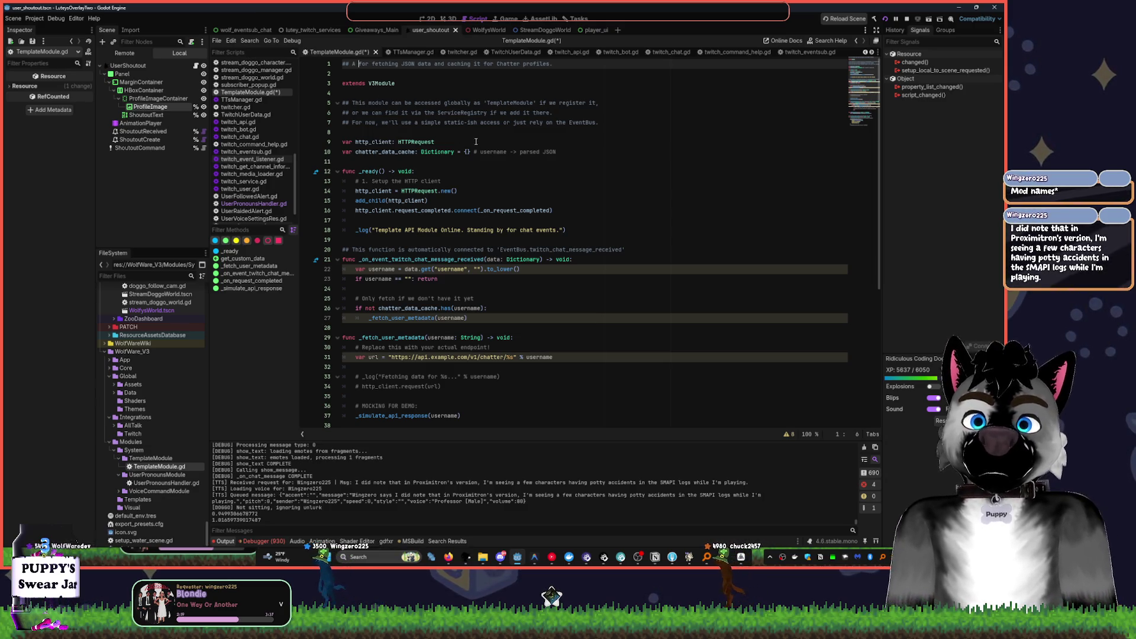
click(338, 103)
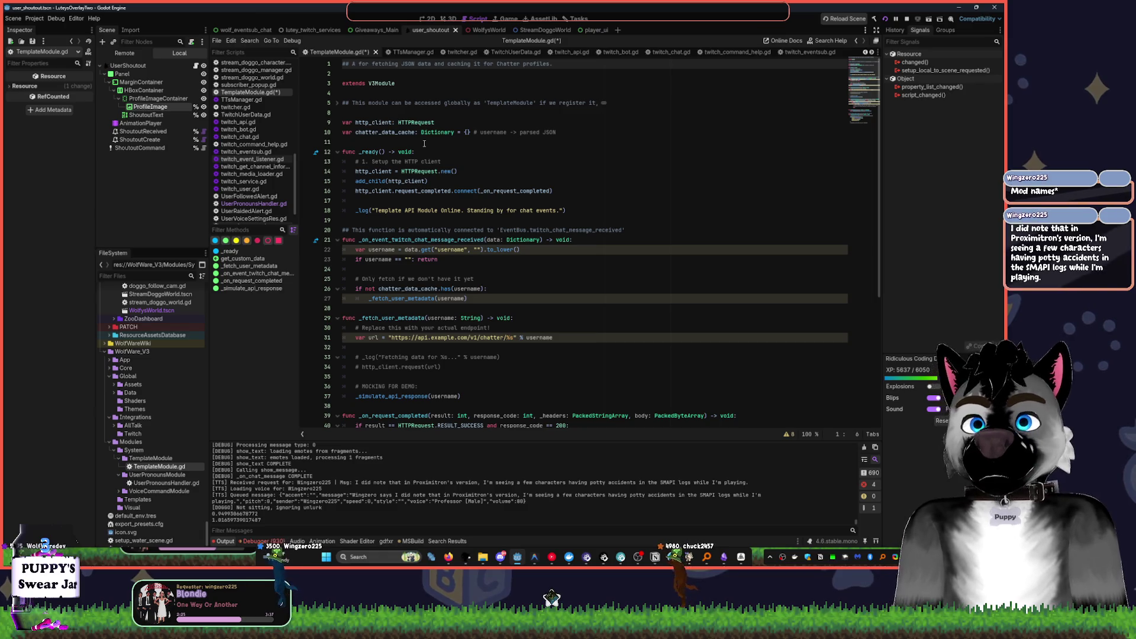
- Look over the rest of TemplateModule.gd and clear the output log filter
click(397, 143)
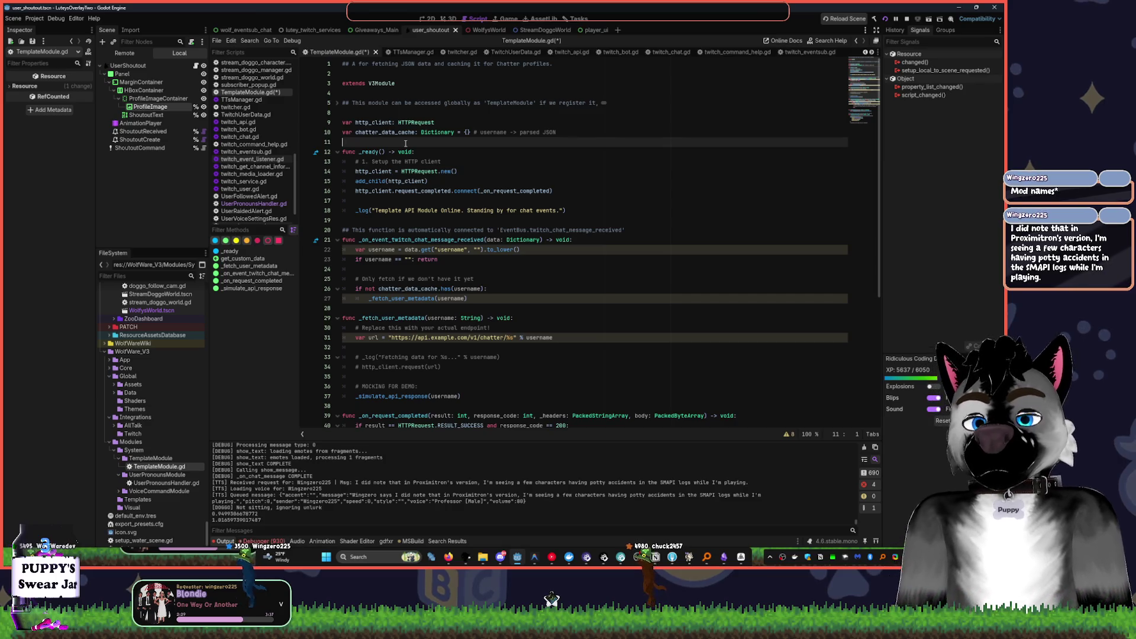
mouse_move(403, 169)
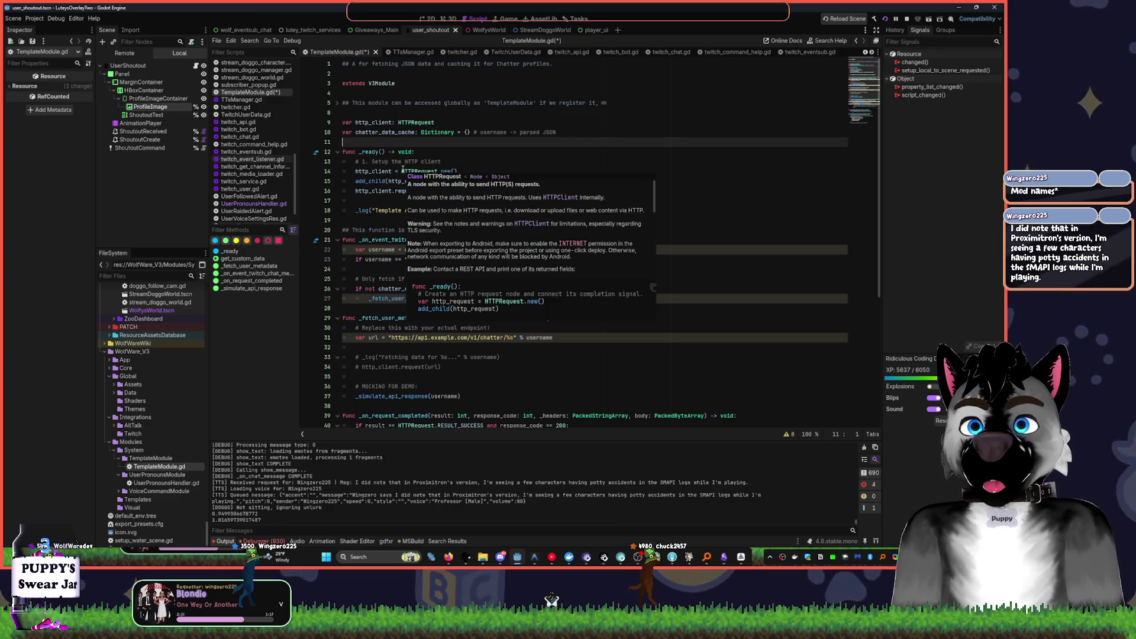
click(612, 134)
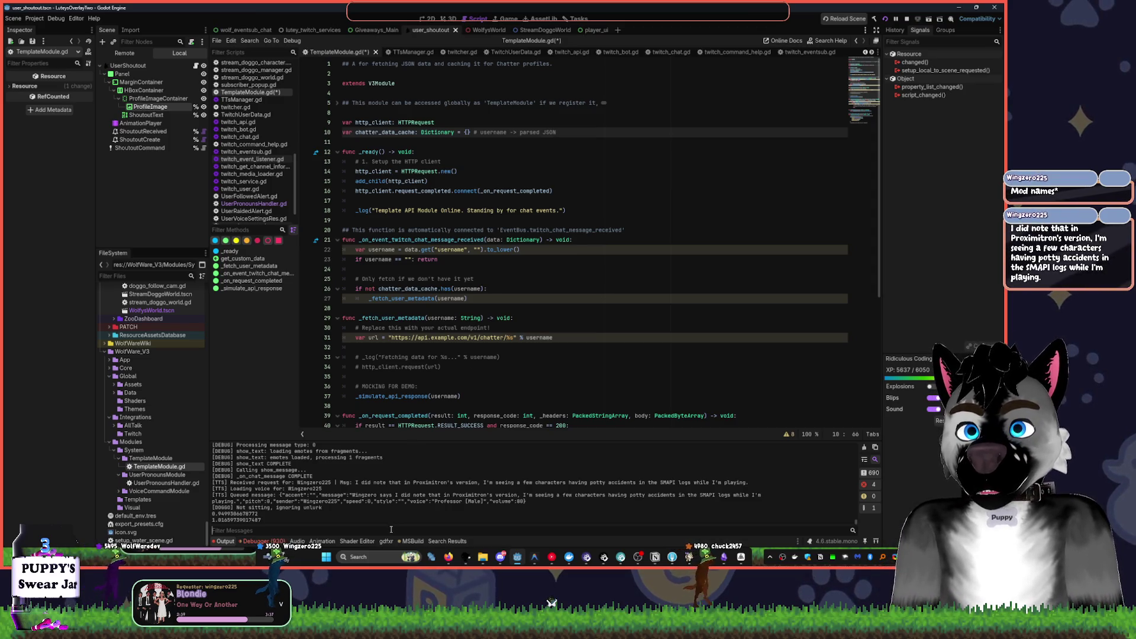
text(Template)
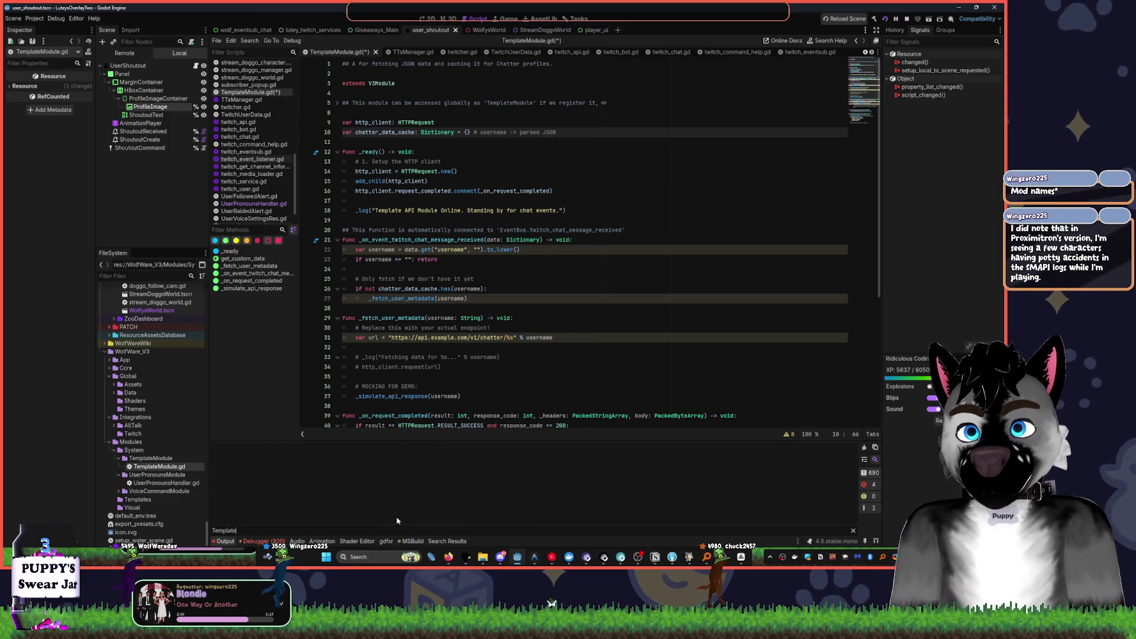
click(853, 531)
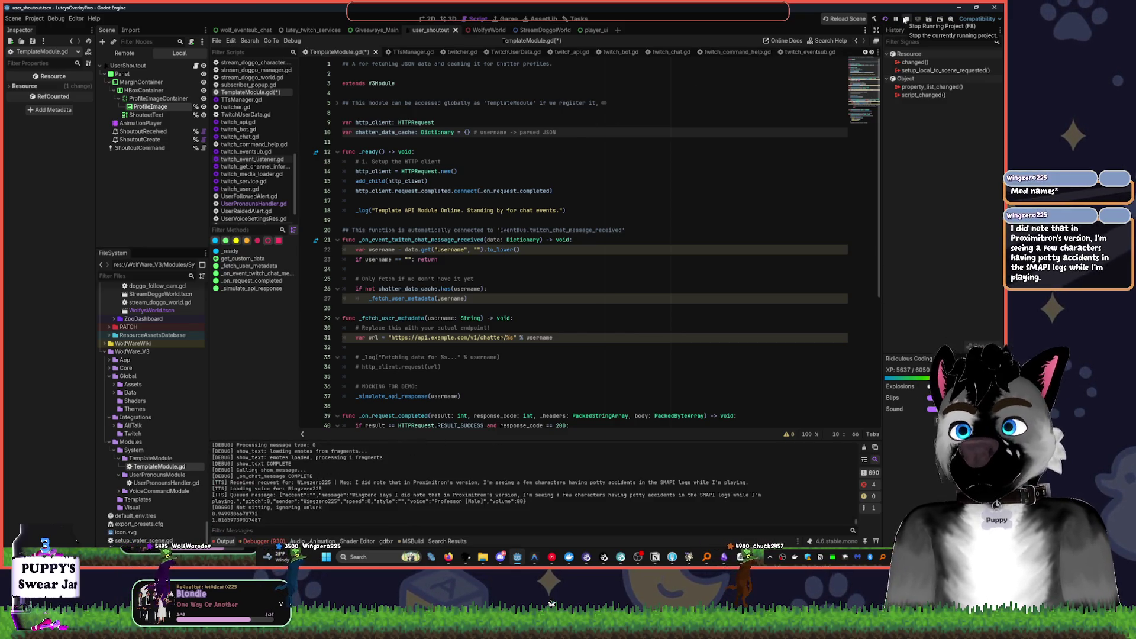
click(490, 280)
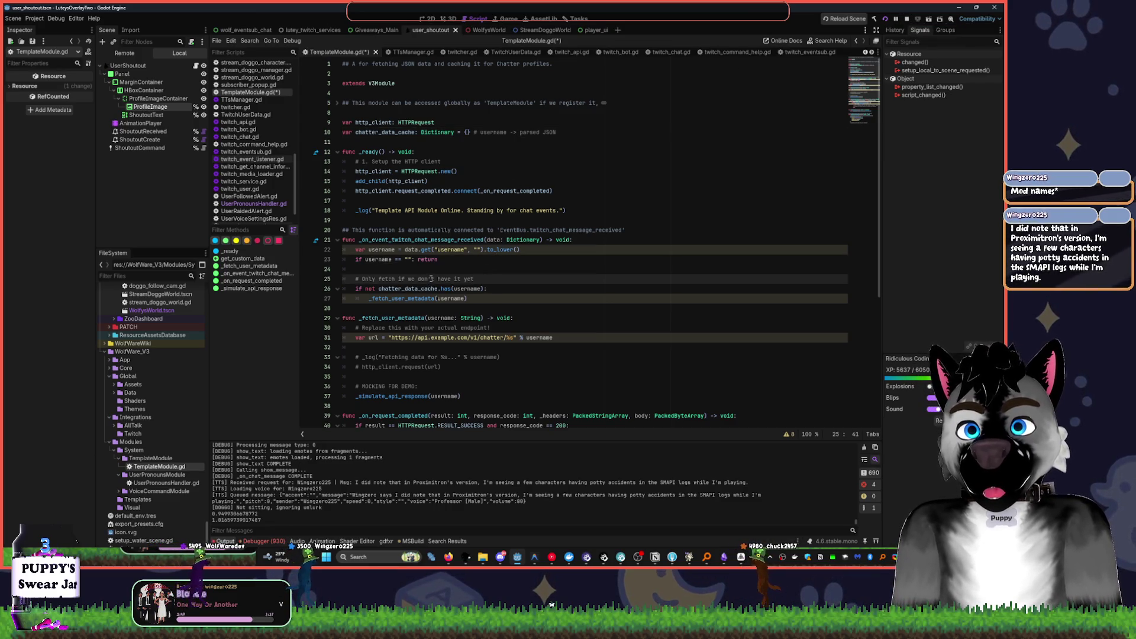
scroll(453, 348, down, 3)
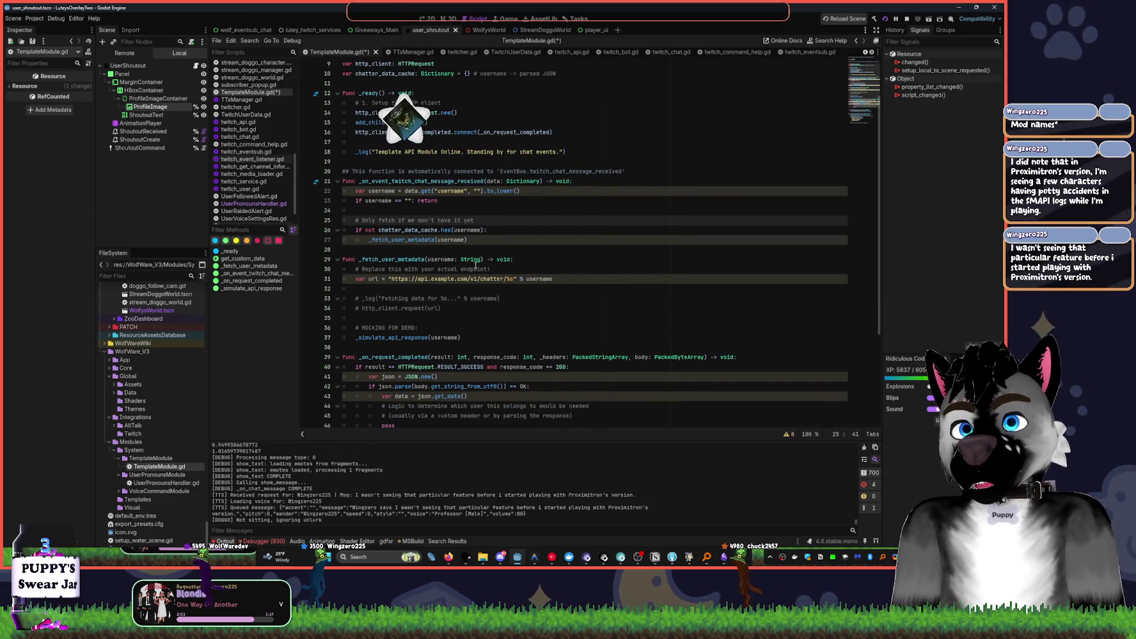
- Insert a new line 29 reading 'var url =' above the fetch function
click(356, 251)
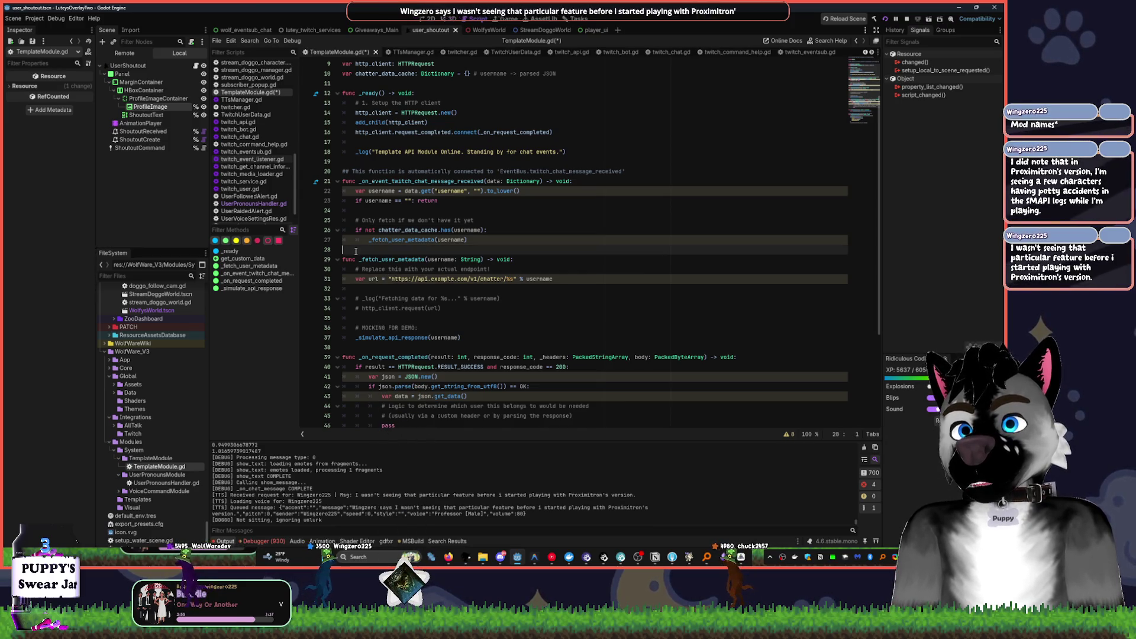
key(Return)
key(Return)
key(Up)
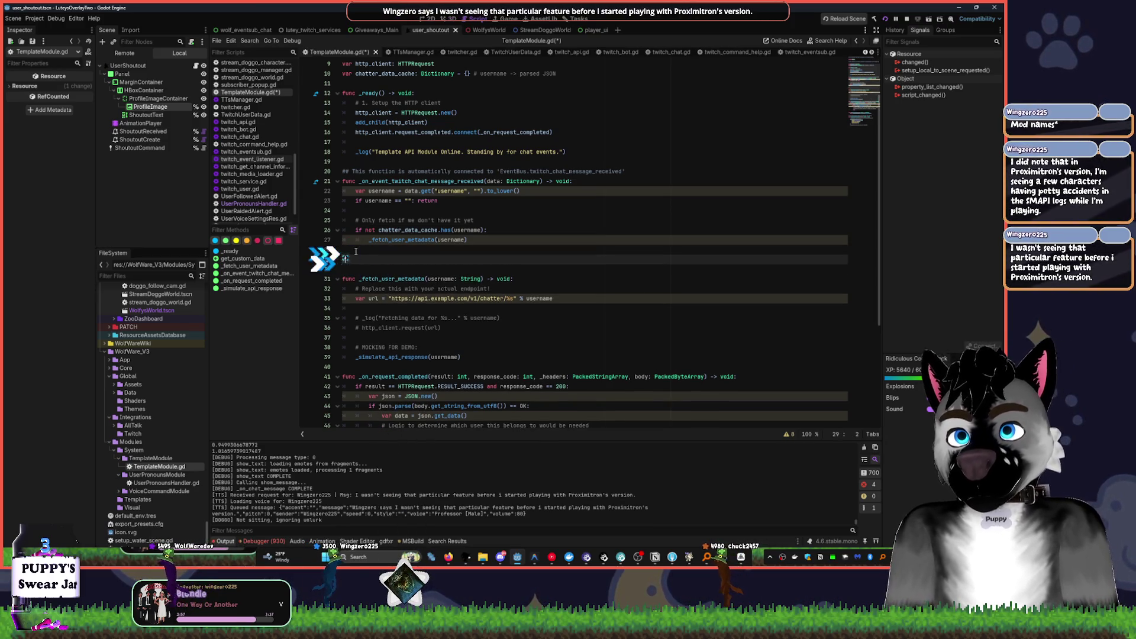
text(var url)
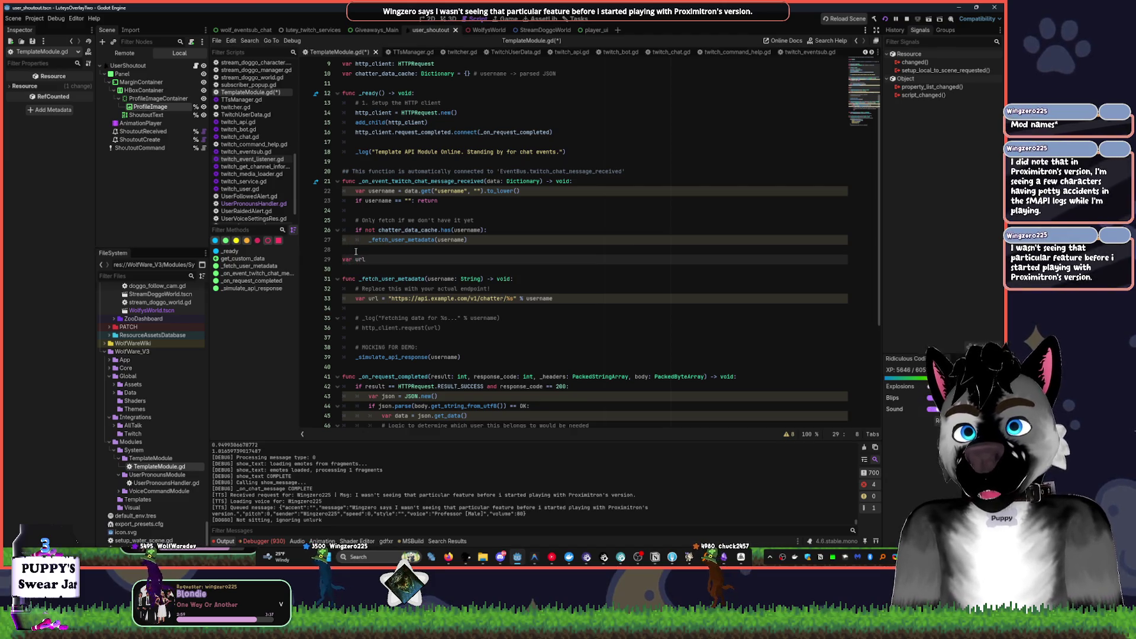
text( =)
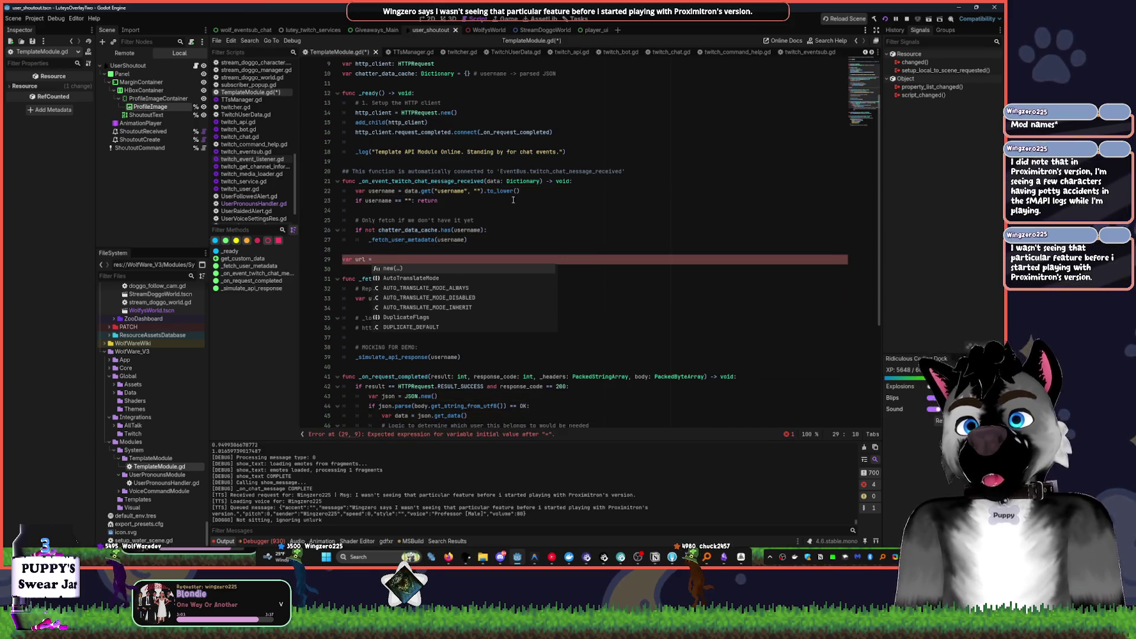
- Move the quoted chatter URL into the url declaration and rename the local variable to patched_url
drag(389, 298, 512, 299)
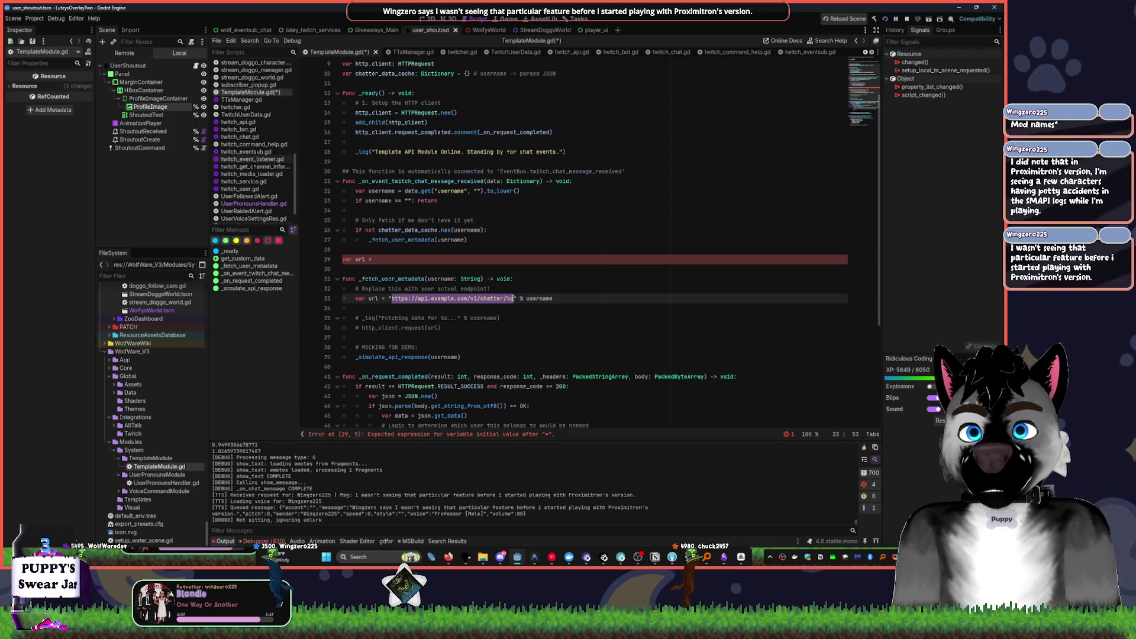
key(Left)
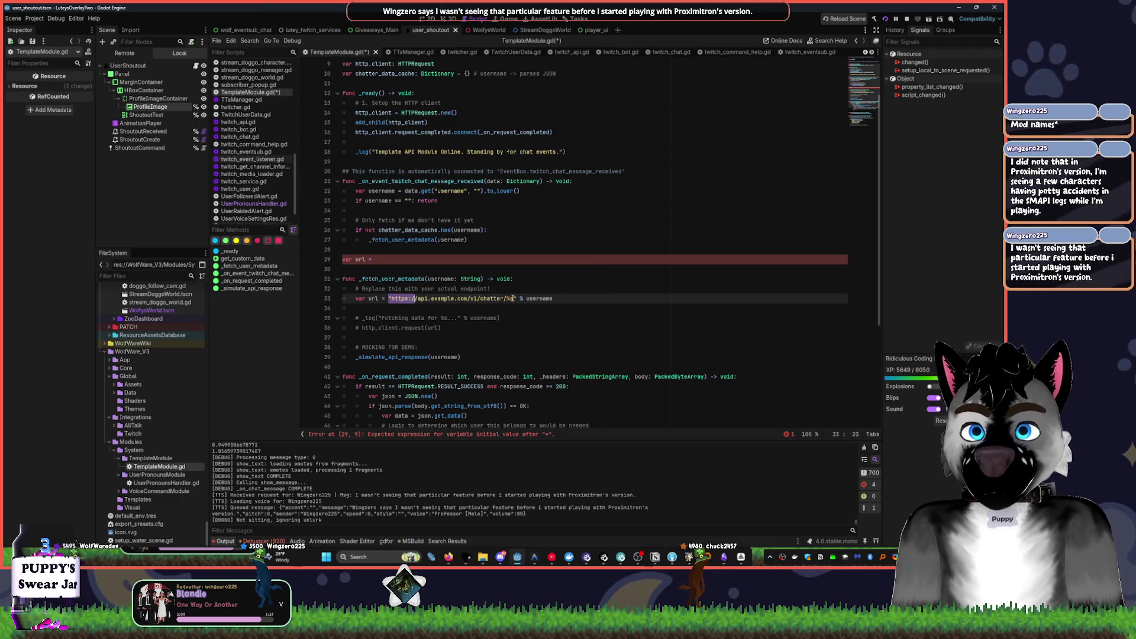
key(shift+Right)
key(shift+Right)
key(shift+Right)
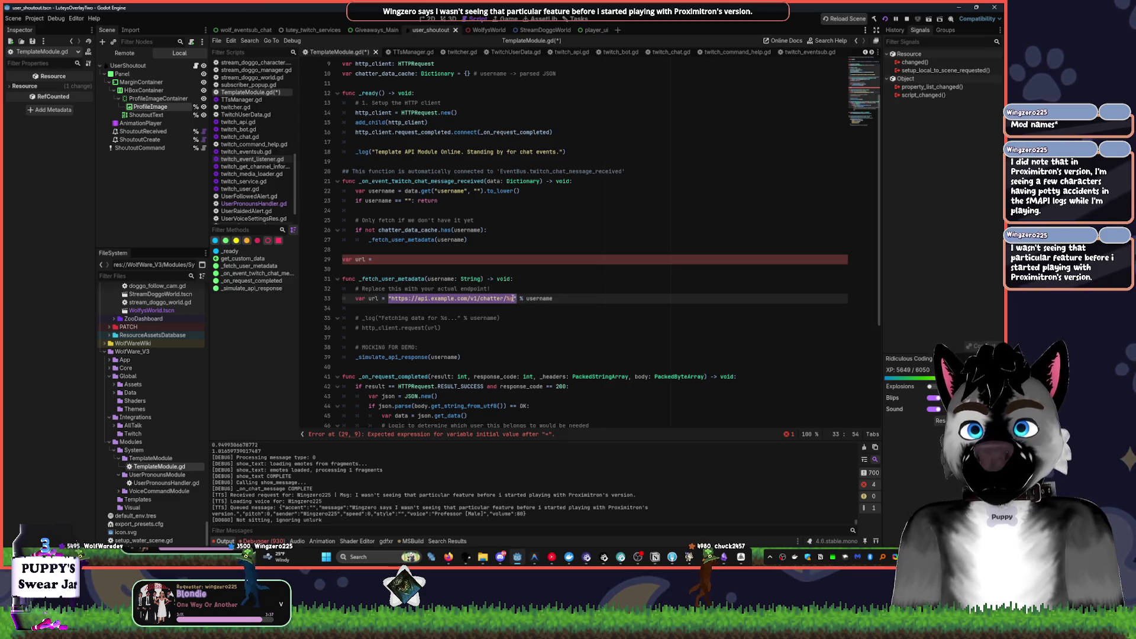
key(ctrl+x)
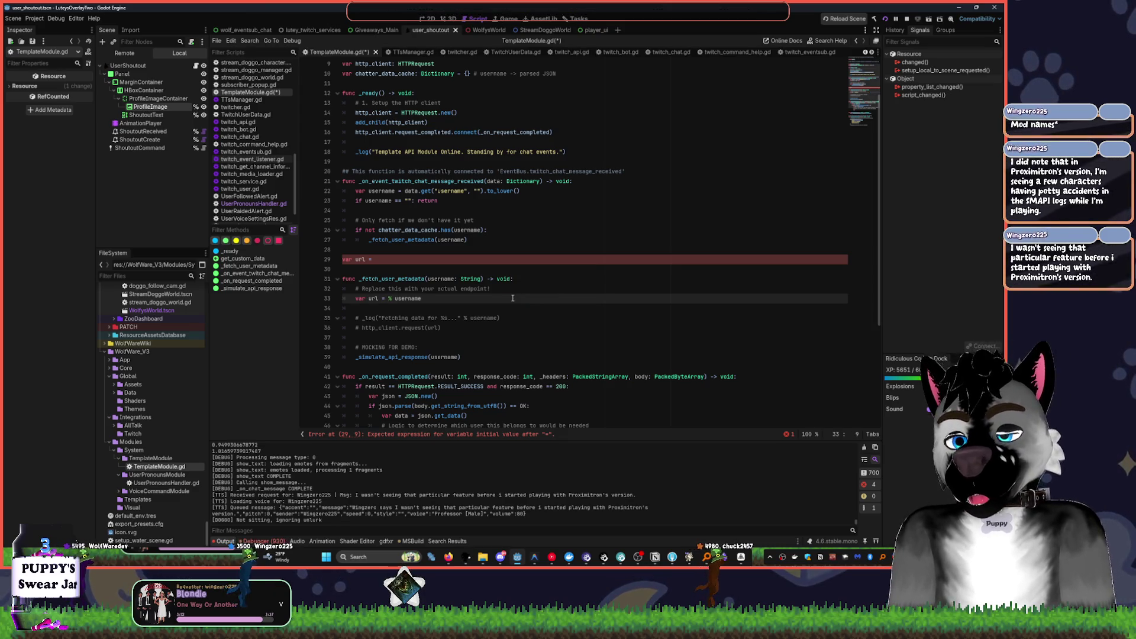
text(patched_)
click(441, 259)
key(ctrl+v)
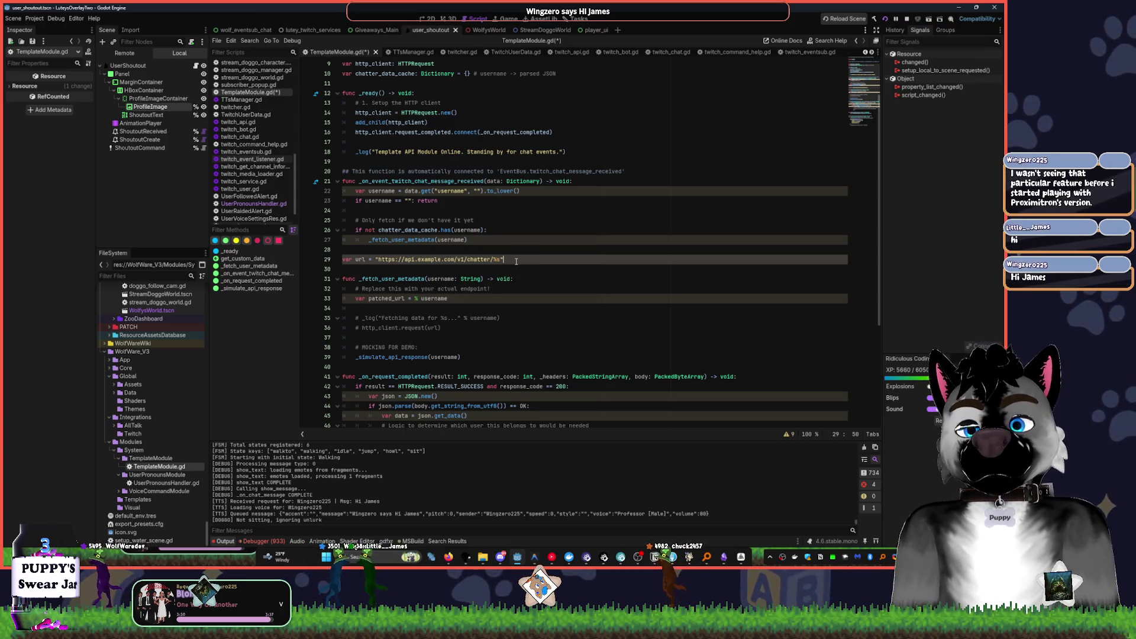
- Drop %s from the url string, set patched_url to url + username, and save
scroll(533, 255, down, 2)
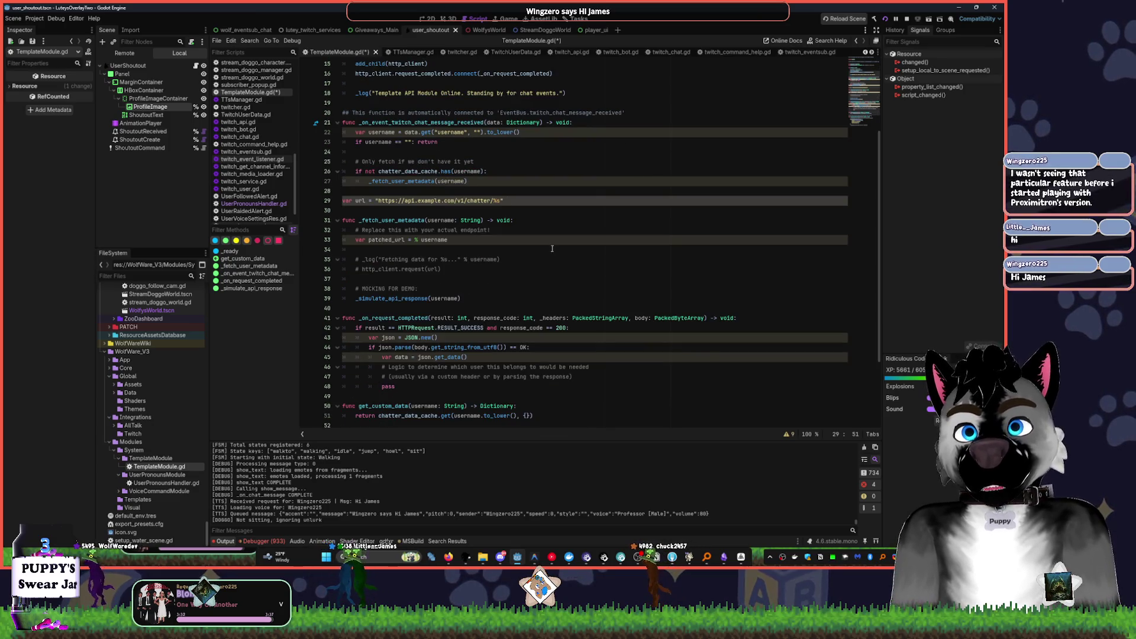
key(BackSpace)
key(BackSpace)
key(BackSpace)
key(BackSpace)
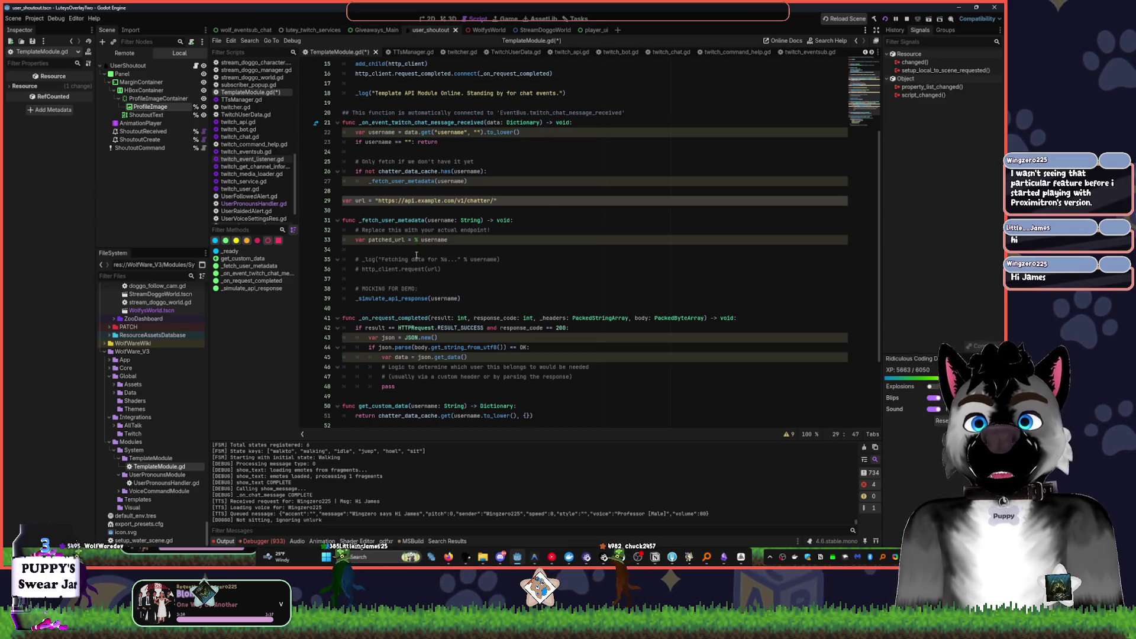
click(416, 240)
text(url )
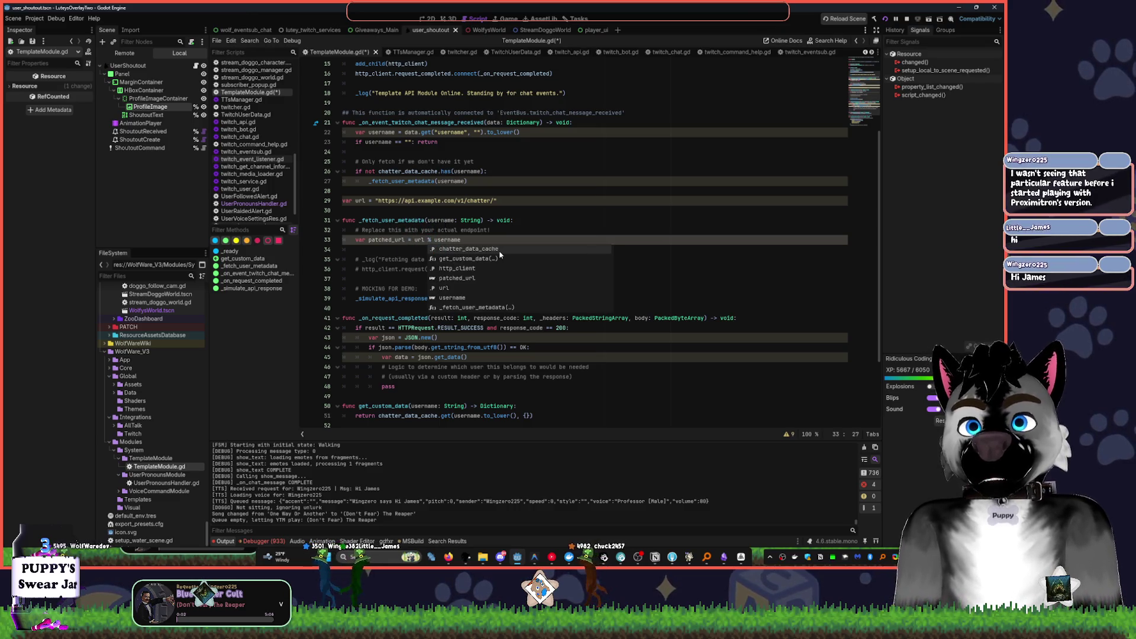
text(+)
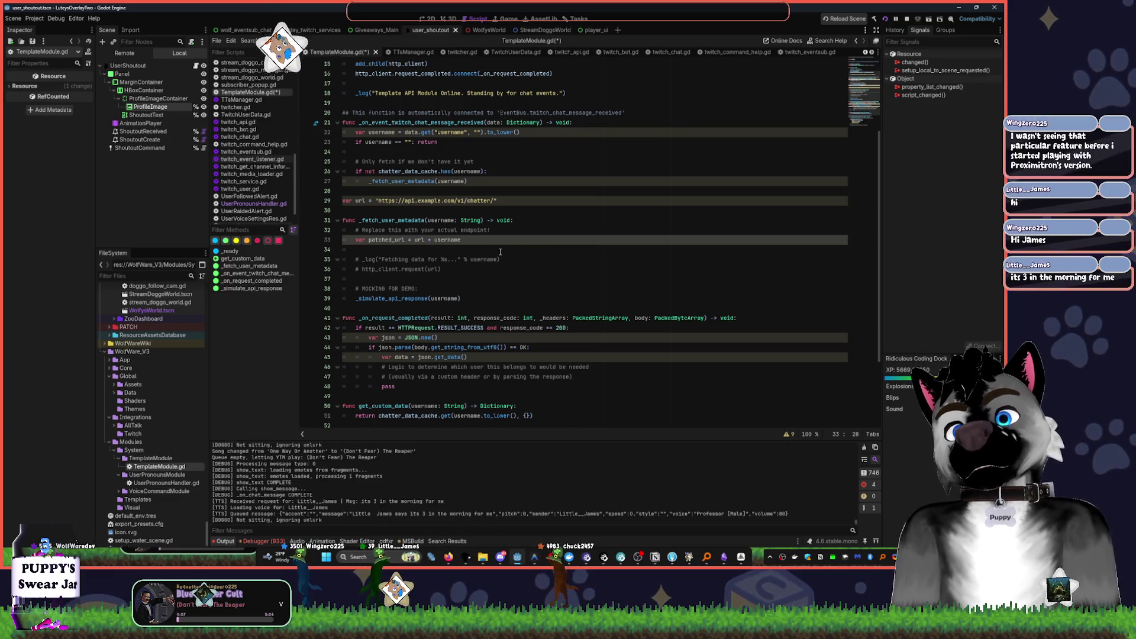
key(ctrl+s)
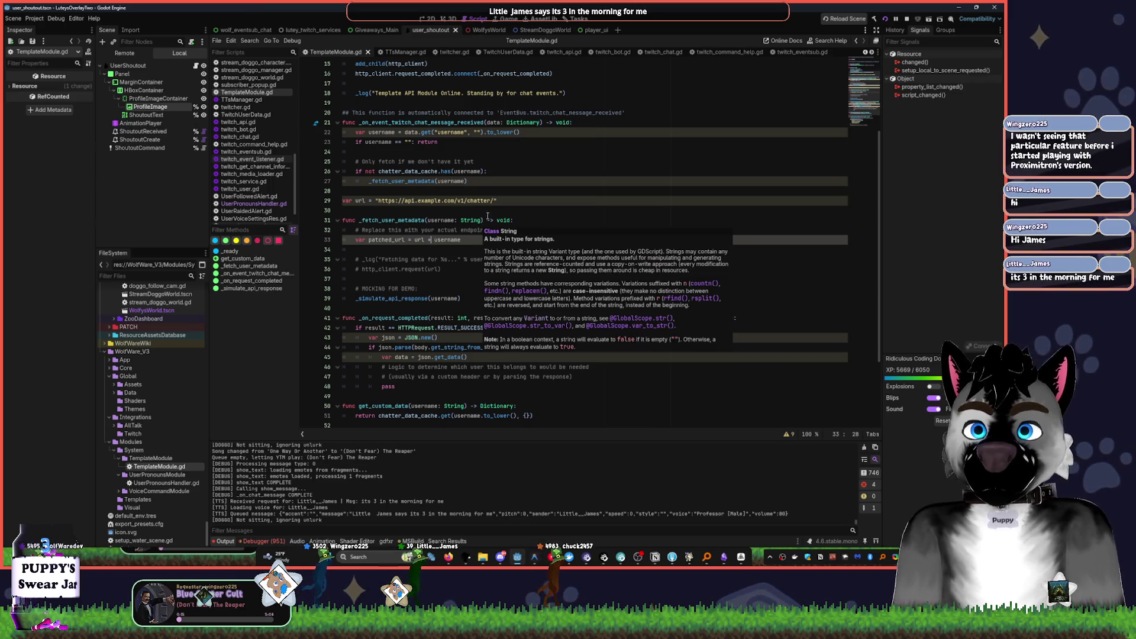
click(483, 220)
text(, d)
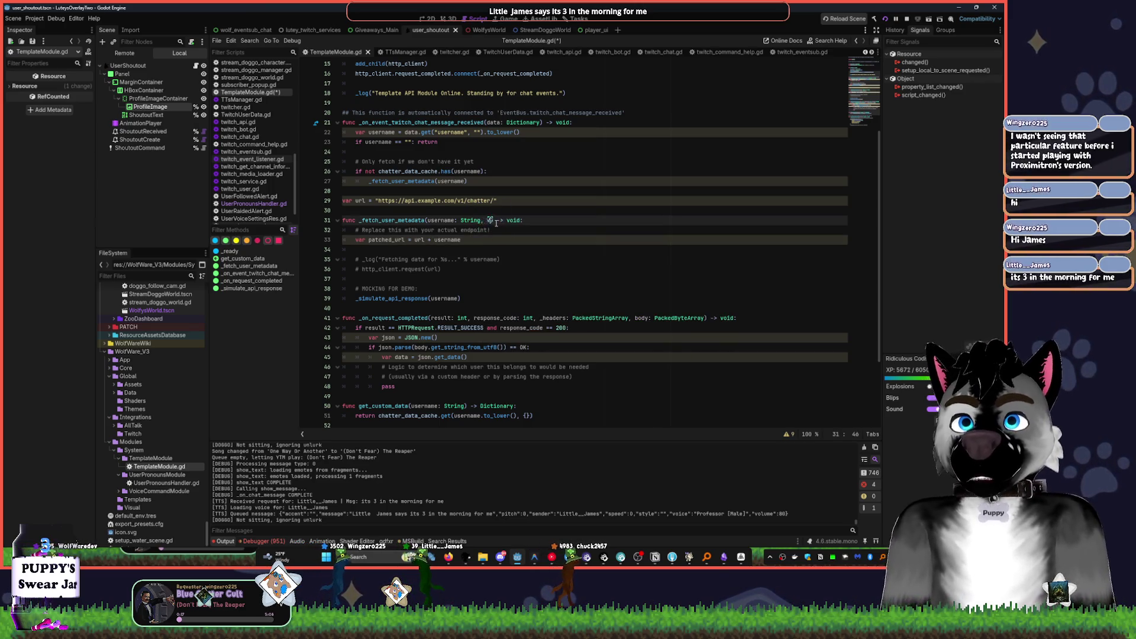
text(l = "https://api.example.com/v1/chatter/%s)
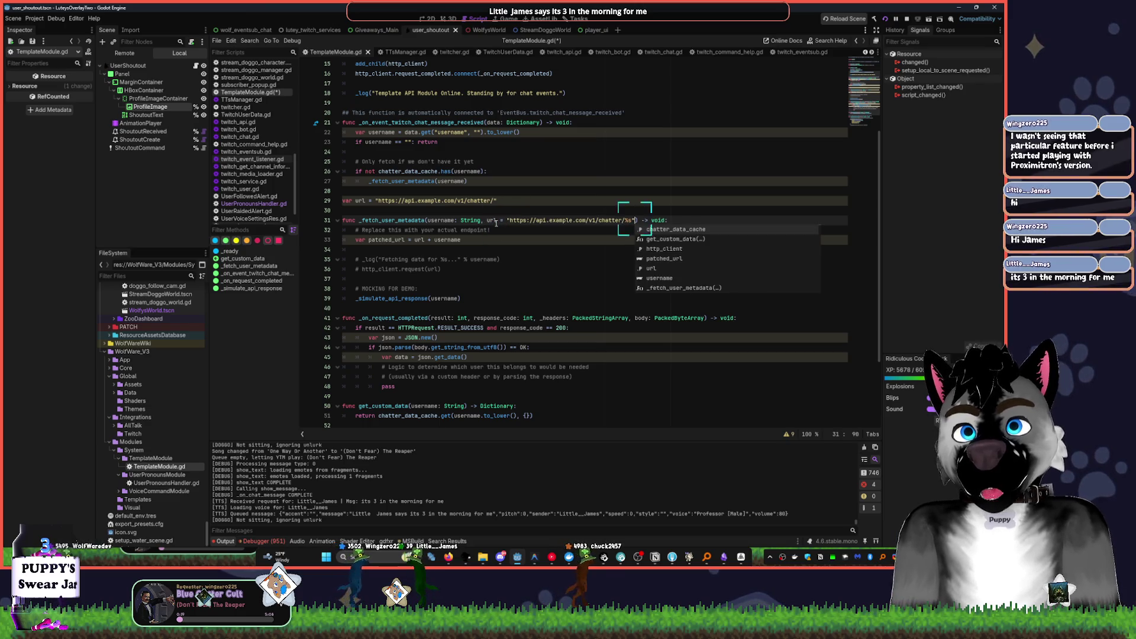
key(BackSpace)
key(BackSpace)
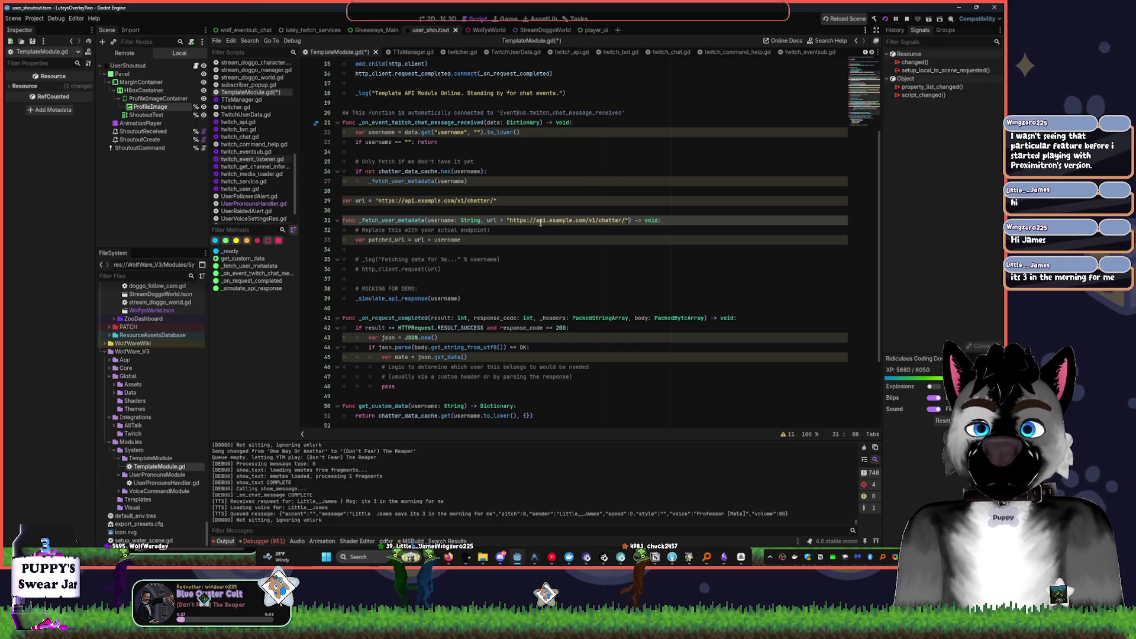
click(460, 210)
- Add the doc comment '## Fetch metadata from an /{username} endpoint' above _fetch_user_metadata
key(Return)
key(Return)
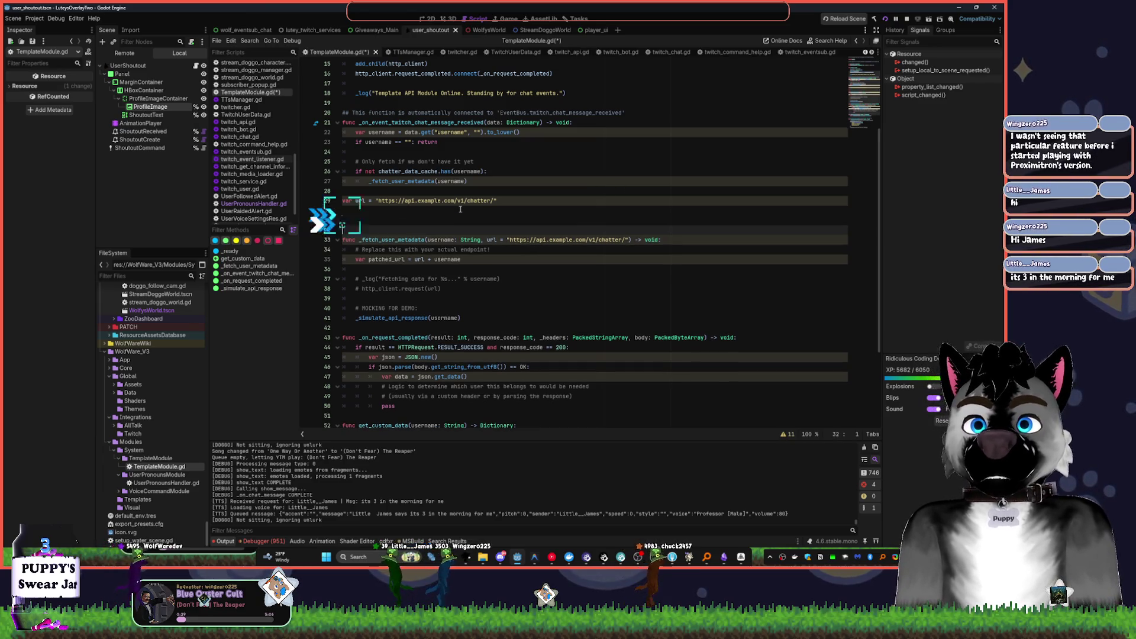
text(##)
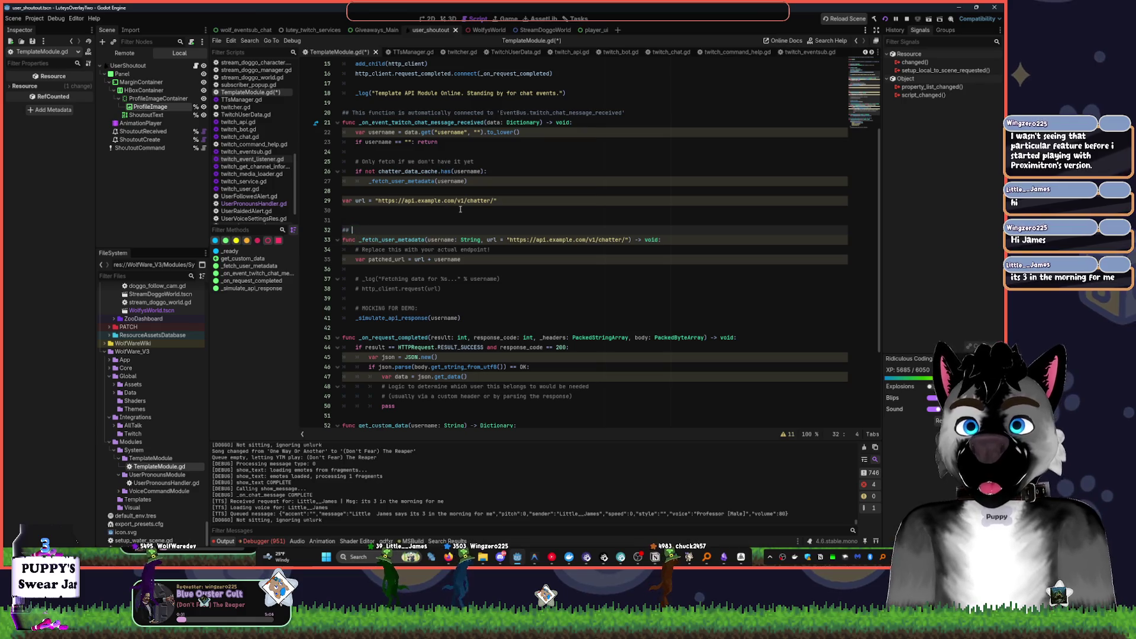
text( Fet)
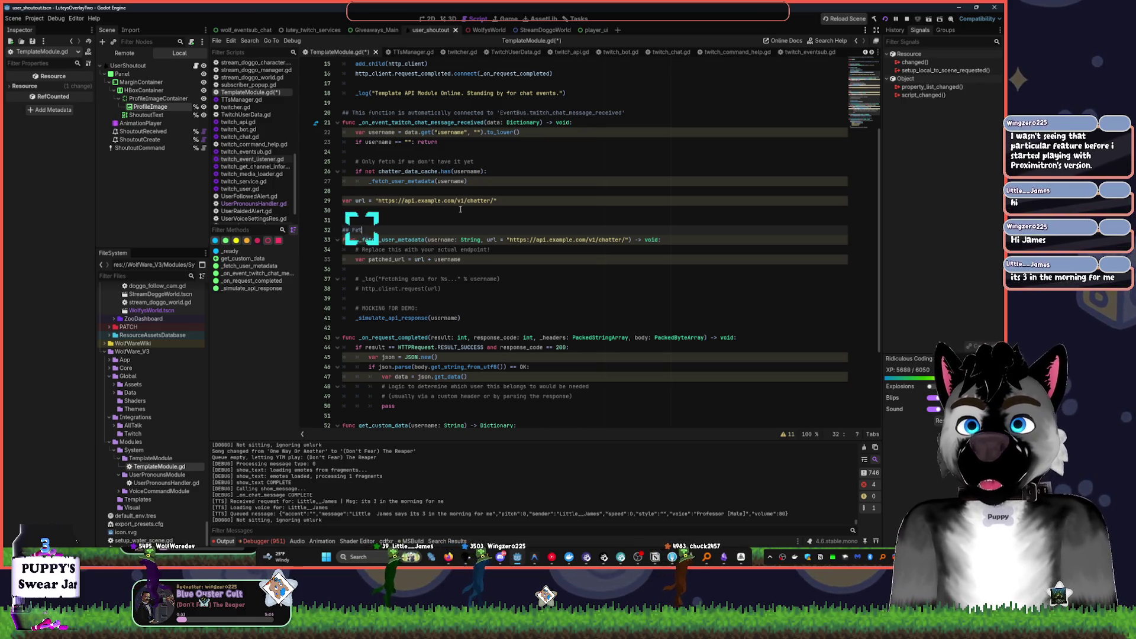
text(ch matadata)
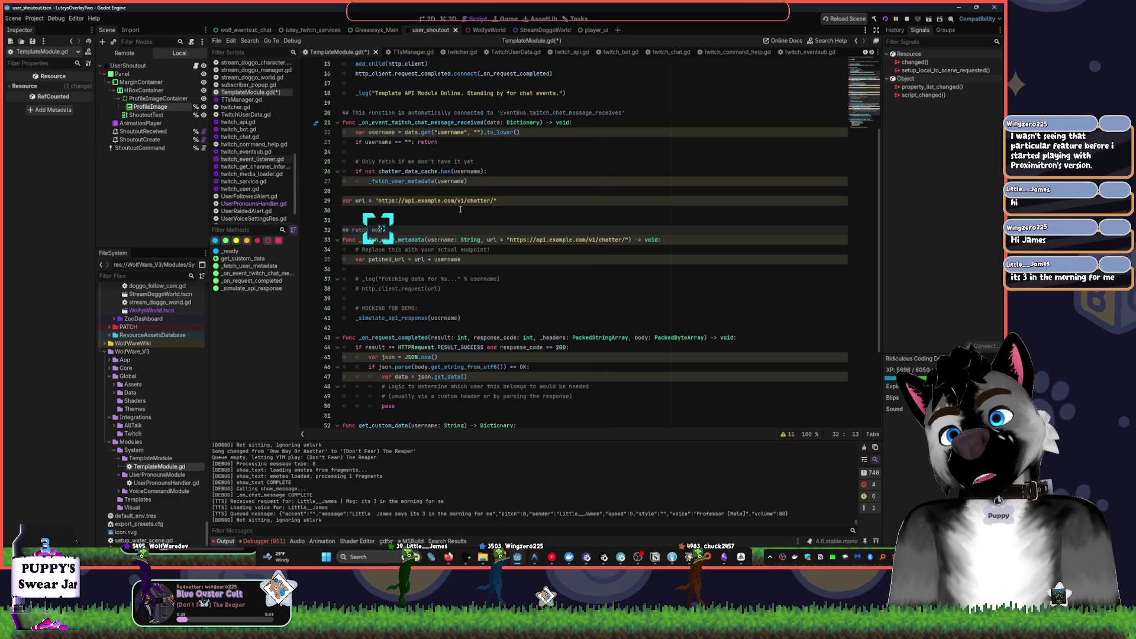
text( from api)
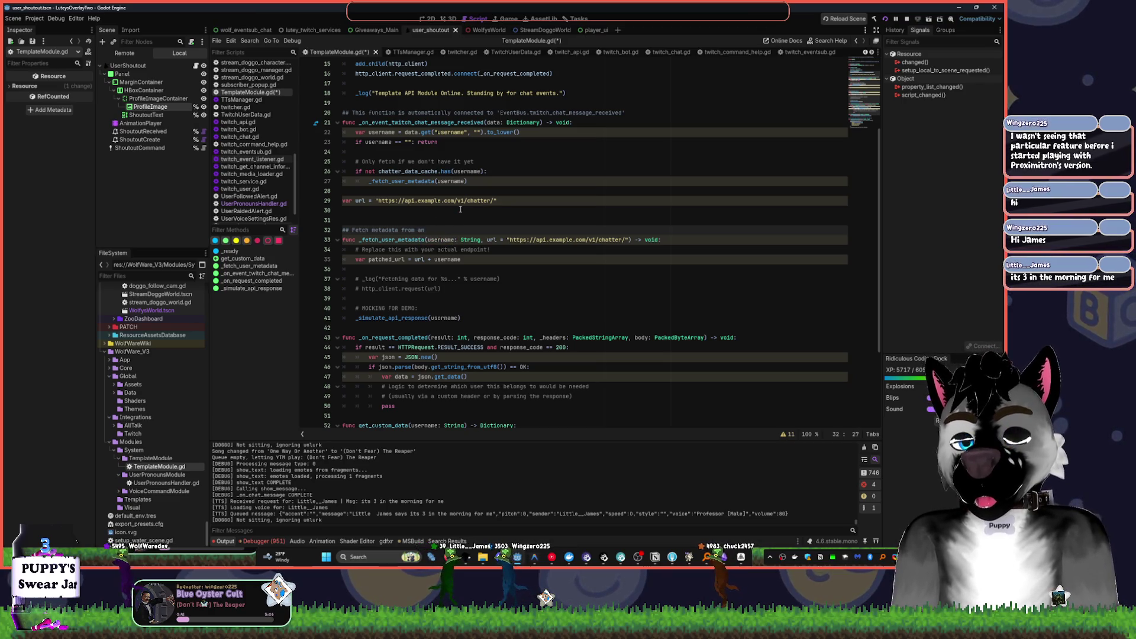
text(A)
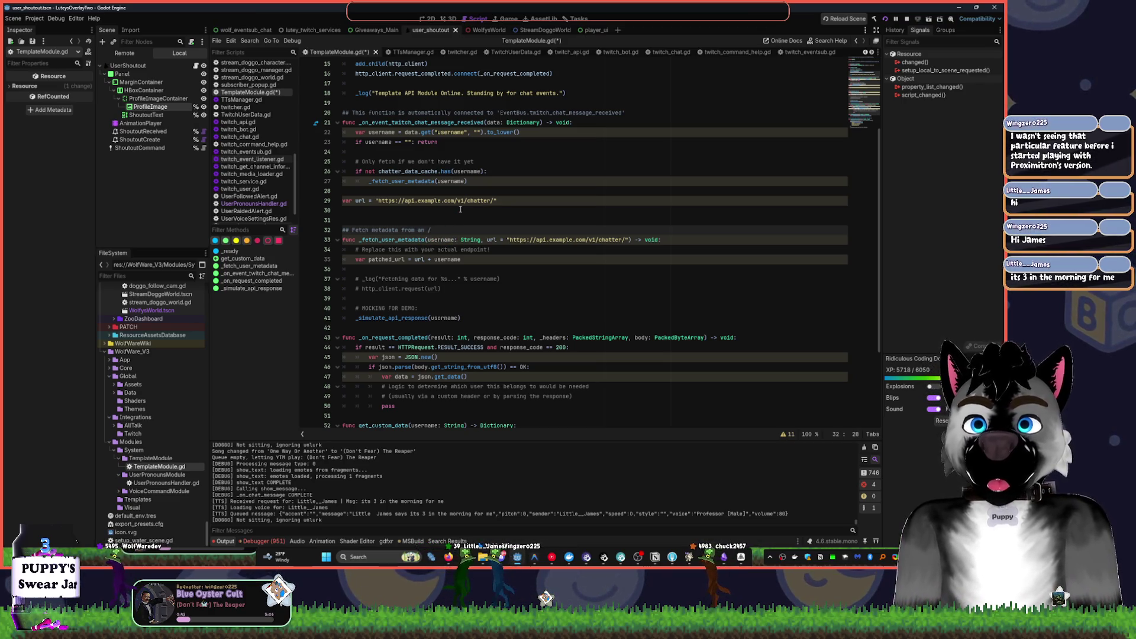
text(PI endp)
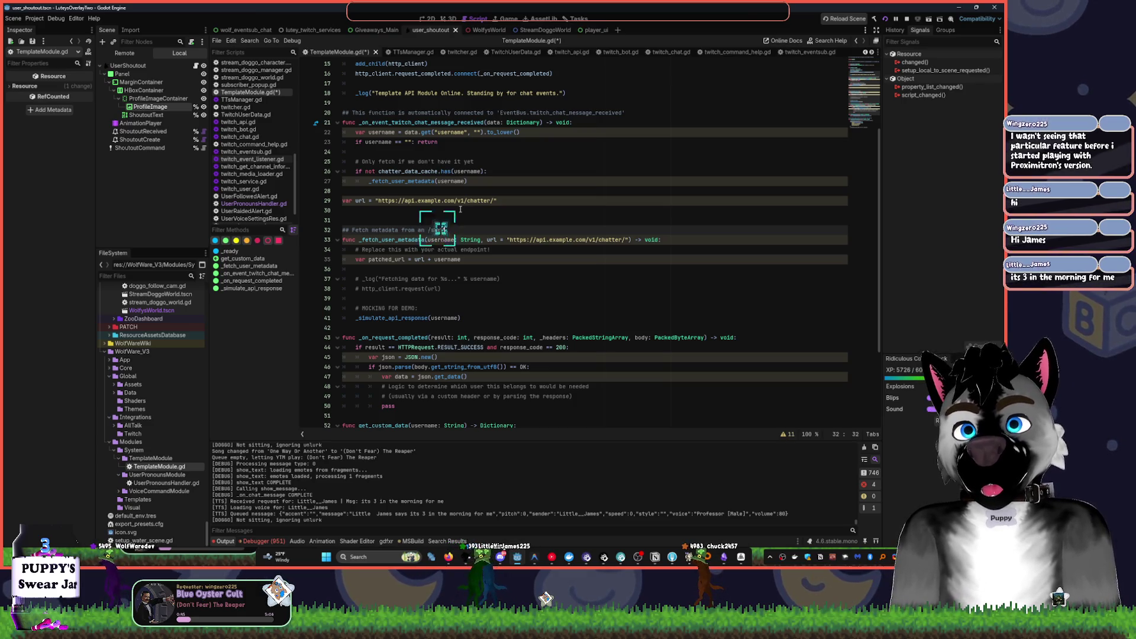
key(BackSpace)
key(BackSpace)
key(BackSpace)
text({username})
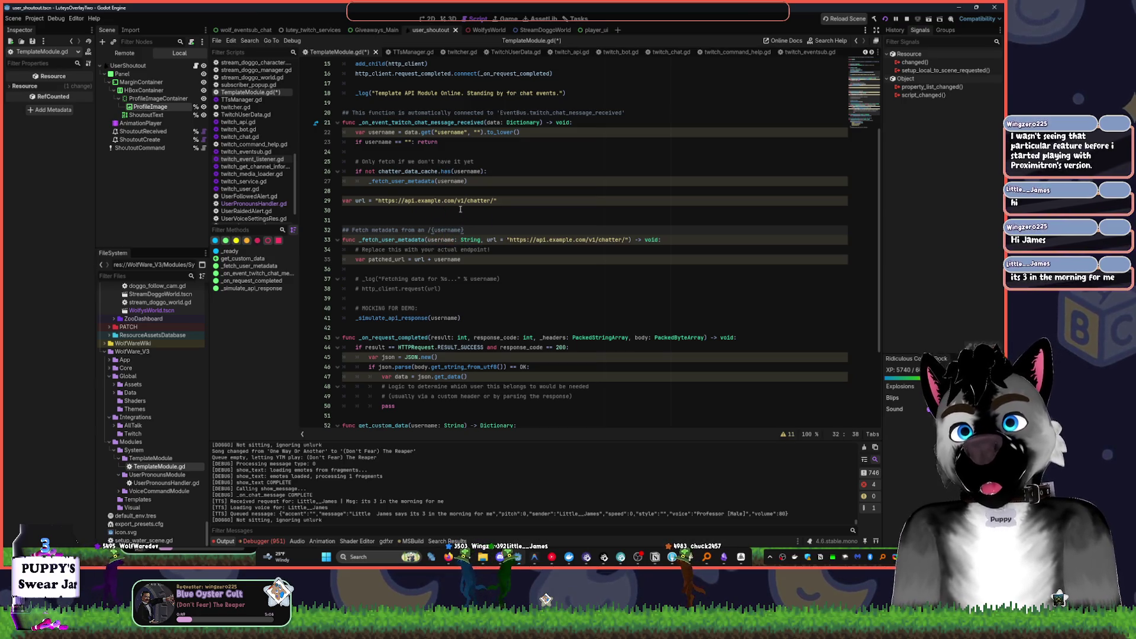
text( endpoint)
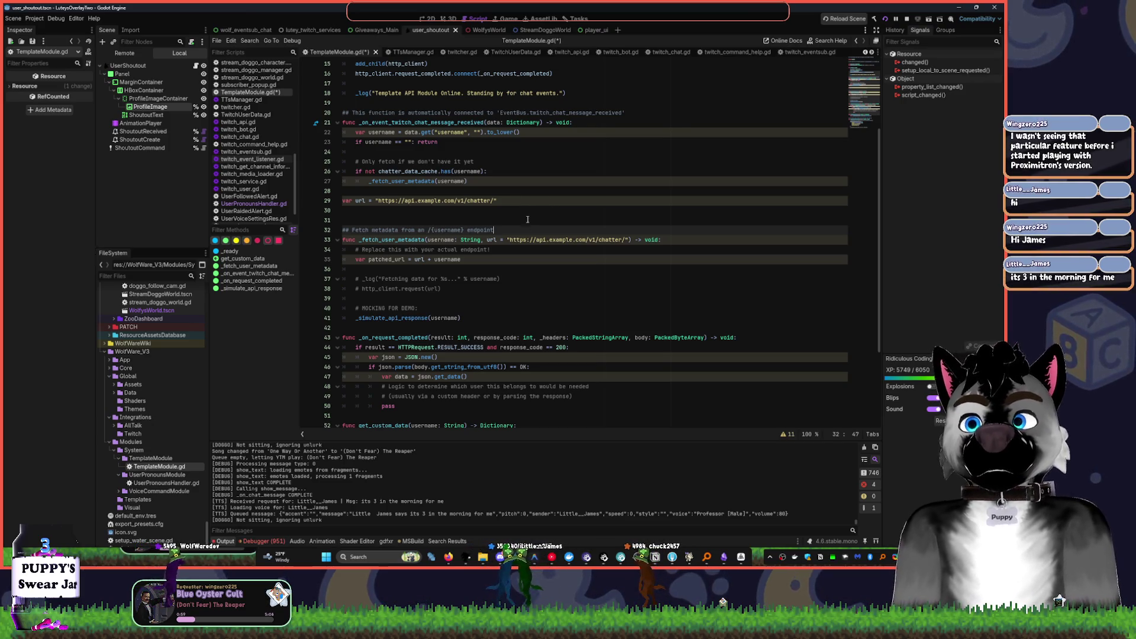
scroll(527, 218, down, 3)
click(433, 142)
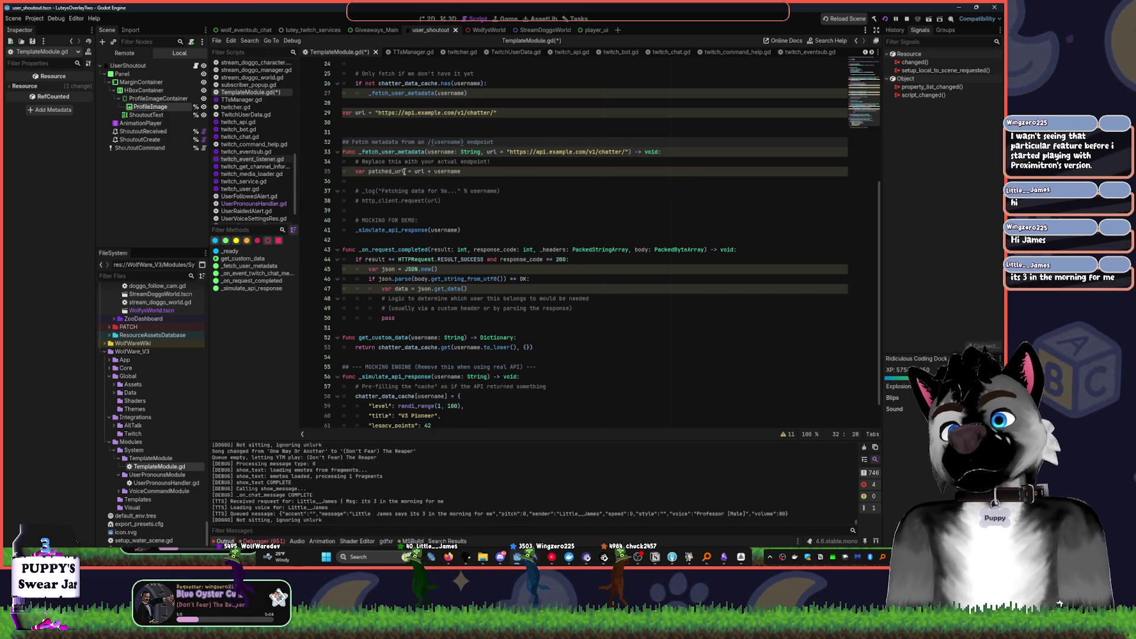
- Delete the placeholder endpoint comment and surrounding blank lines, then uncomment the 'Fetching data' _log call
click(499, 160)
key(shift+Home)
key(BackSpace)
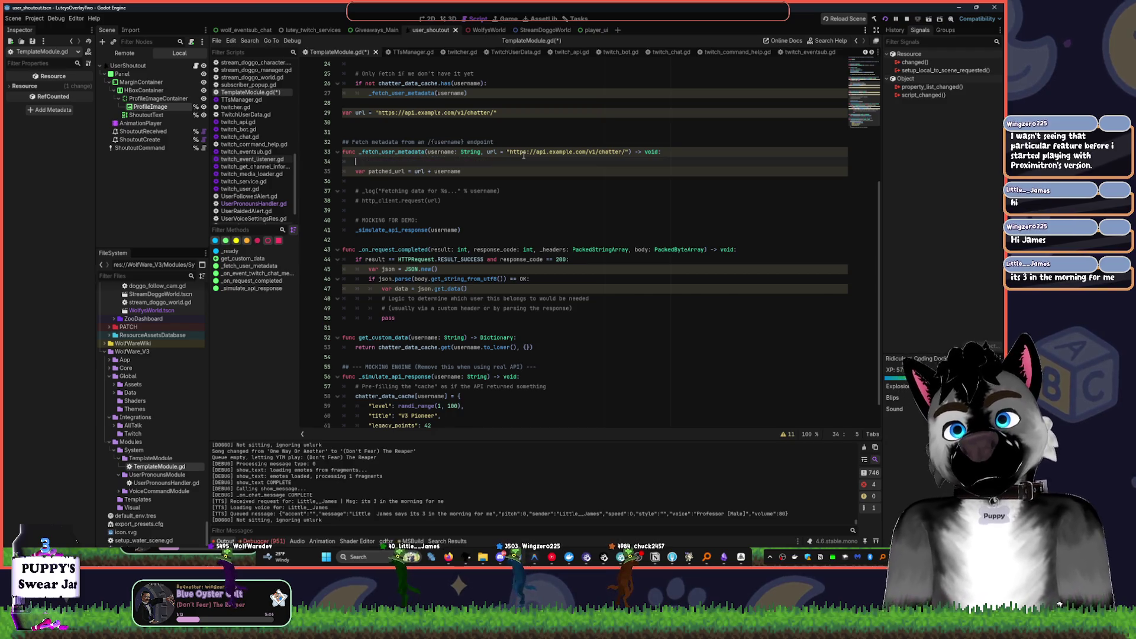
key(ctrl+shift+k)
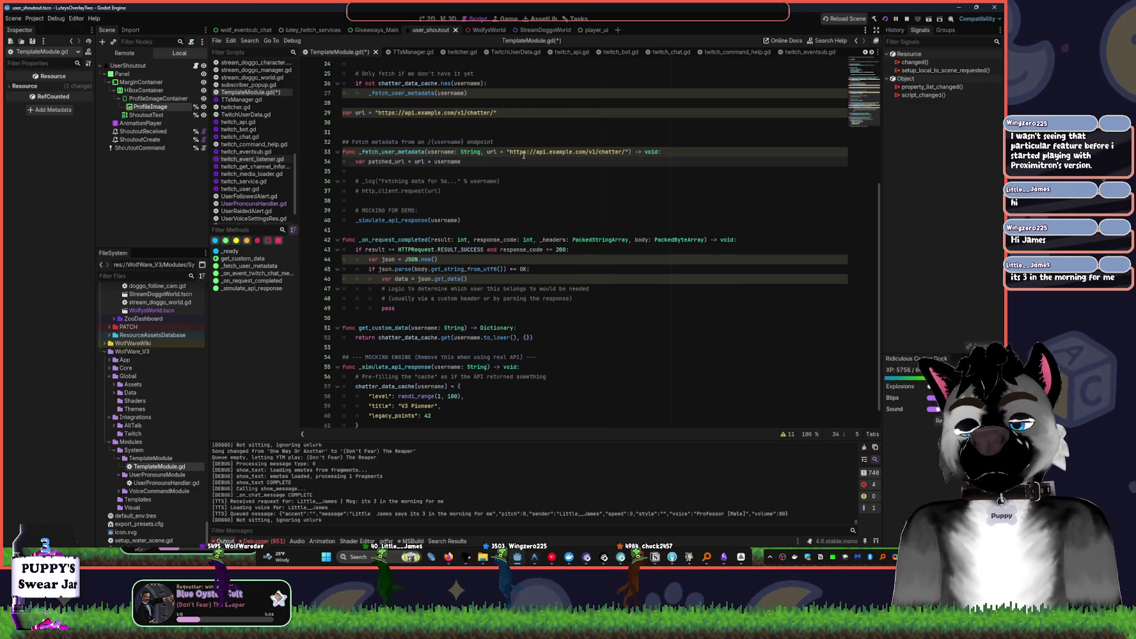
key(Down)
key(ctrl+shift+k)
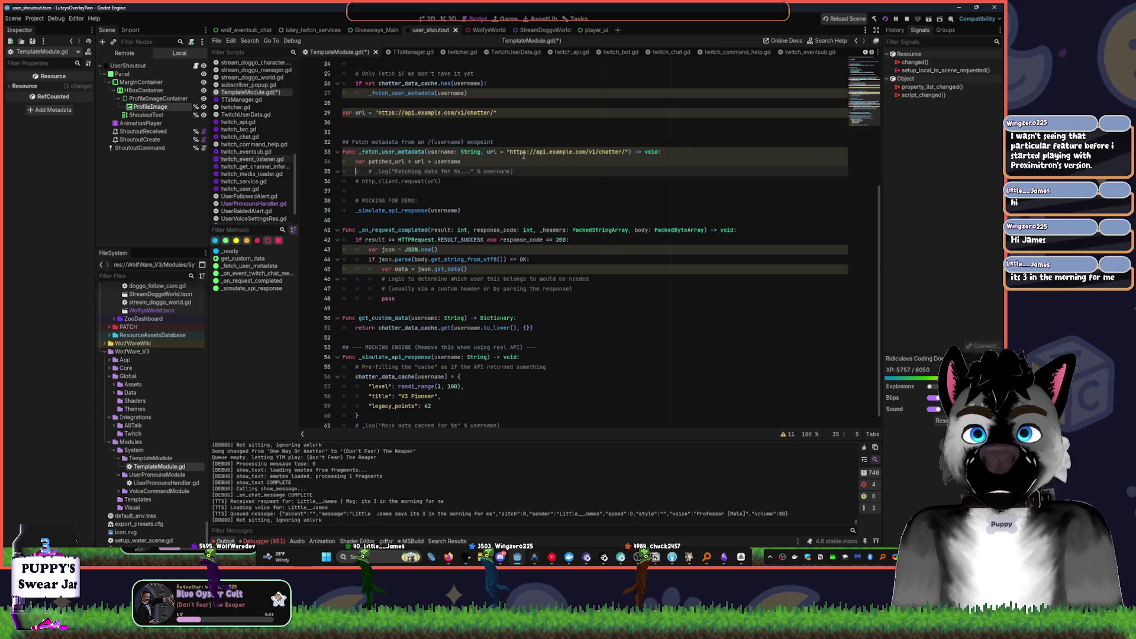
key(Tab)
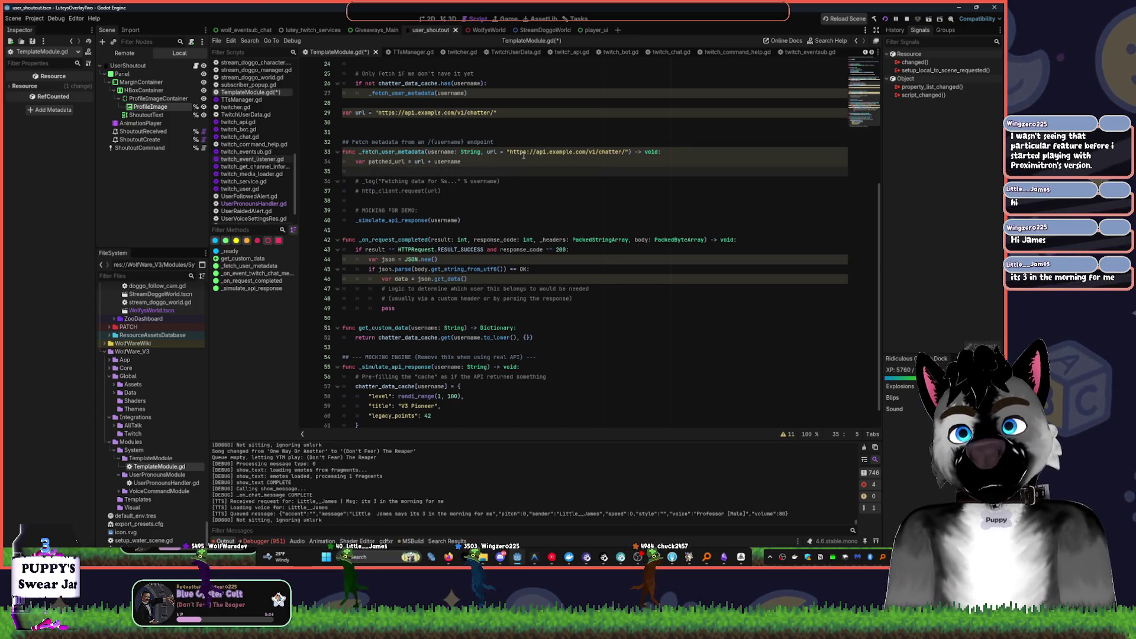
key(shift+Tab)
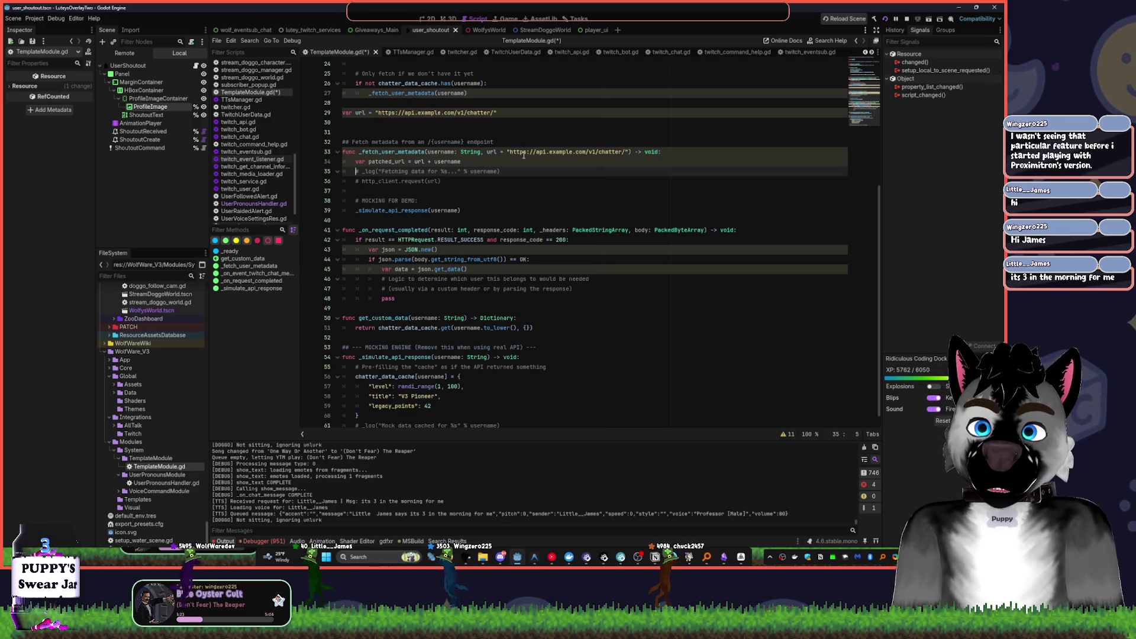
key(ctrl+k)
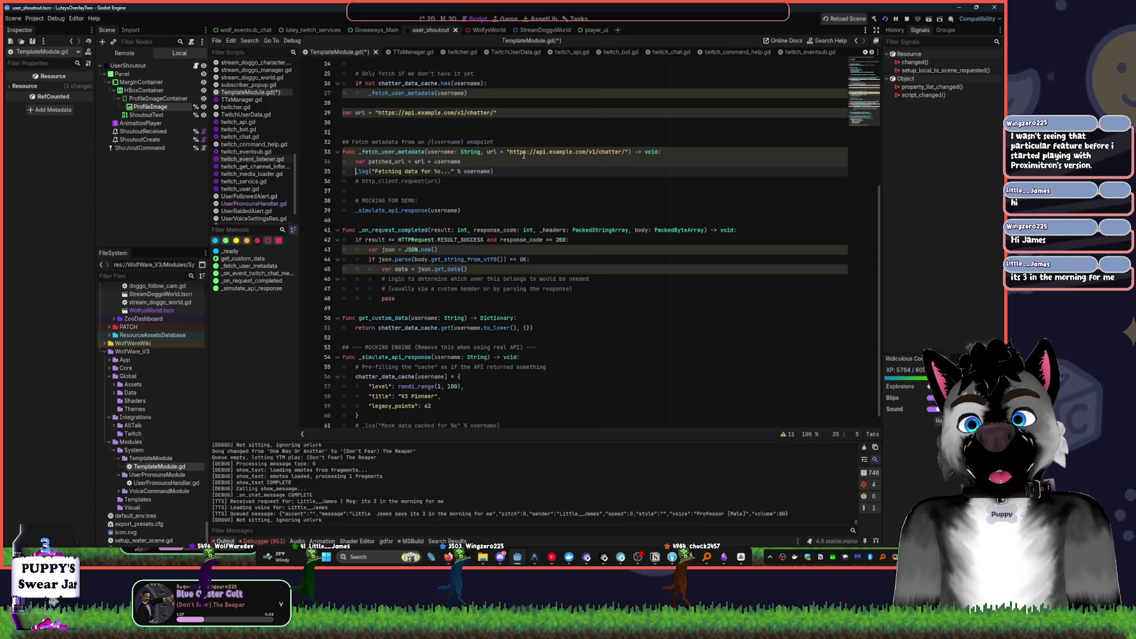
- Switch the fetch message from _log to Log.pr with a [color=orange][b] prefix, and save
text(Log.)
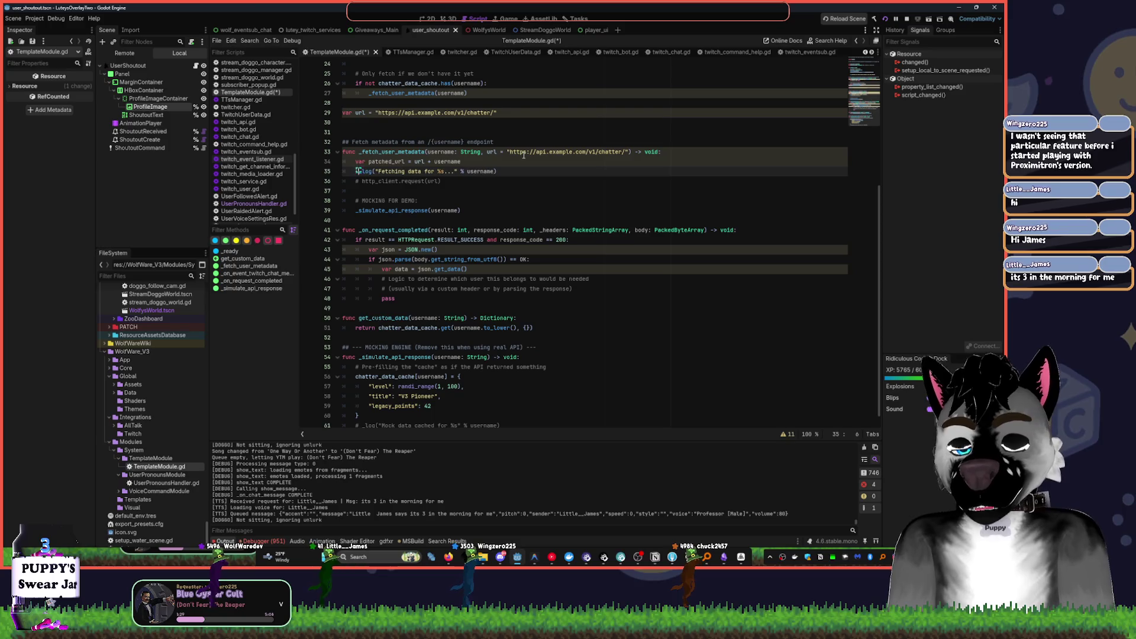
text(pr)
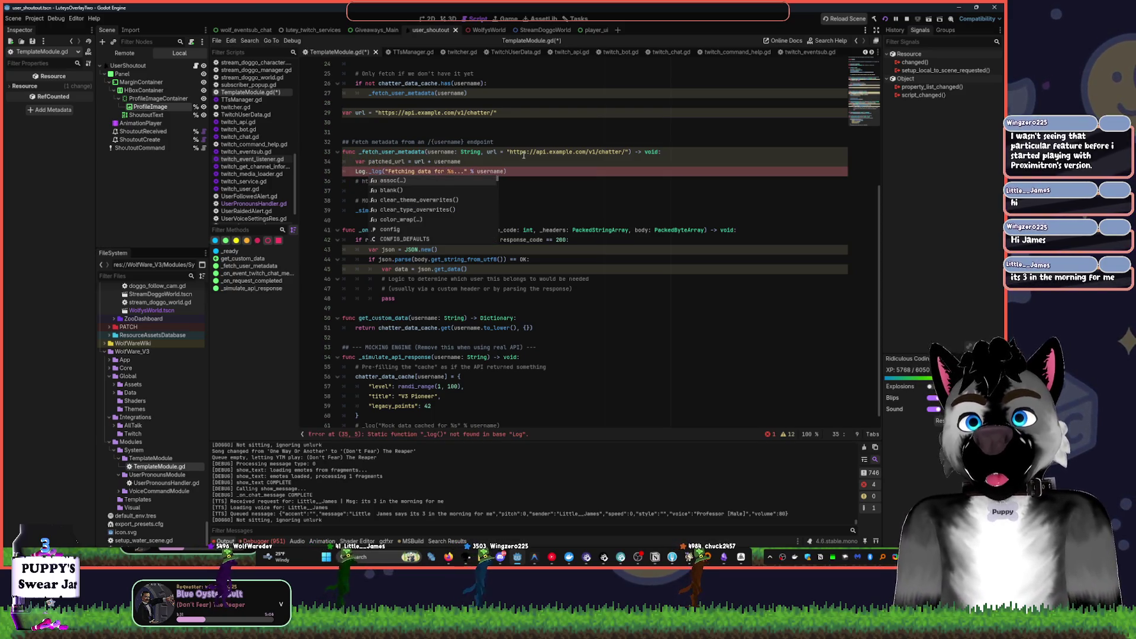
key(Delete)
key(Delete)
key(Delete)
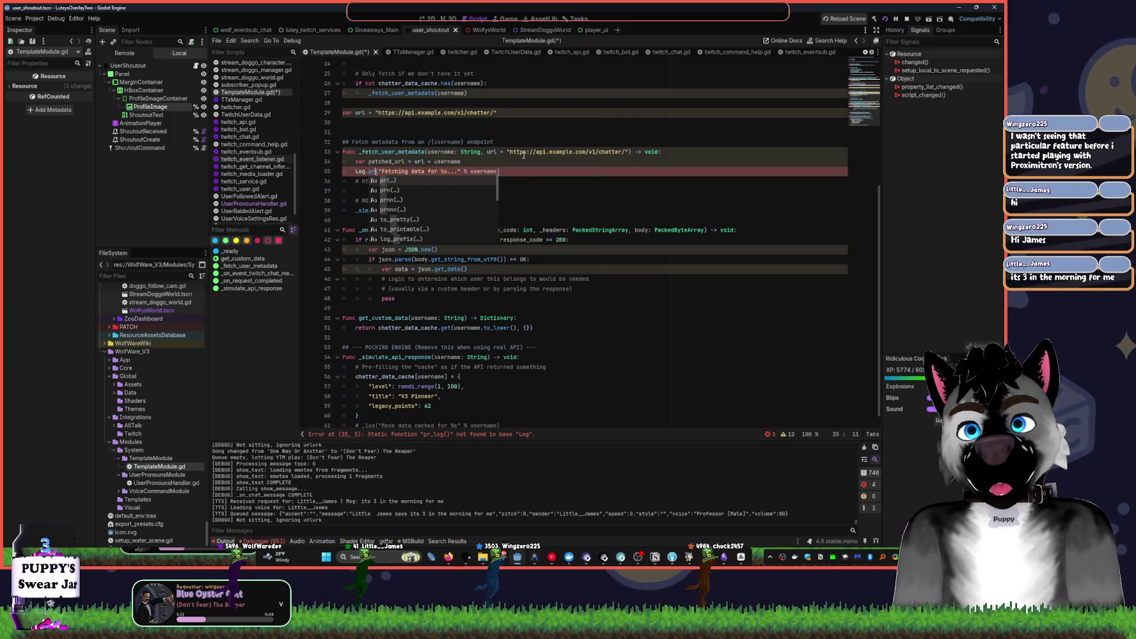
key(Right)
key(Right)
text([color=)
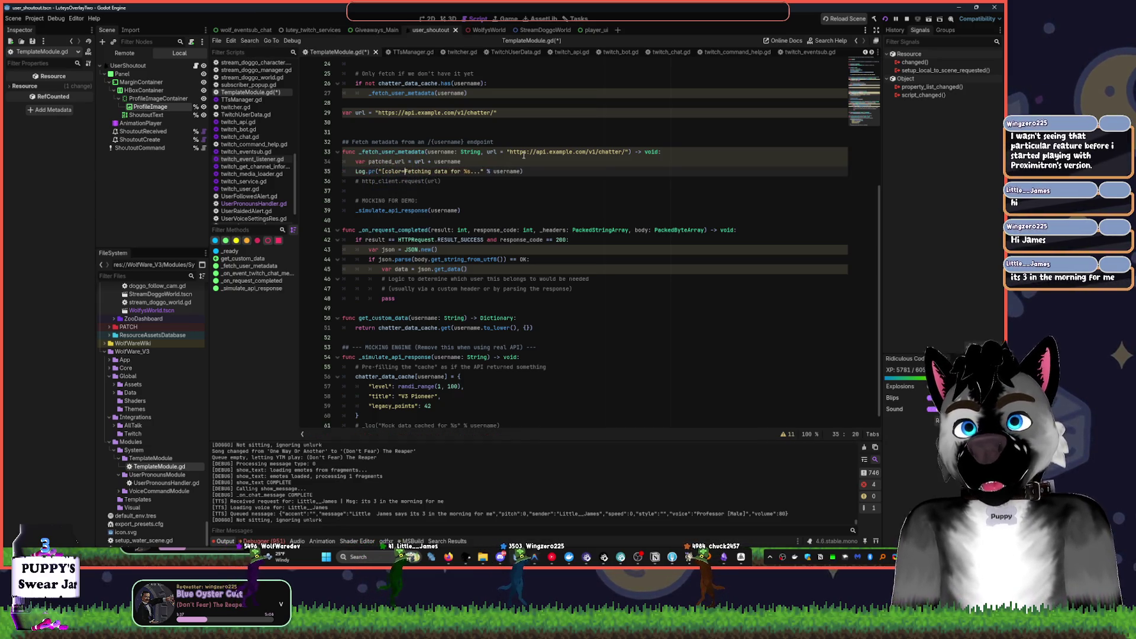
text(orange])
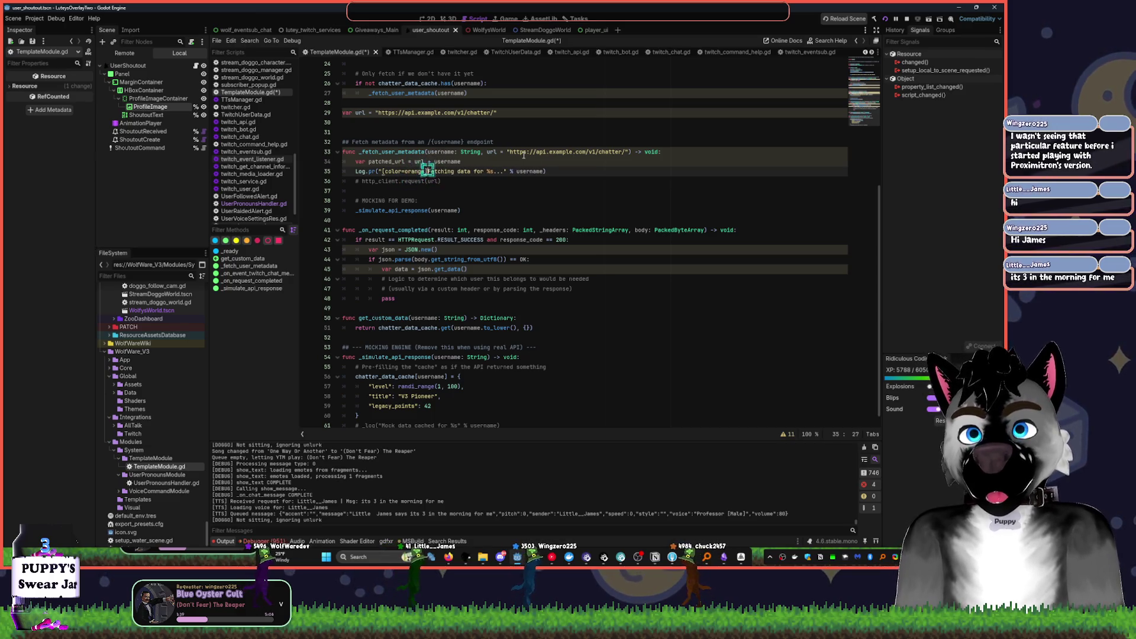
text([b)
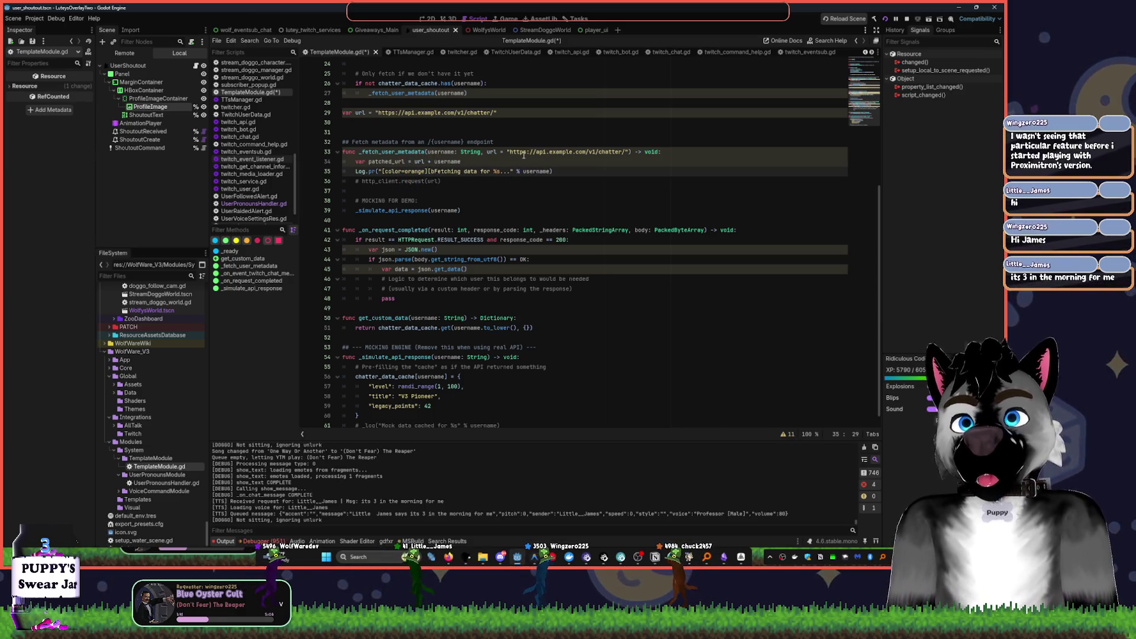
text(])
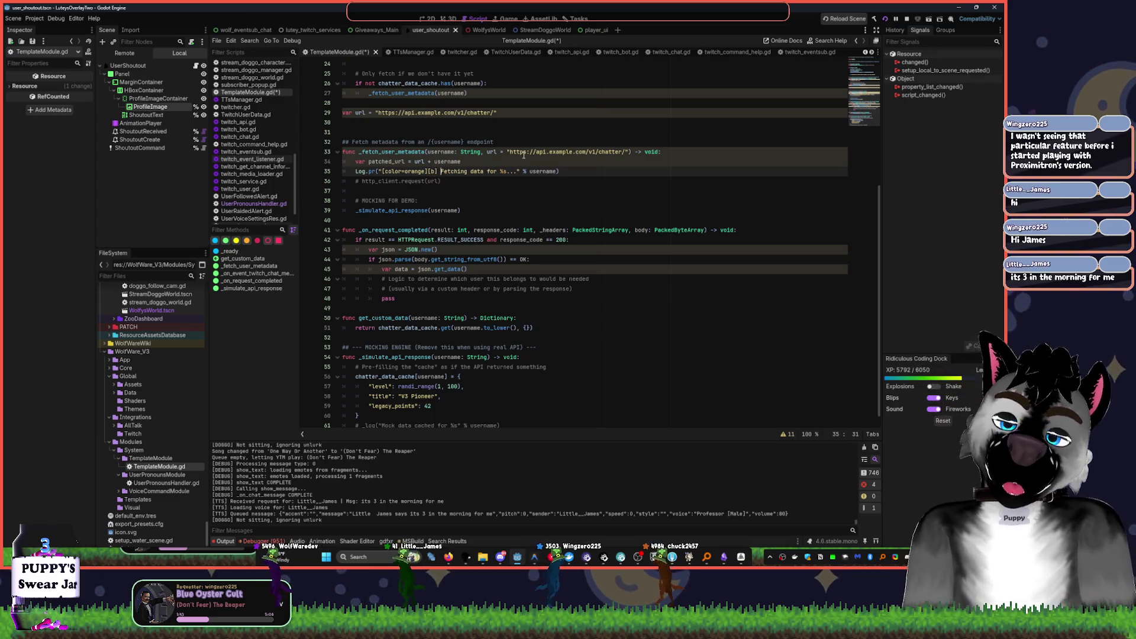
key(ctrl+s)
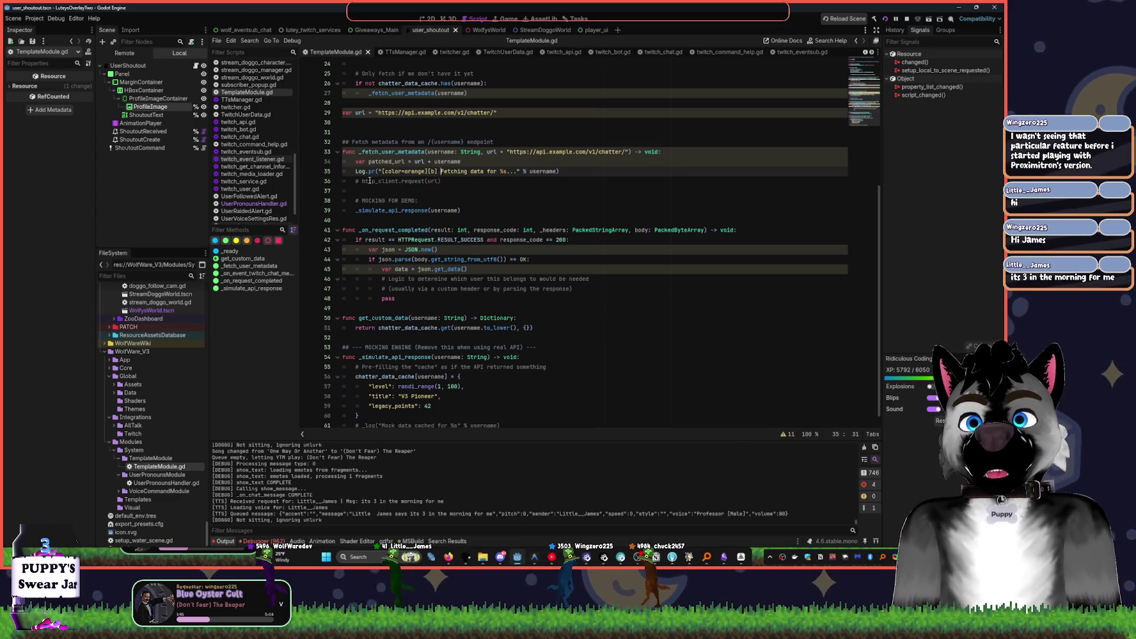
click(361, 182)
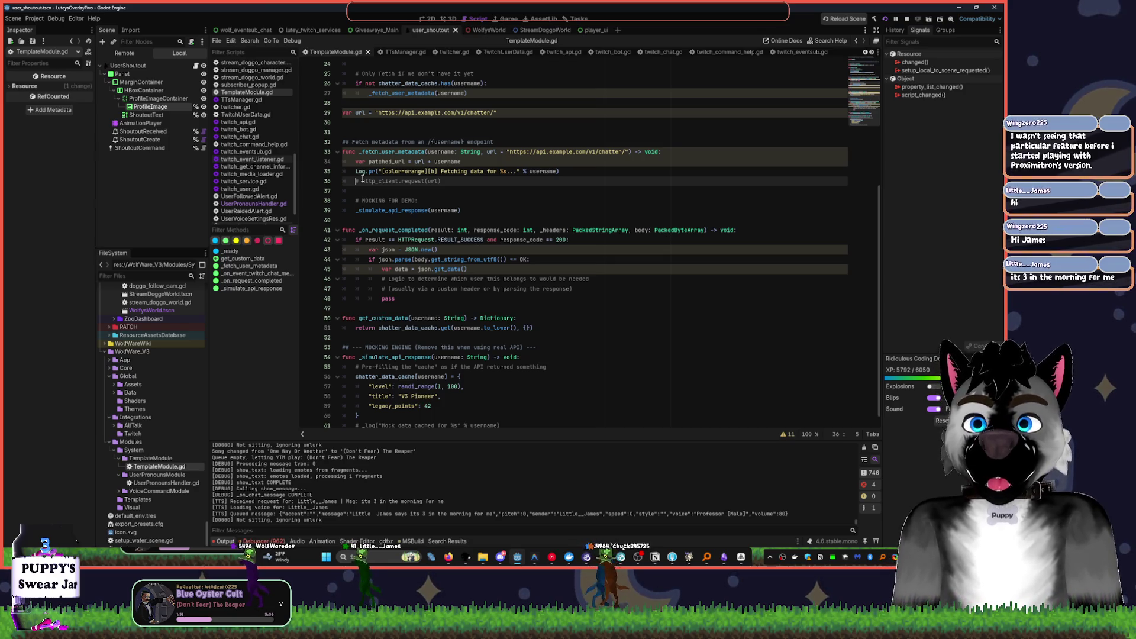
scroll(372, 173, up, 3)
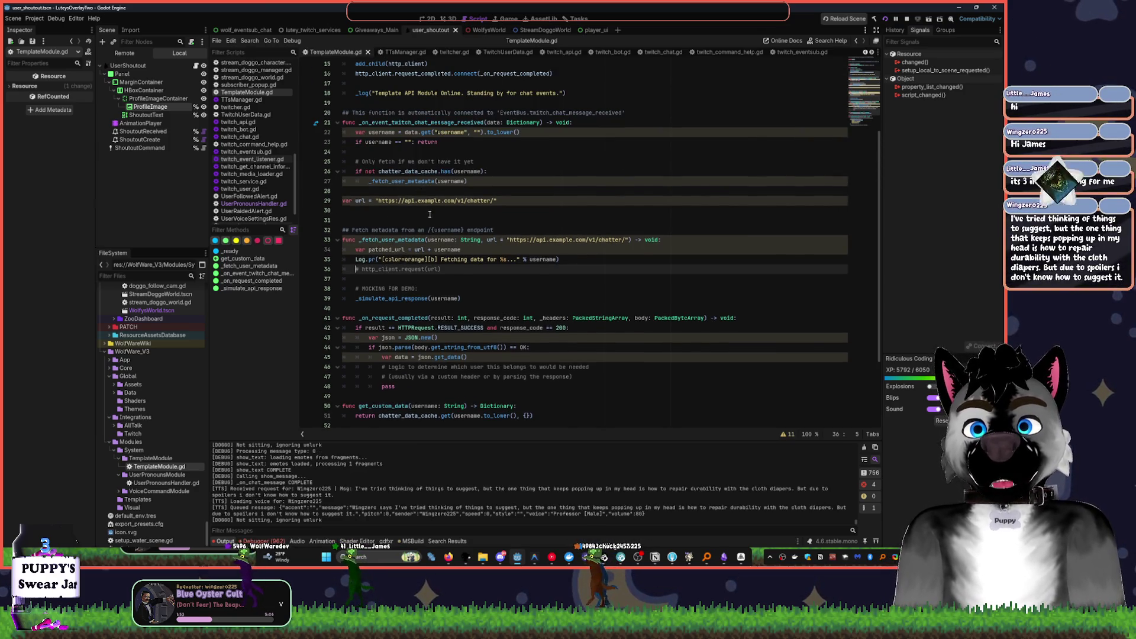
scroll(432, 217, up, 2)
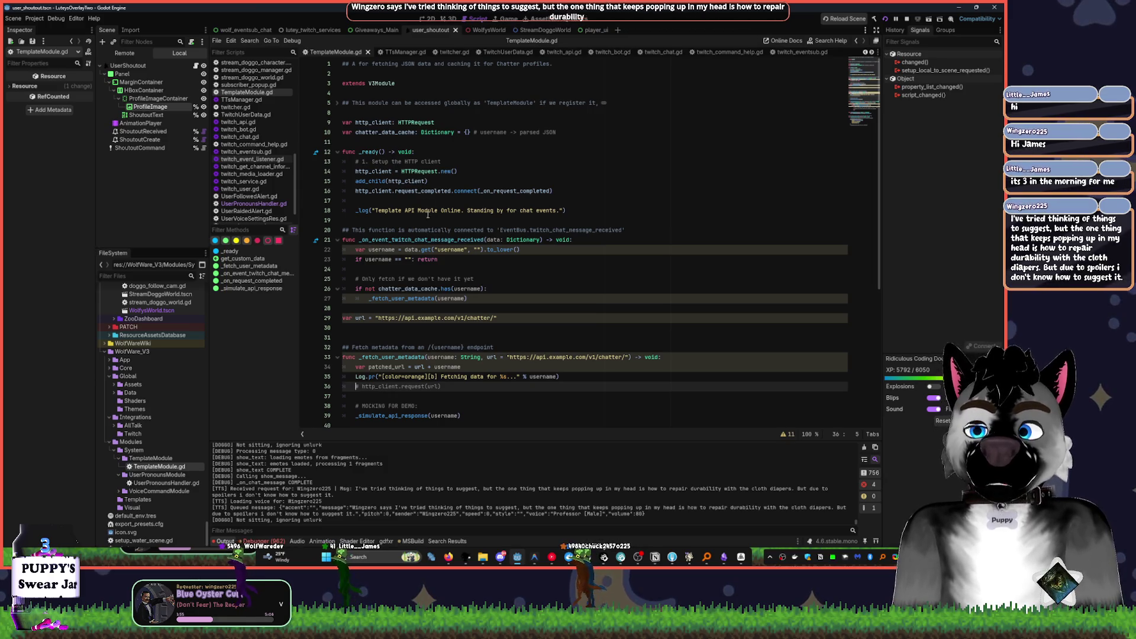
scroll(438, 243, down, 1)
scroll(437, 244, down, 2)
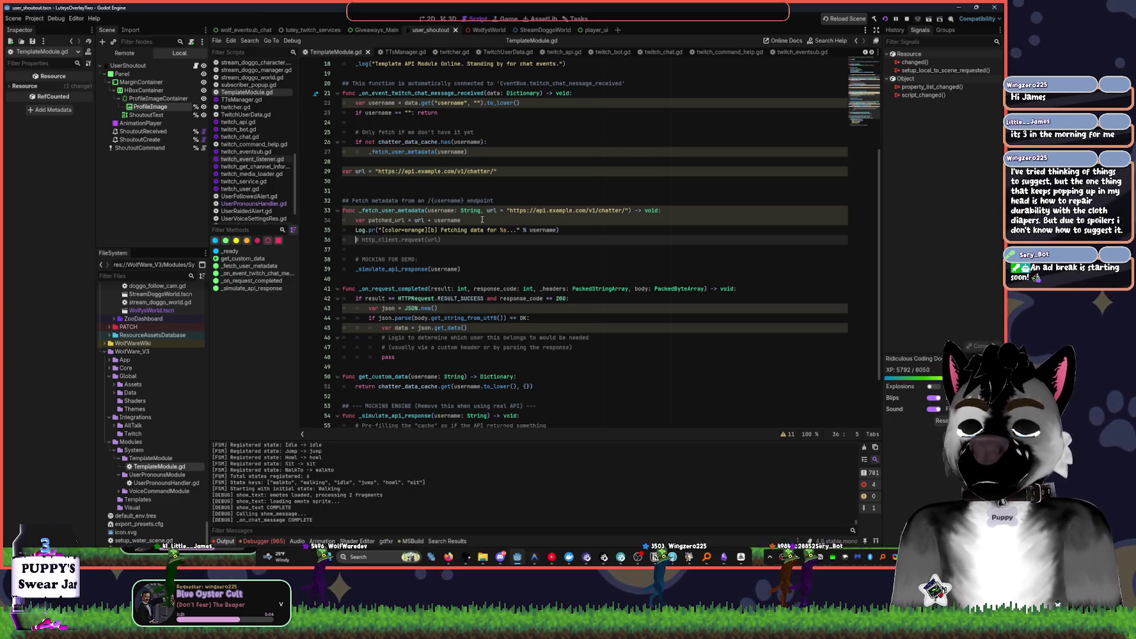
- Remove the blank line between the http_client comment and the mocking comment
click(455, 256)
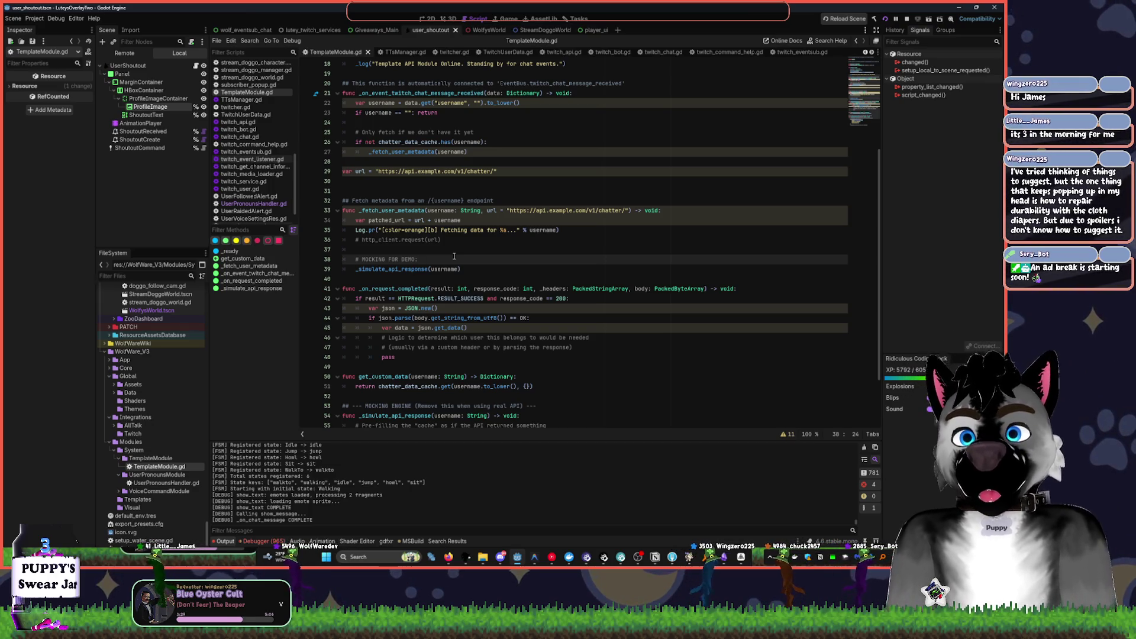
click(457, 243)
key(Delete)
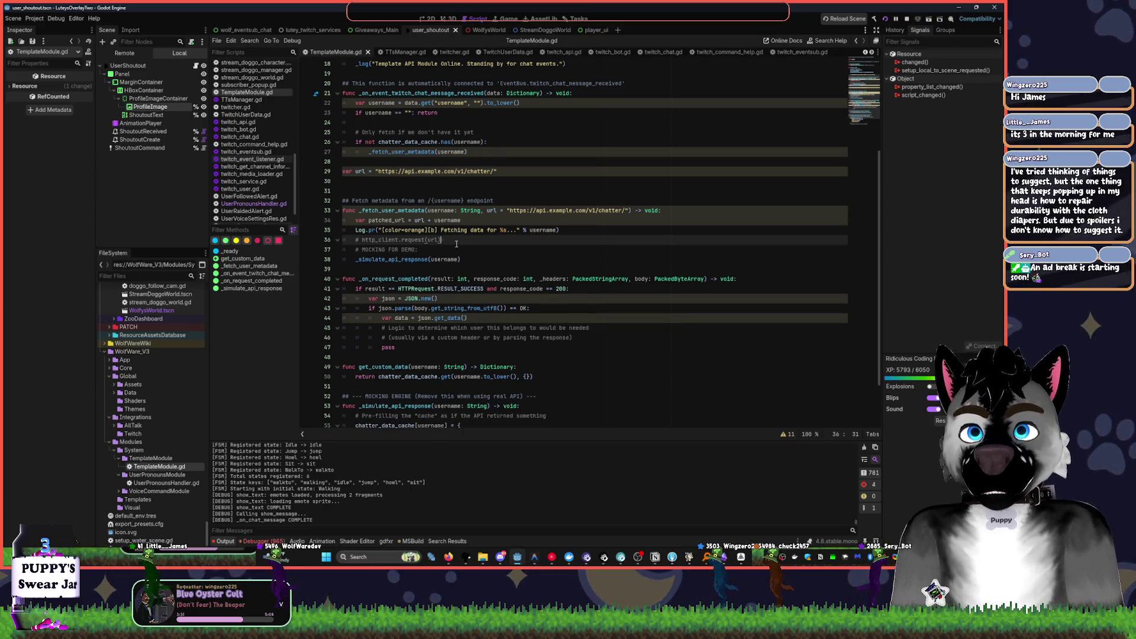
click(423, 249)
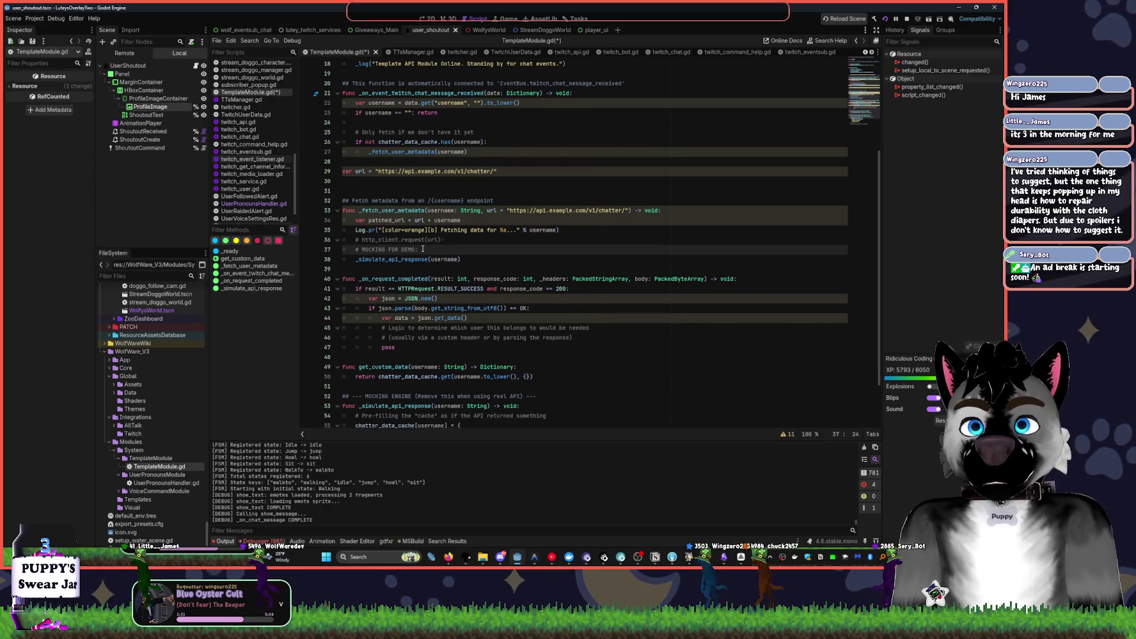
scroll(532, 260, down, 2)
- Replace the user-matching comment with '# TODO: Parse User data from response'
click(603, 269)
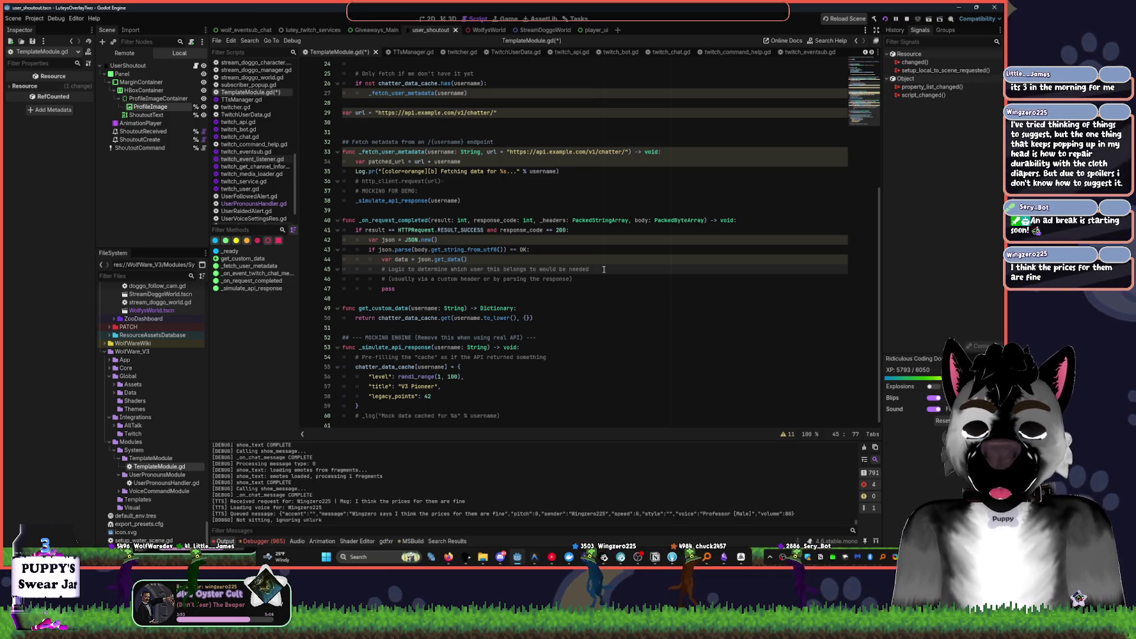
key(shift+Home)
key(BackSpace)
key(Return)
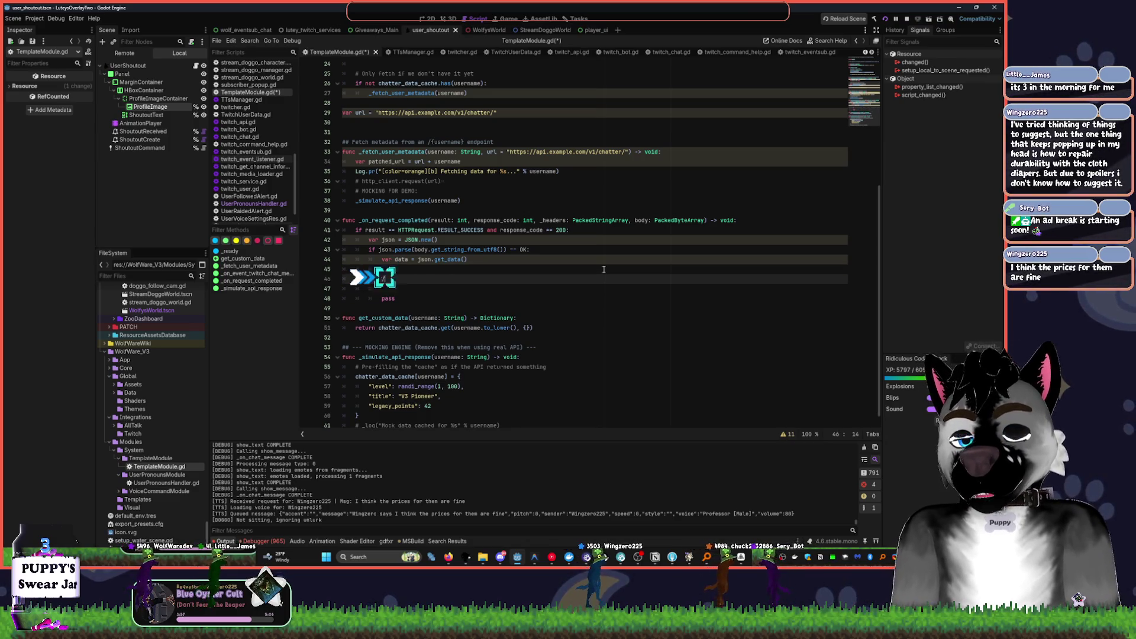
text(# TODOO: Parrse User data from response)
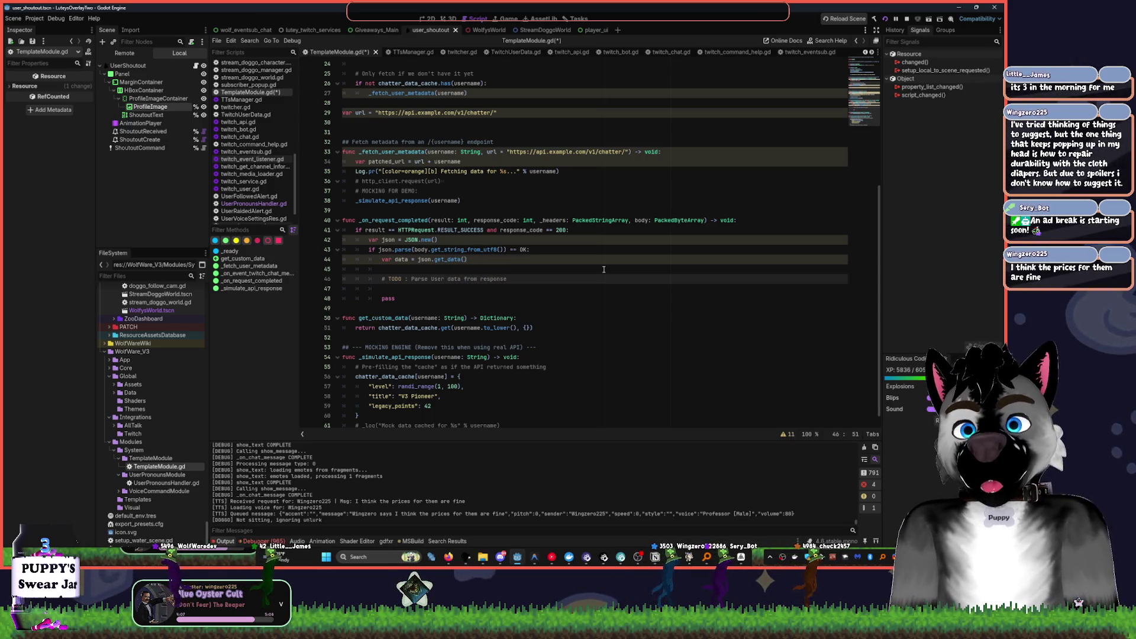
key(Down)
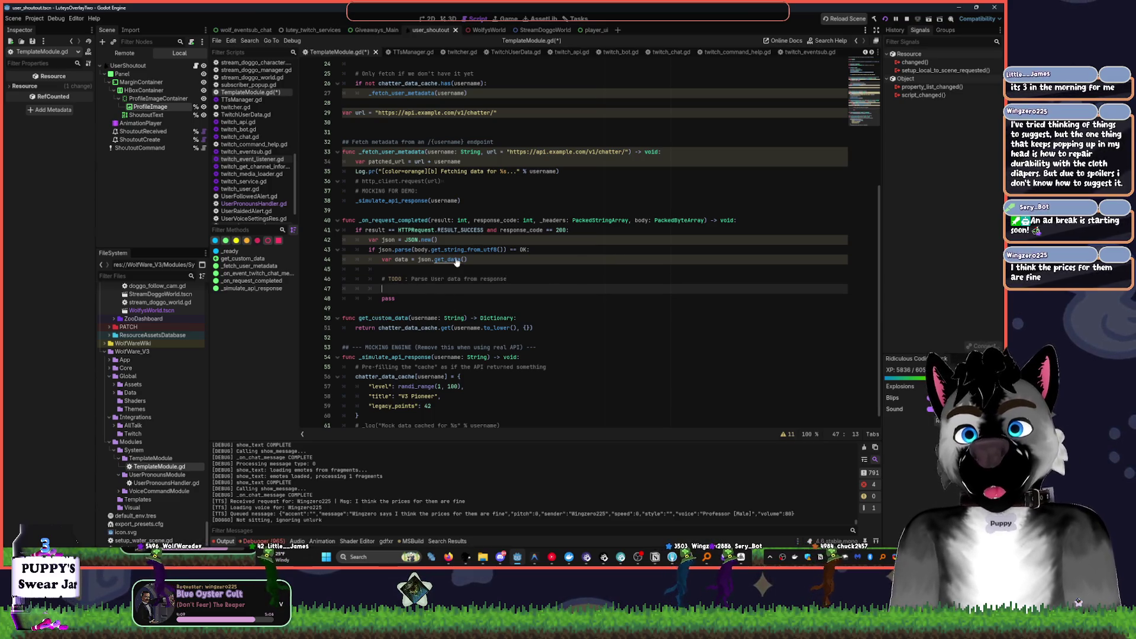
ctrl+click(456, 261)
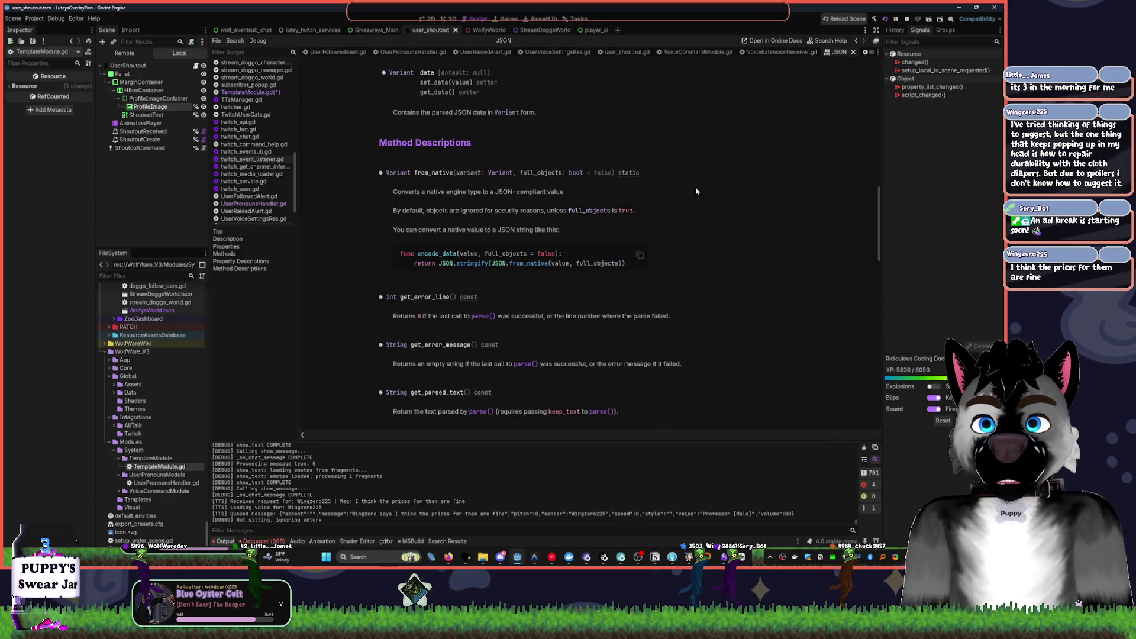
- Check the Variant and JSON class docs, then return to TemplateModule.gd
click(506, 112)
key(alt+Left)
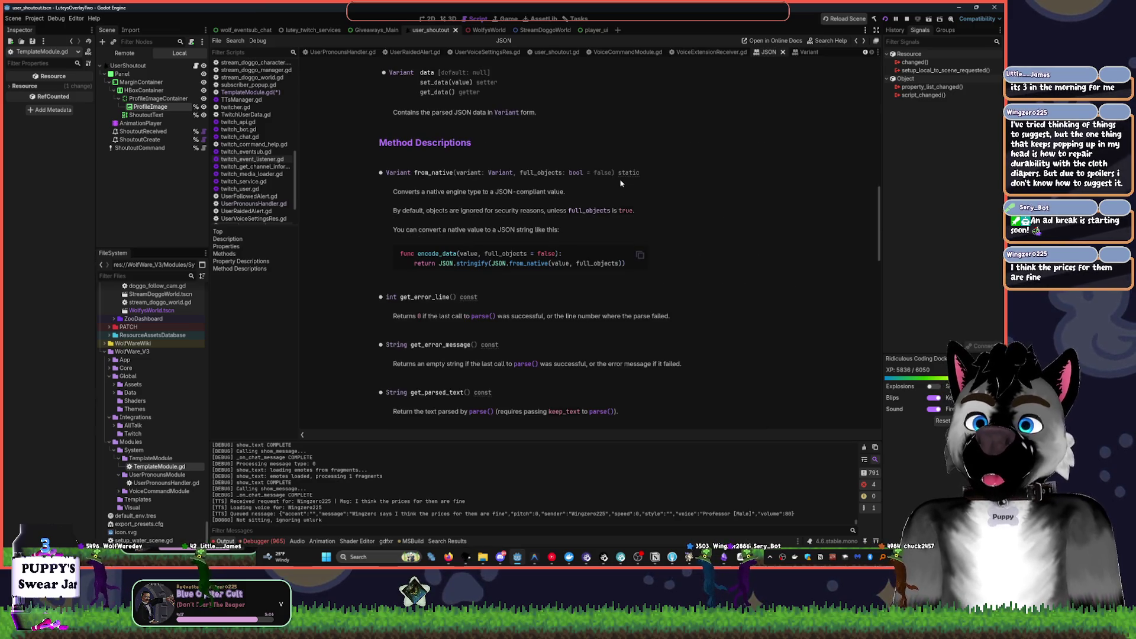
key(alt+Left)
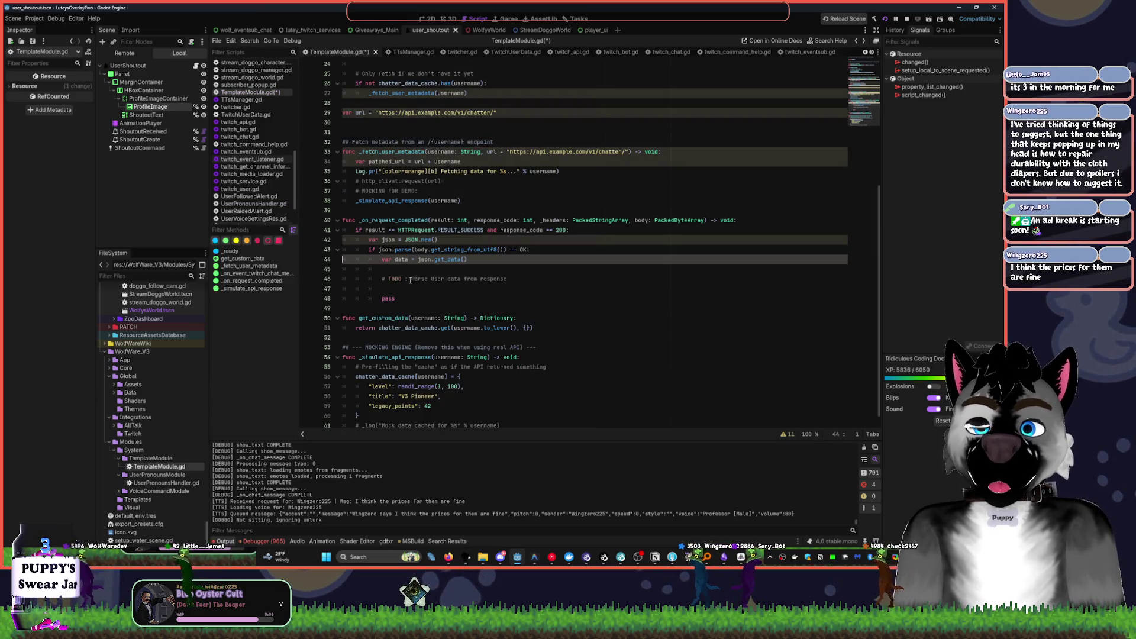
- Add signal user_data_returned(json_variant), emit it with data, and select the _simulate_api_response call
click(412, 295)
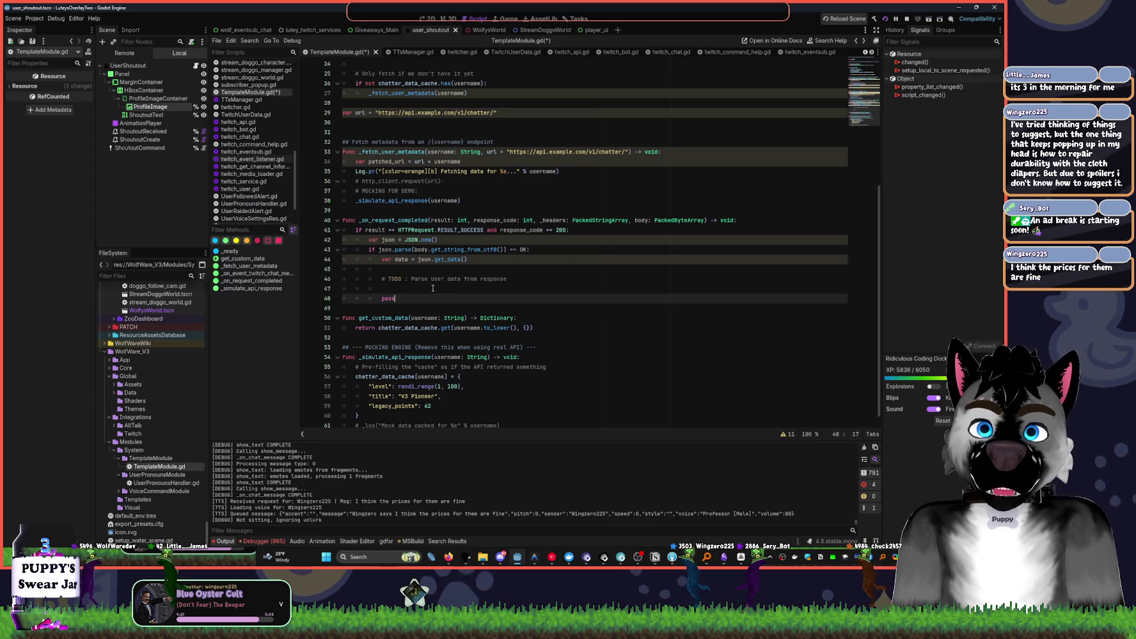
click(401, 288)
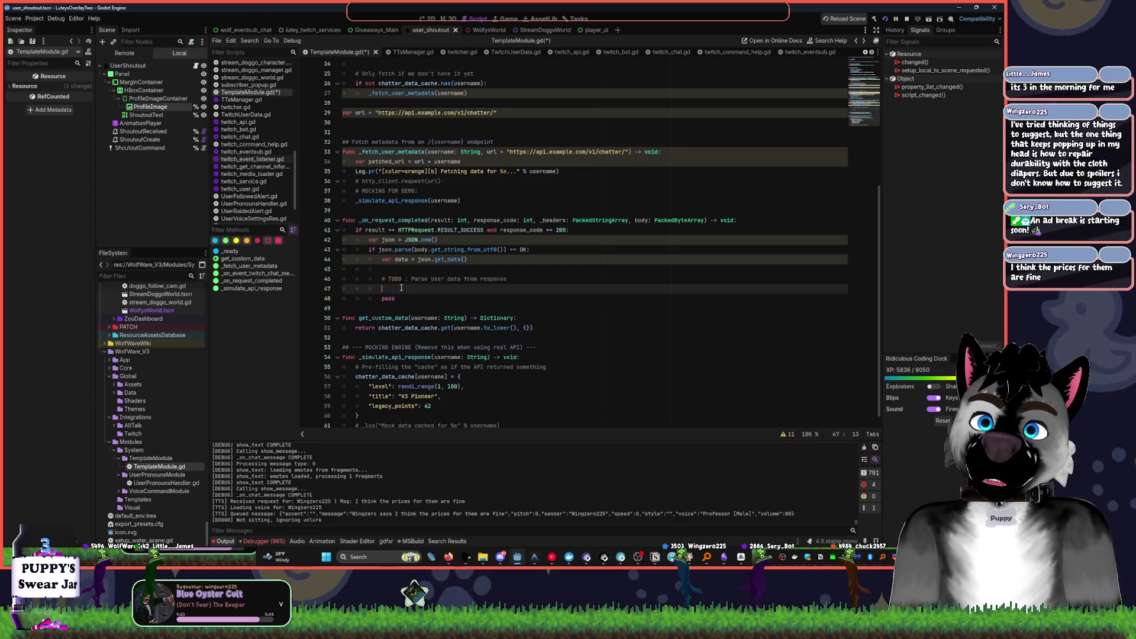
text(signal)
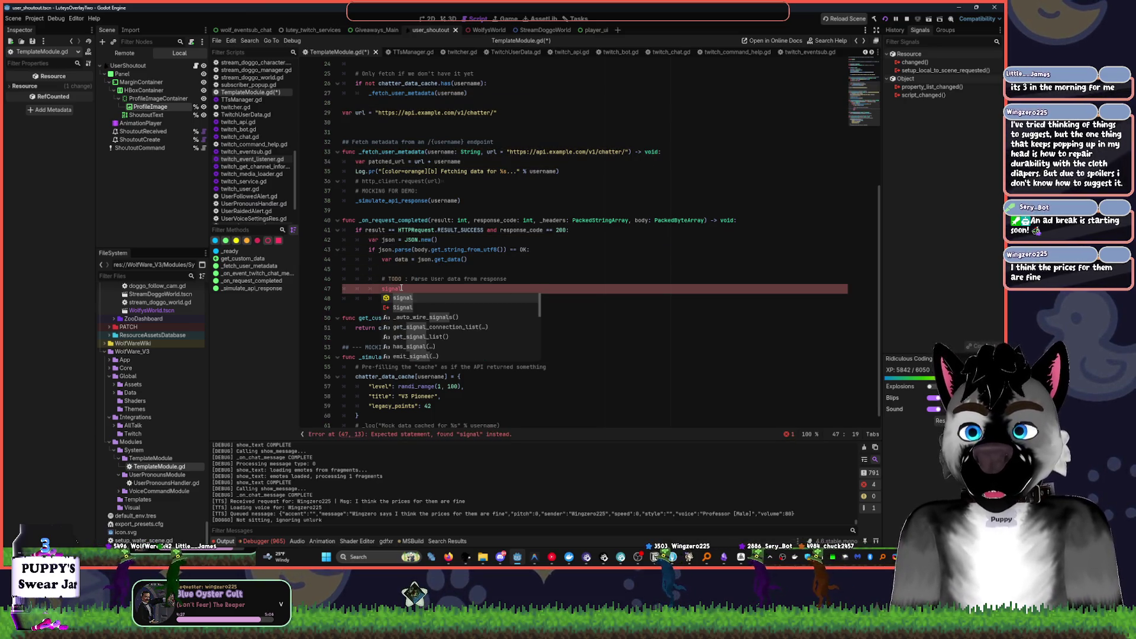
key(ctrl+z)
click(348, 318)
click(354, 310)
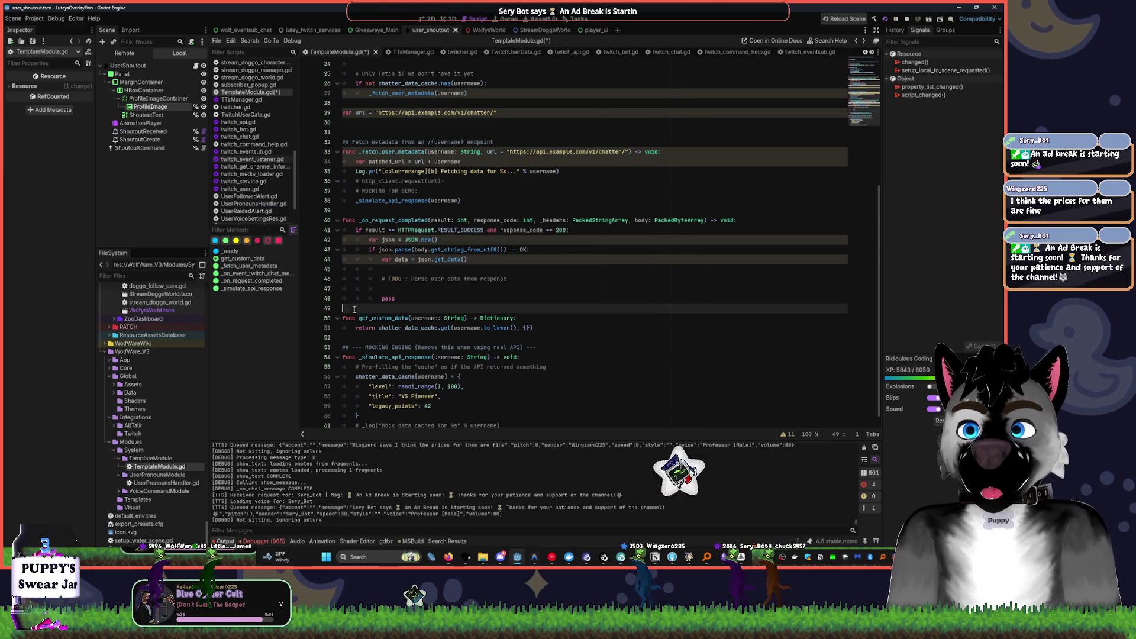
key(ctrl+z)
key(ctrl+z)
key(ctrl+z)
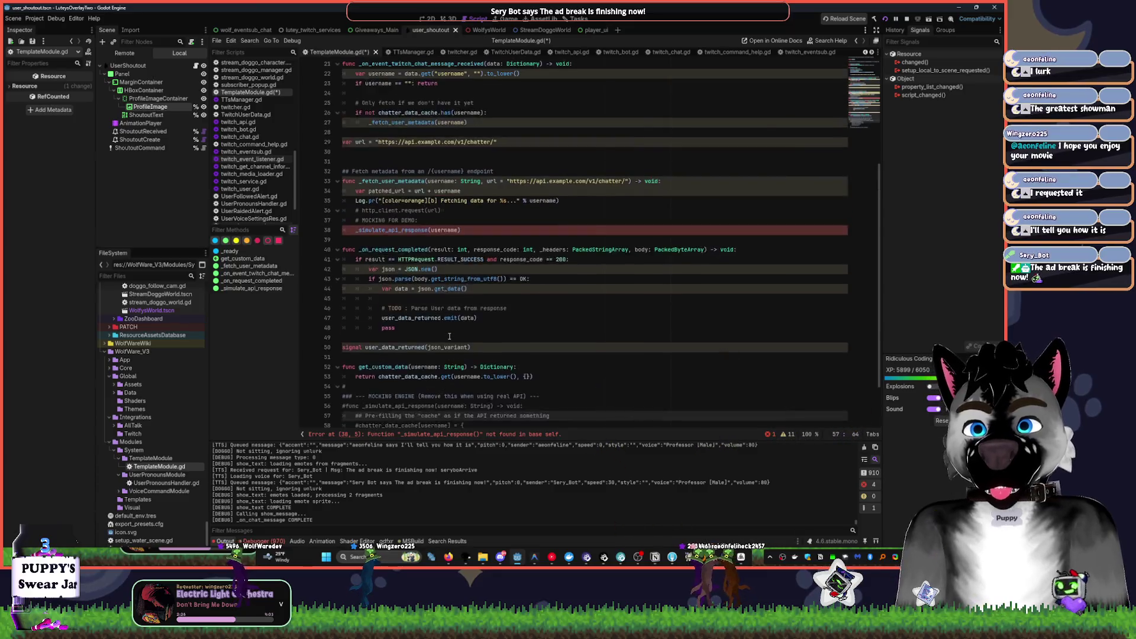
scroll(450, 336, up, 1)
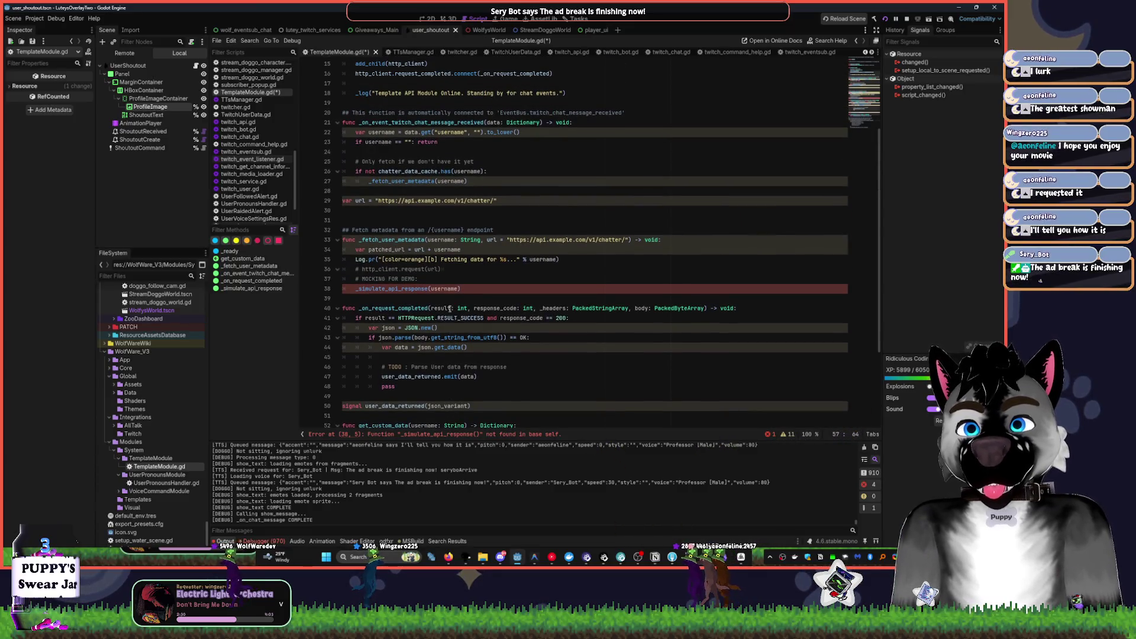
double_click(366, 289)
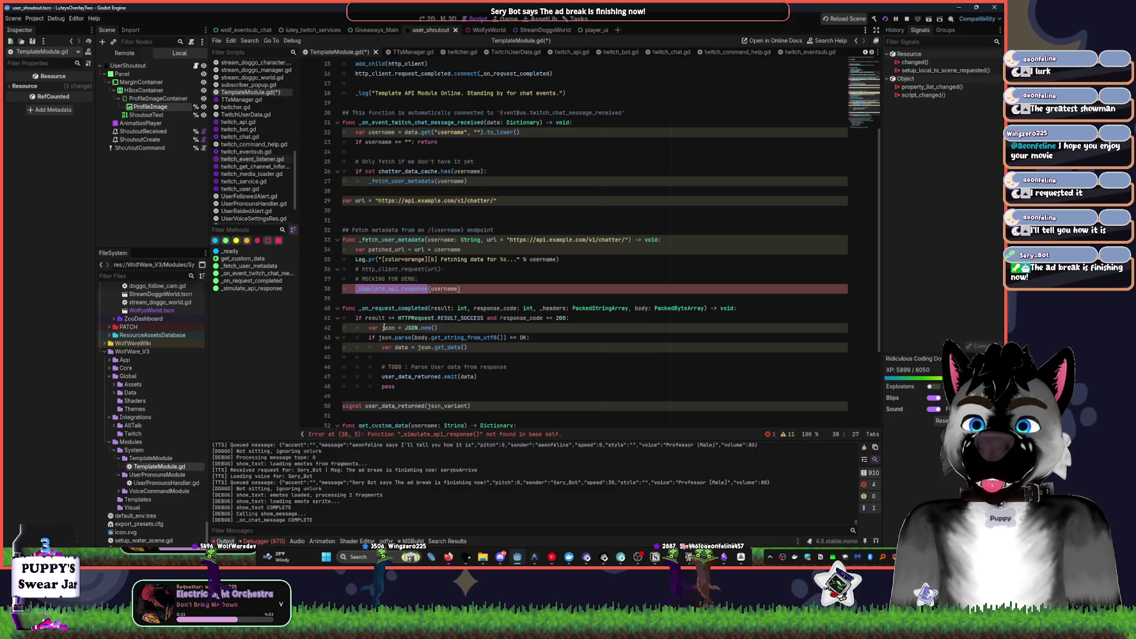
scroll(388, 321, down, 3)
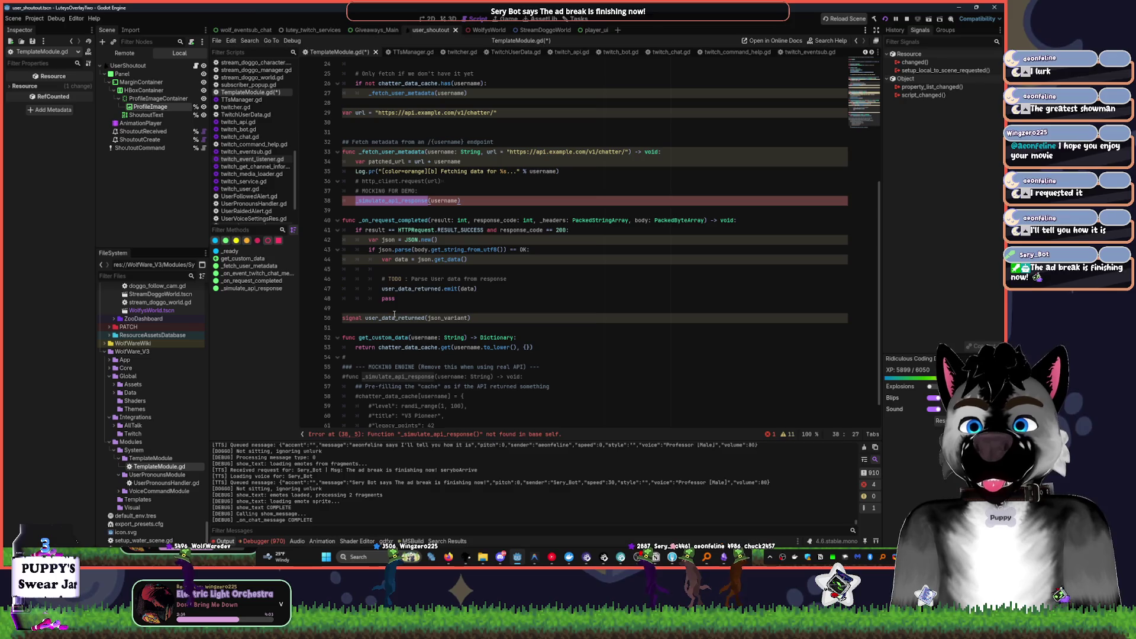
- Restore the http_client.request(url) call and comment out the _simulate_api_response(username) line
click(356, 182)
key(ctrl+k)
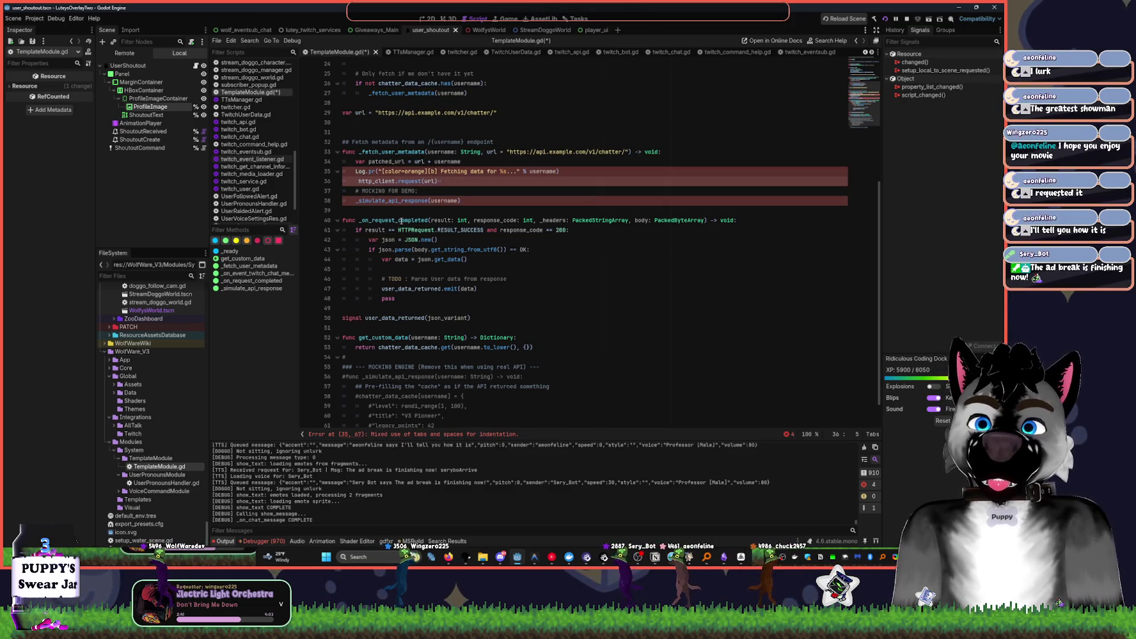
key(Delete)
click(502, 191)
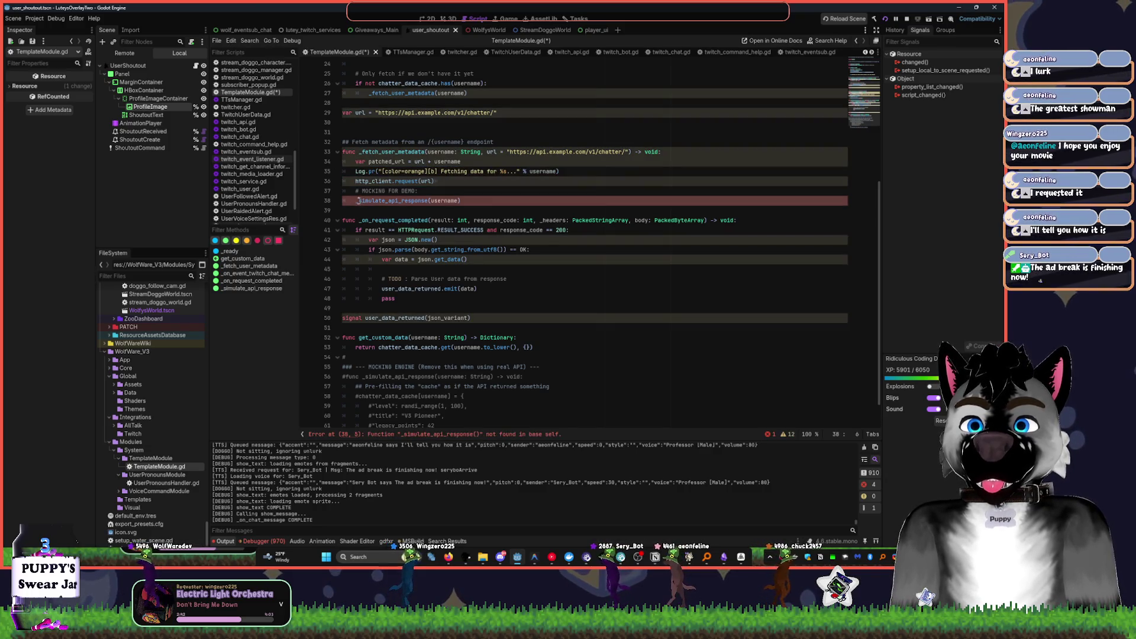
drag(502, 198, 342, 189)
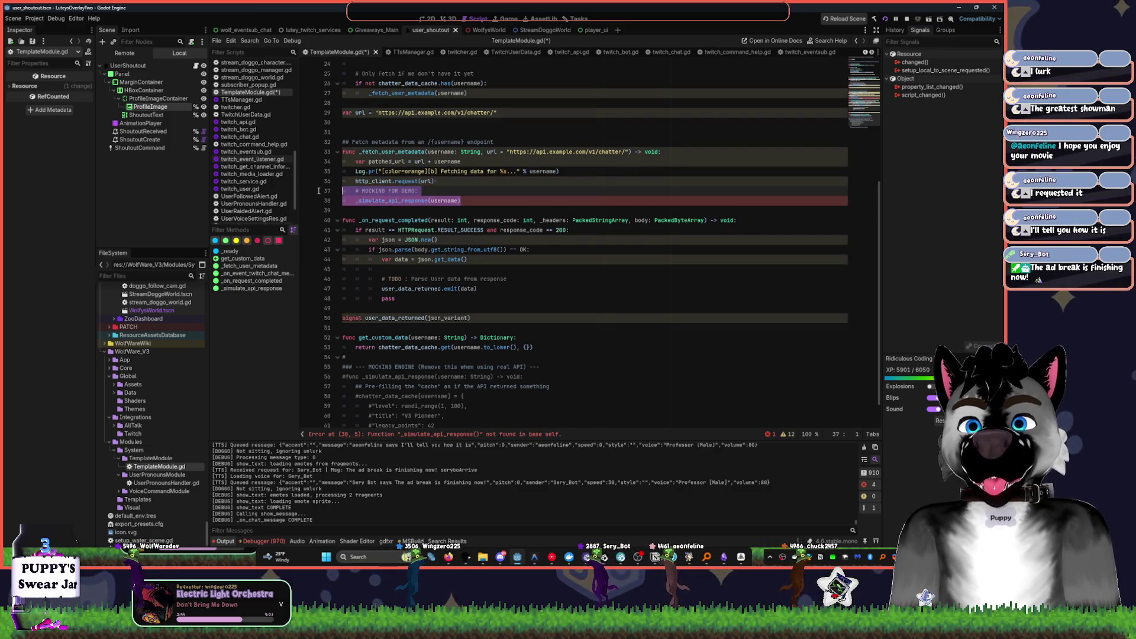
key(BackSpace)
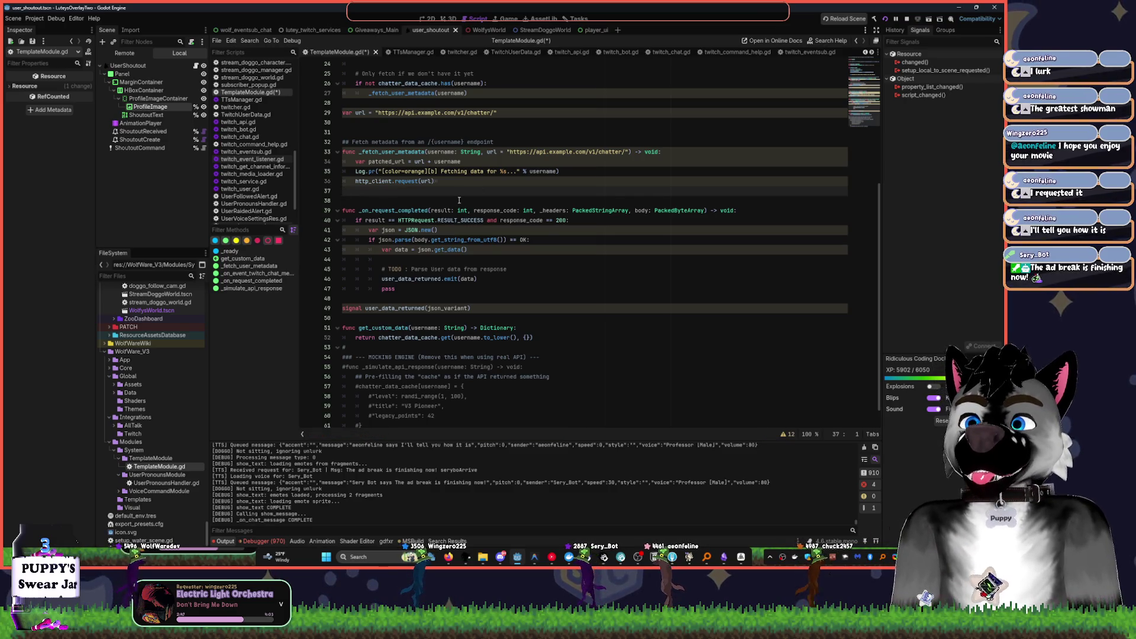
mouse_move(415, 185)
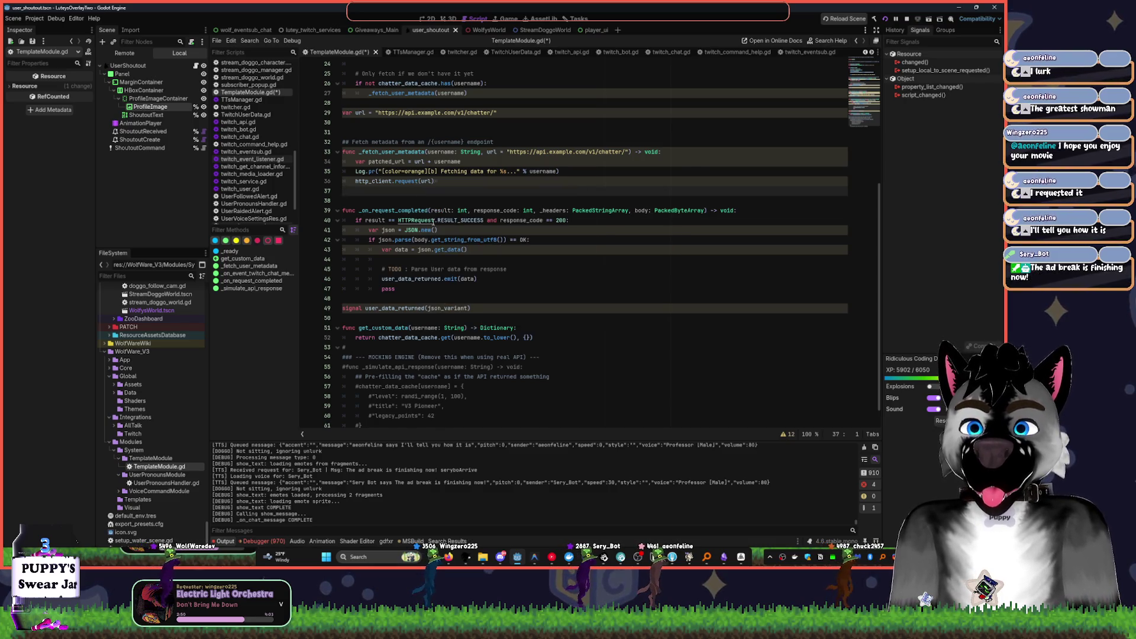
key(ctrl+z)
click(358, 200)
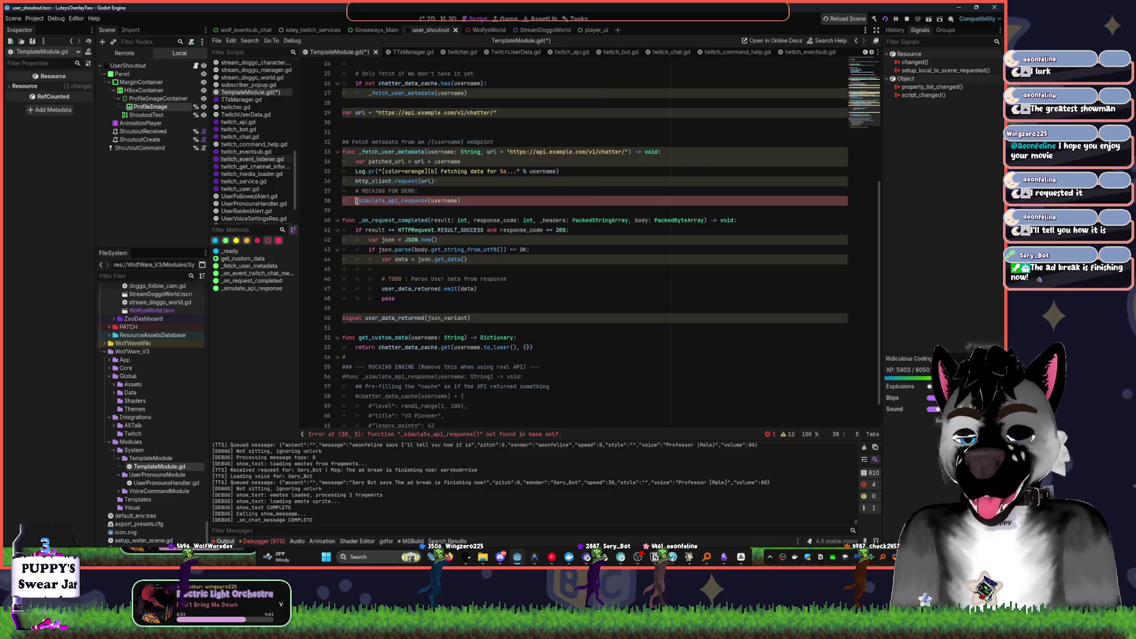
text(#)
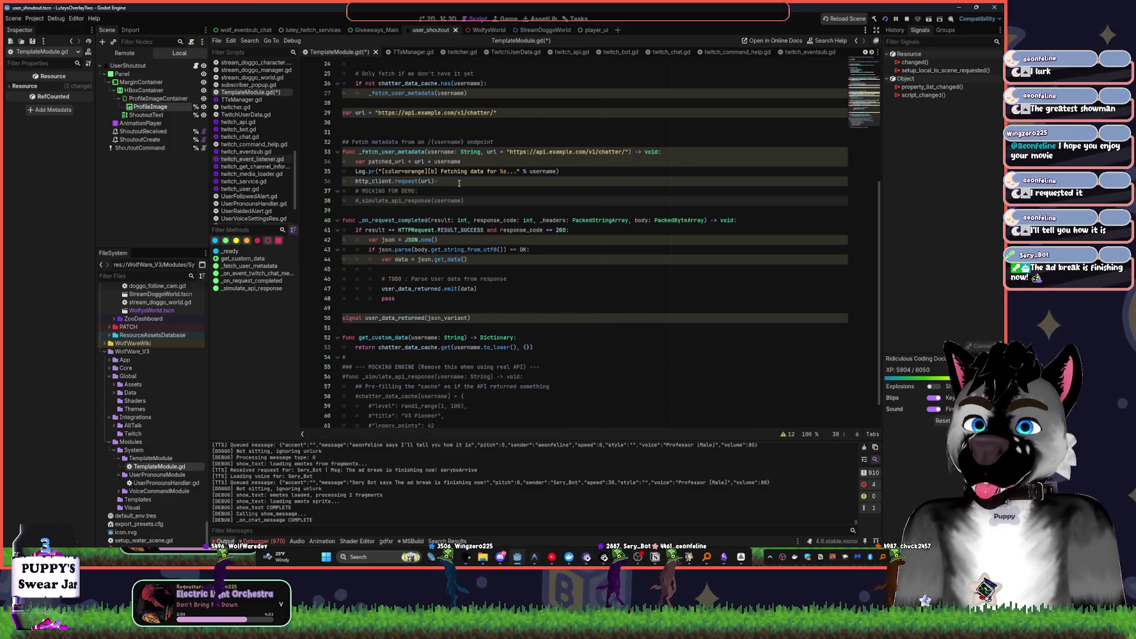
key(End)
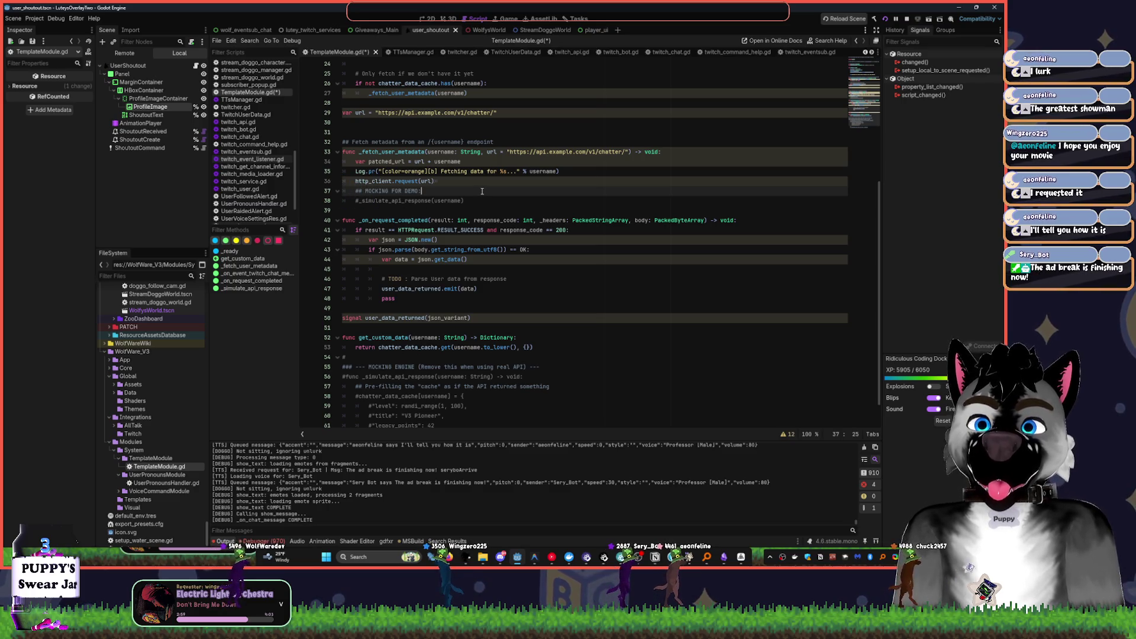
shift+click(325, 192)
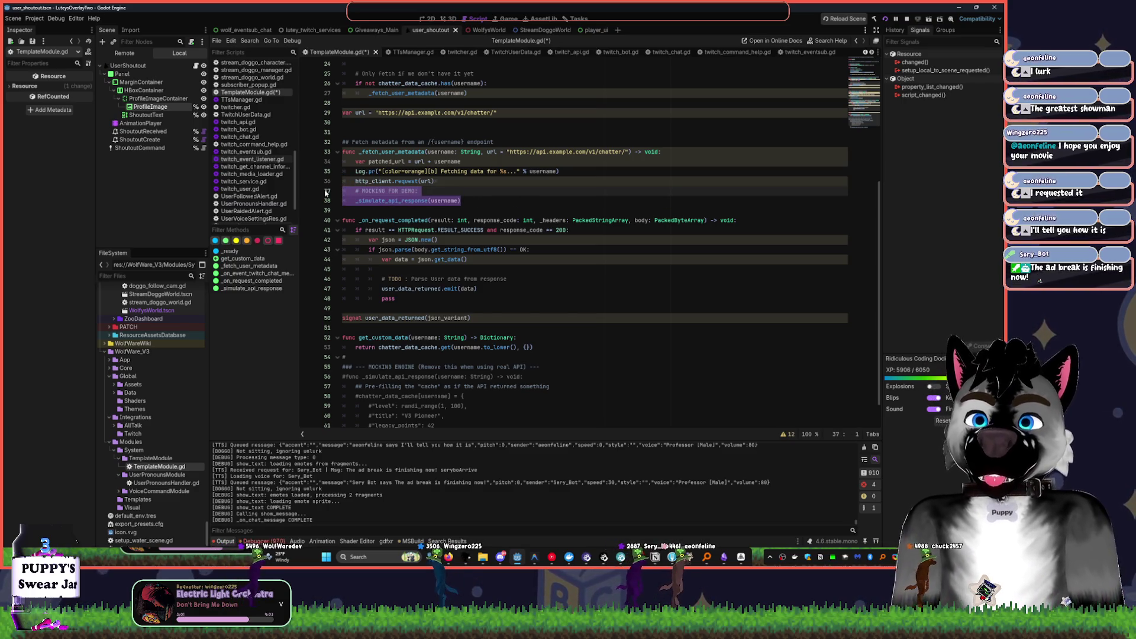
- Review the mocking-engine block, get_custom_data and the uses of chatter_data_cache
click(506, 161)
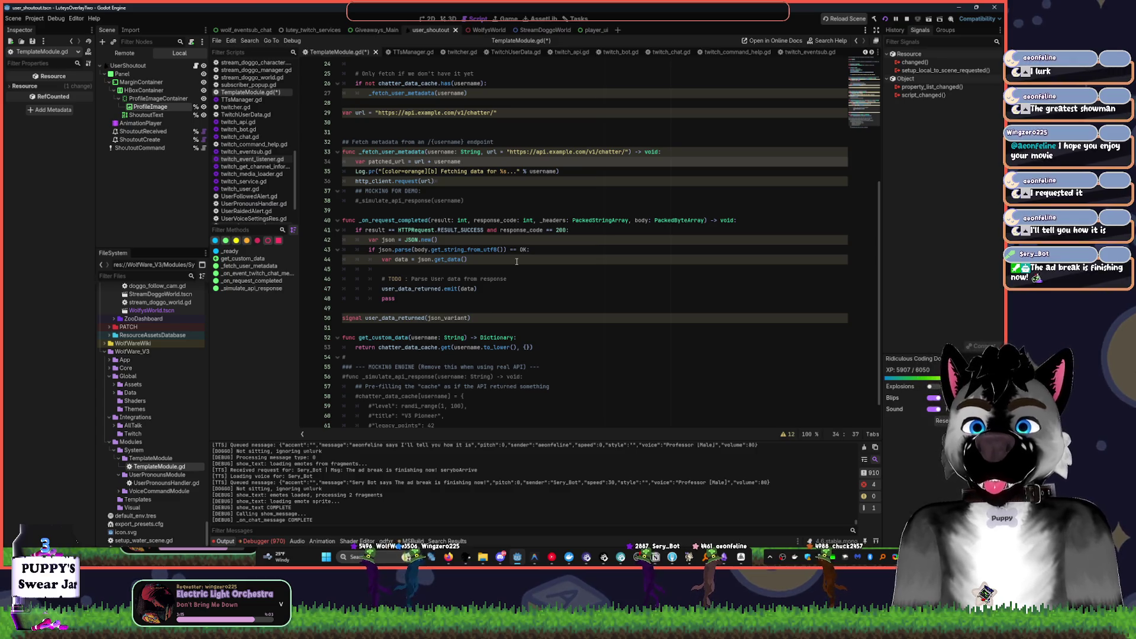
scroll(500, 270, down, 1)
click(337, 329)
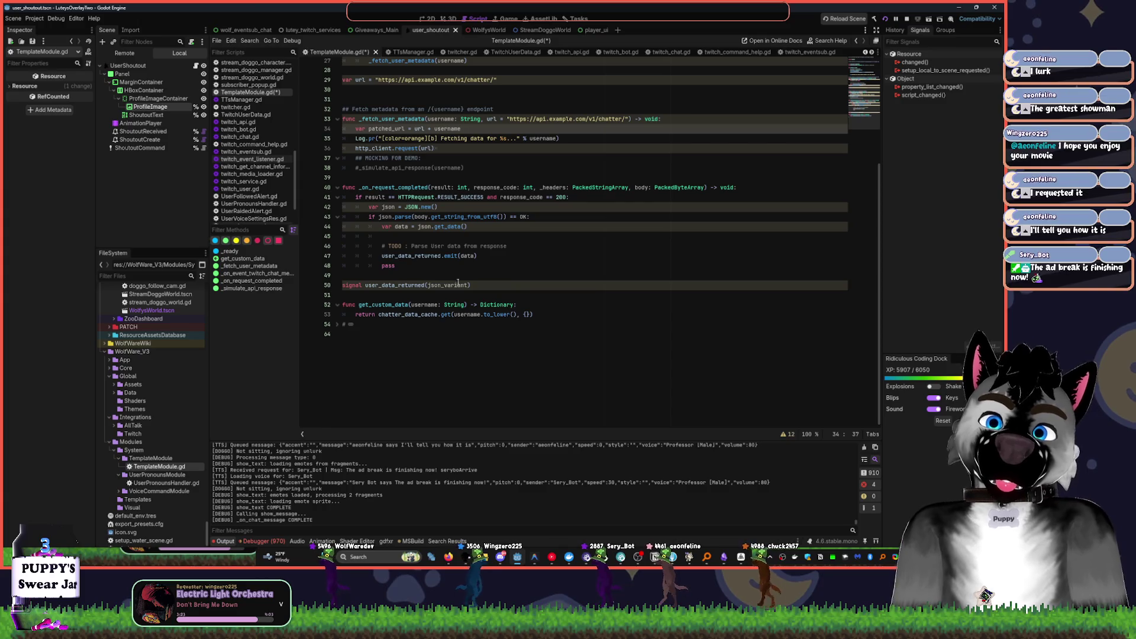
double_click(385, 304)
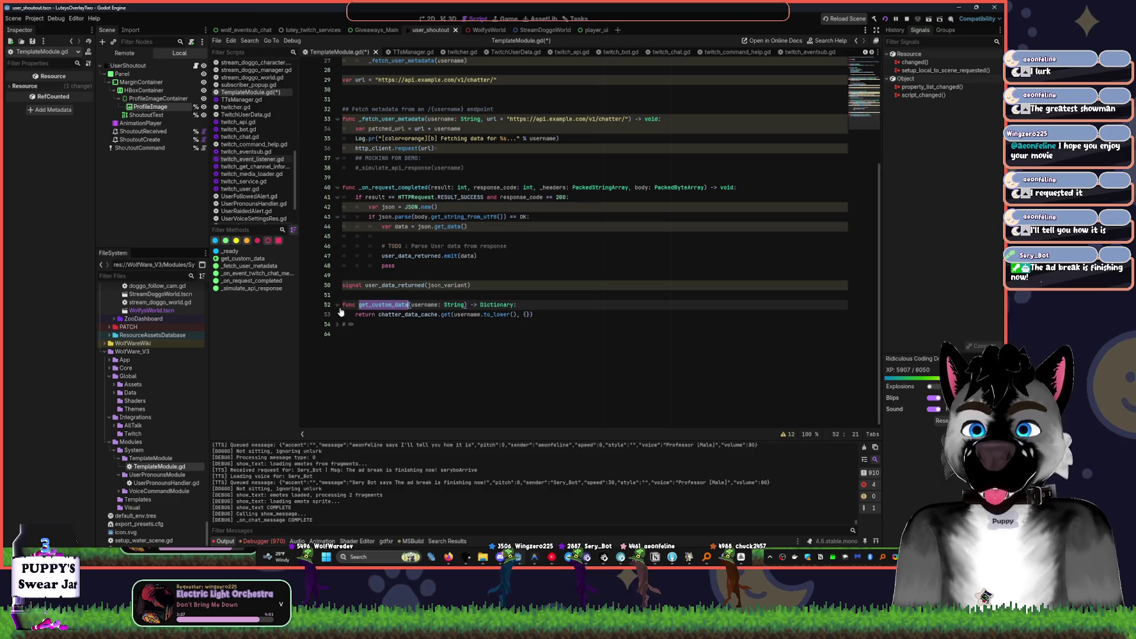
click(352, 324)
double_click(437, 315)
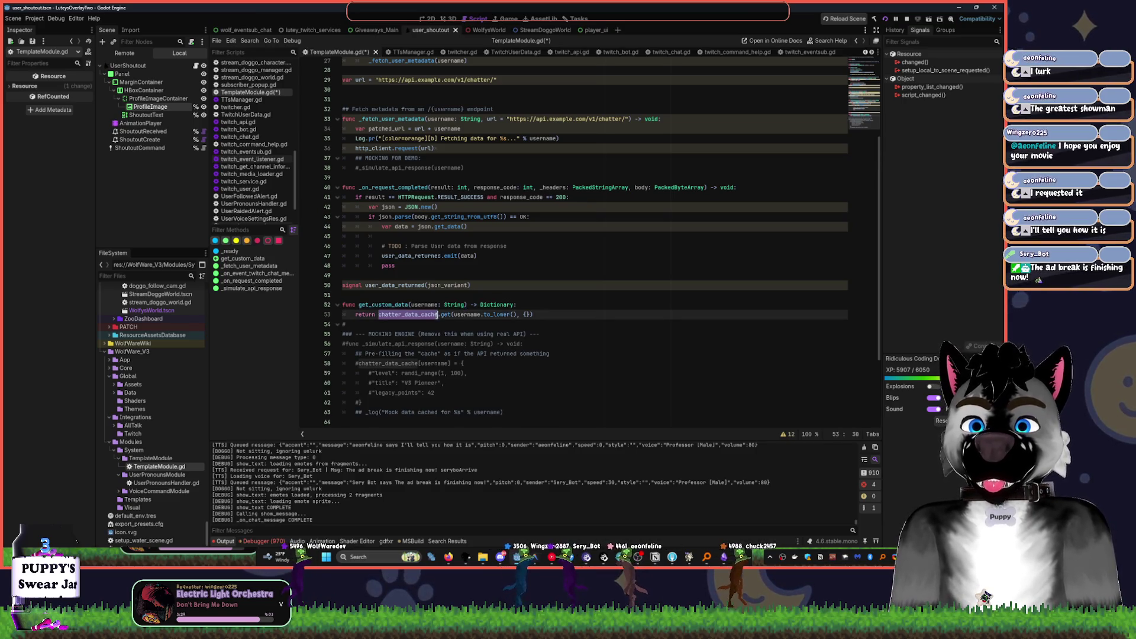
click(449, 314)
double_click(421, 314)
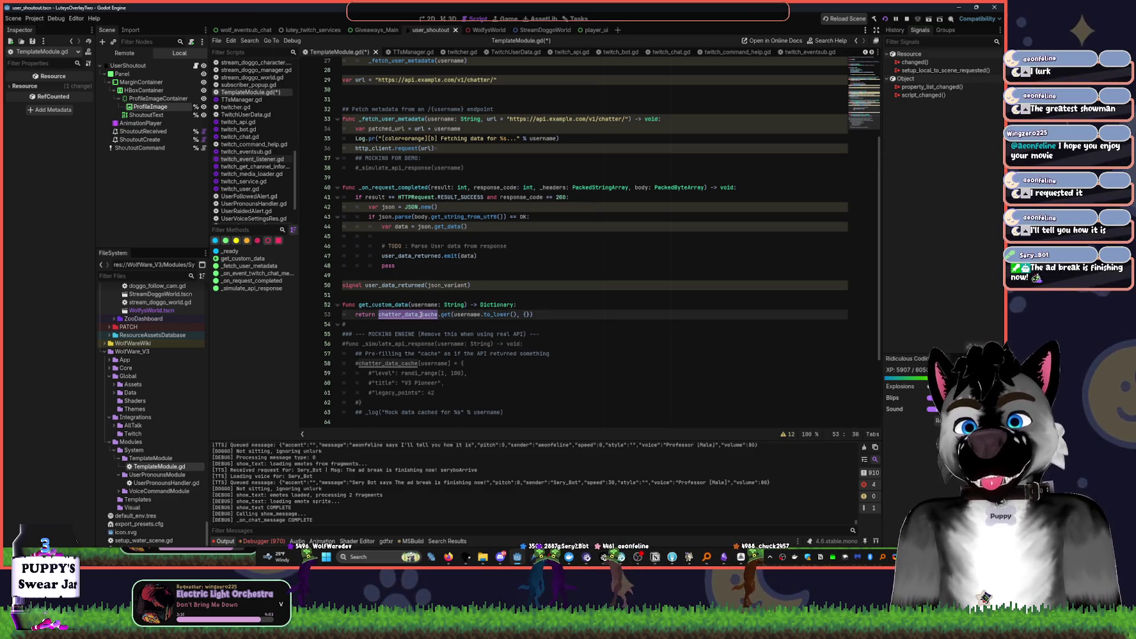
double_click(421, 314)
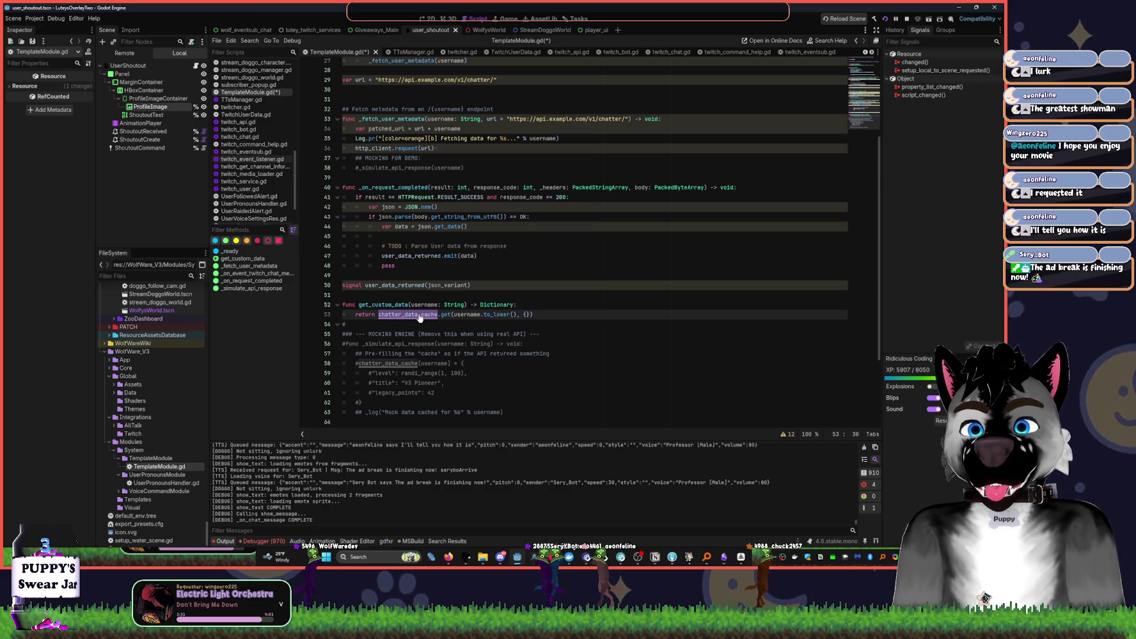
scroll(444, 237, up, 9)
- Review the HTTPRequest setup in _ready, _fetch_user_metadata and the JSON response handler
click(468, 143)
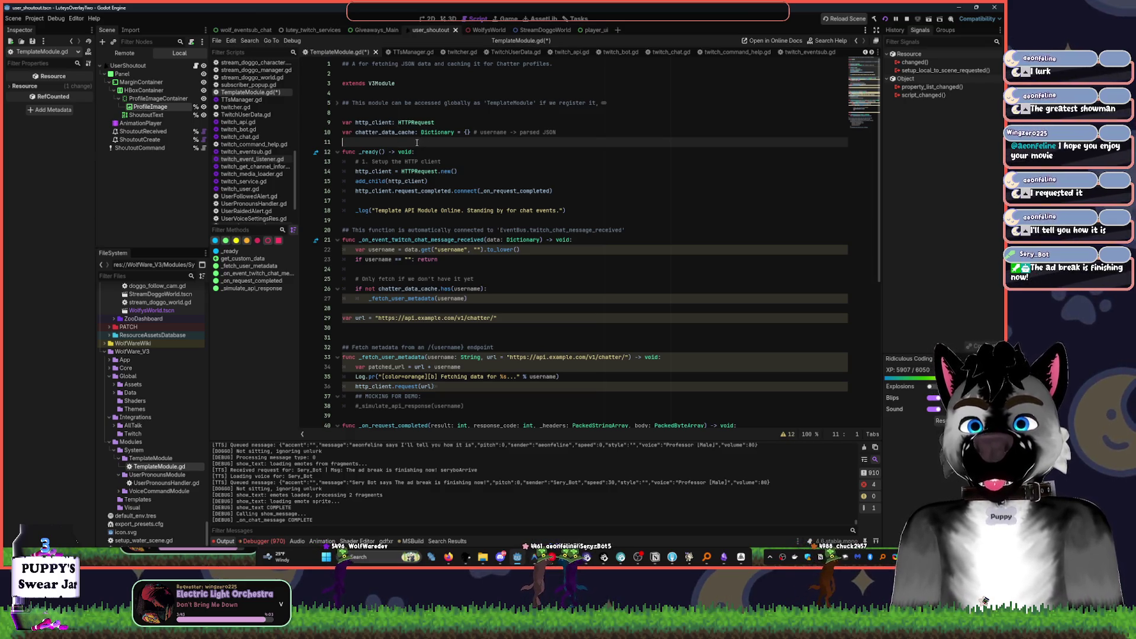
click(510, 171)
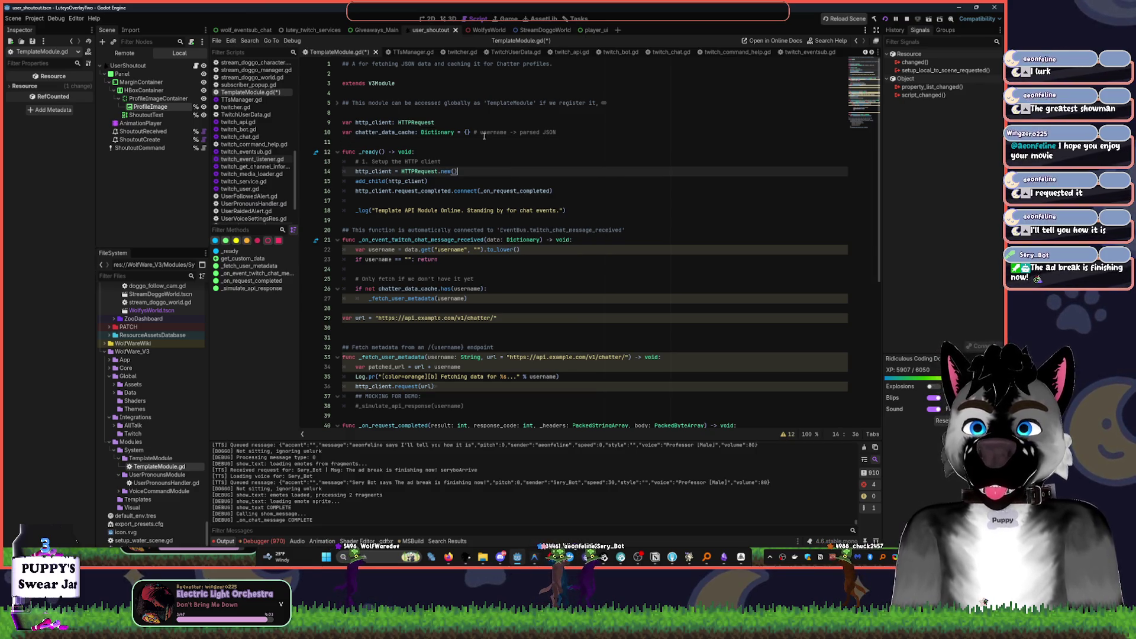
scroll(486, 137, down, 7)
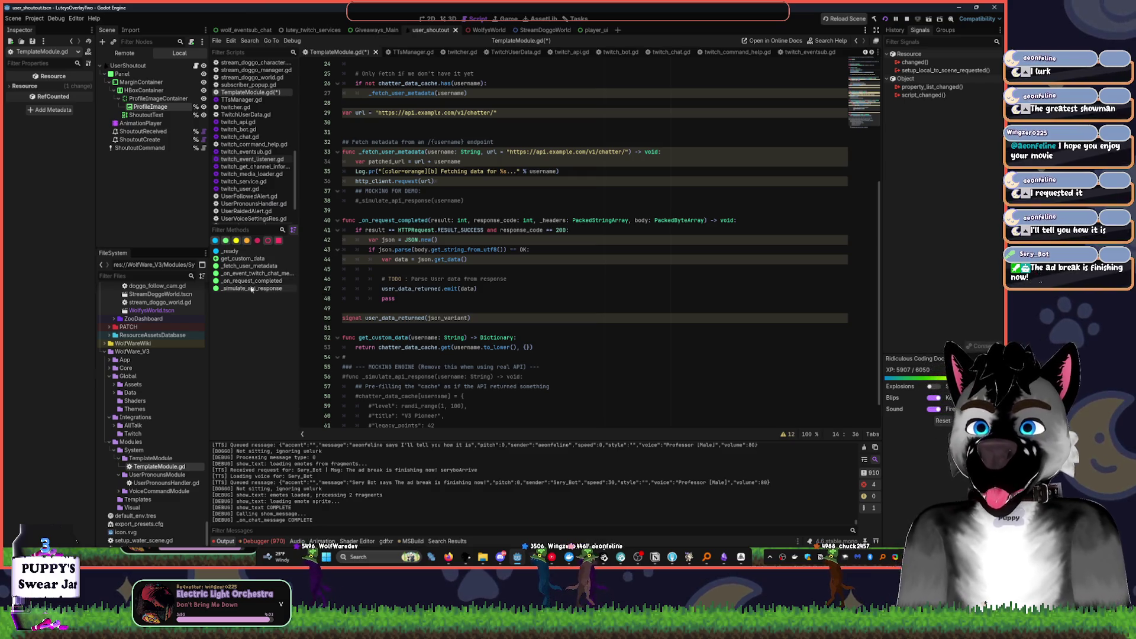
click(256, 267)
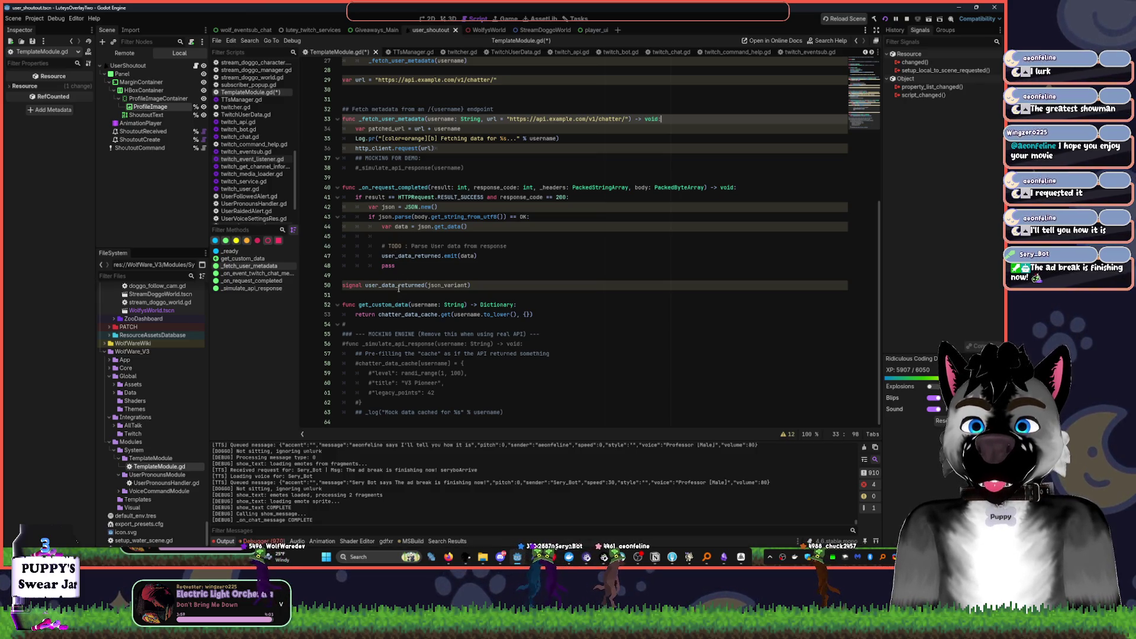
click(388, 118)
scroll(409, 160, up, 2)
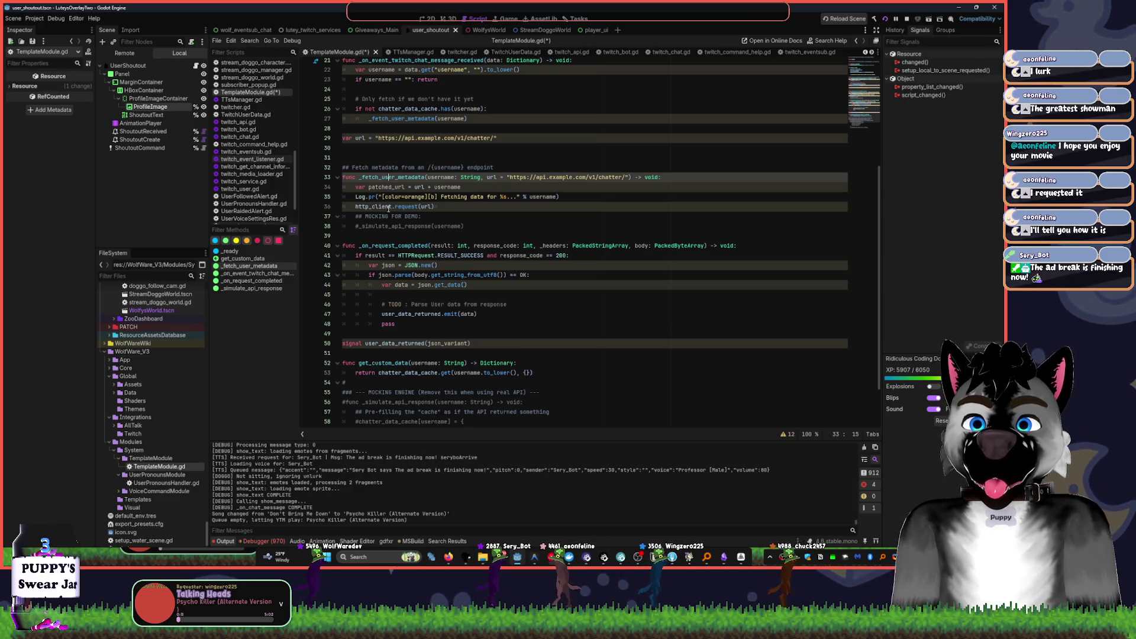
double_click(381, 207)
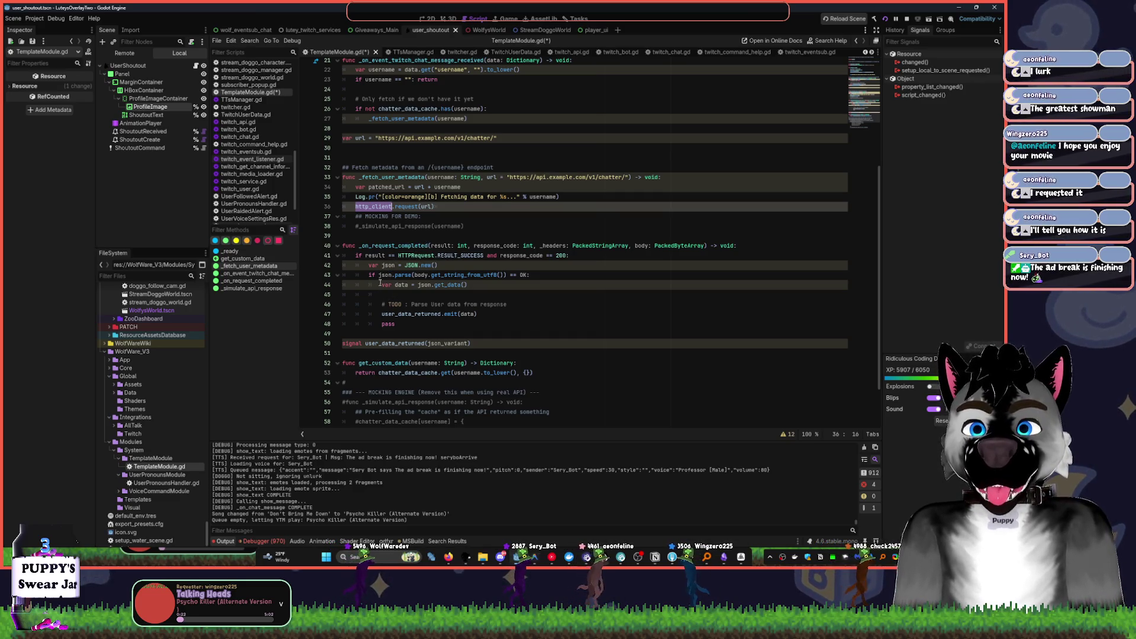
click(381, 284)
scroll(448, 325, down, 2)
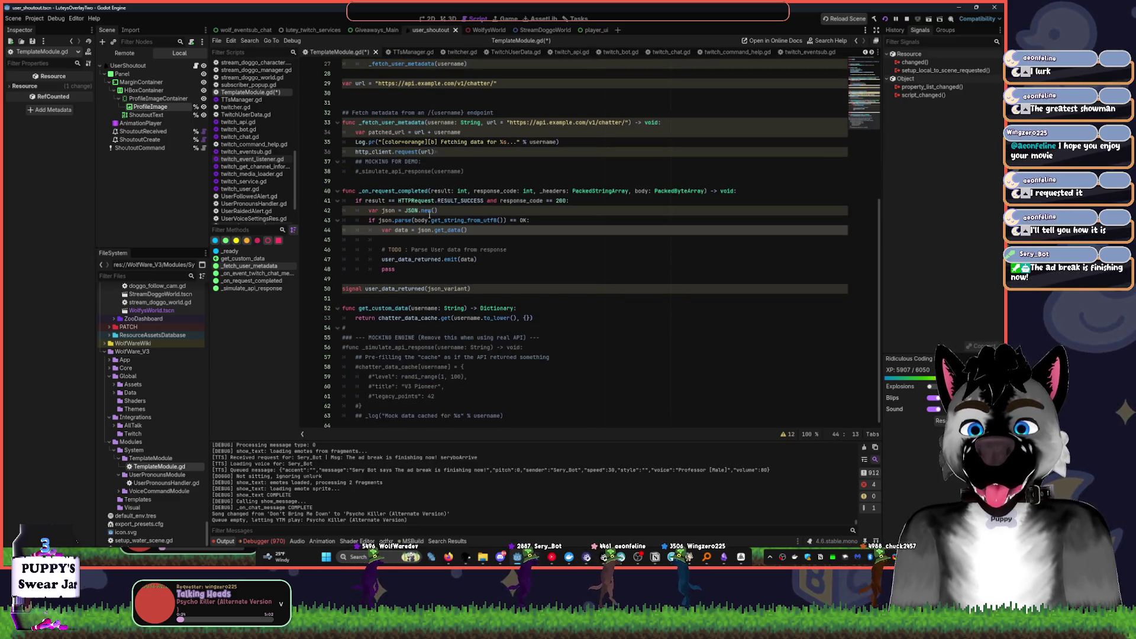
mouse_move(429, 203)
click(409, 275)
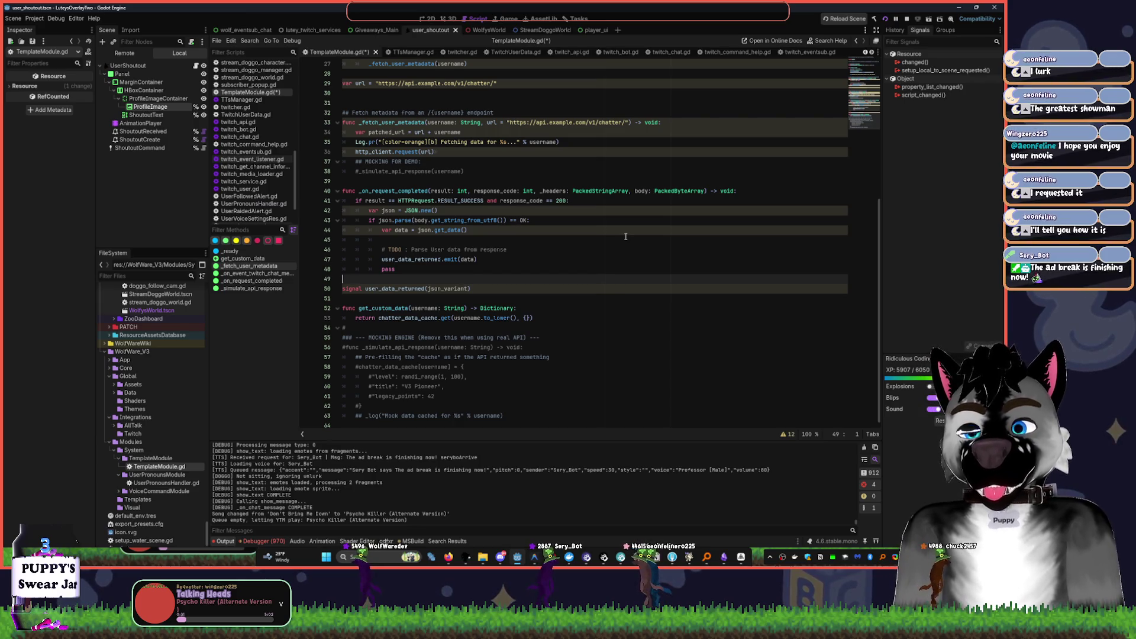
scroll(547, 251, up, 8)
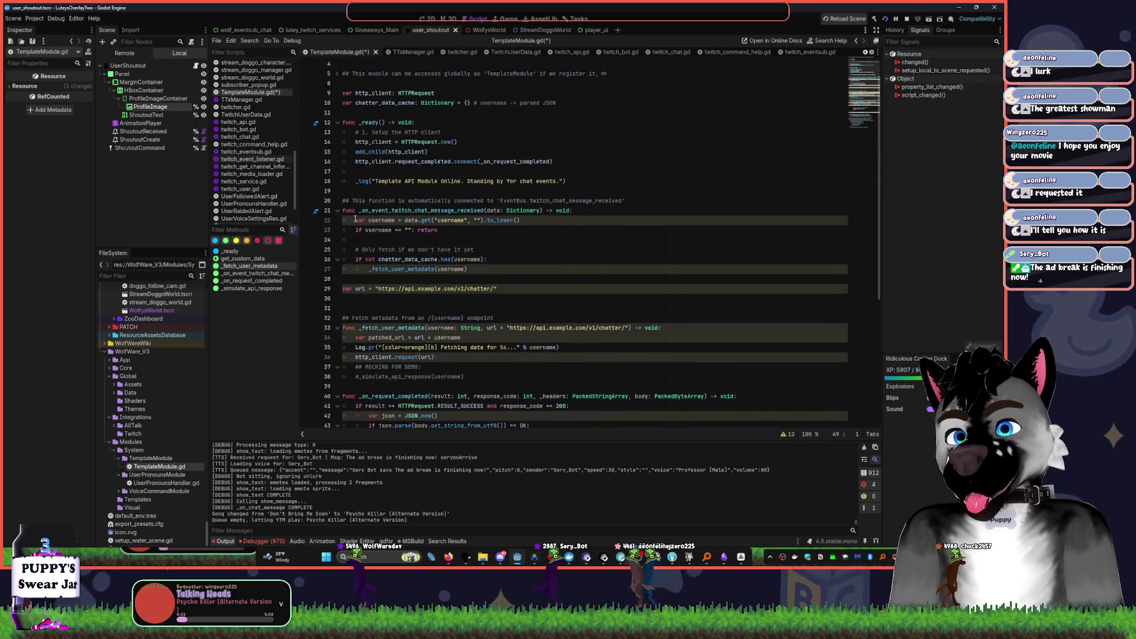
click(344, 290)
text(@export)
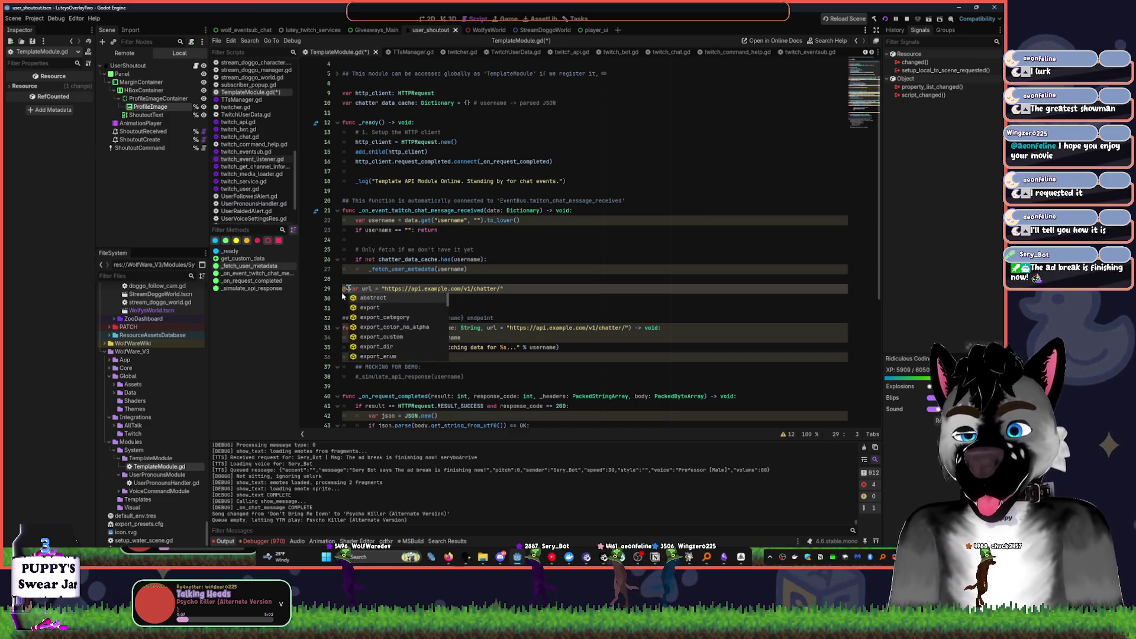
key(ctrl+Left)
key(BackSpace)
key(ctrl+s)
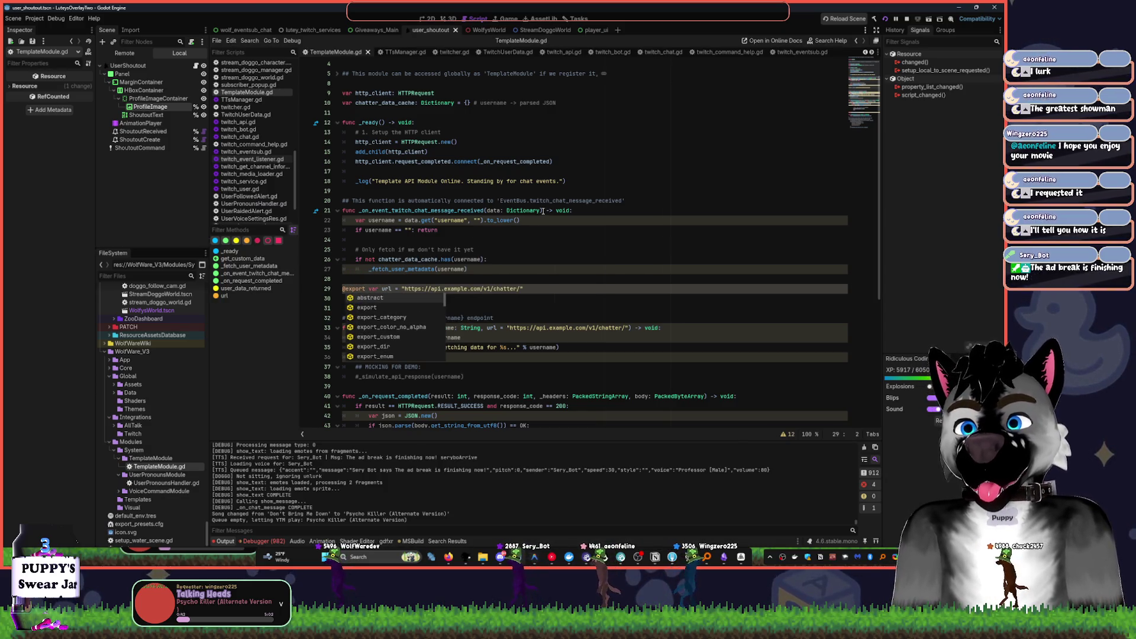
click(542, 211)
scroll(469, 89, up, 1)
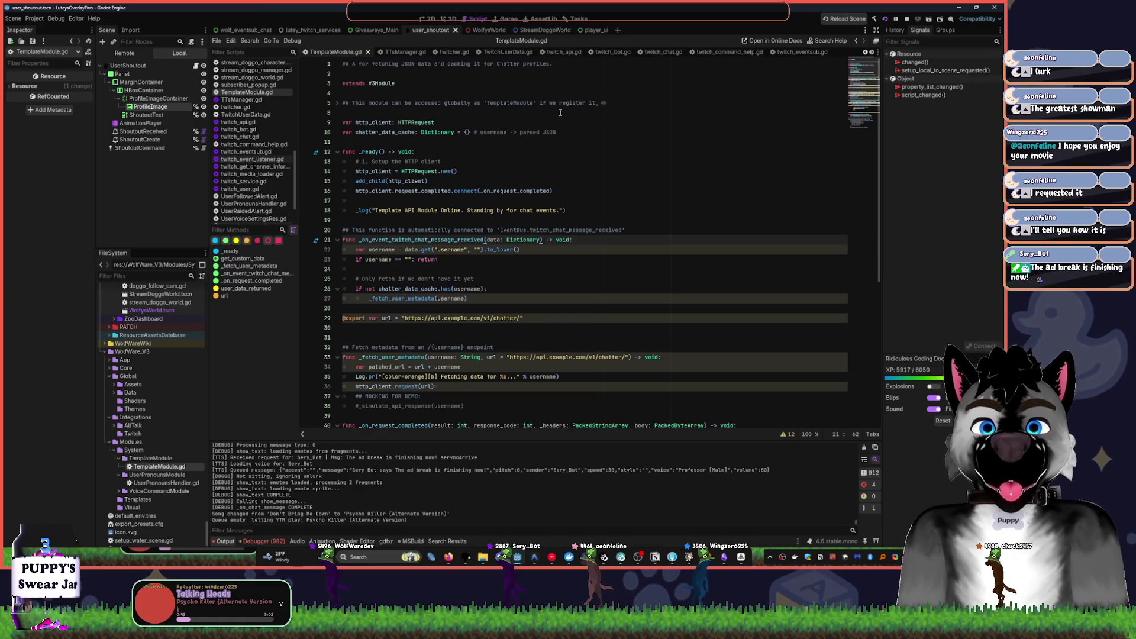
scroll(251, 203, down, 3)
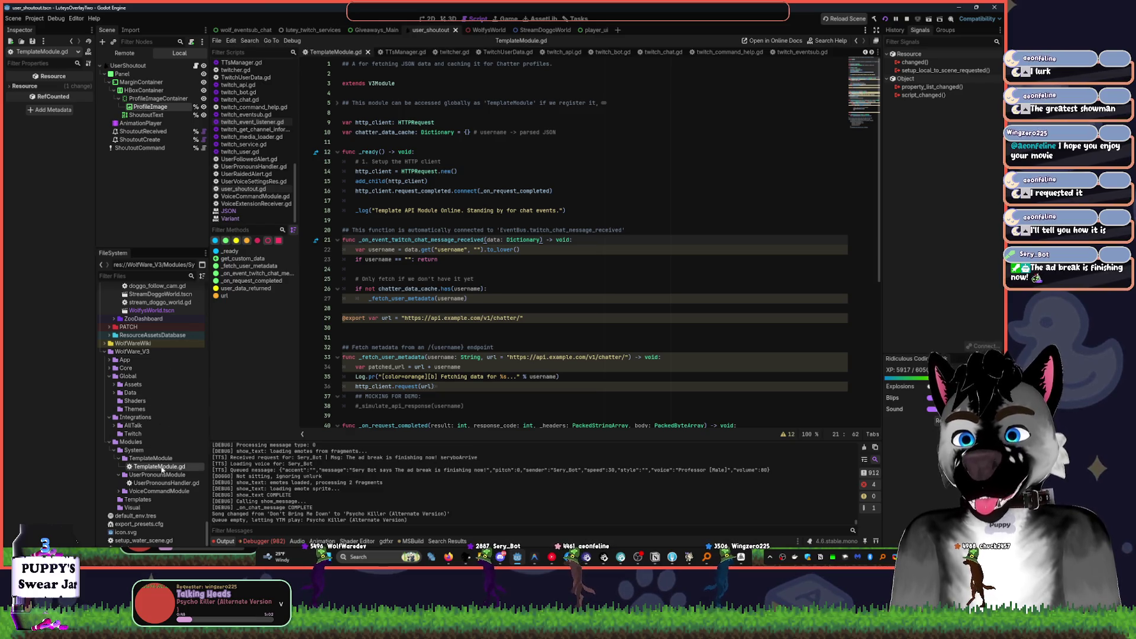
scroll(158, 496, down, 1)
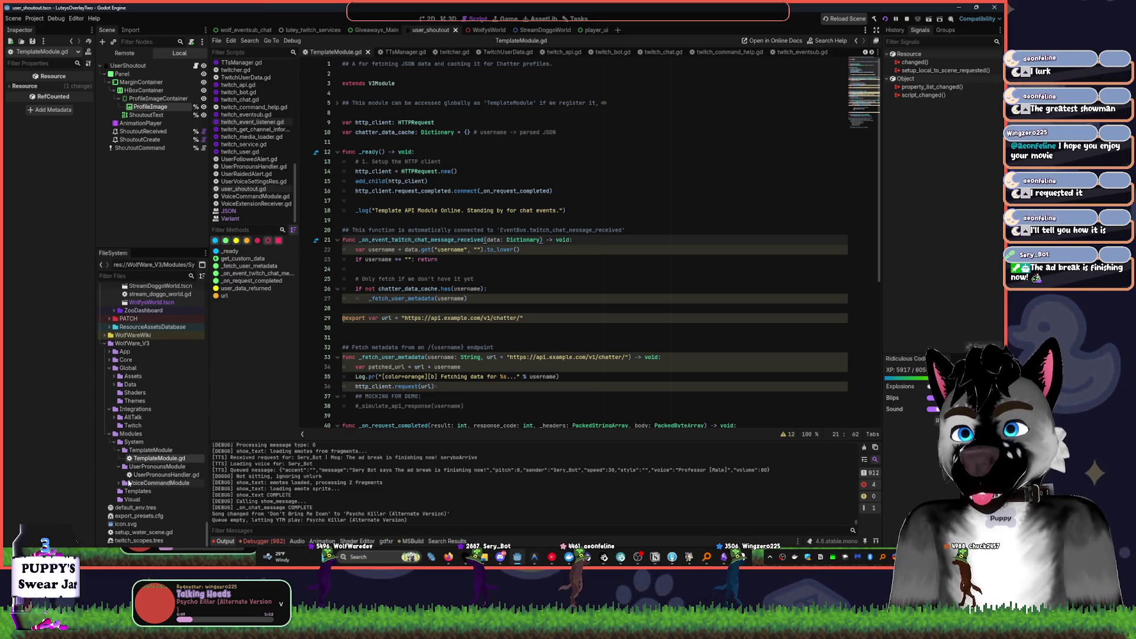
double_click(135, 477)
- Add a blank line at the end of UserPronounsHandler.gd and bring up YouTube Music
click(390, 235)
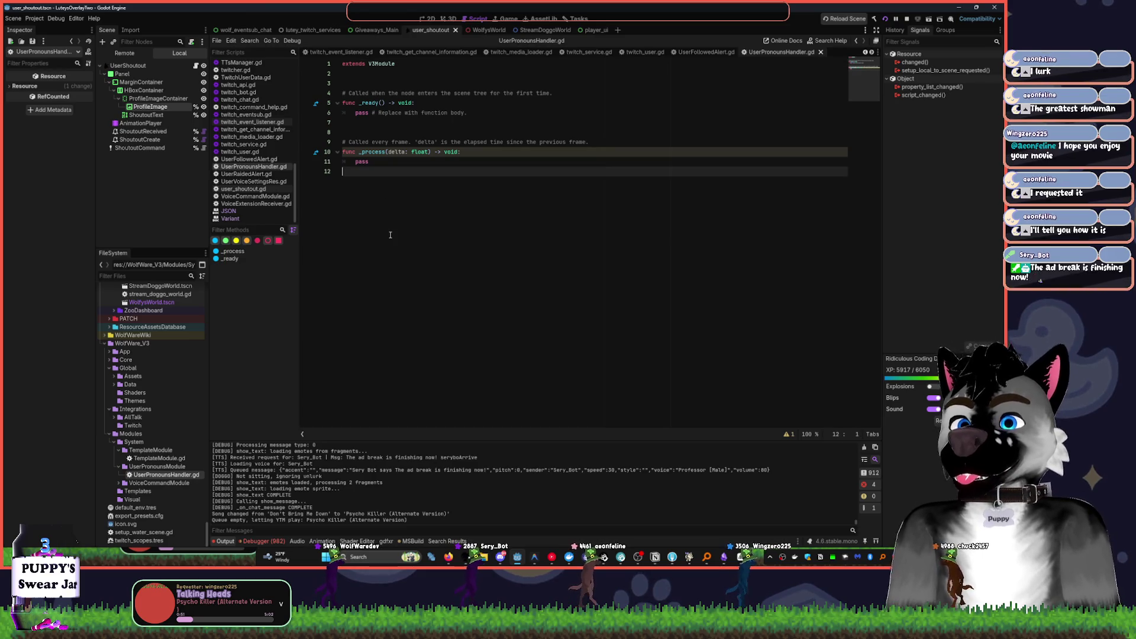
key(Return)
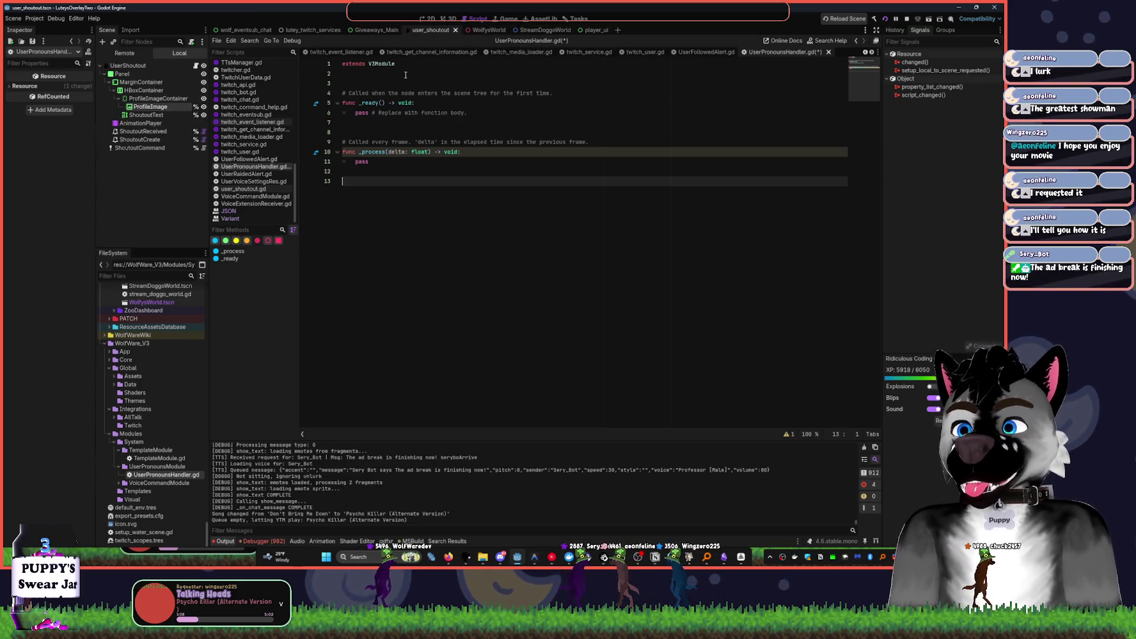
click(550, 558)
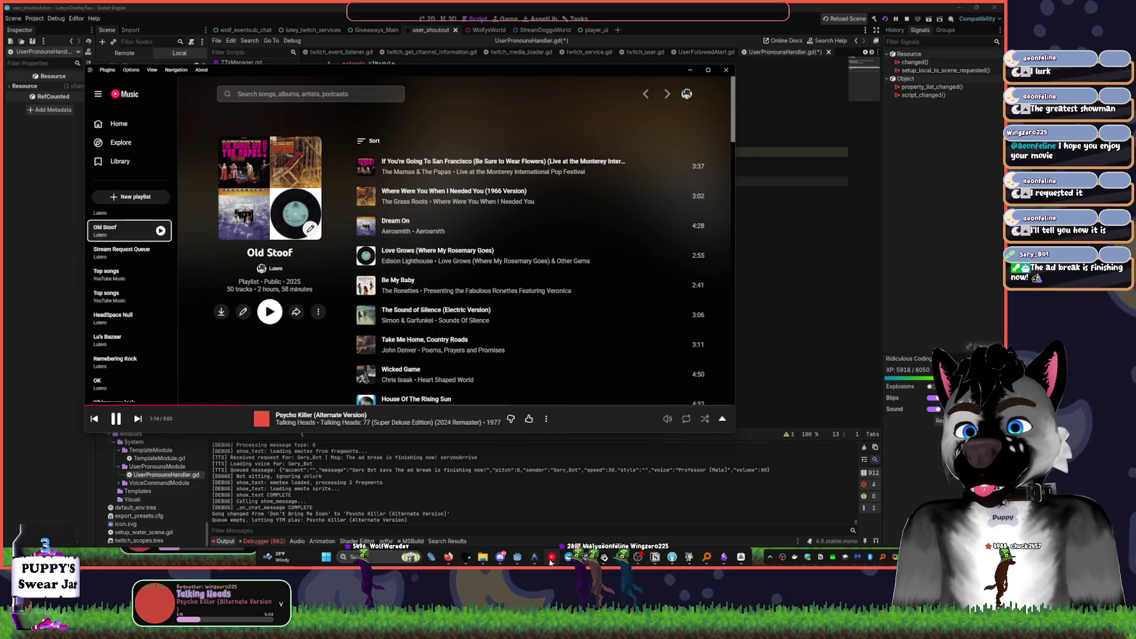
- Minimize YouTube Music to bring the Godot script editor back
click(535, 494)
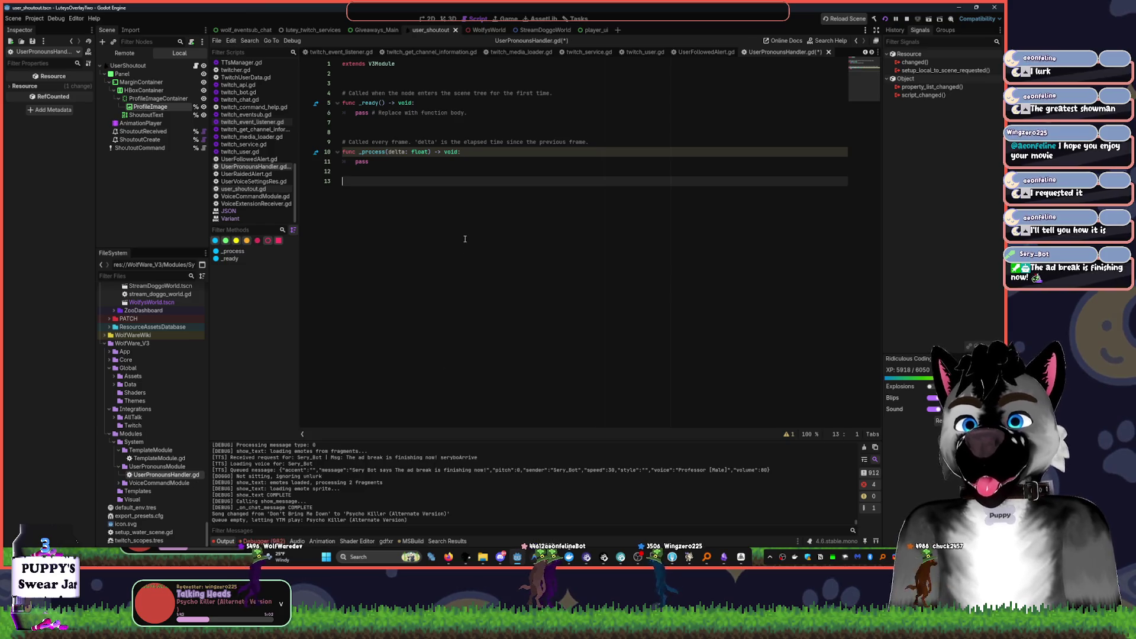
- Switch to TemplateModule.gd and select all of its code
key(ctrl+Home)
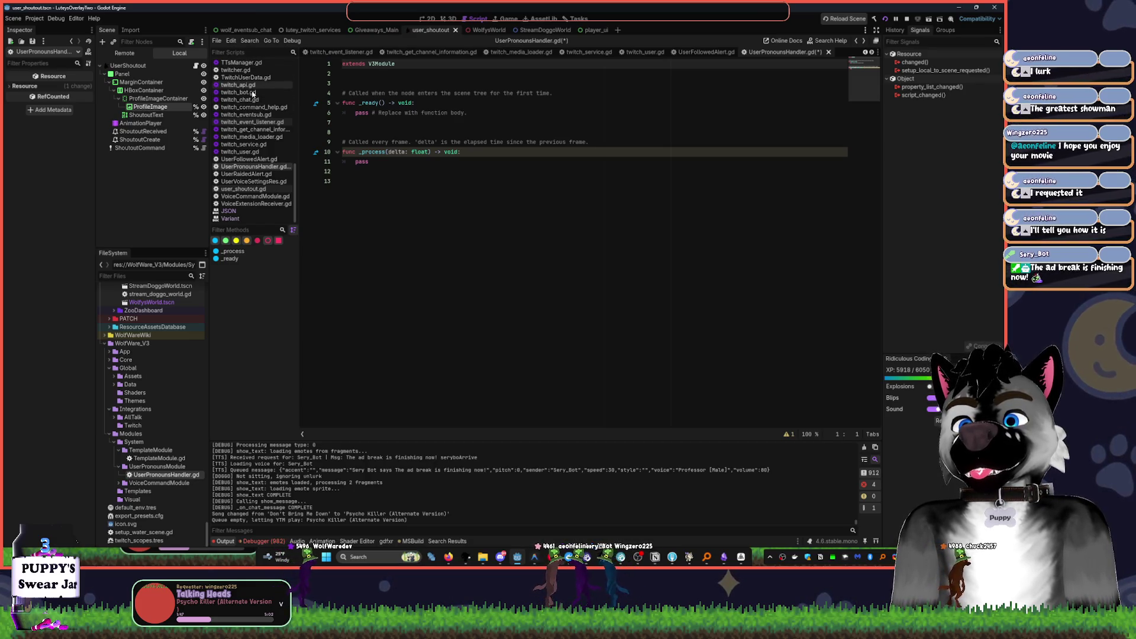
key(alt+Left)
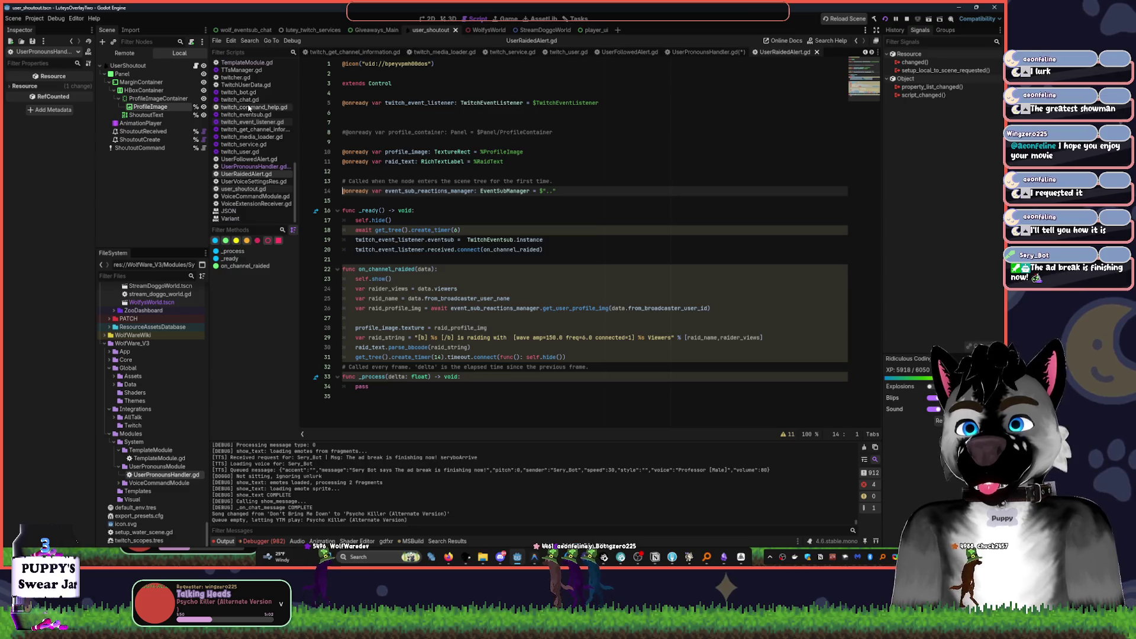
key(alt+Left)
key(alt+Left)
key(alt+Left)
key(alt+Left)
key(alt+Left)
key(alt+Left)
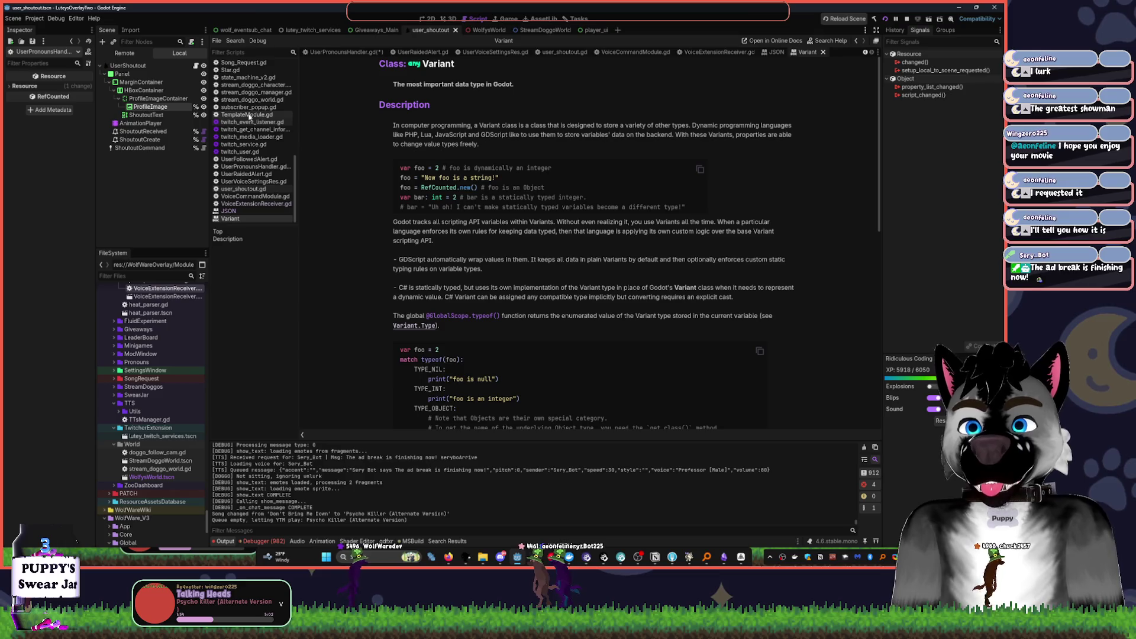
click(246, 116)
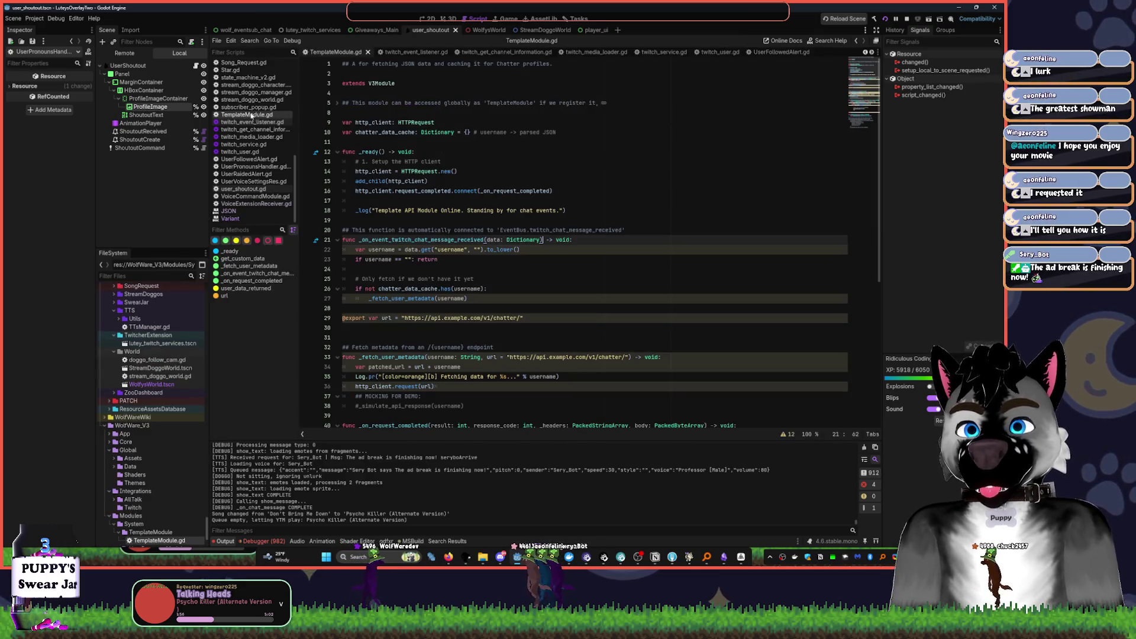
scroll(406, 117, down, 5)
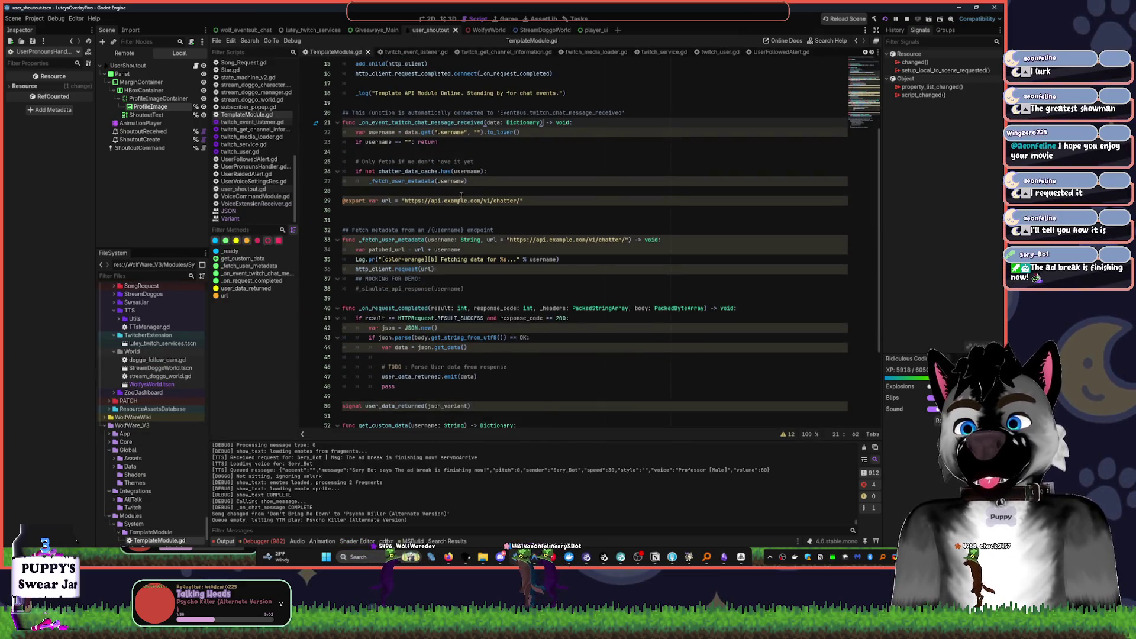
scroll(461, 196, up, 5)
mouse_move(443, 191)
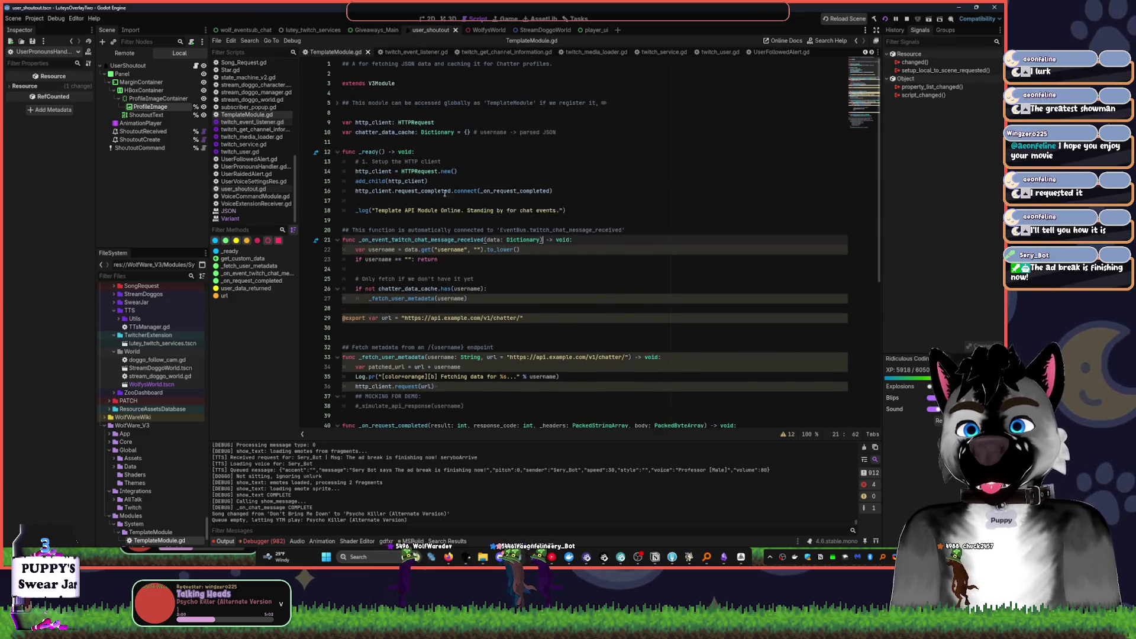
scroll(444, 194, down, 9)
click(569, 305)
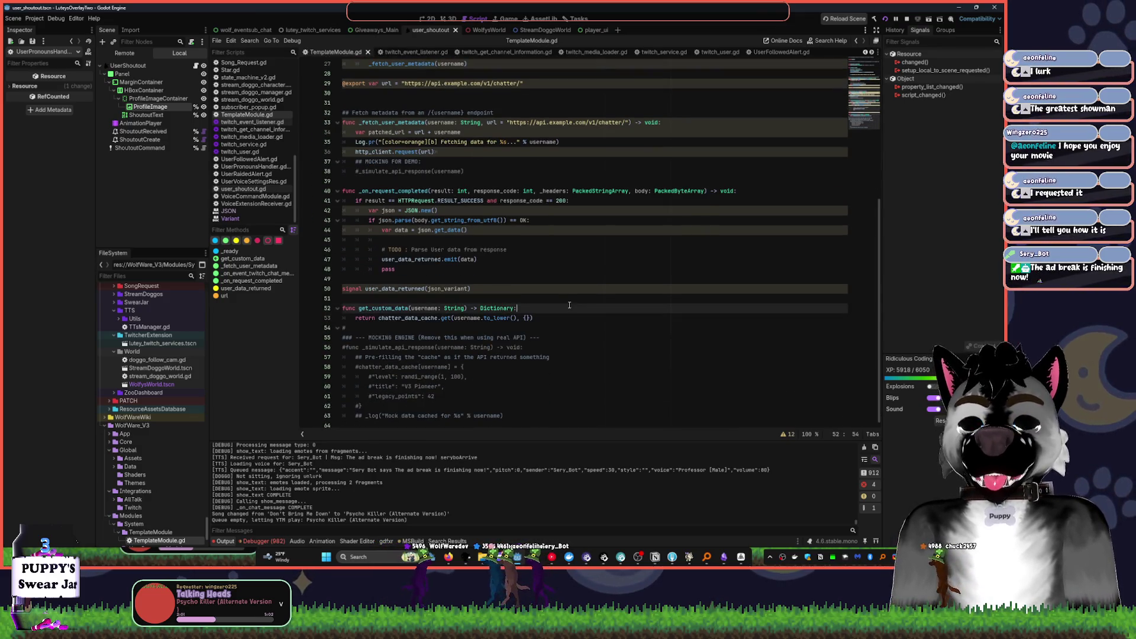
key(ctrl+a)
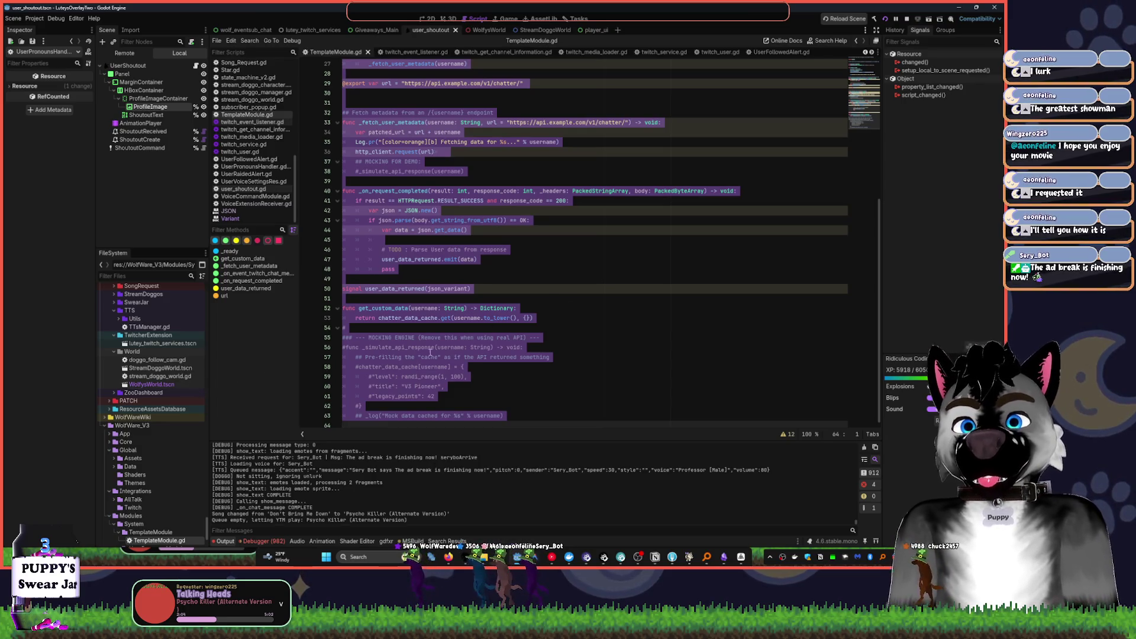
click(402, 328)
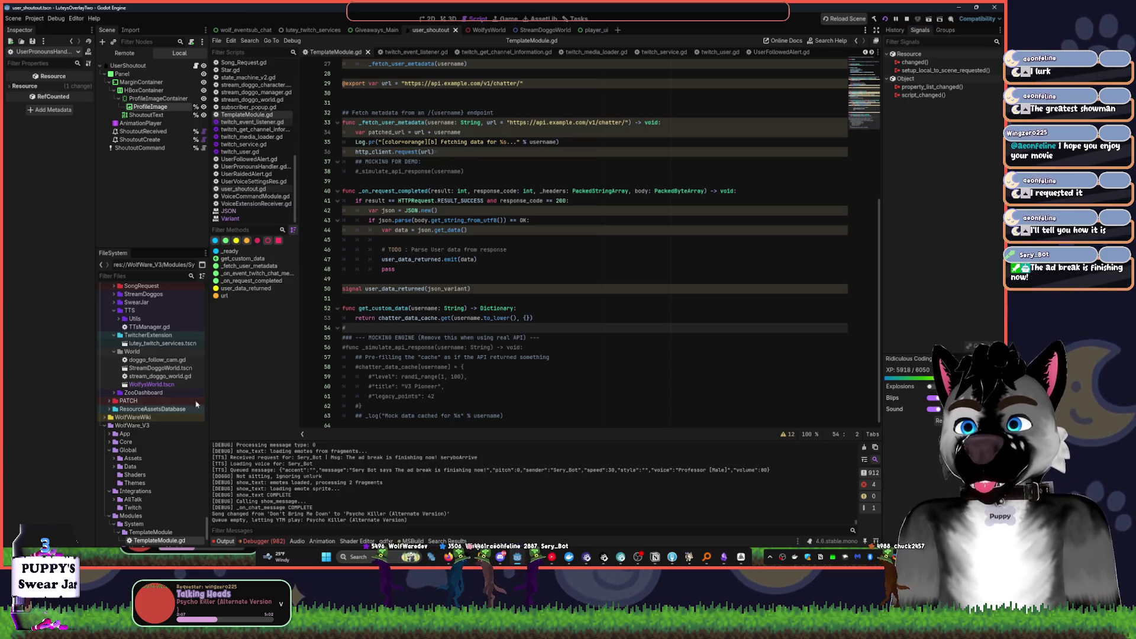
key(ctrl+End)
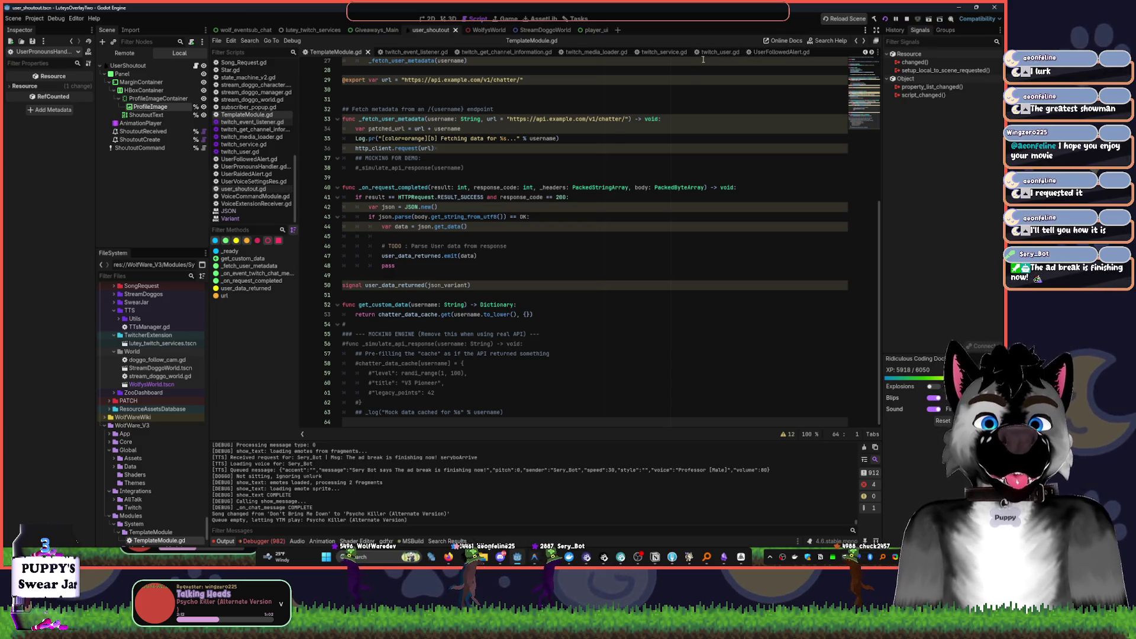
- Close the twitch, subscriber_popup, TemplateModule and alert script tabs
middle_click(414, 52)
middle_click(414, 52)
key(ctrl+a)
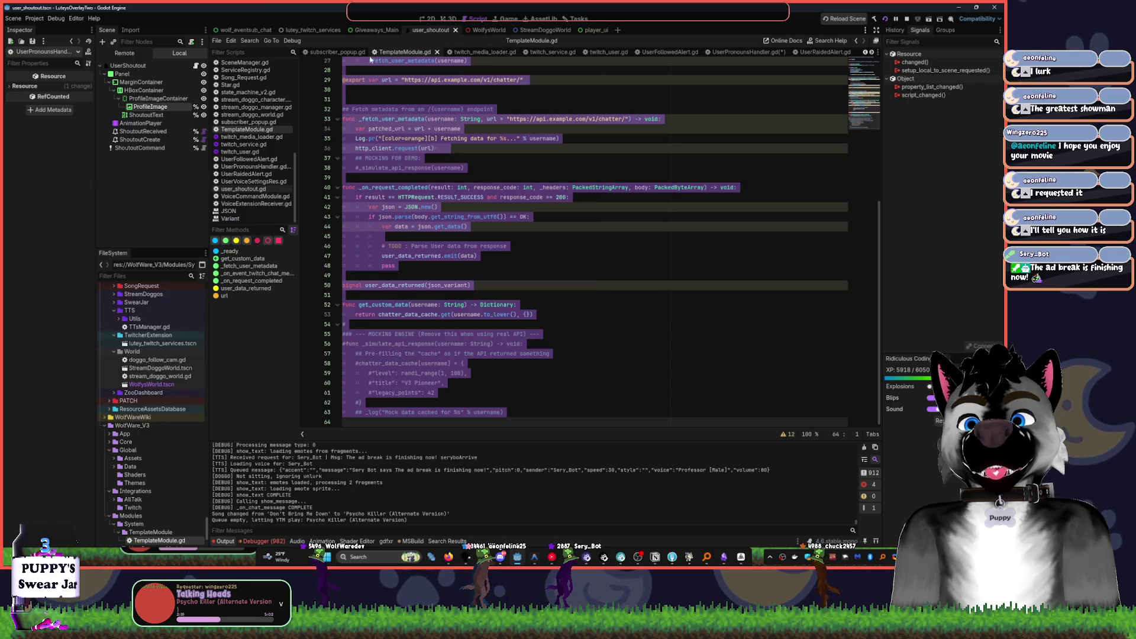
click(336, 52)
middle_click(336, 52)
middle_click(336, 52)
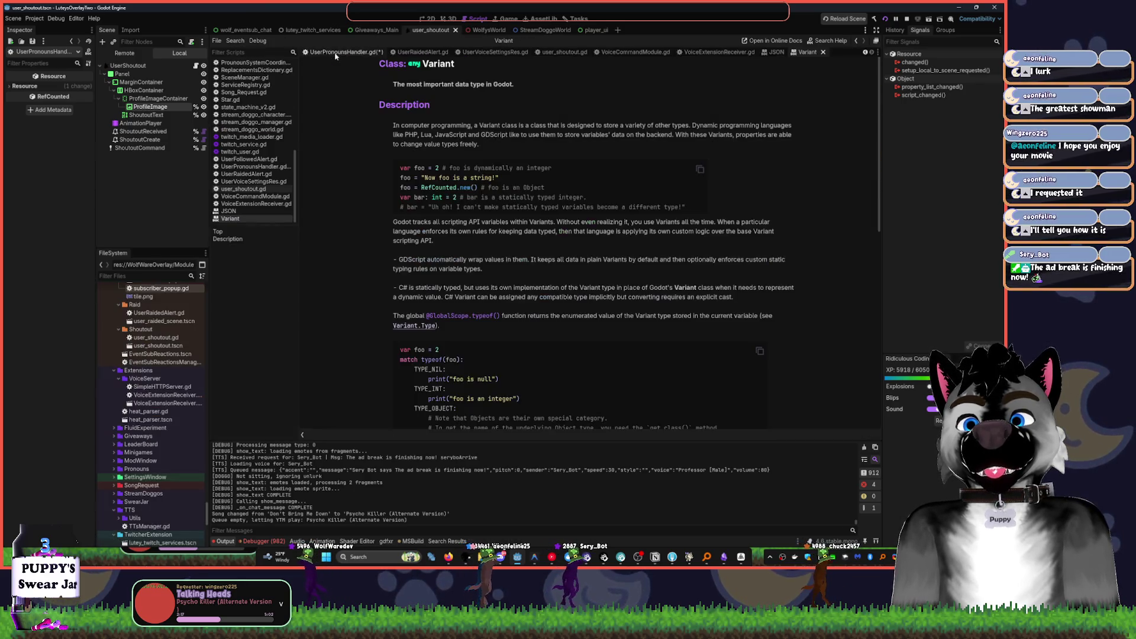
middle_click(399, 52)
middle_click(398, 52)
middle_click(398, 52)
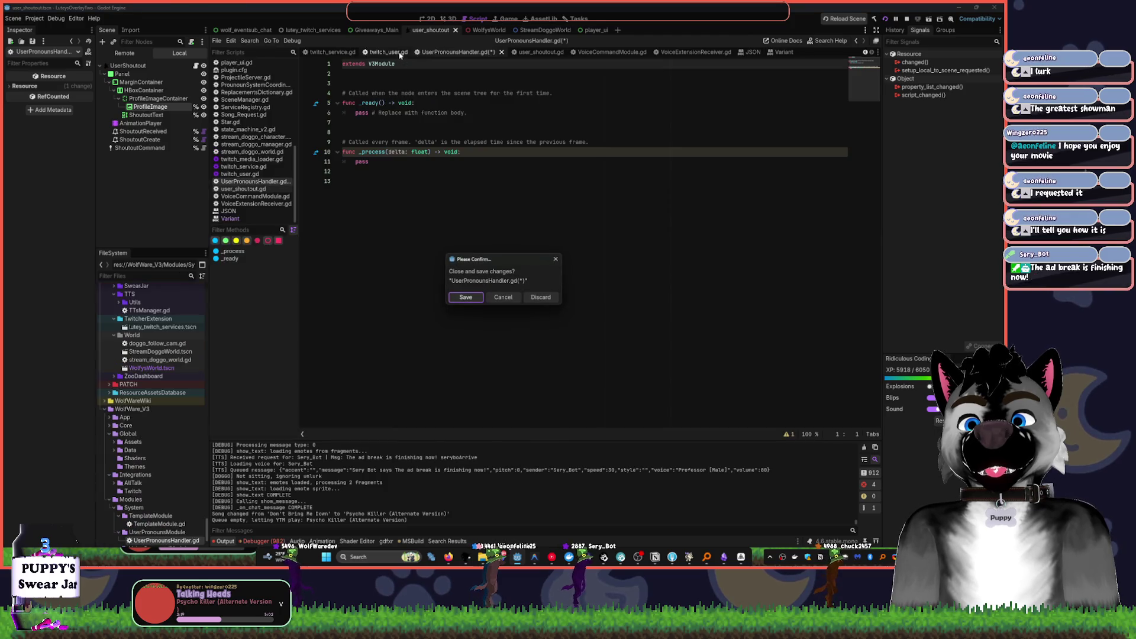
- Paste the template code over UserPronounsHandler.gd's default stubs and remove the duplicated header
click(503, 297)
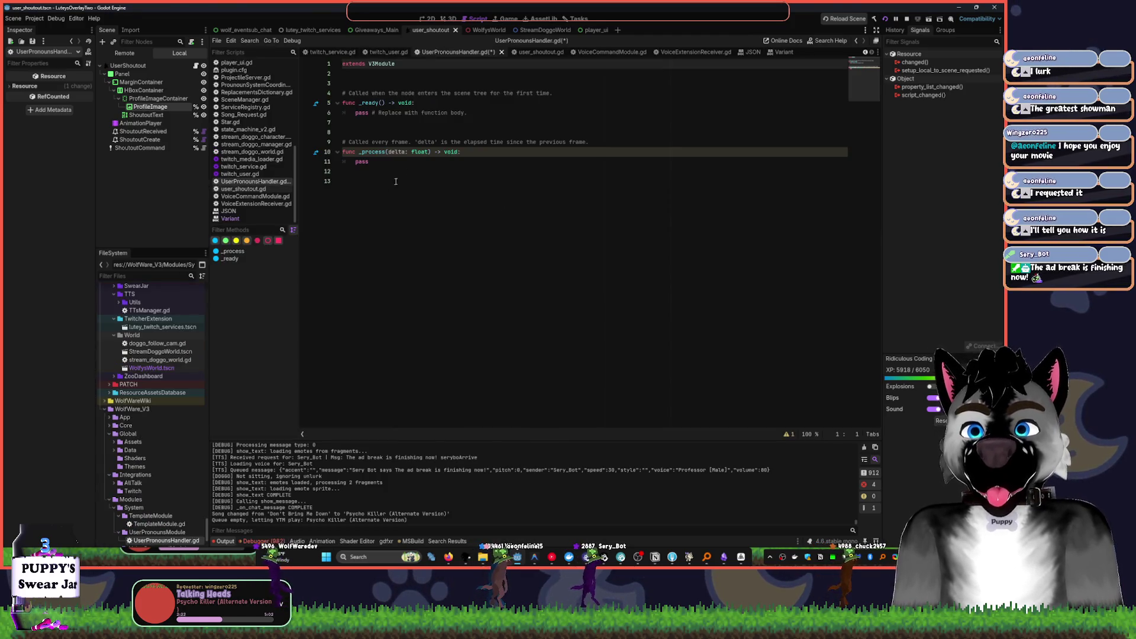
drag(355, 182, 301, 129)
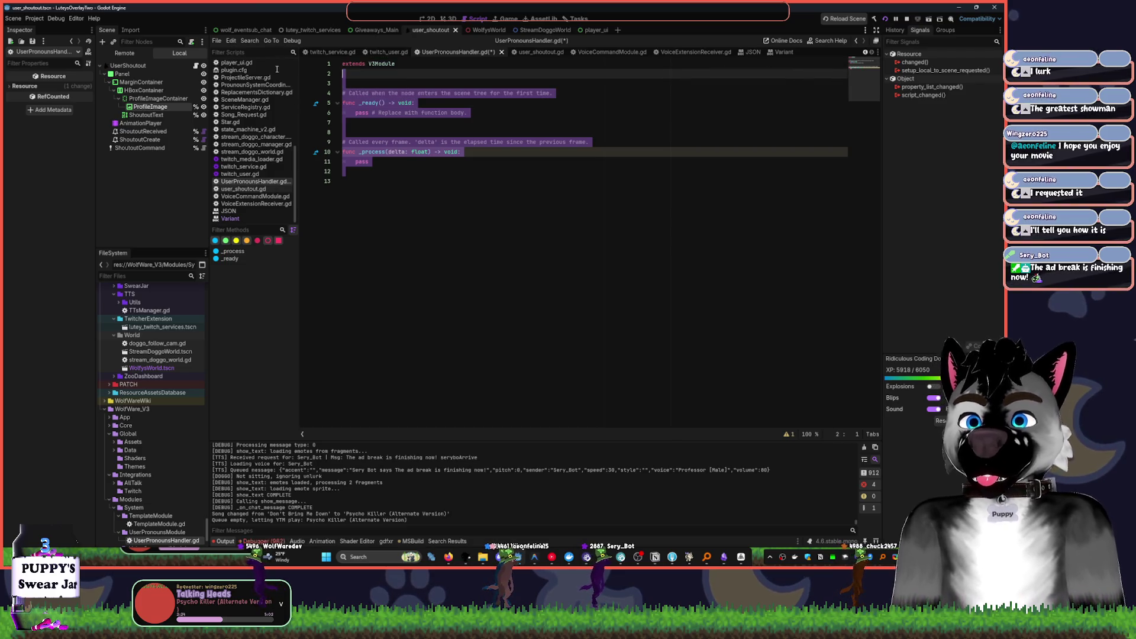
key(ctrl+v)
scroll(385, 191, up, 10)
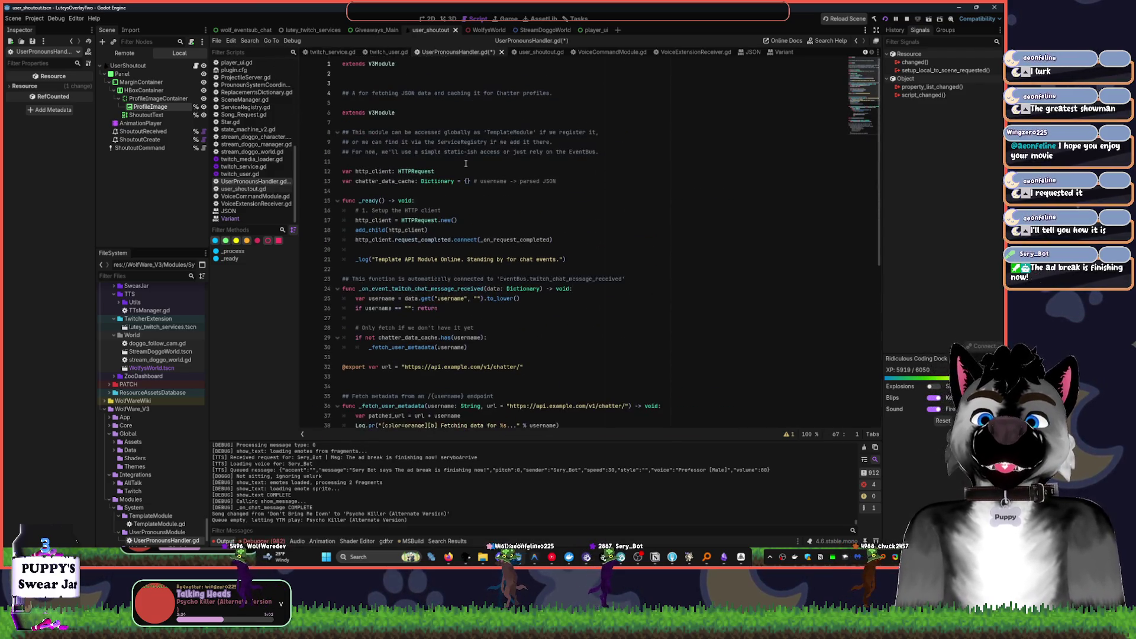
click(407, 123)
drag(406, 123, 366, 73)
key(BackSpace)
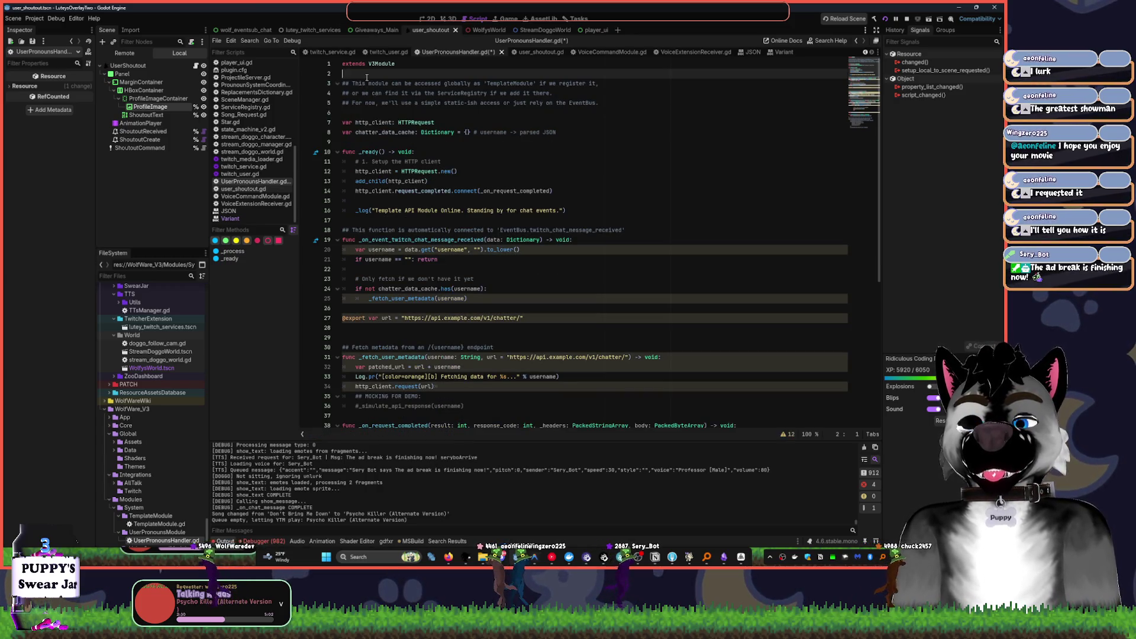
- Start a class_name line and check V3Module's definition in CoreModule.gd
key(Up)
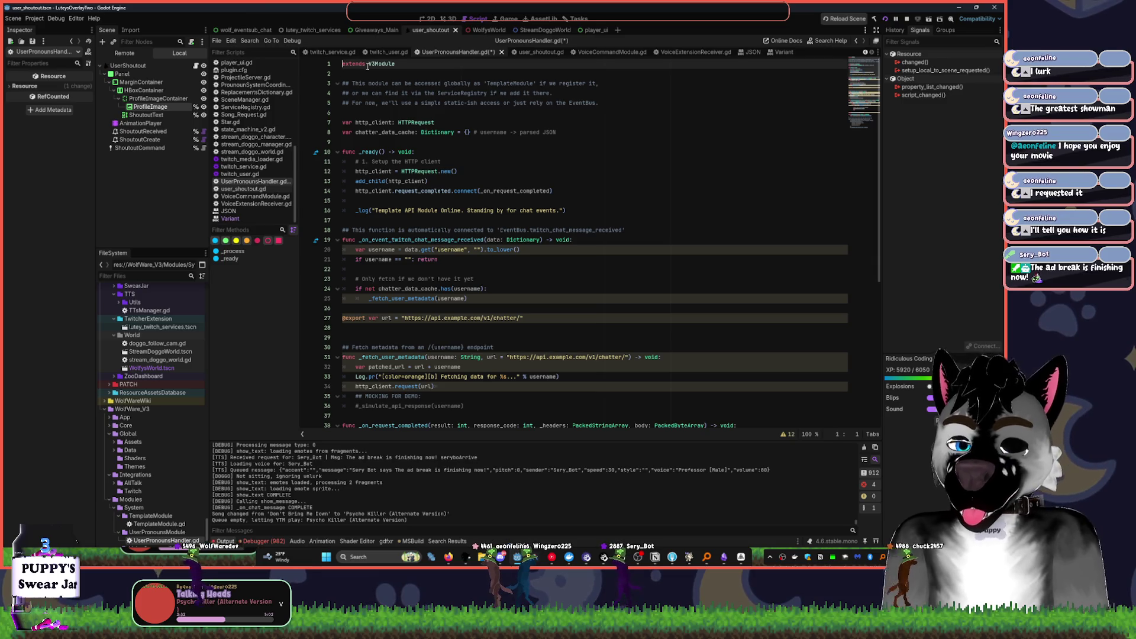
text(classname )
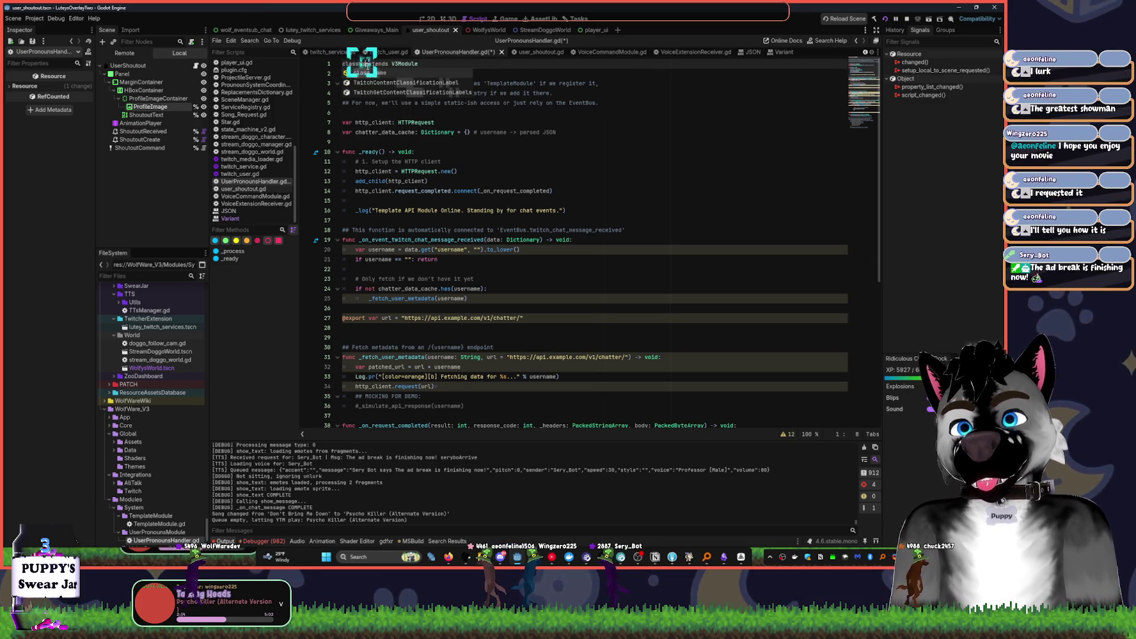
text(extends)
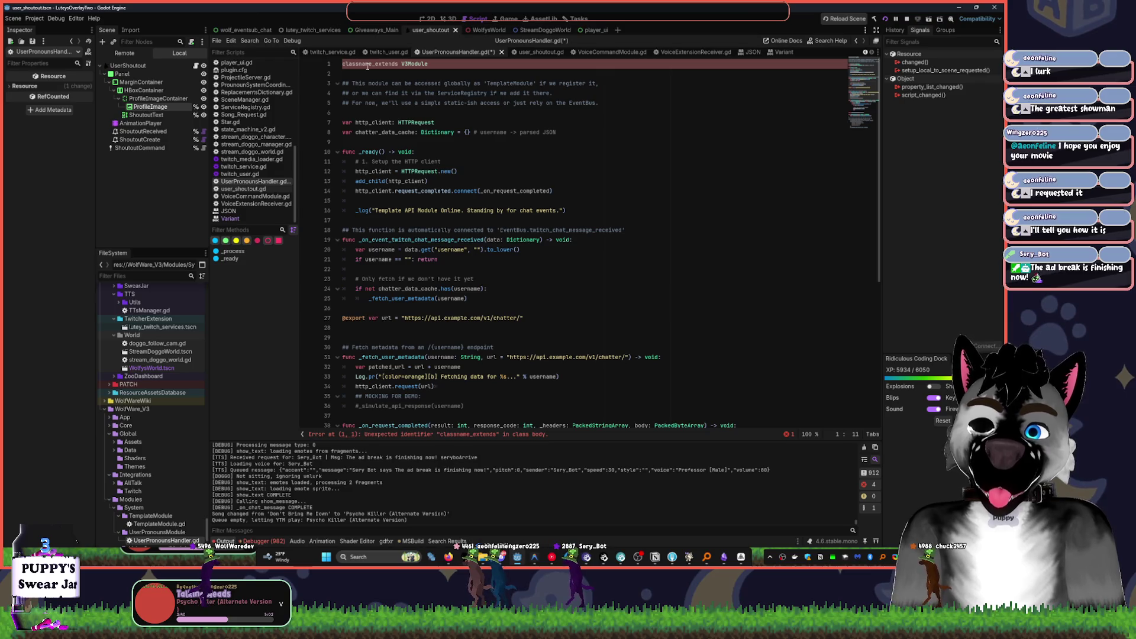
ctrl+click(417, 63)
scroll(537, 146, up, 10)
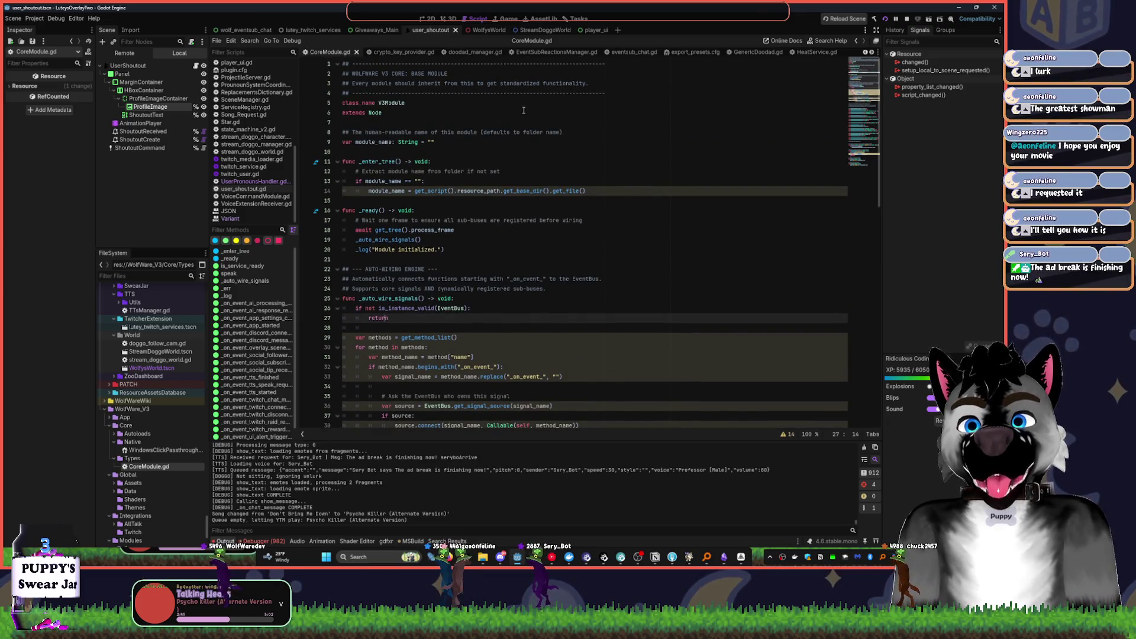
key(alt+Left)
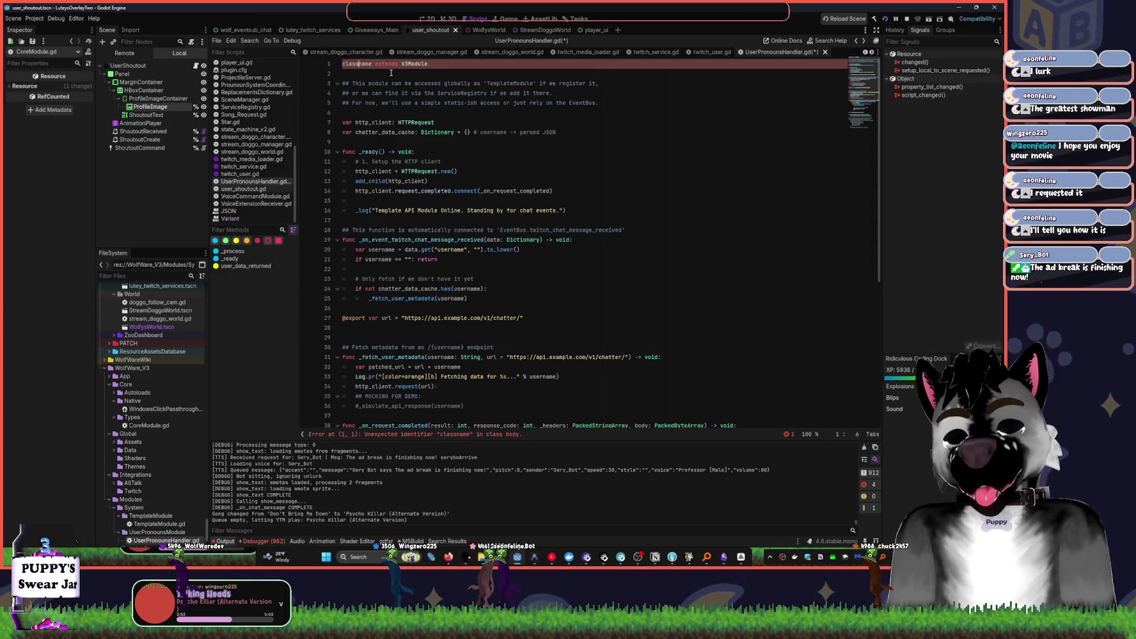
- Set class_name Modules_Pronouns with extends V3Module on its own line below
text(_)
key(ctrl+Right)
key(Return)
key(Up)
key(End)
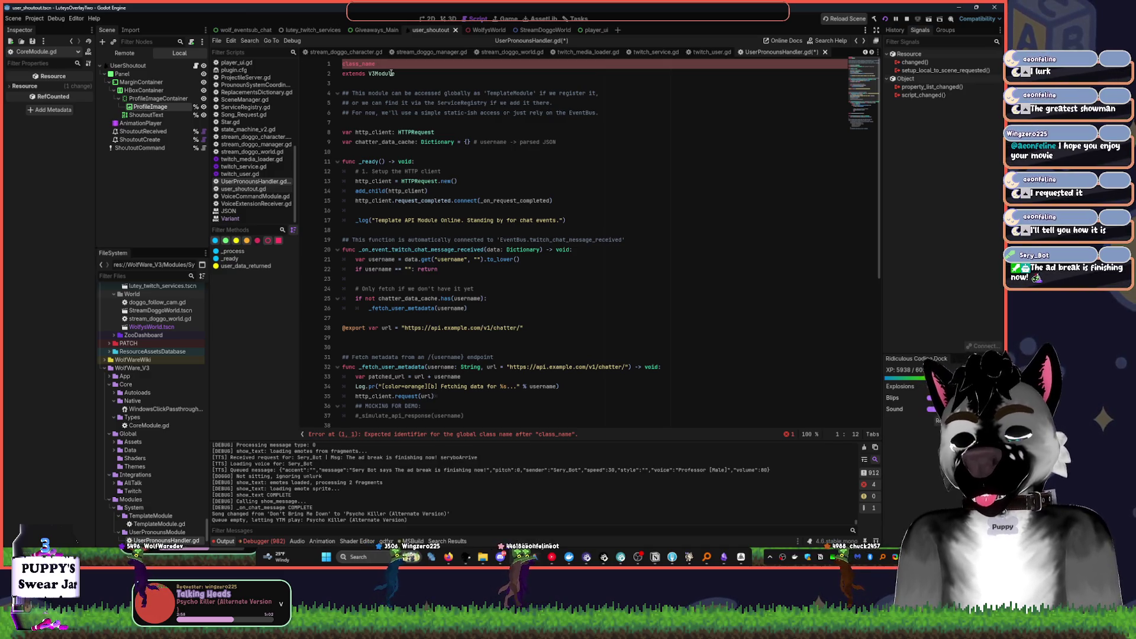
text(Pro)
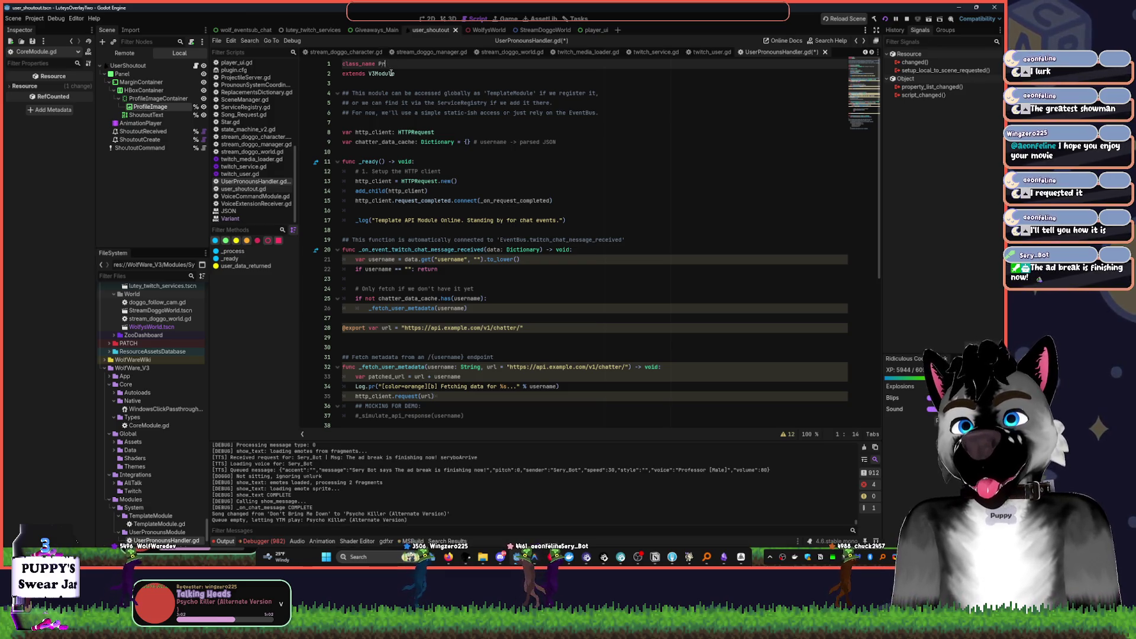
key(BackSpace)
key(BackSpace)
key(BackSpace)
text(ModuleUse)
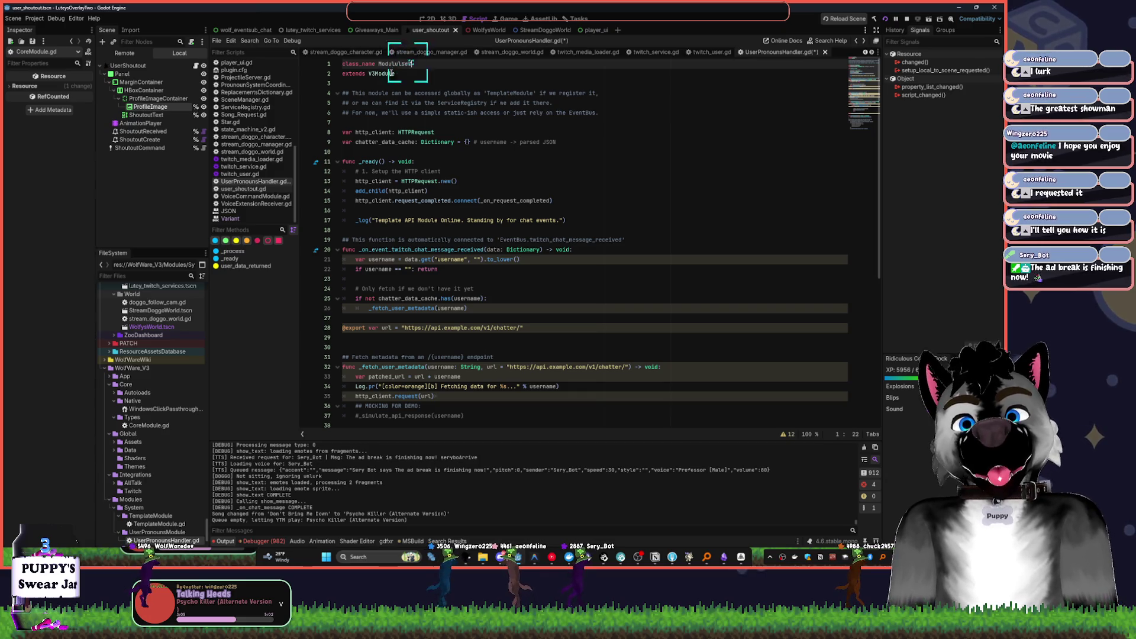
key(BackSpace)
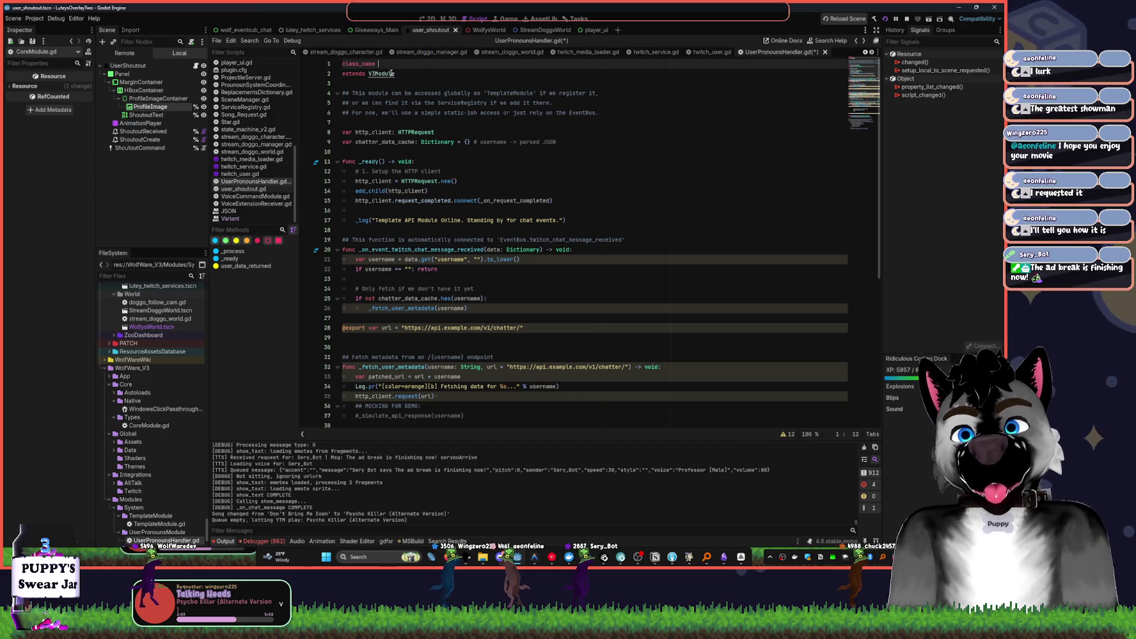
text(Modules_)
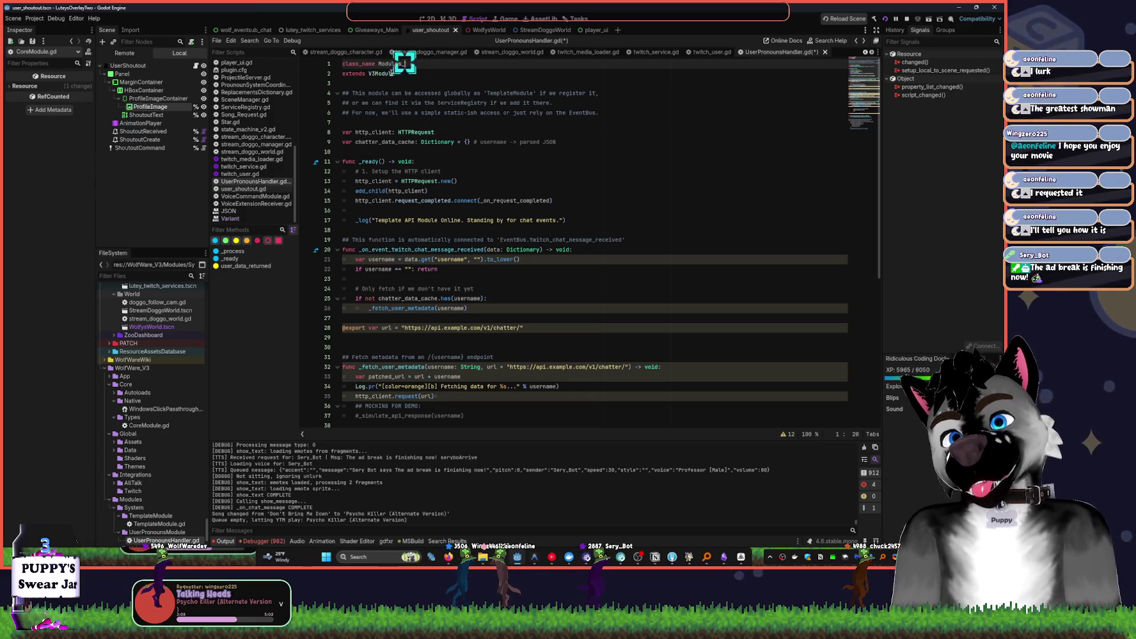
text(Pronouns)
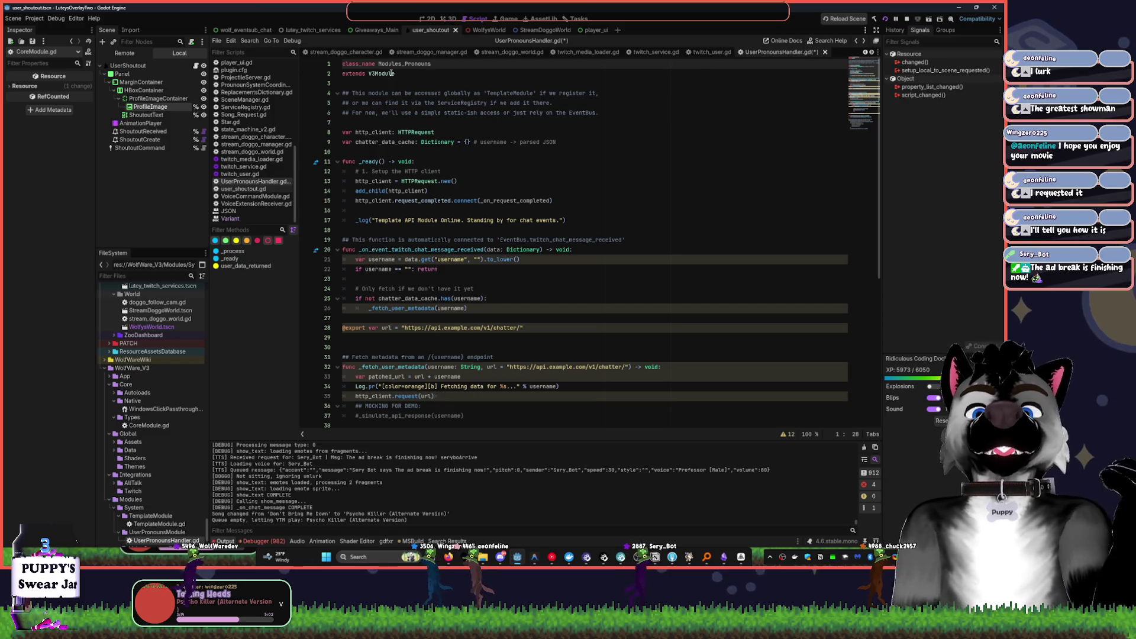
mouse_move(368, 87)
mouse_down()
mouse_move(532, 112)
mouse_move(695, 113)
mouse_up()
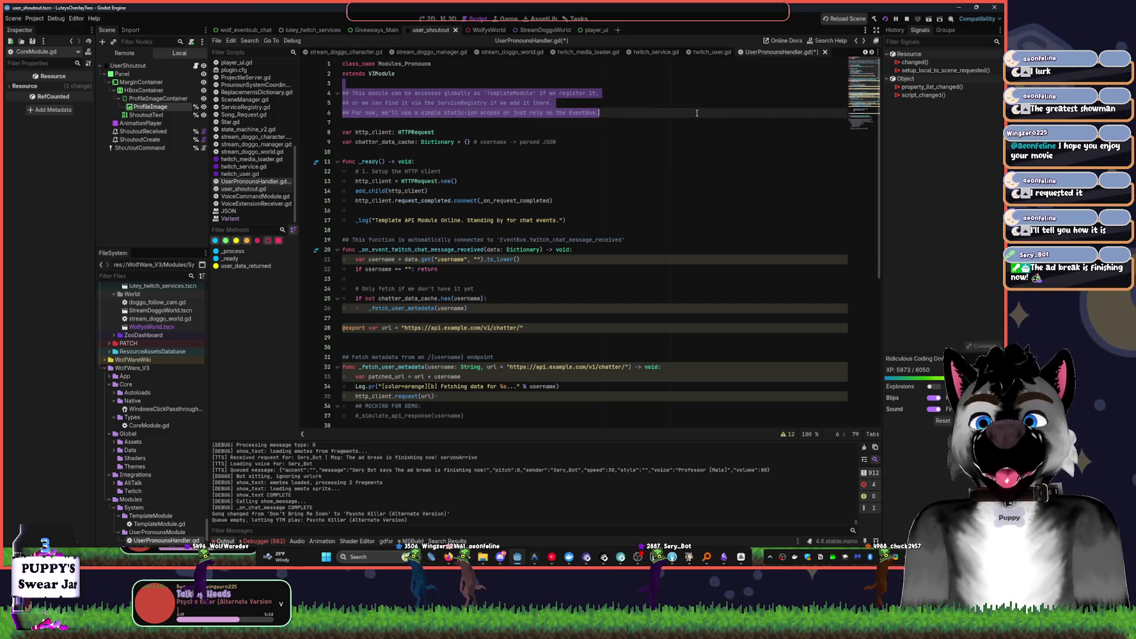
- Delete the selected comment lines 3–6 about global module access
key(BackSpace)
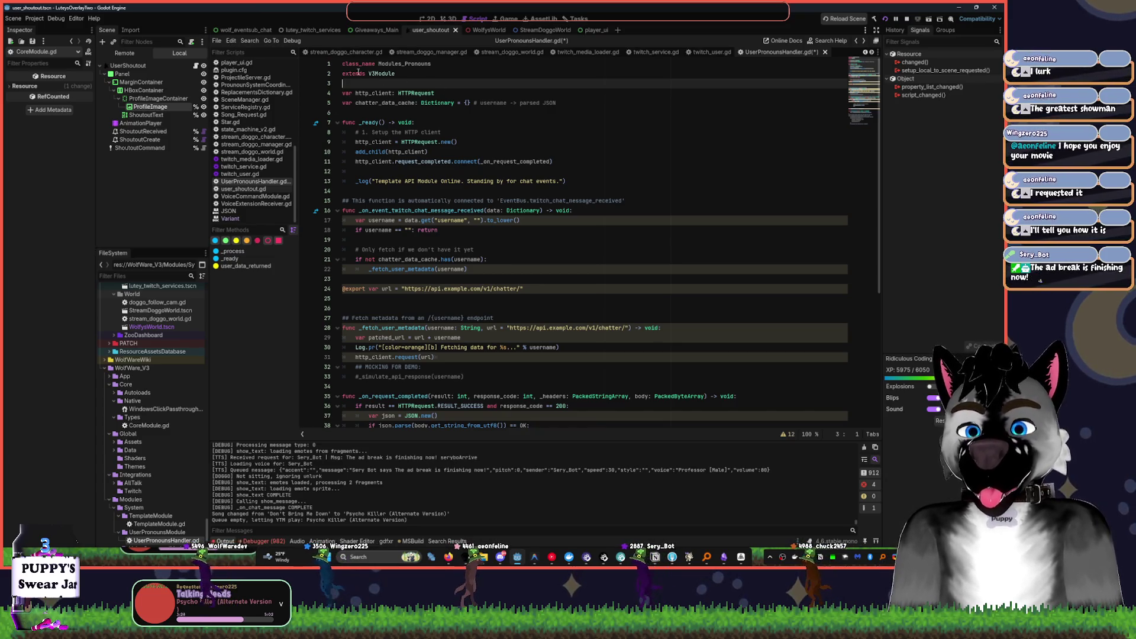
mouse_move(407, 90)
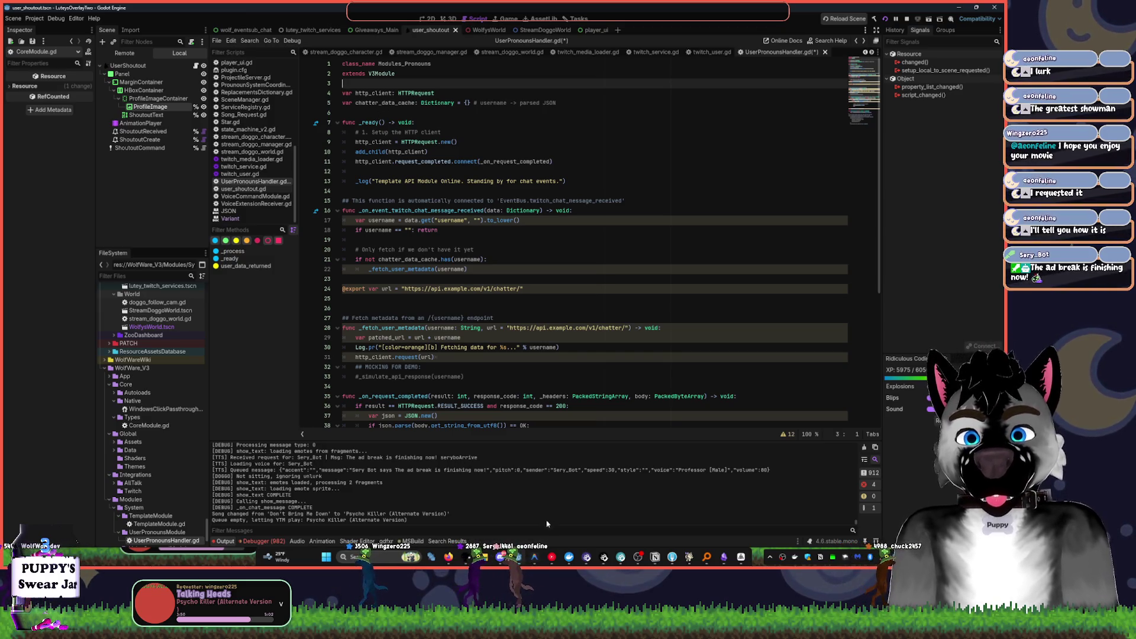
- Skip from Psycho Killer to Sharp Dressed Man in YouTube Music, then return to Godot
click(552, 557)
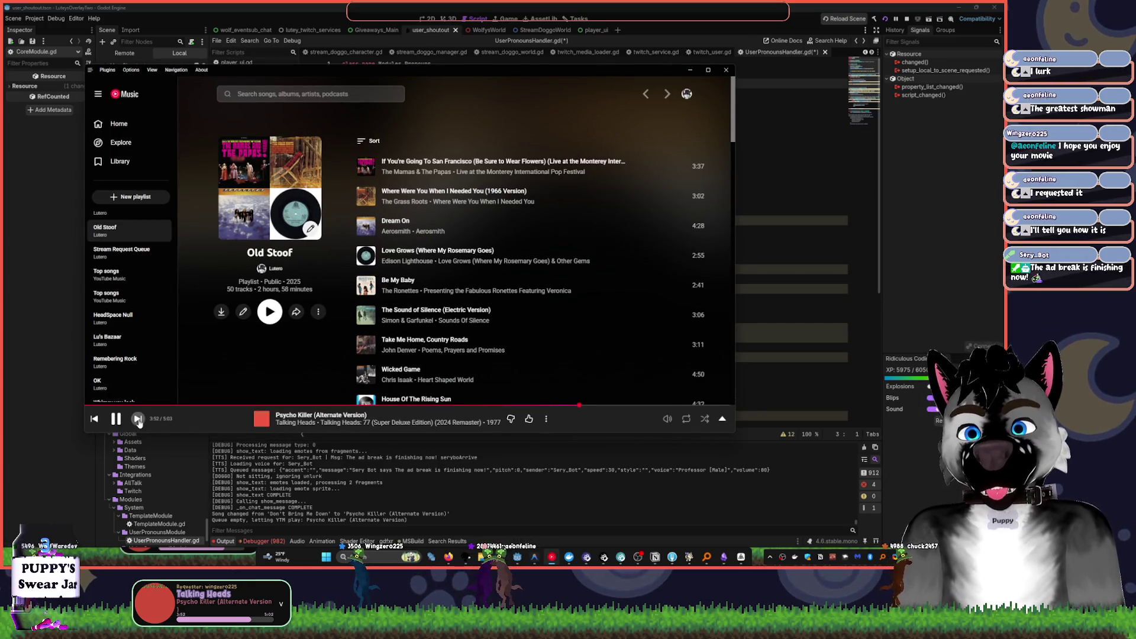
click(138, 418)
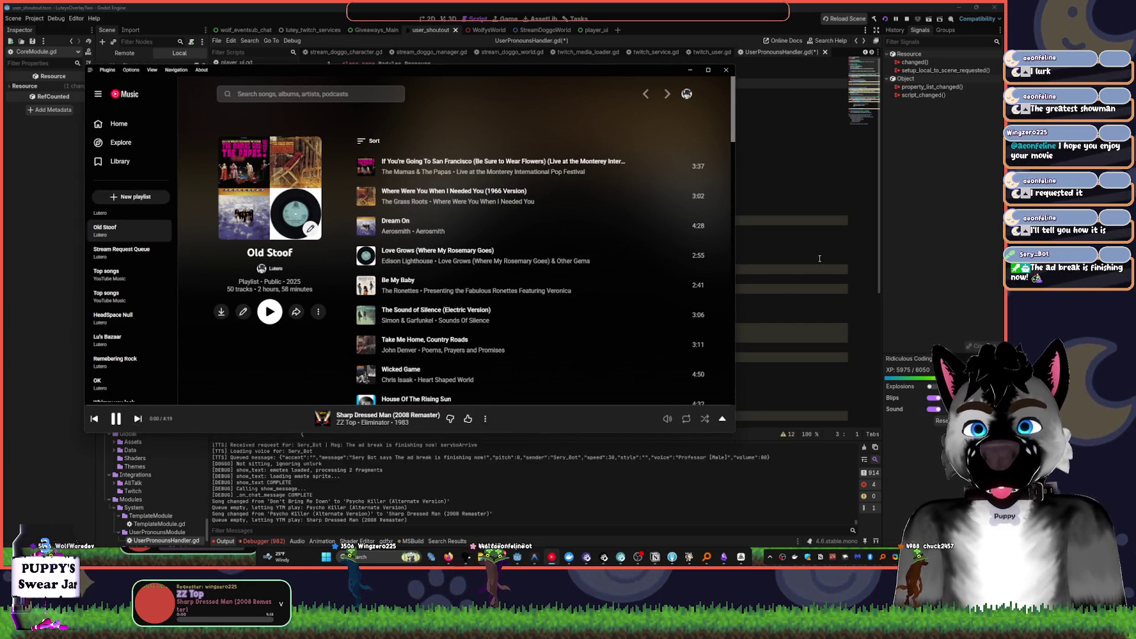
click(800, 265)
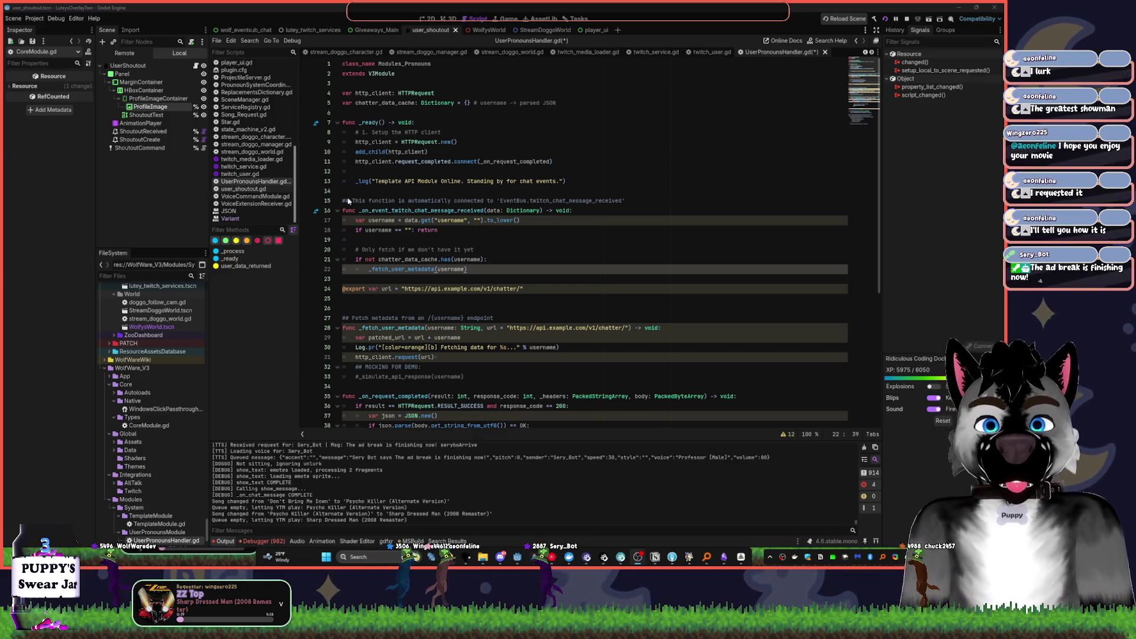
click(438, 115)
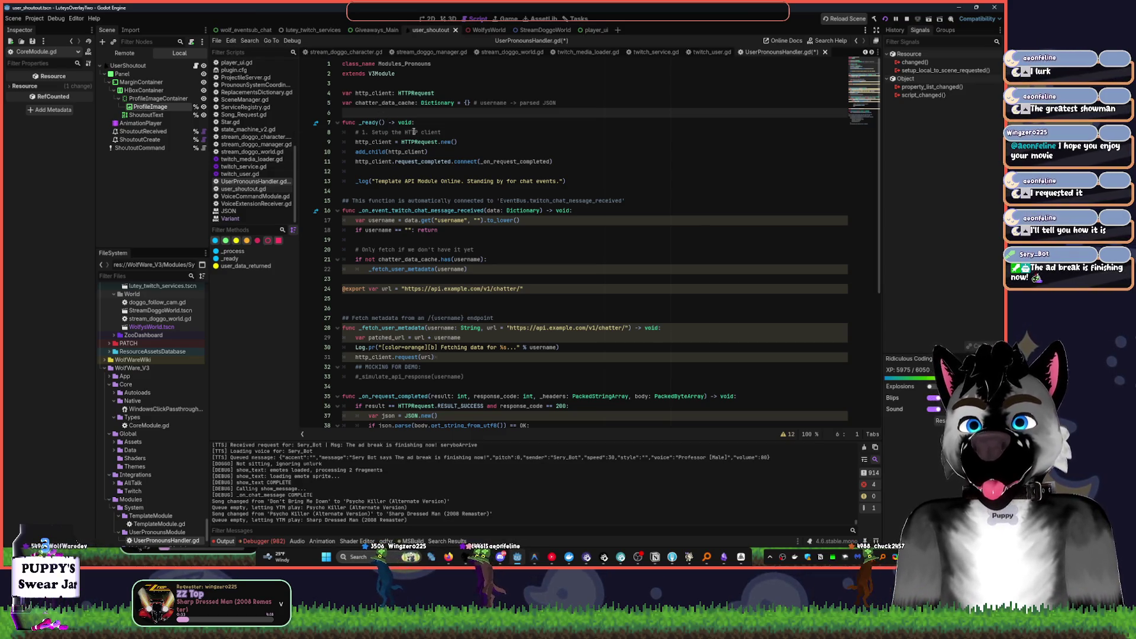
mouse_move(423, 139)
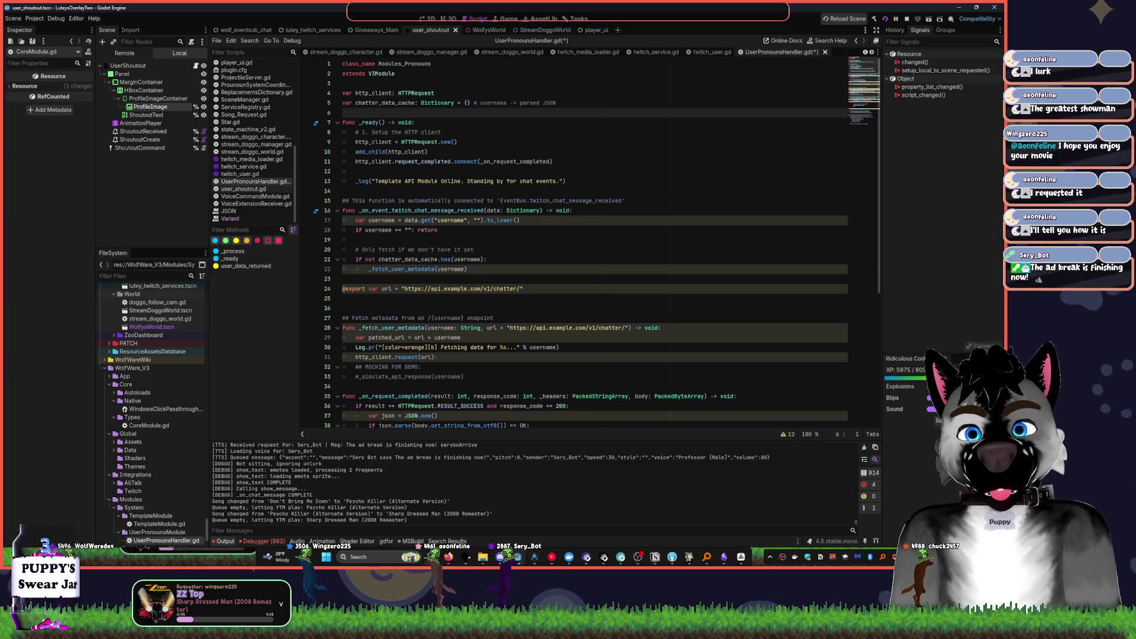
mouse_move(504, 564)
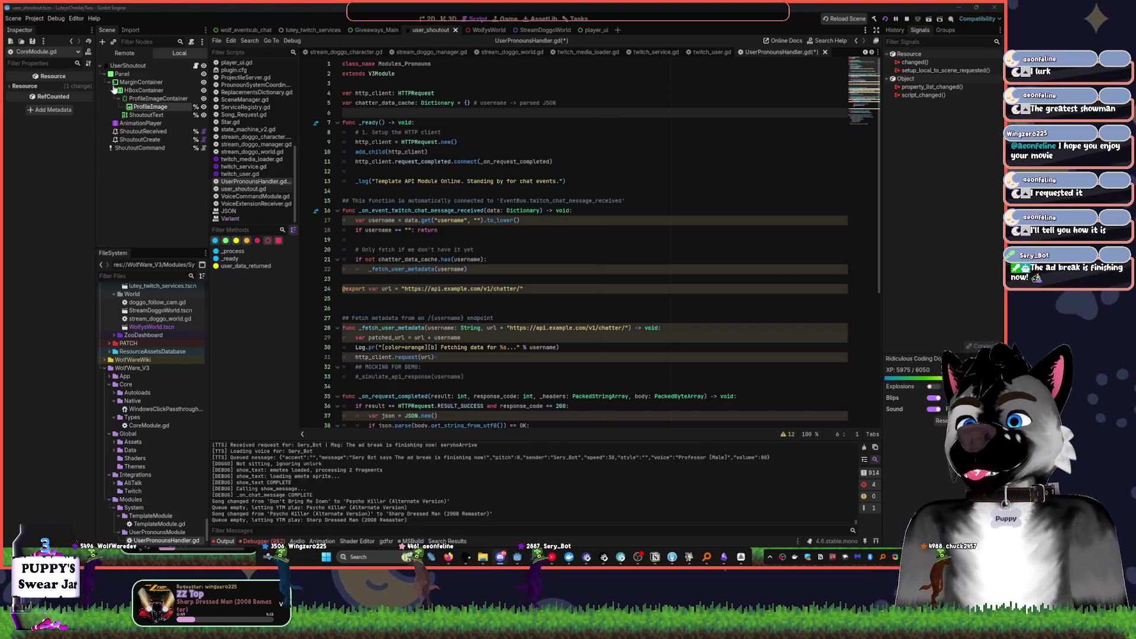
click(710, 201)
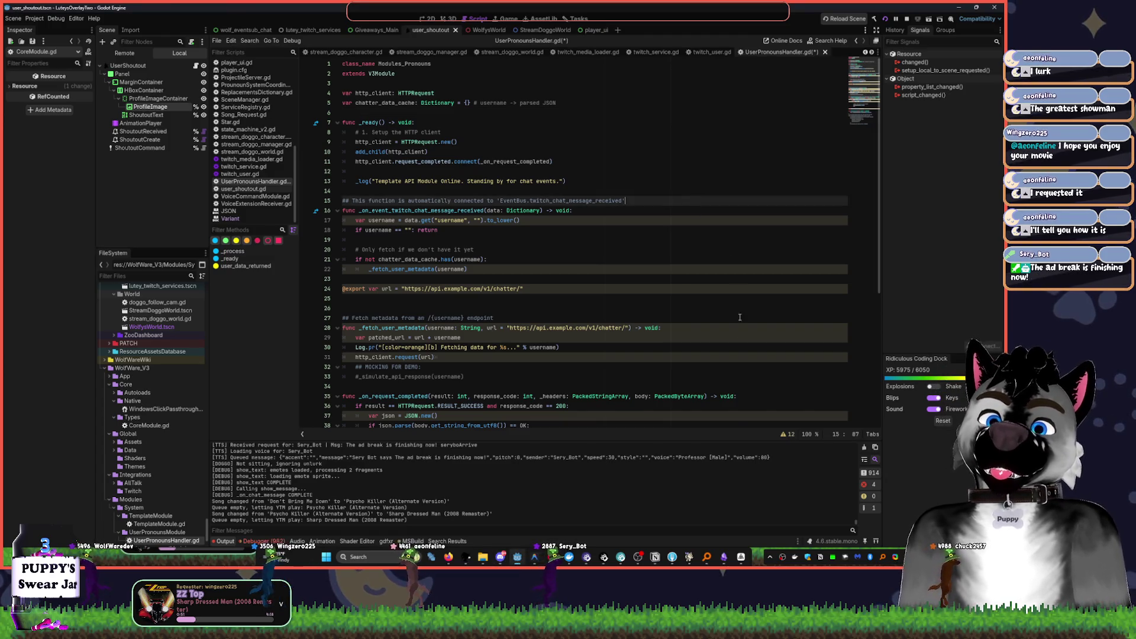
- Lower the YouTube Music volume to about 14 and return to Godot
mouse_move(741, 558)
click(569, 557)
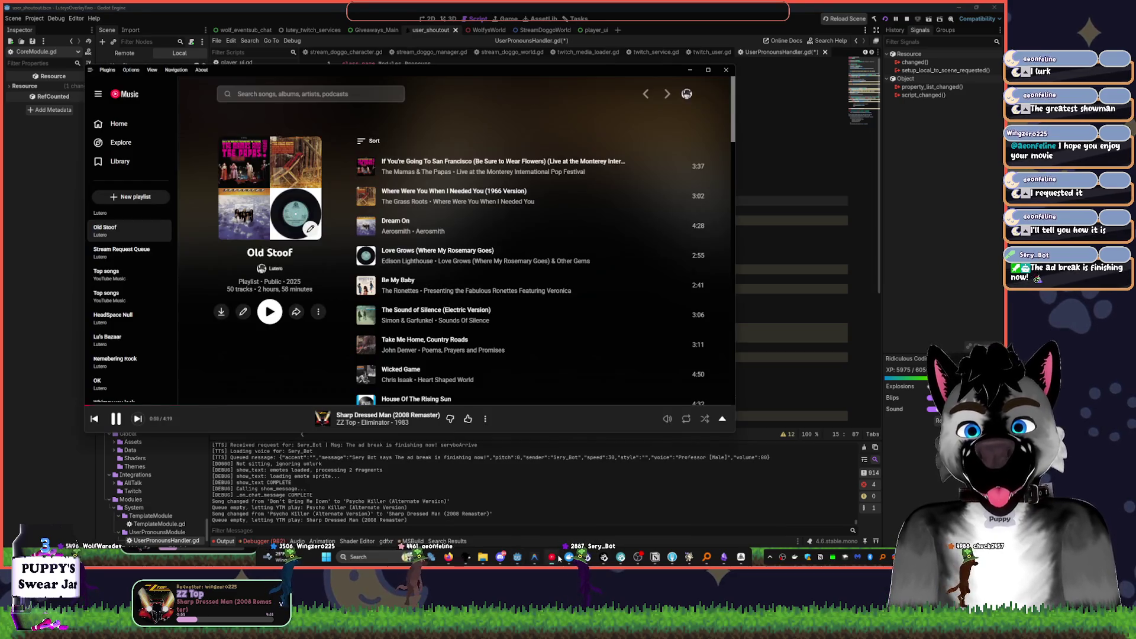
mouse_move(645, 419)
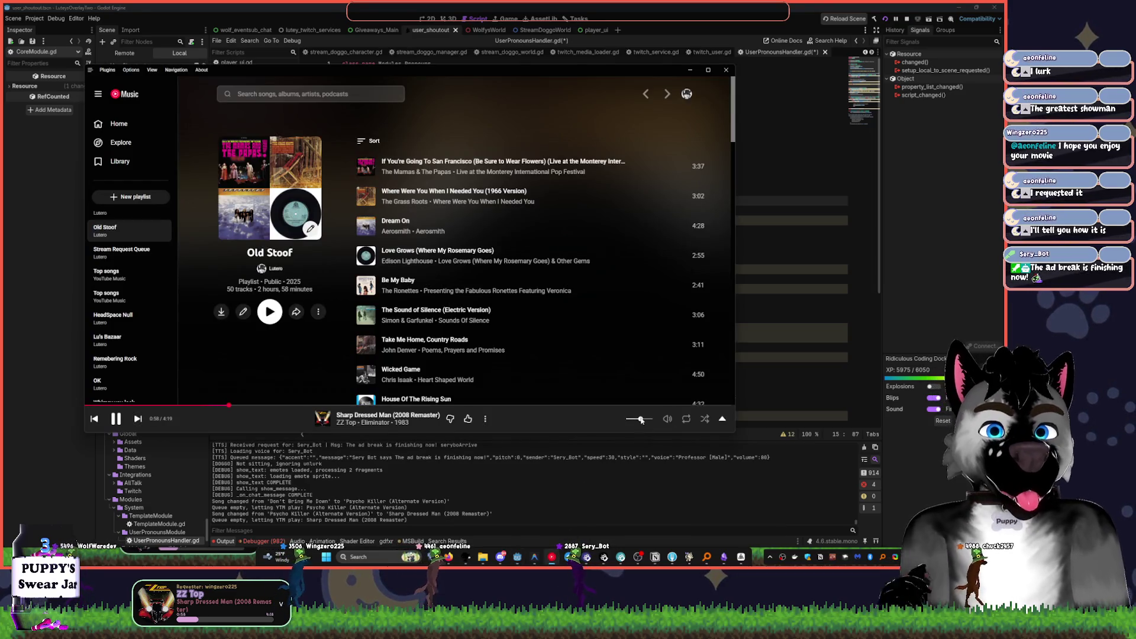
scroll(640, 420, down, 3)
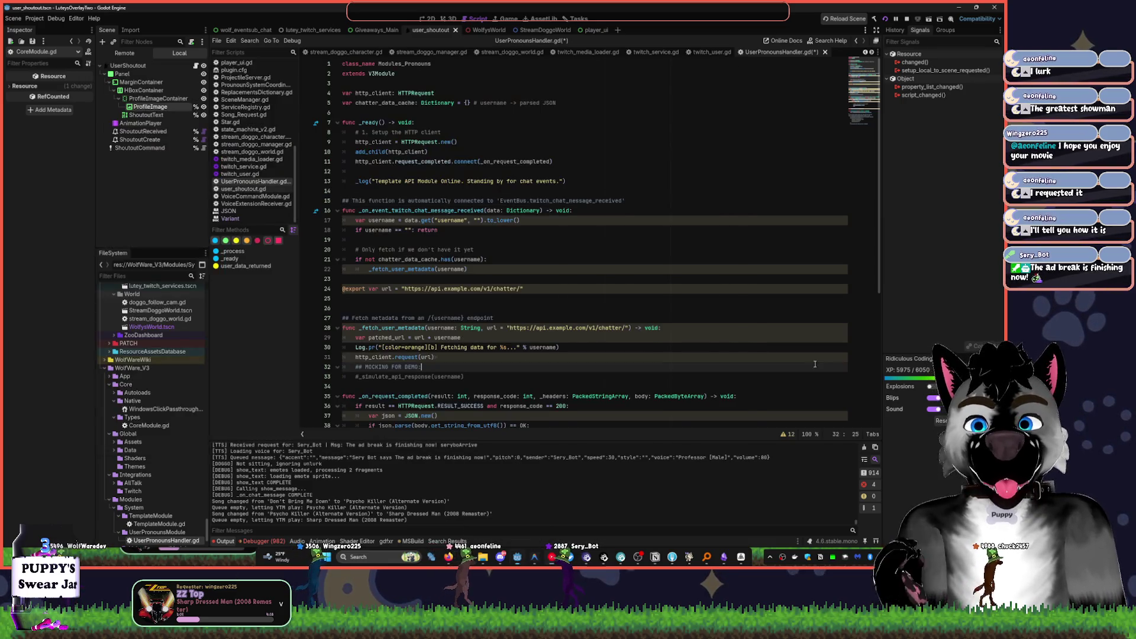
click(464, 475)
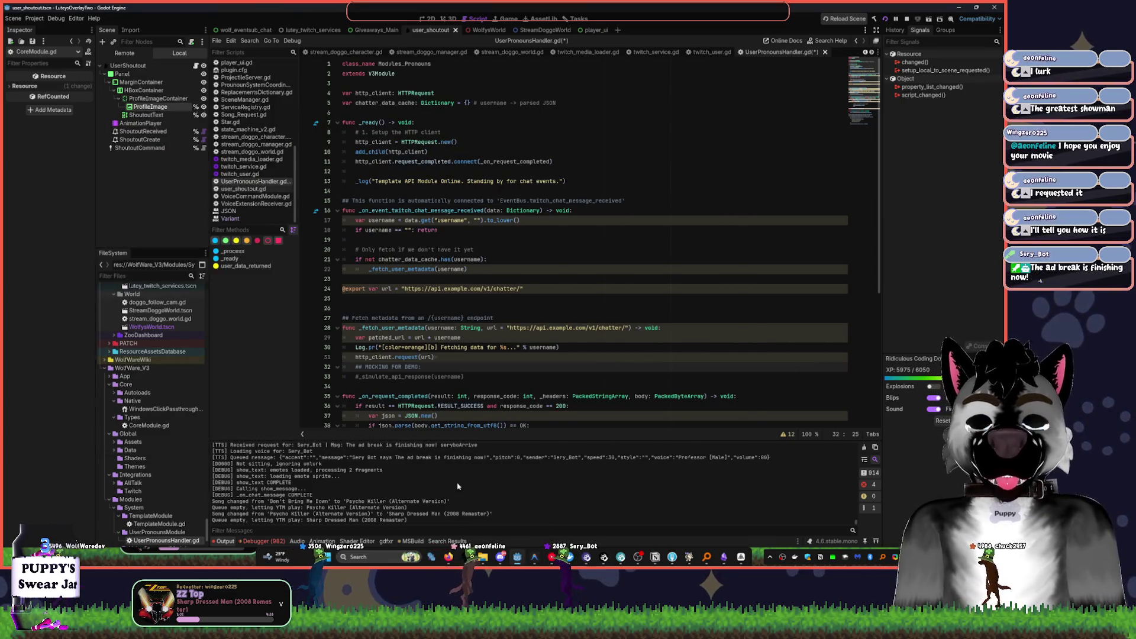
- Select the chat message handler on lines 15–20, then open CoreModule.gd from the FileSystem dock
mouse_move(448, 557)
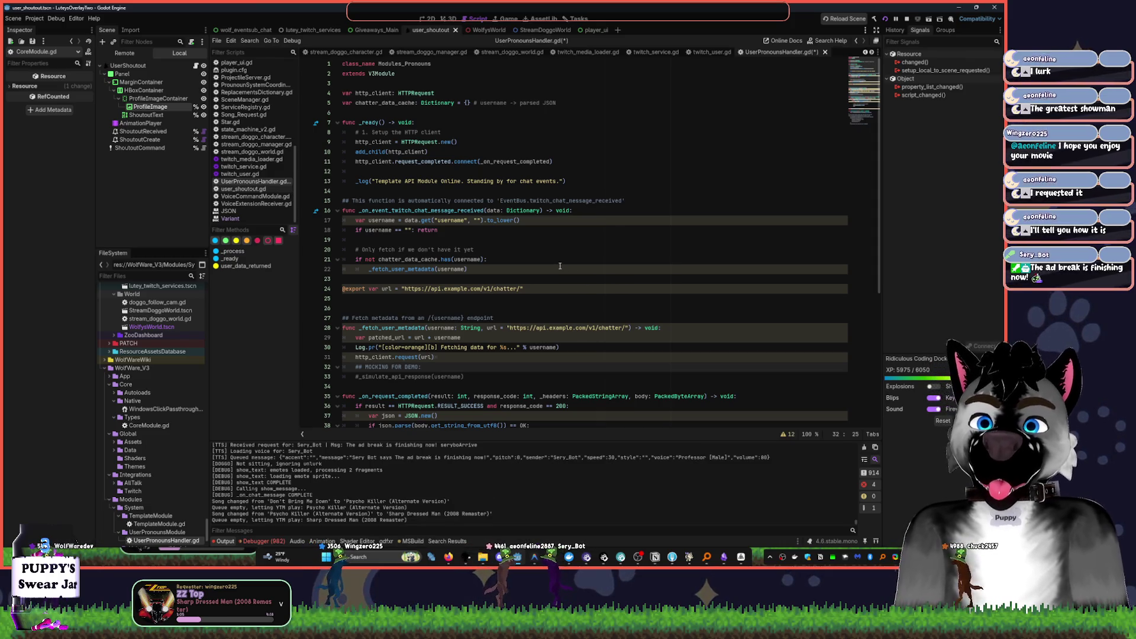
click(520, 290)
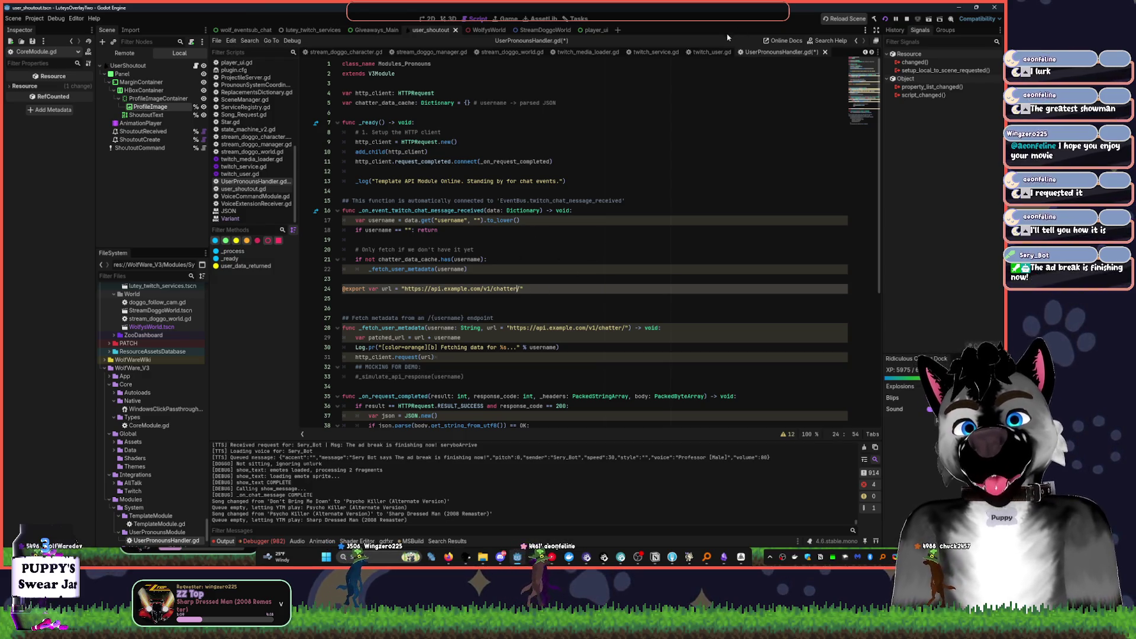
click(455, 142)
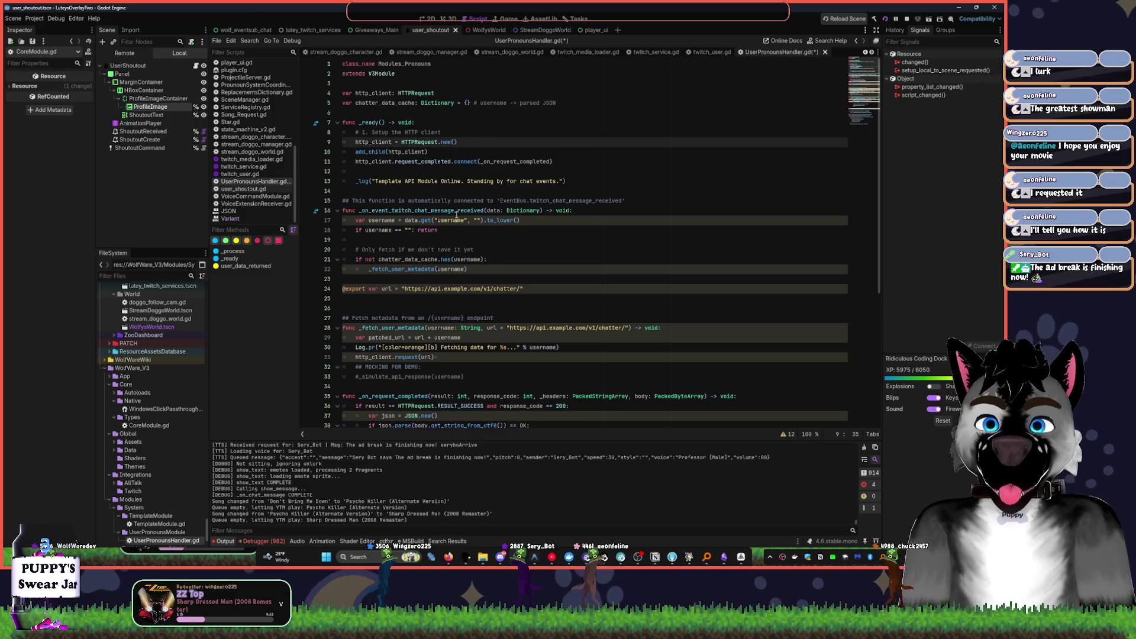
mouse_move(349, 200)
mouse_down()
mouse_move(438, 225)
mouse_move(379, 242)
mouse_move(474, 249)
mouse_up()
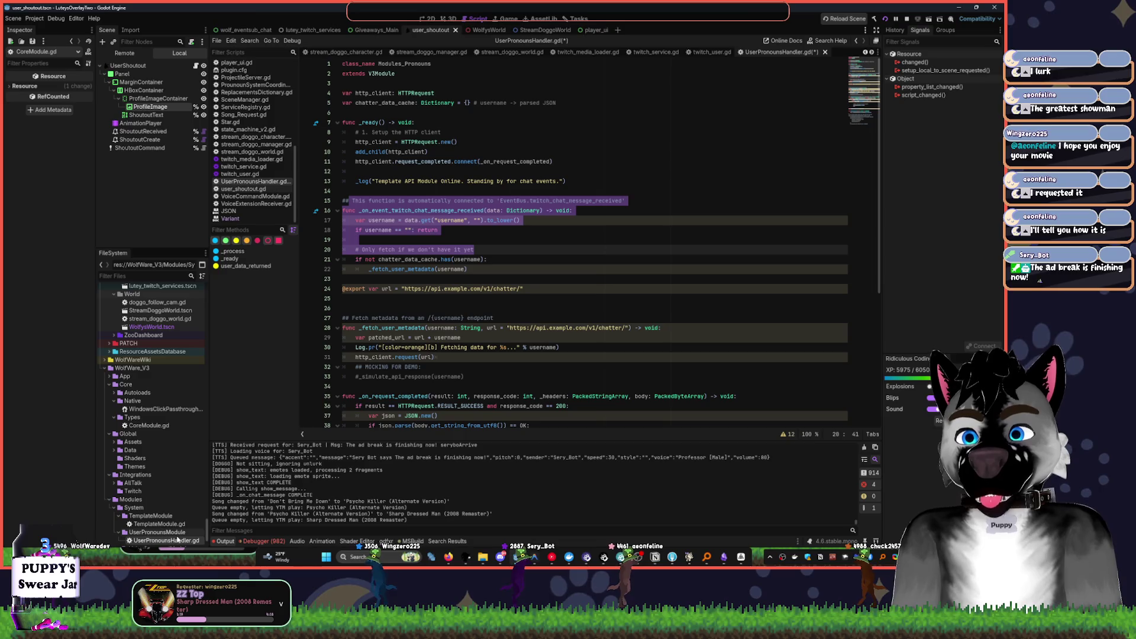
click(143, 425)
double_click(142, 425)
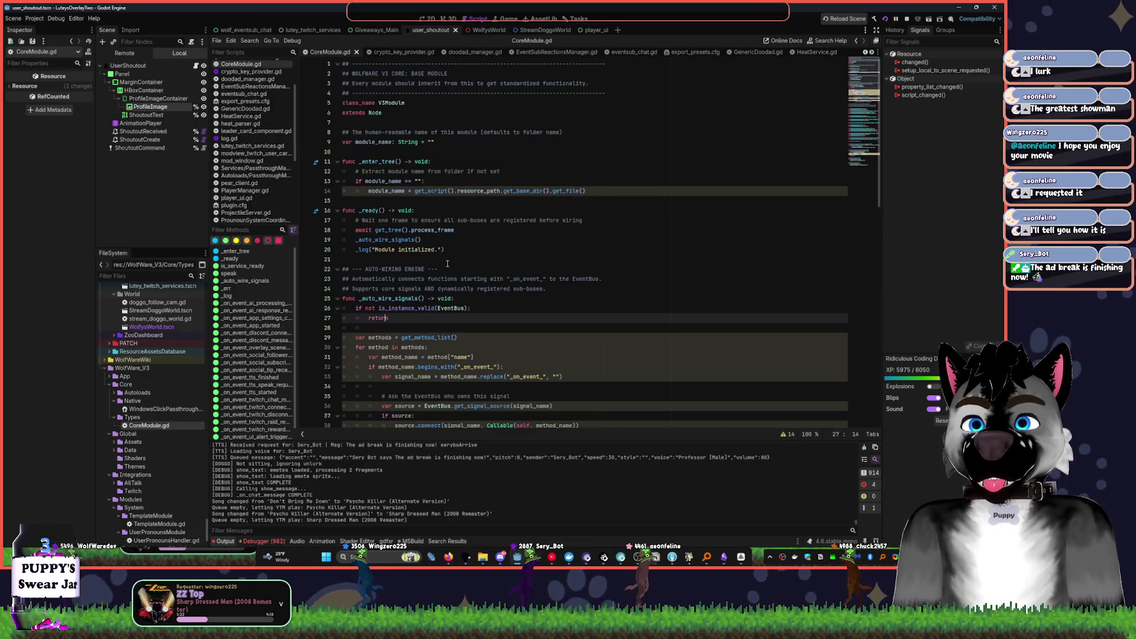
- Scroll through CoreModule.gd, then reopen UserPronounsHandler.gd and then TemplateModule.gd
scroll(151, 408, down, 3)
click(528, 241)
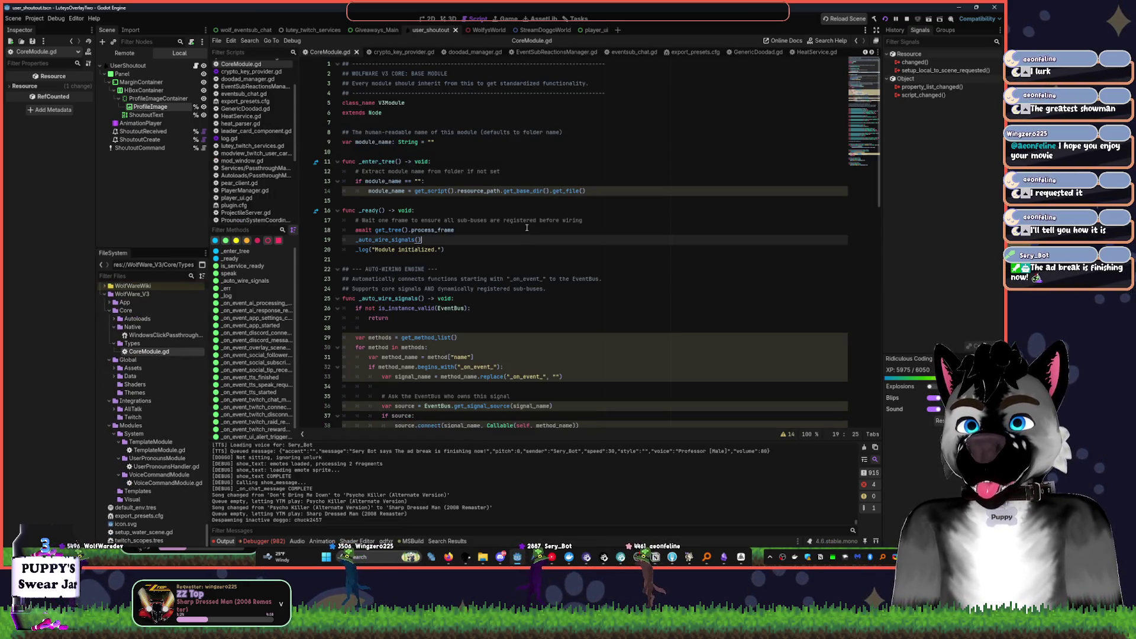
scroll(526, 227, down, 4)
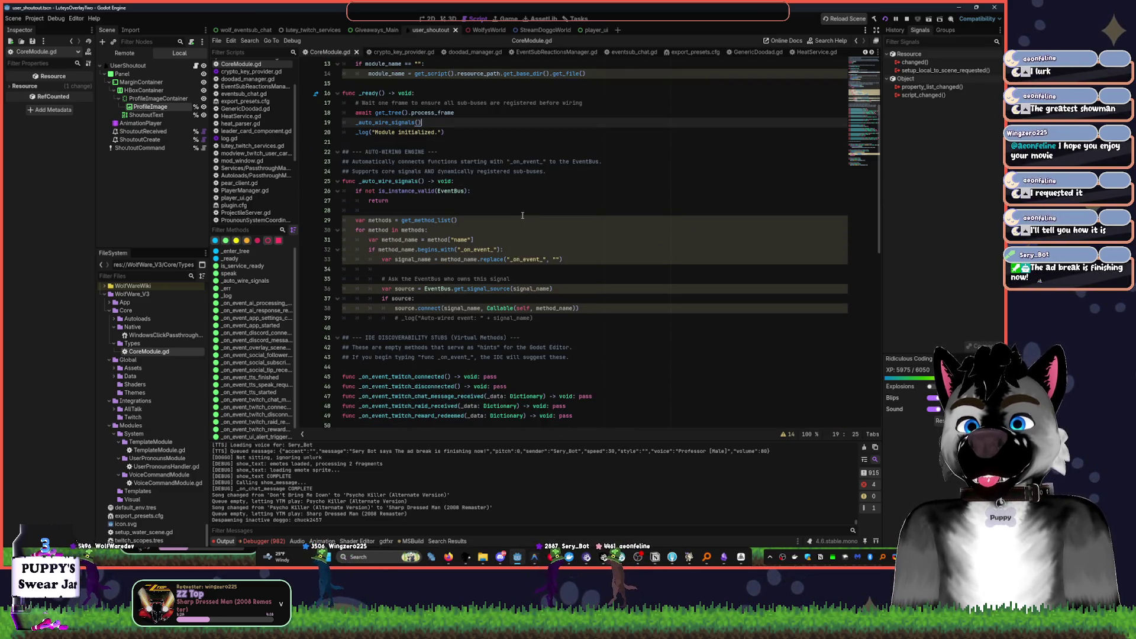
scroll(522, 215, down, 5)
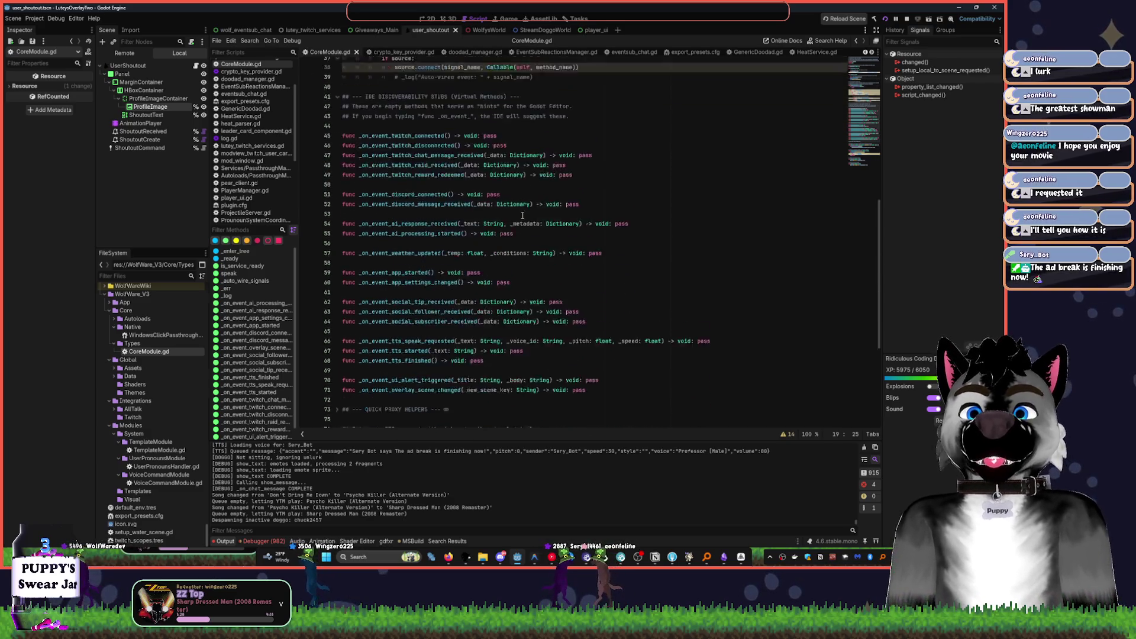
double_click(166, 466)
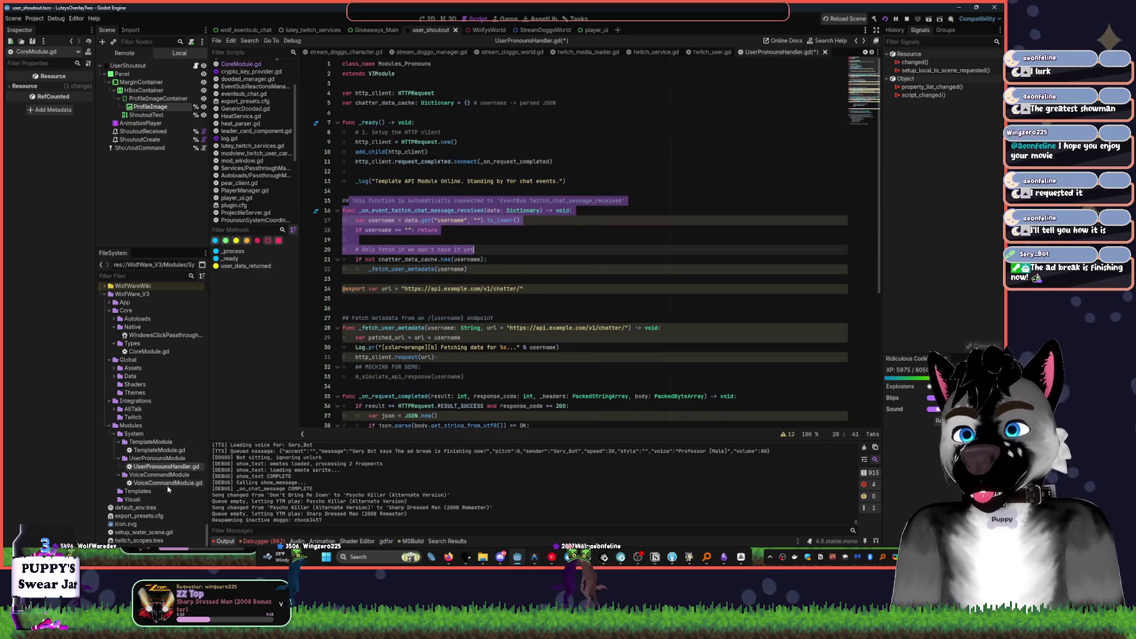
click(166, 467)
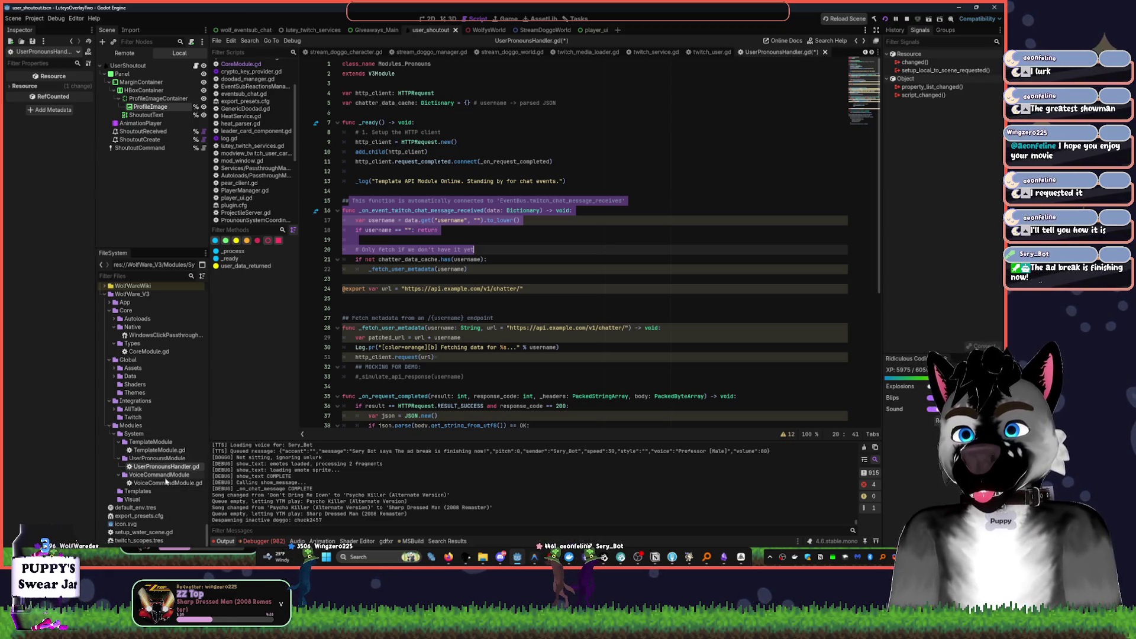
double_click(180, 451)
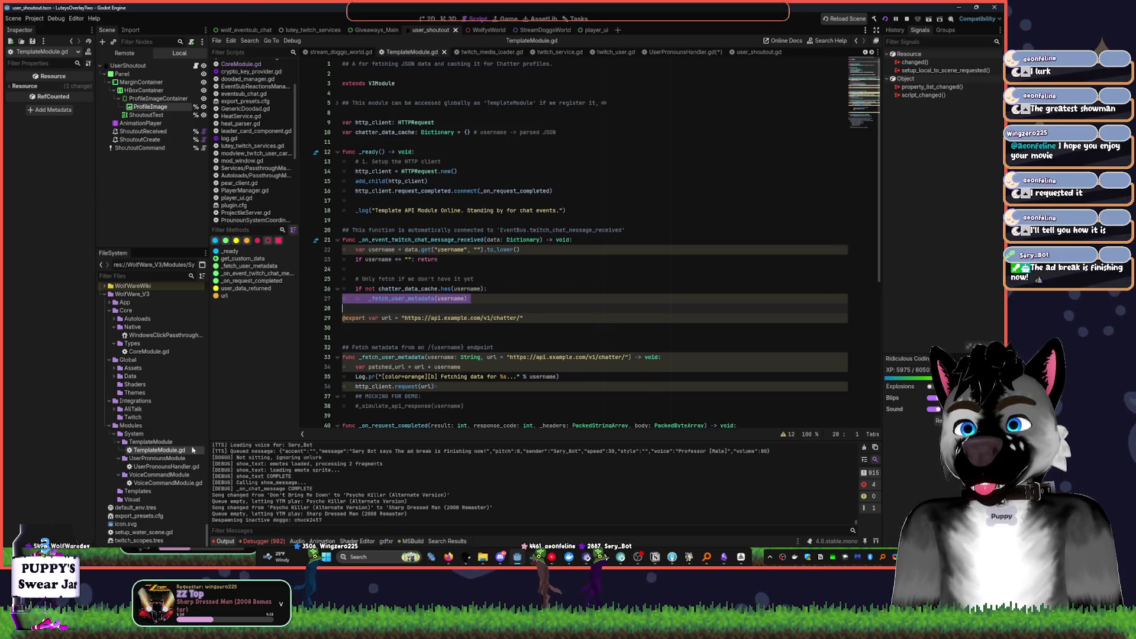
- Declare class_name Modules_APIRequest on line 2 of TemplateModule.gd and save it
click(356, 76)
text(class_name)
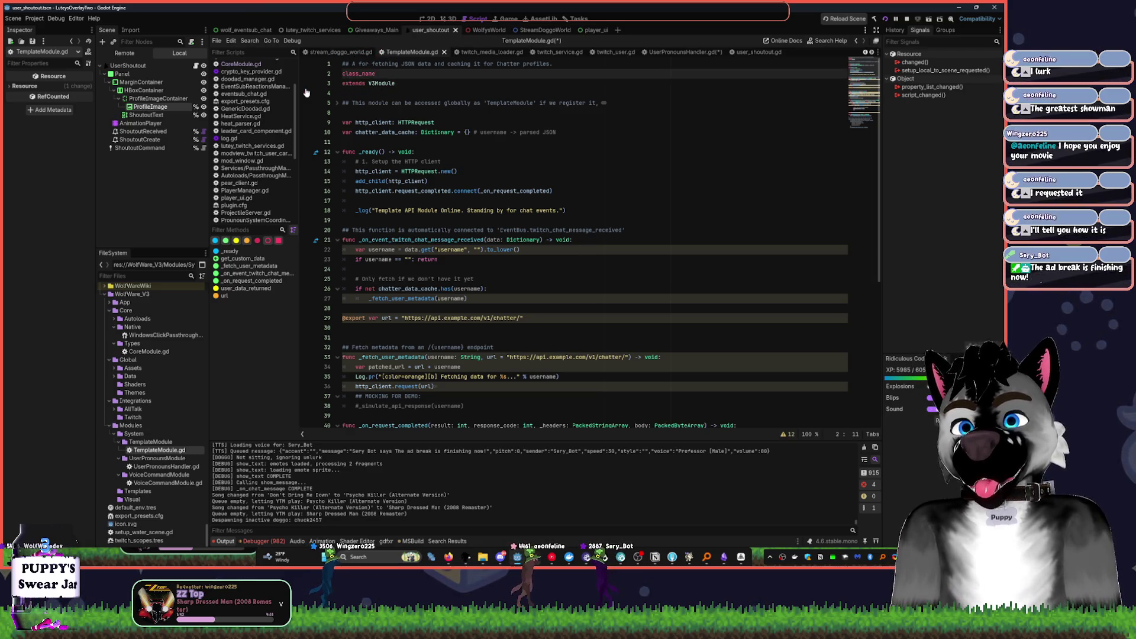
text( API)
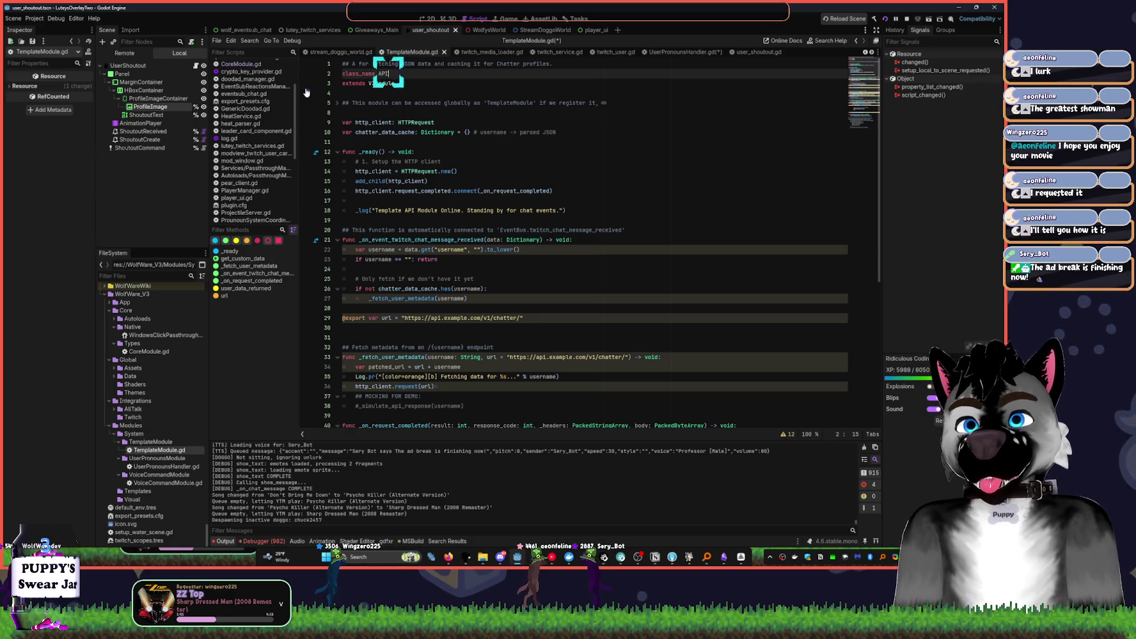
text(_RequestModules)
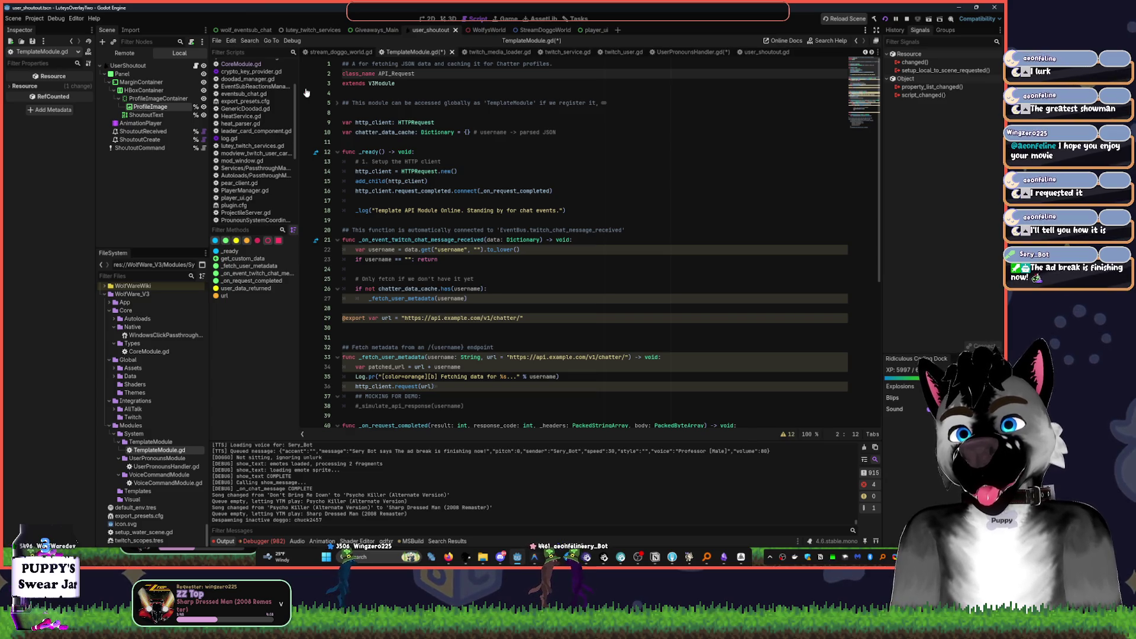
text(_)
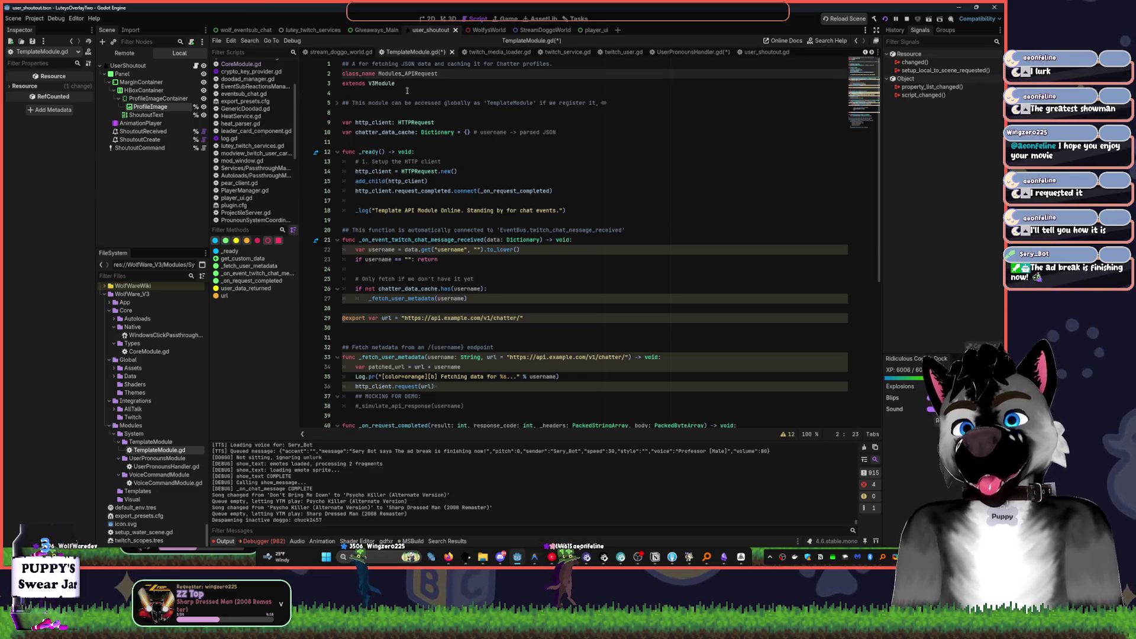
click(484, 104)
key(ctrl+s)
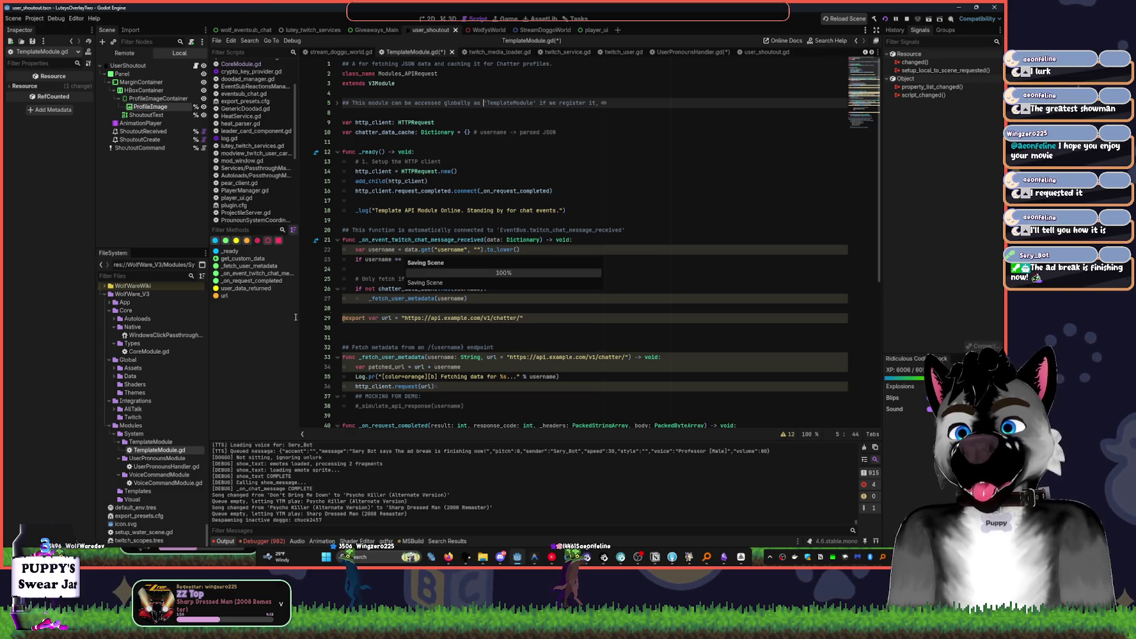
click(395, 142)
- Clear the example chatter URL from line 29's exported url and line 33's default, then save
scroll(473, 272, down, 3)
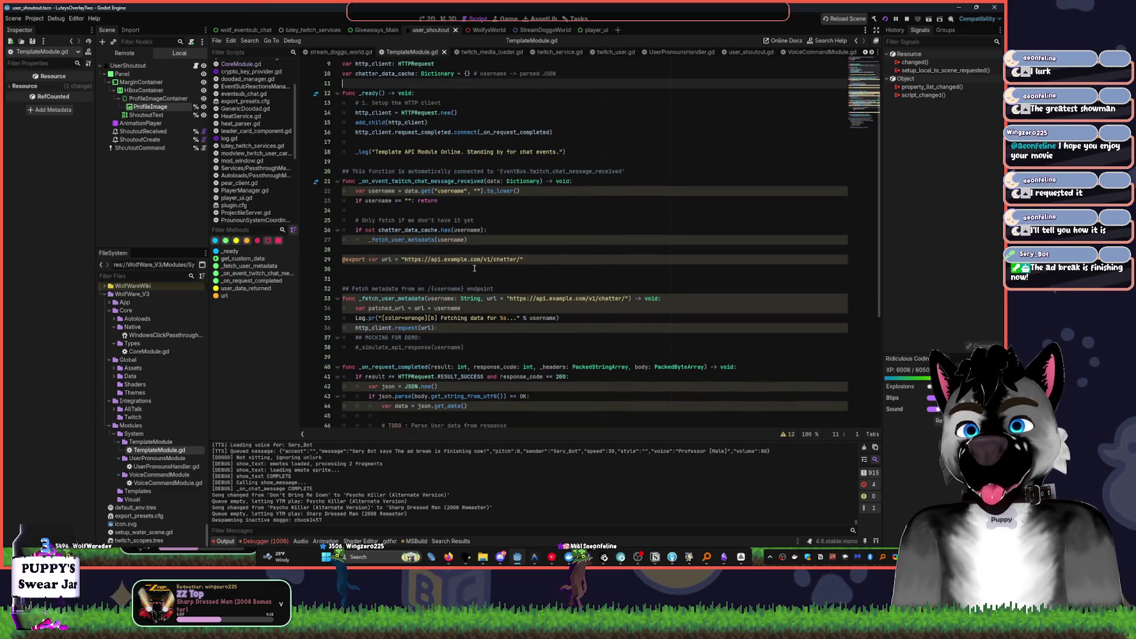
scroll(488, 241, down, 6)
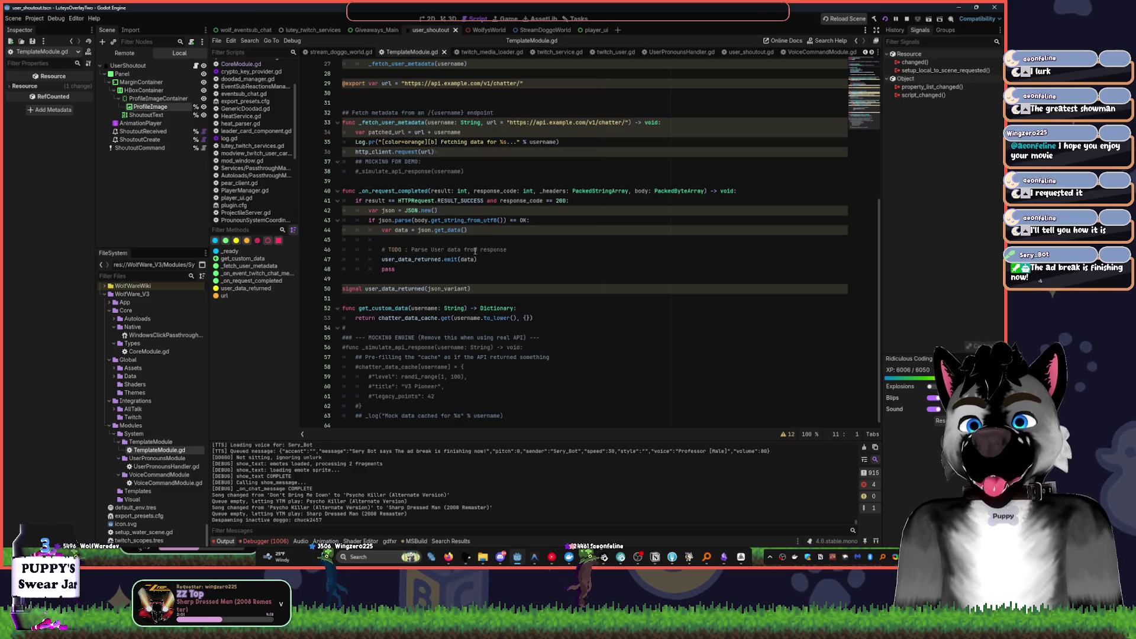
scroll(403, 298, up, 3)
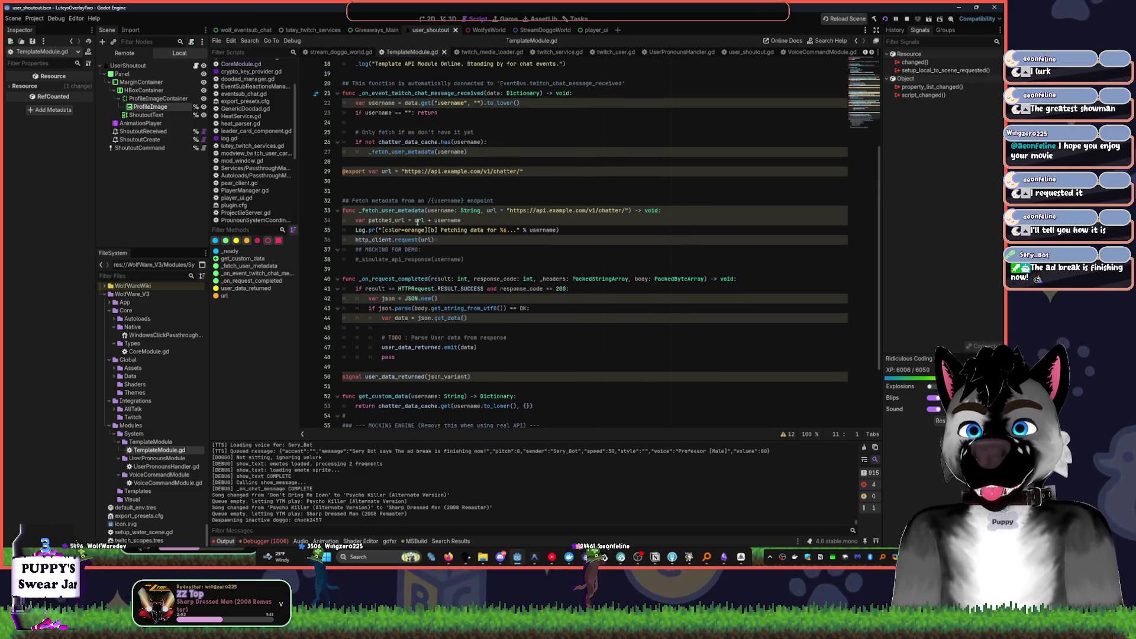
click(406, 171)
double_click(403, 171)
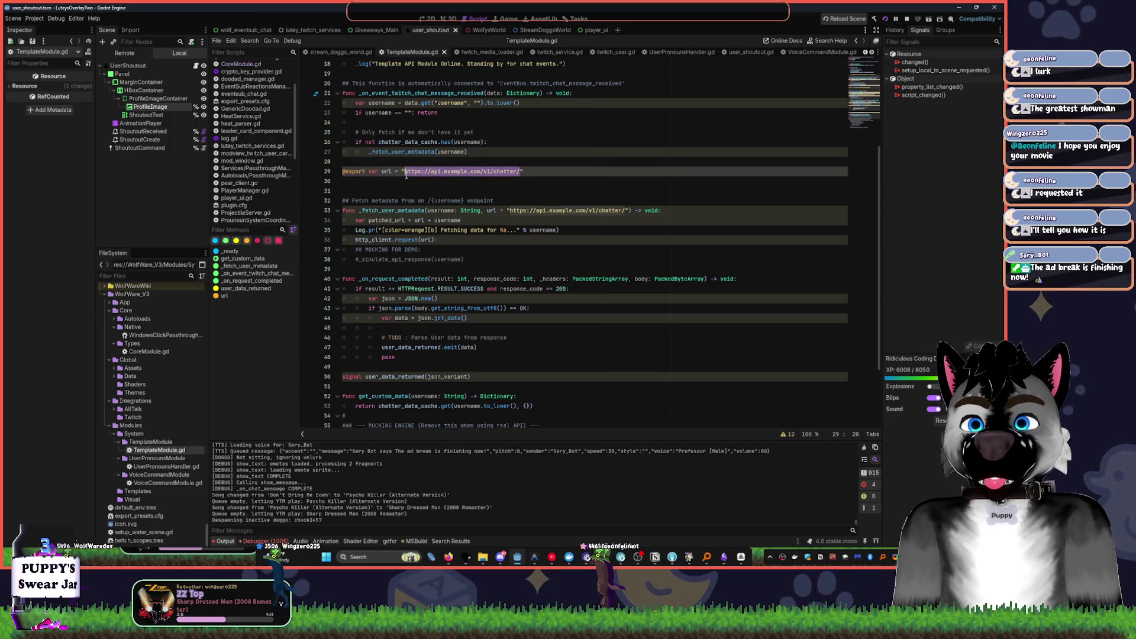
key(BackSpace)
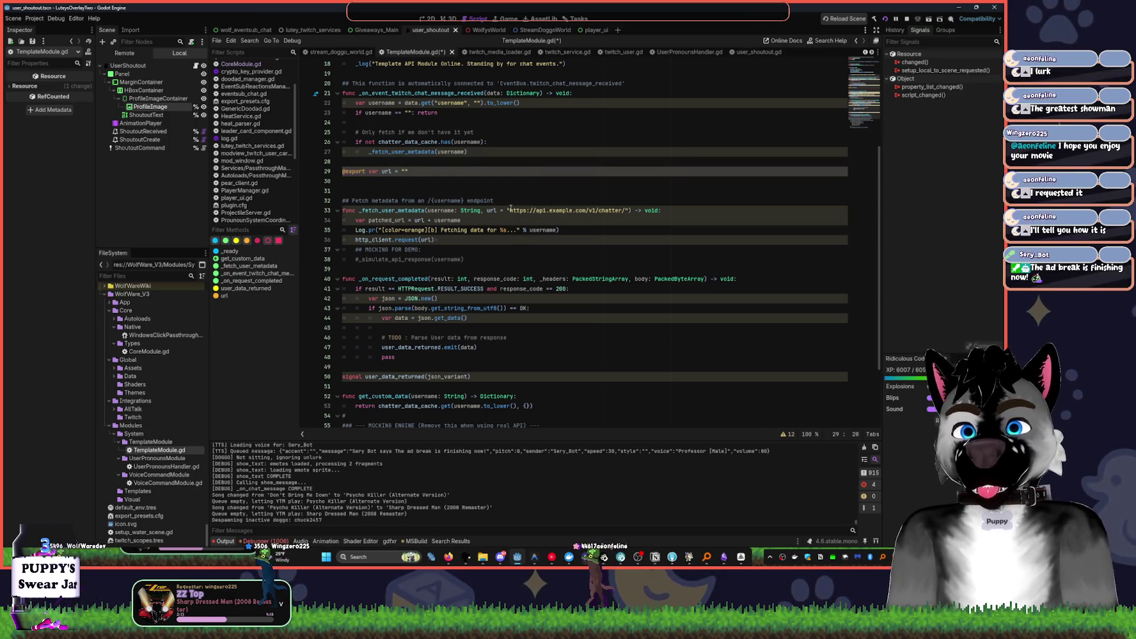
drag(509, 211, 629, 207)
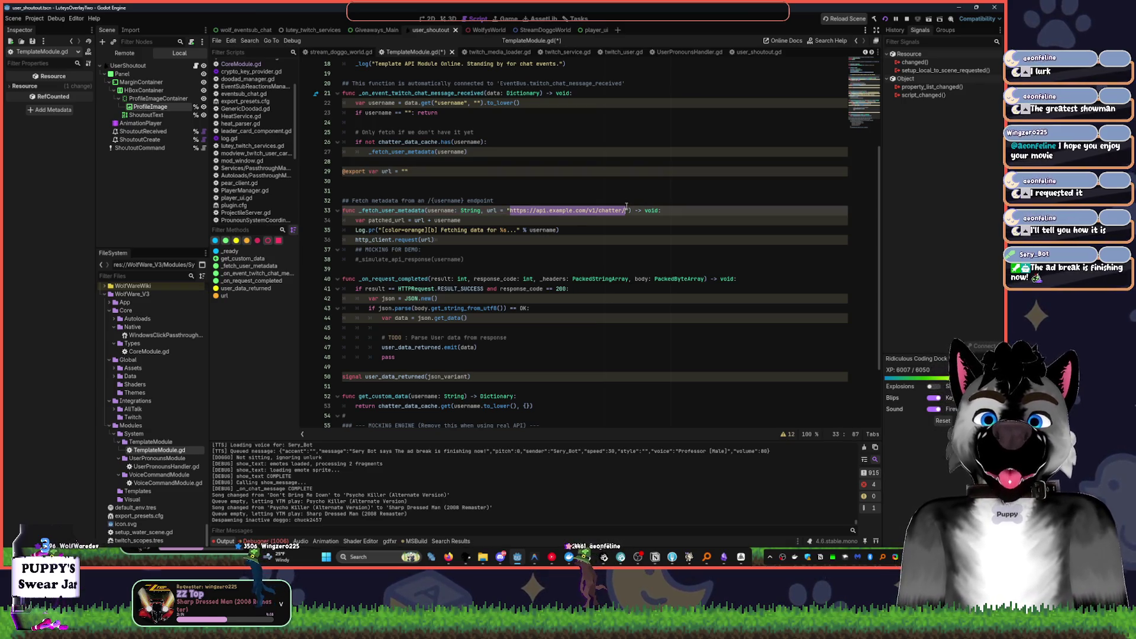
key(BackSpace)
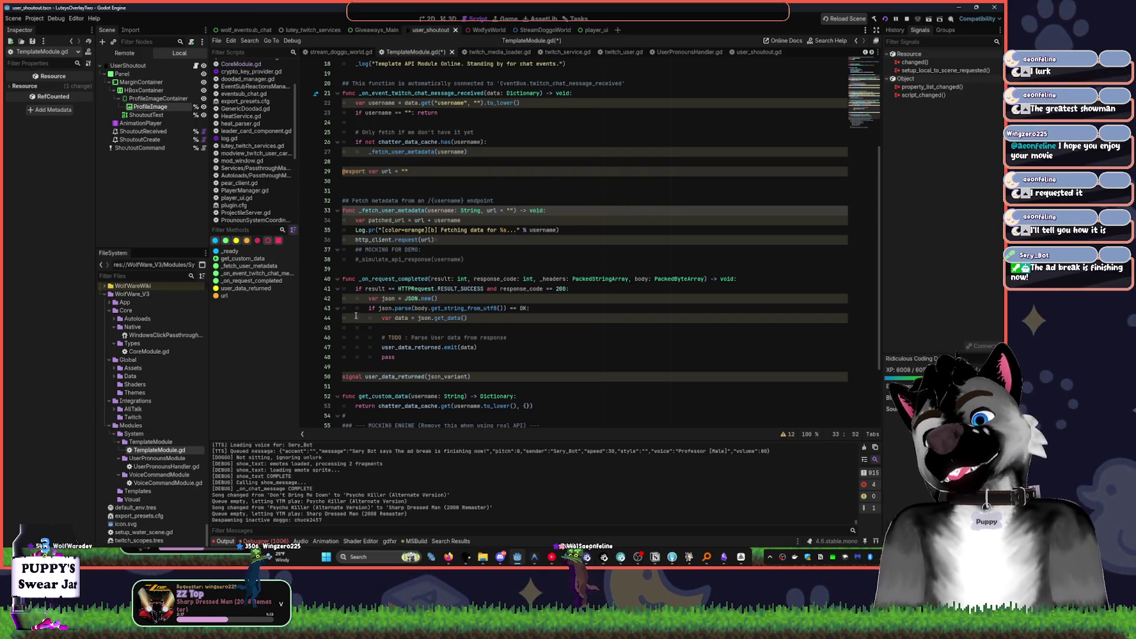
key(ctrl+s)
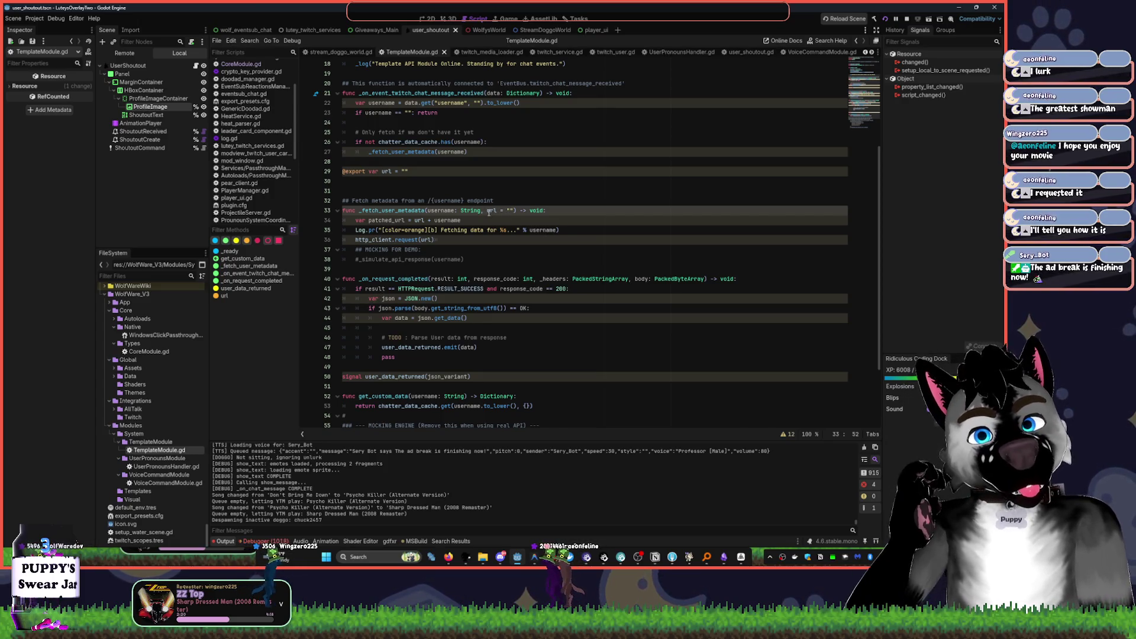
- Remove the url parameter from _fetch_user_metadata and pass patched_url to the request call
drag(481, 210, 513, 210)
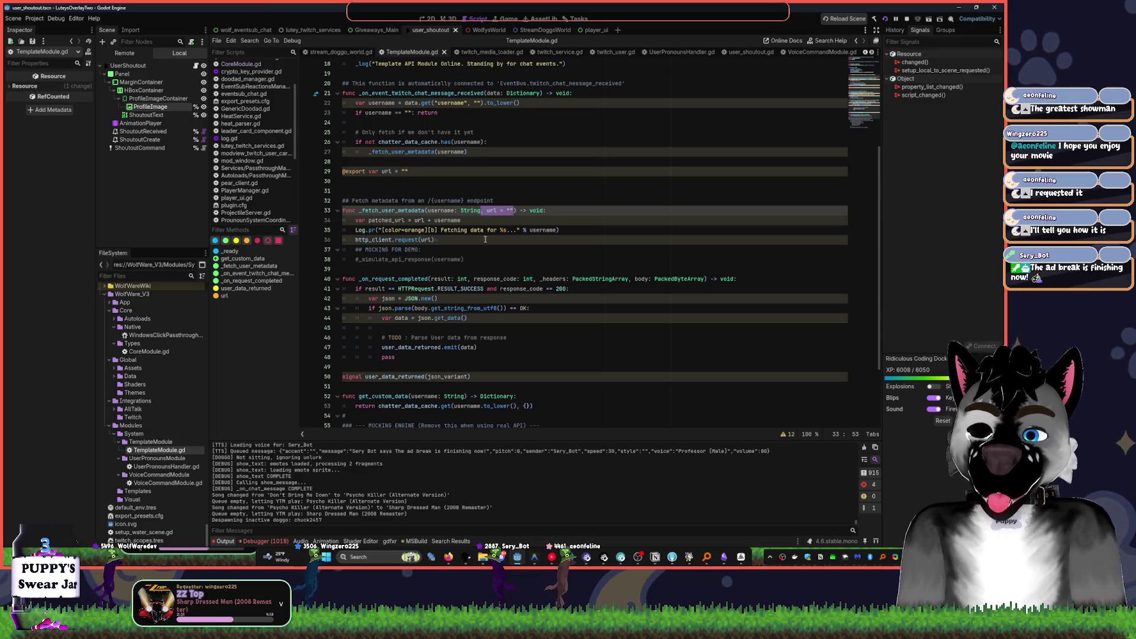
key(BackSpace)
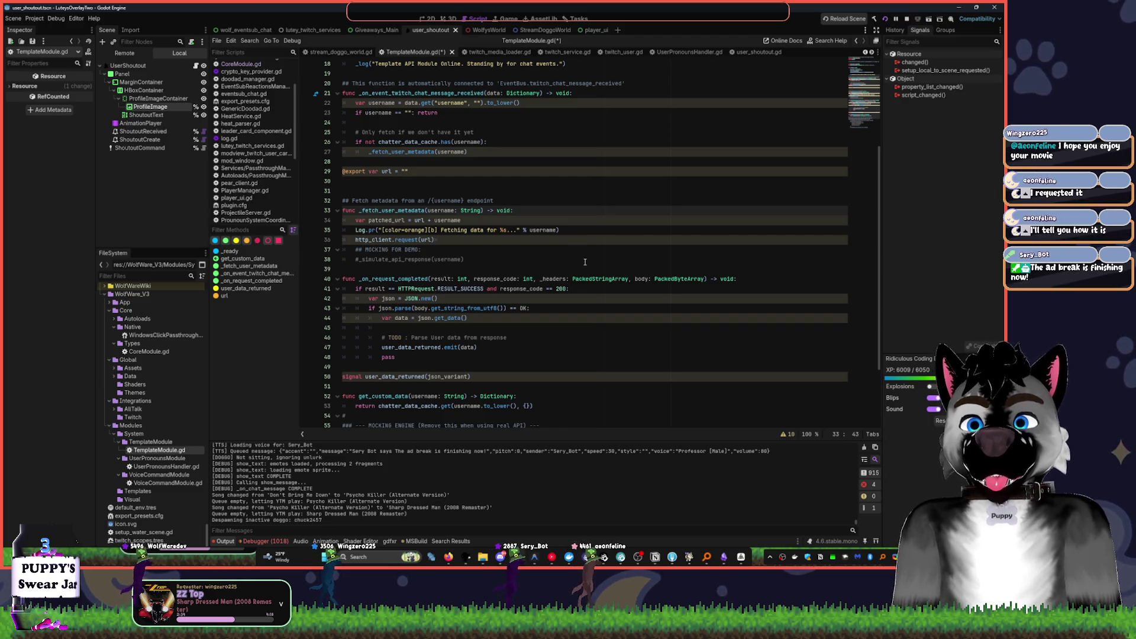
double_click(386, 220)
key(ctrl+c)
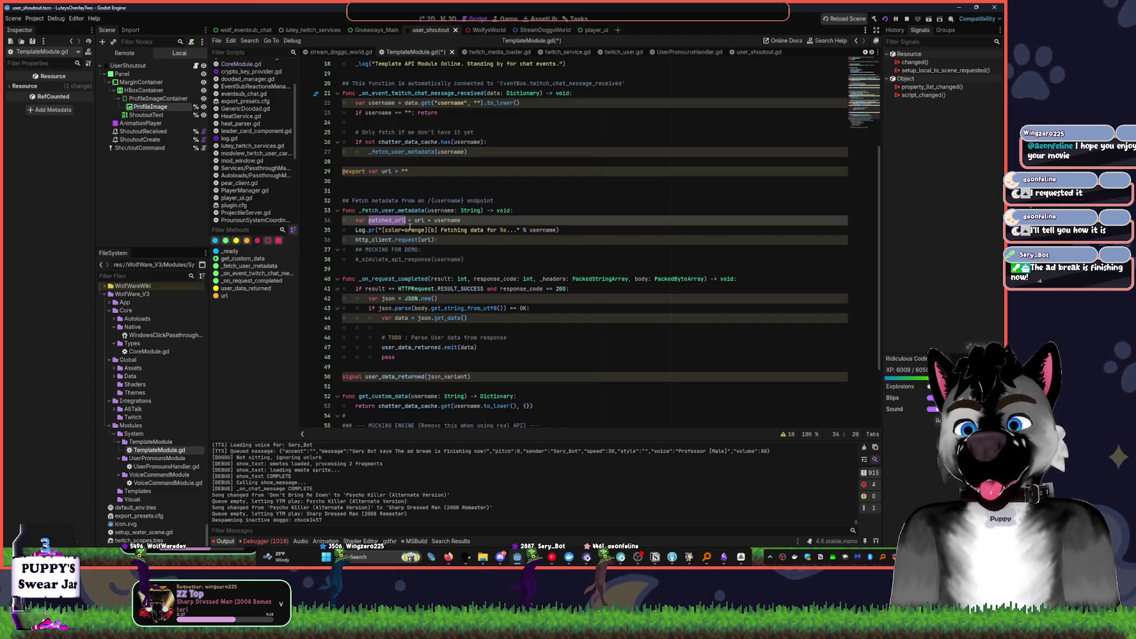
double_click(426, 239)
key(ctrl+v)
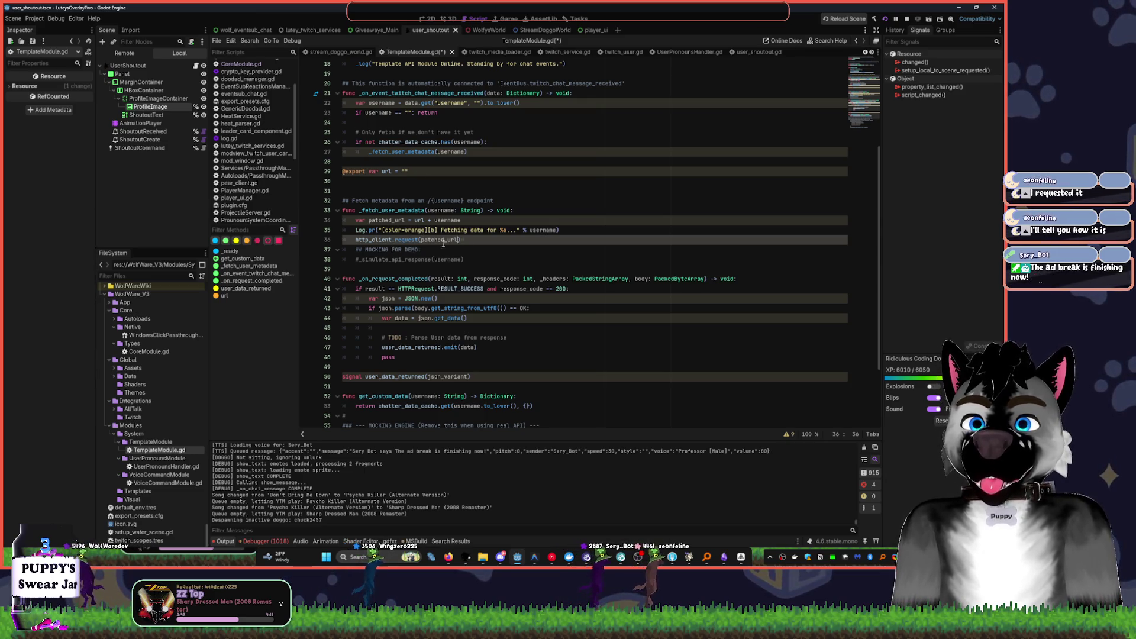
- Fold the commented mocking engine block and save the script
scroll(436, 241, down, 3)
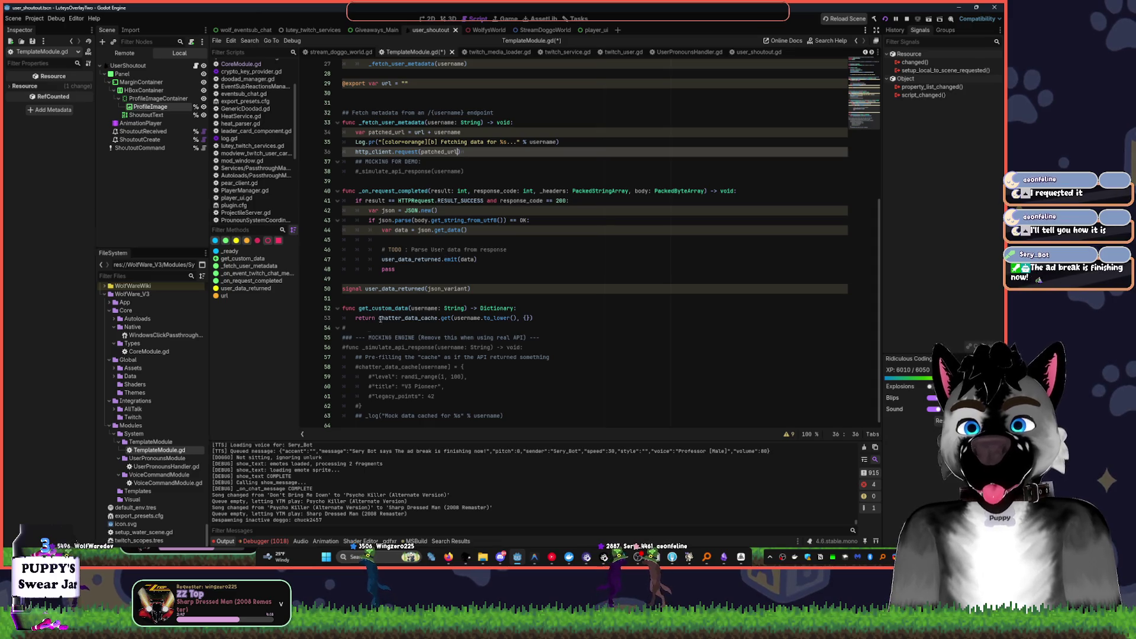
click(336, 328)
click(525, 310)
key(ctrl+s)
scroll(535, 290, up, 9)
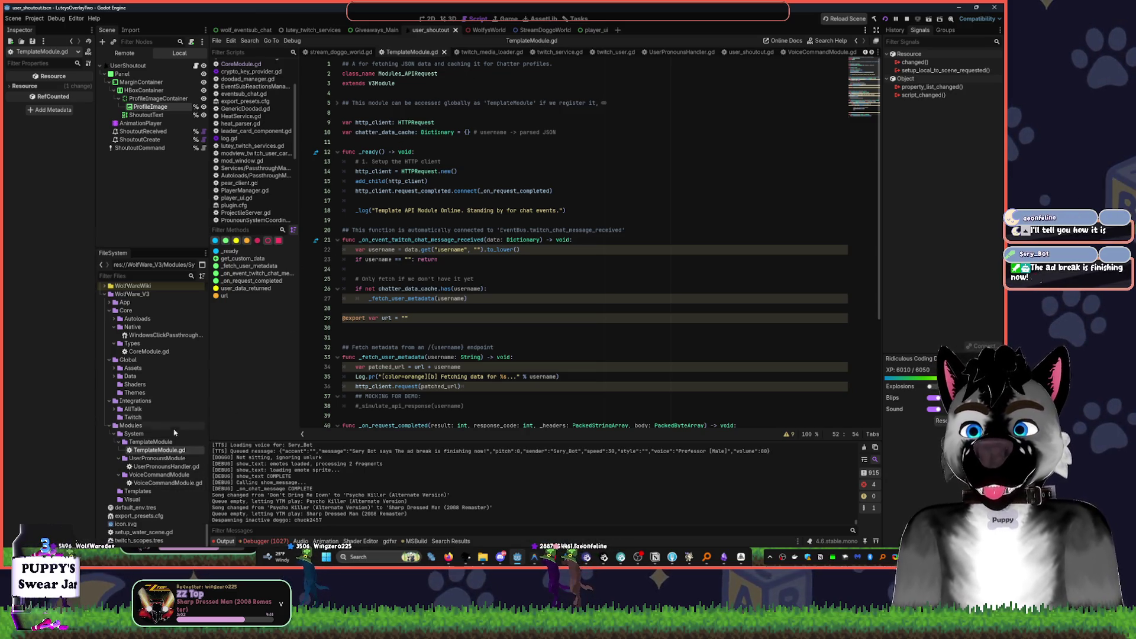
- Rename the TemplateModule folder to Modules_APIRequest
click(155, 442)
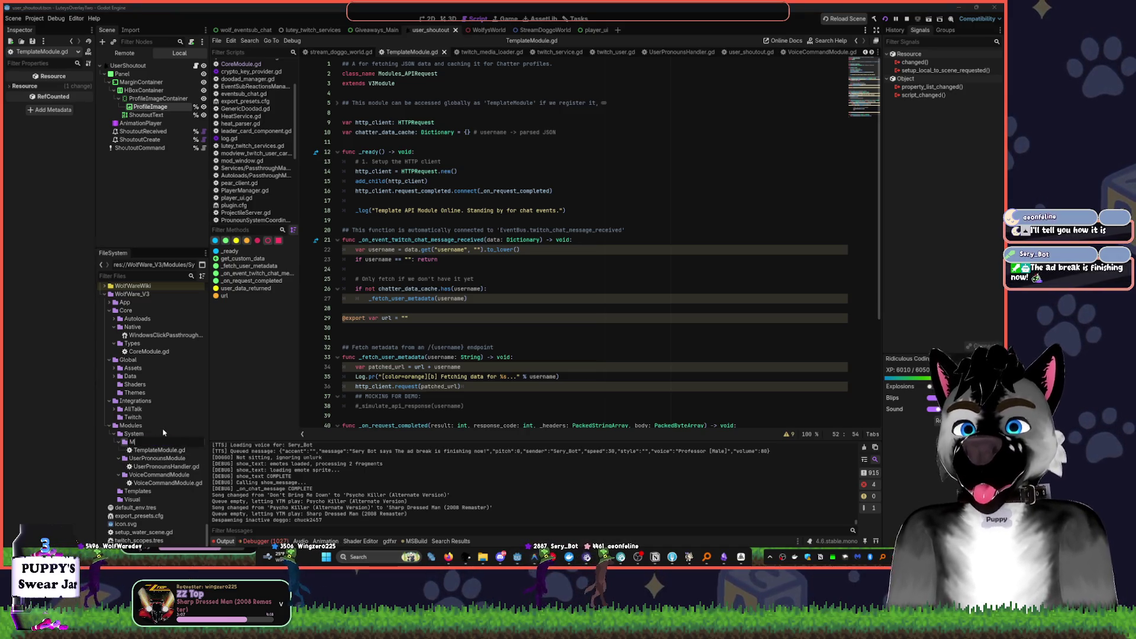
text(Modules_ApiRequest)
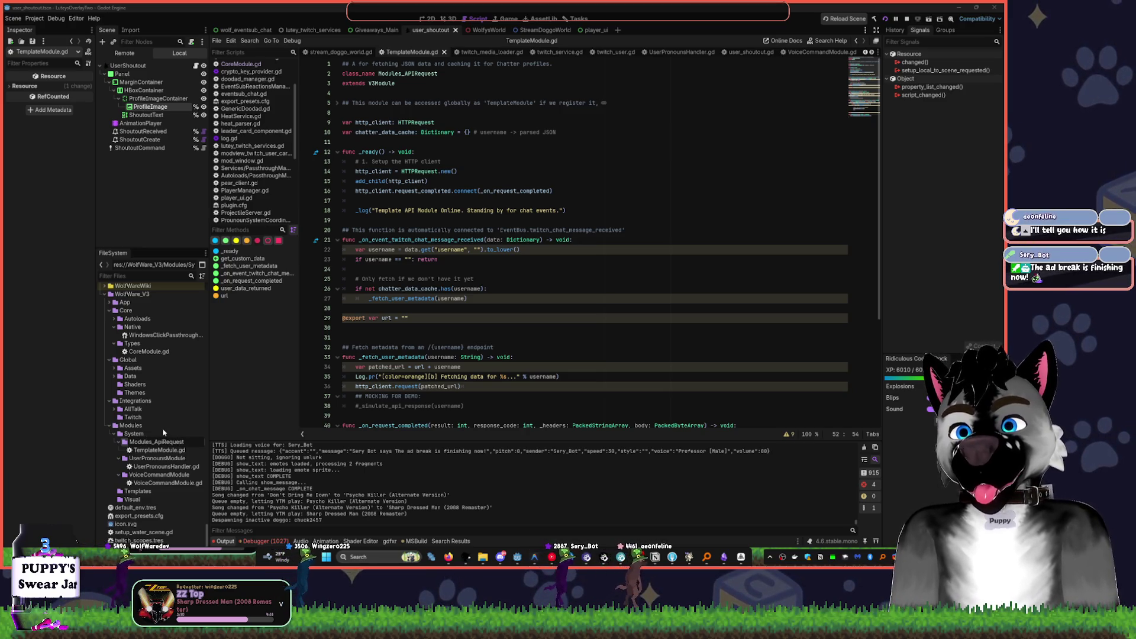
key(BackSpace)
key(BackSpace)
text(PI)
key(Return)
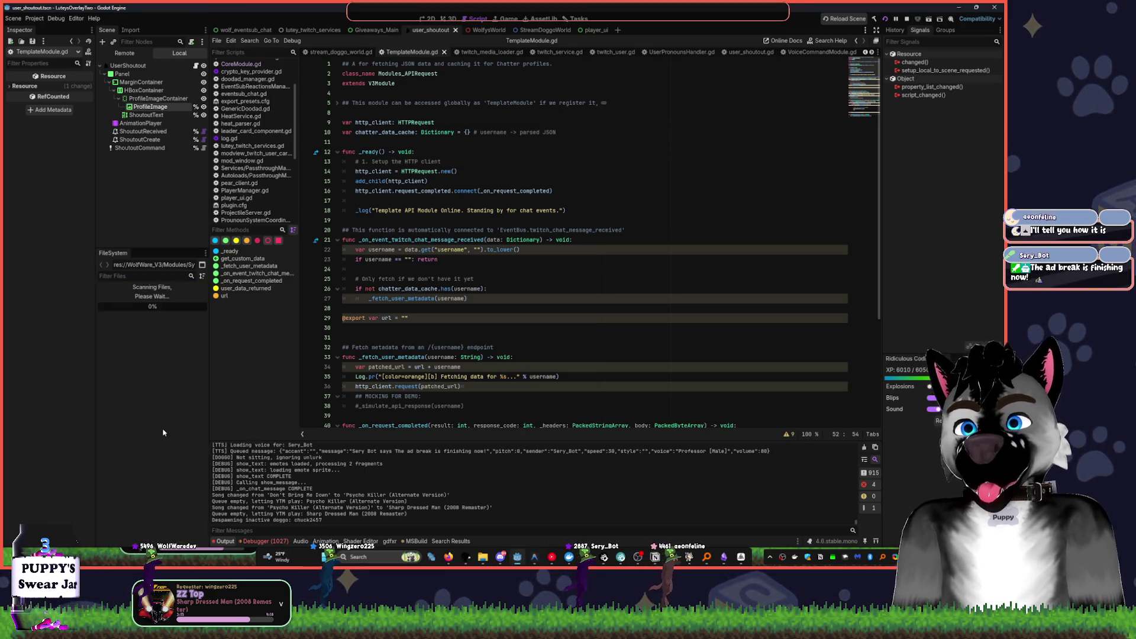
- Rename the folder's script to APIRequestModule.gd and collapse the module folders
click(119, 450)
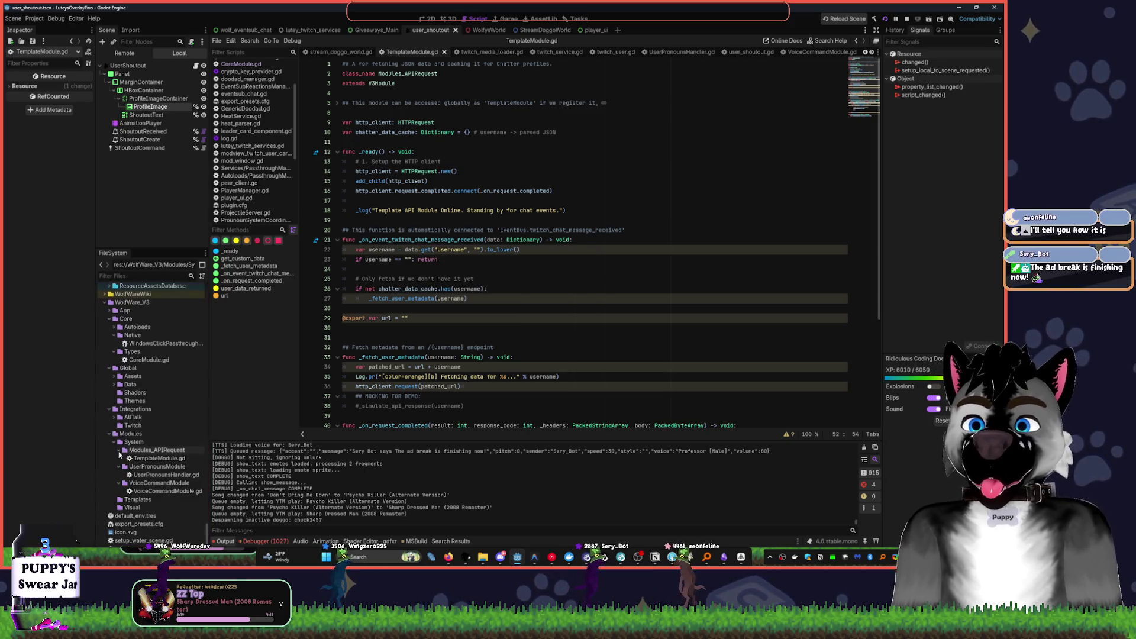
text(API)
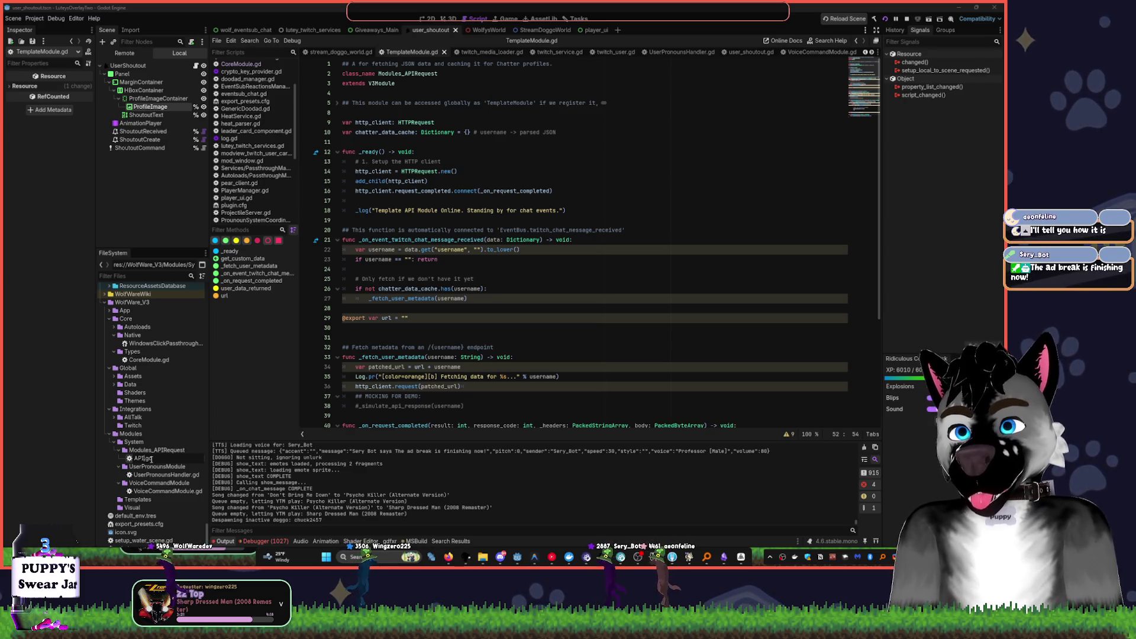
text(RequestModule)
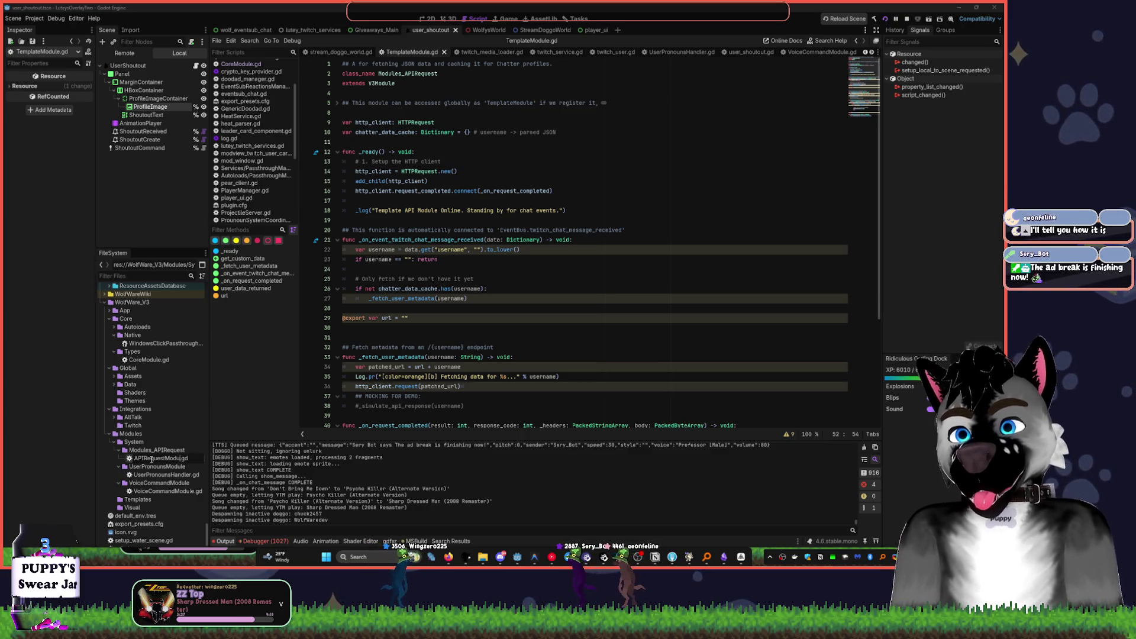
click(120, 450)
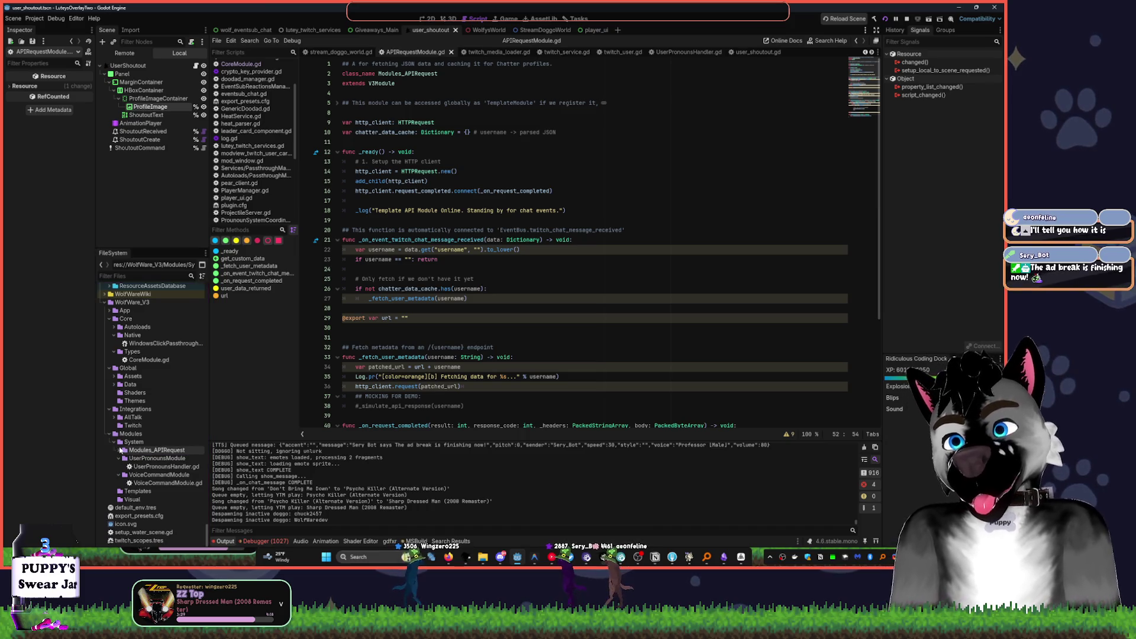
click(119, 458)
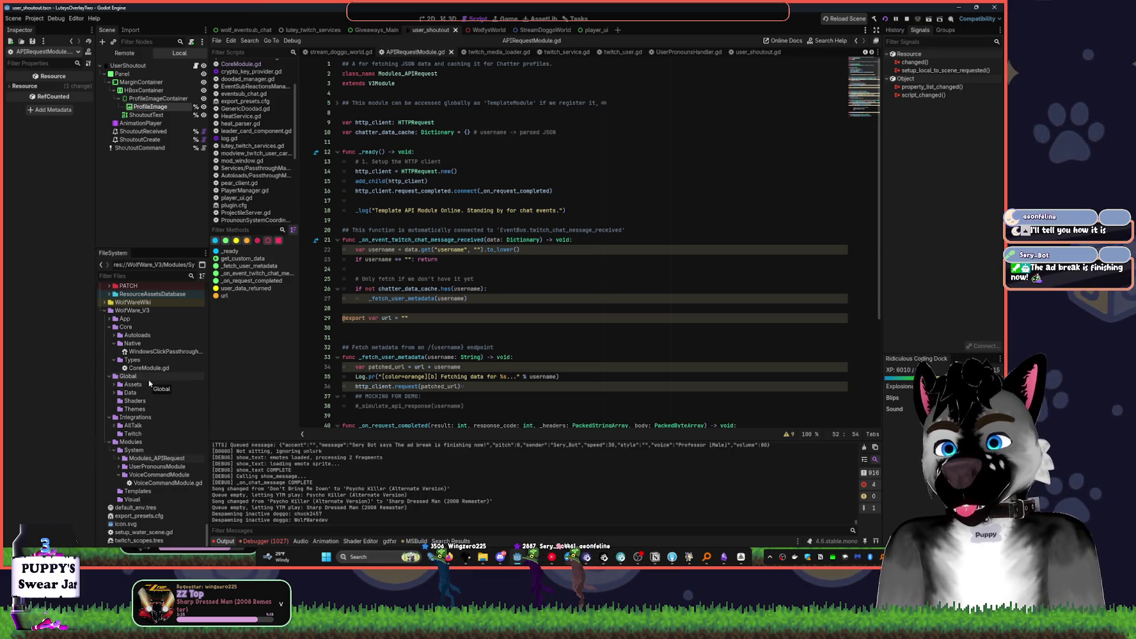
- Rename the Modules_APIRequest folder to APIRequestModule
click(155, 460)
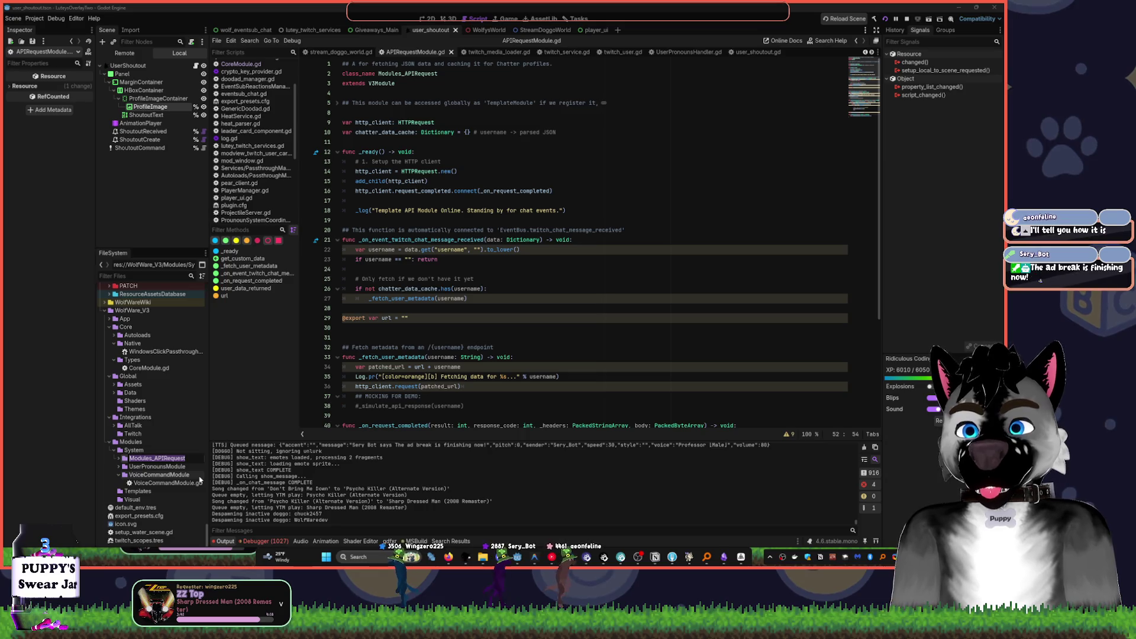
key(F2)
key(BackSpace)
text(API M)
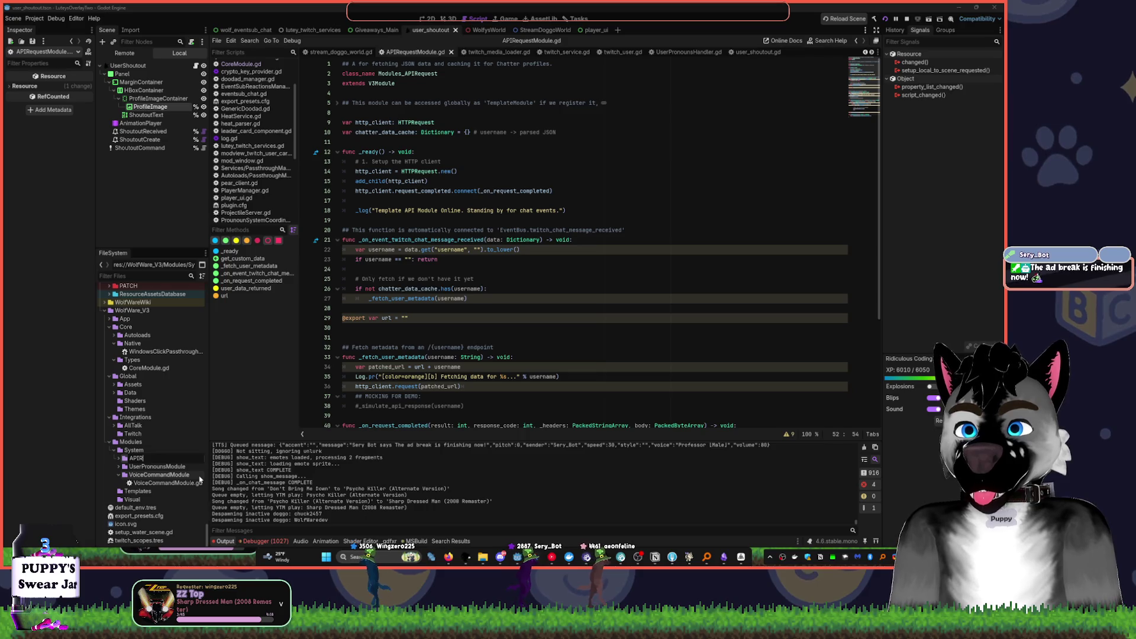
text(odule)
key(Return)
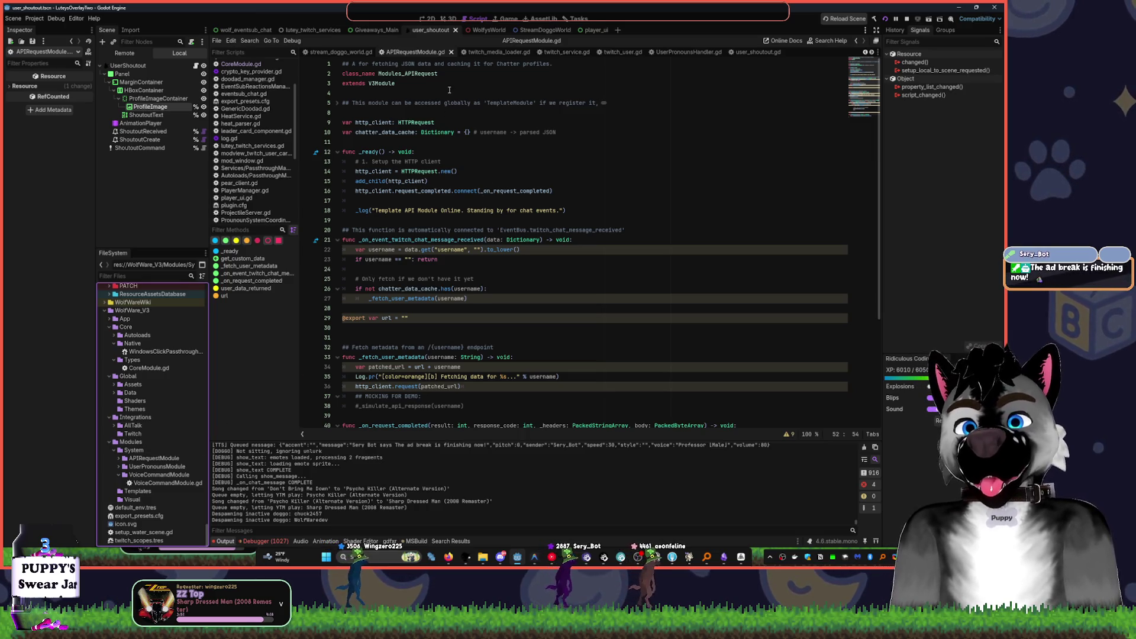
- Expand the APIRequestModule folder and open VoiceCommandModule.gd
click(405, 73)
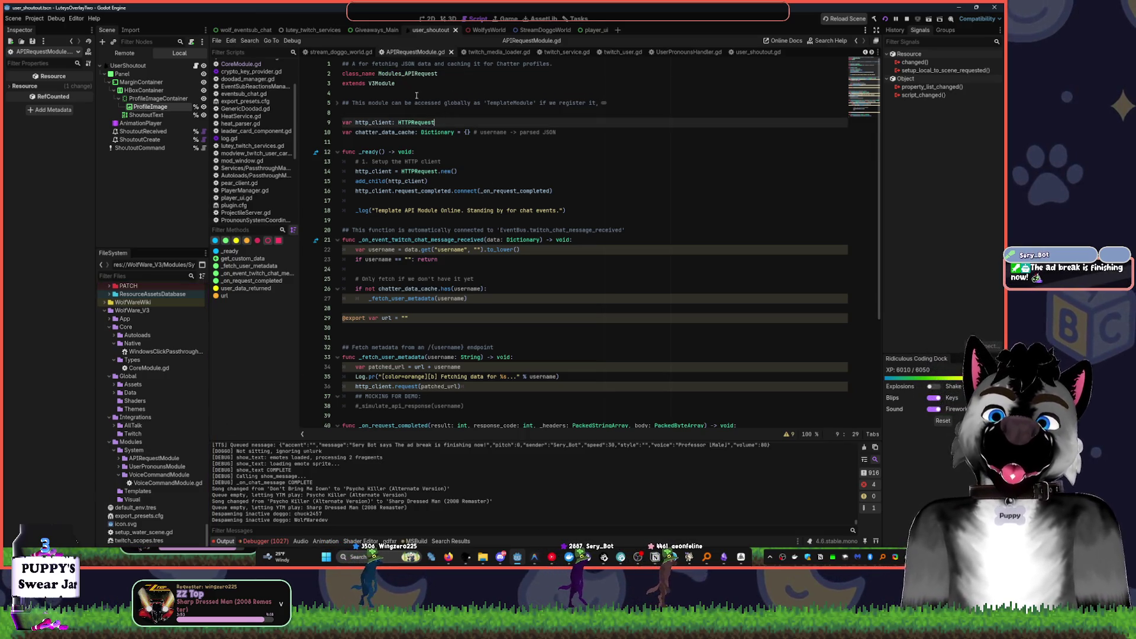
click(517, 201)
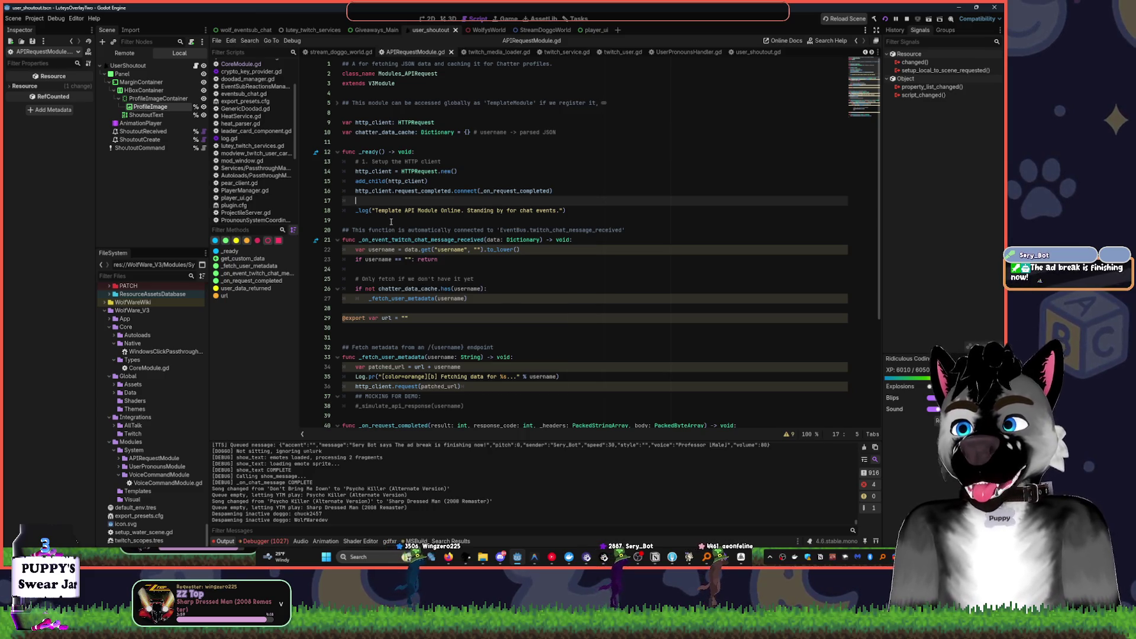
scroll(464, 276, down, 5)
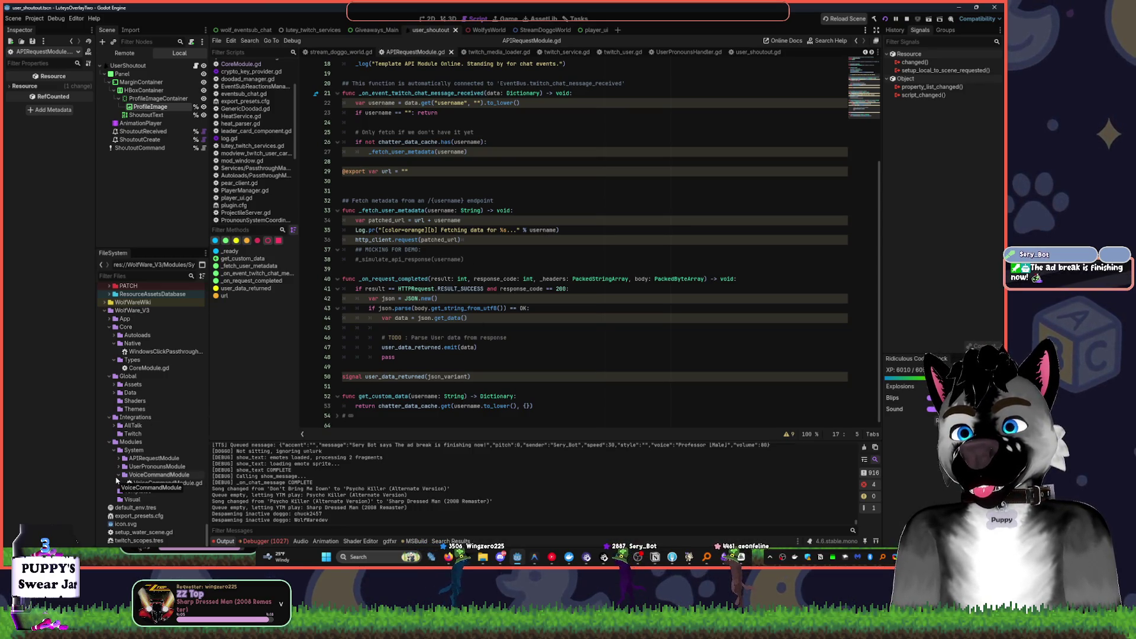
click(119, 458)
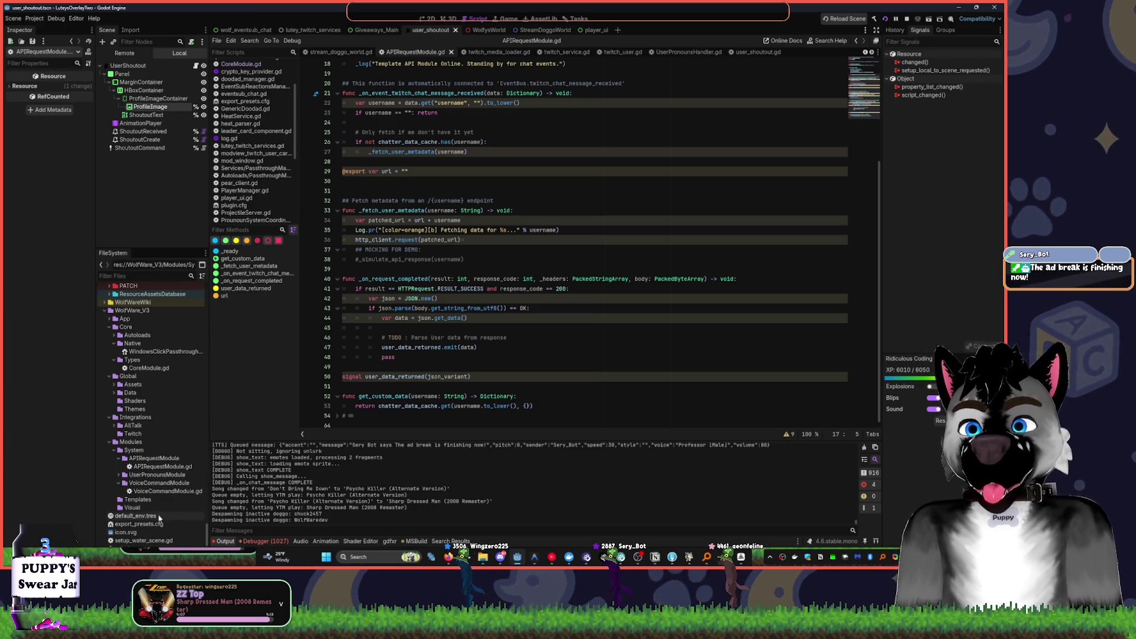
double_click(166, 491)
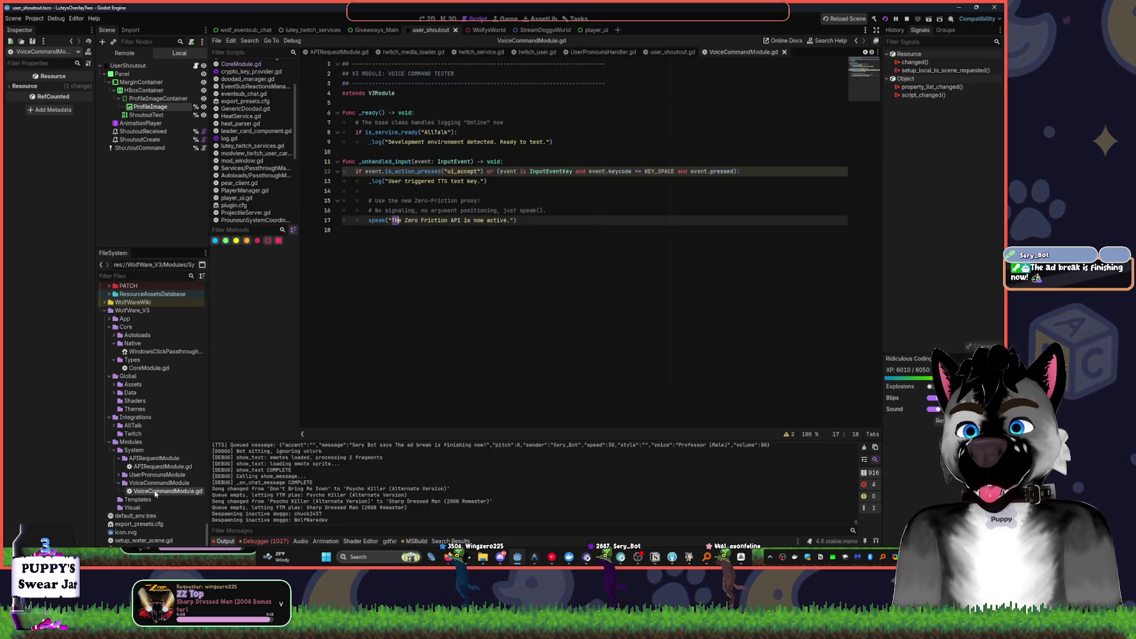
- Expand the UserPronounsModule folder and open UserPronounsHandler.gd
click(127, 475)
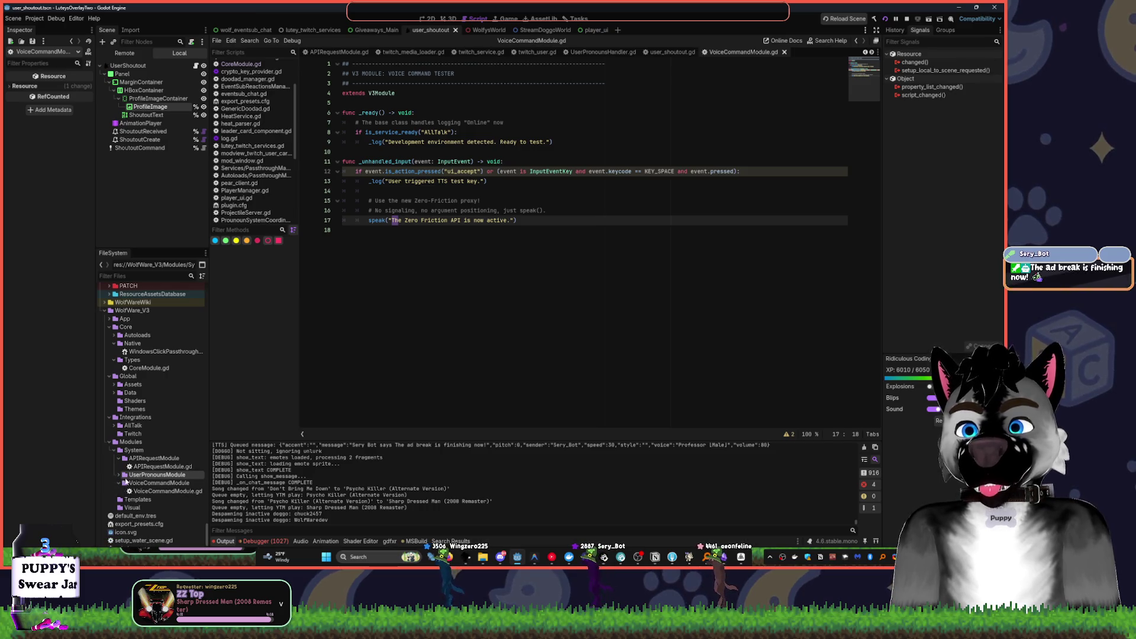
click(119, 474)
double_click(167, 483)
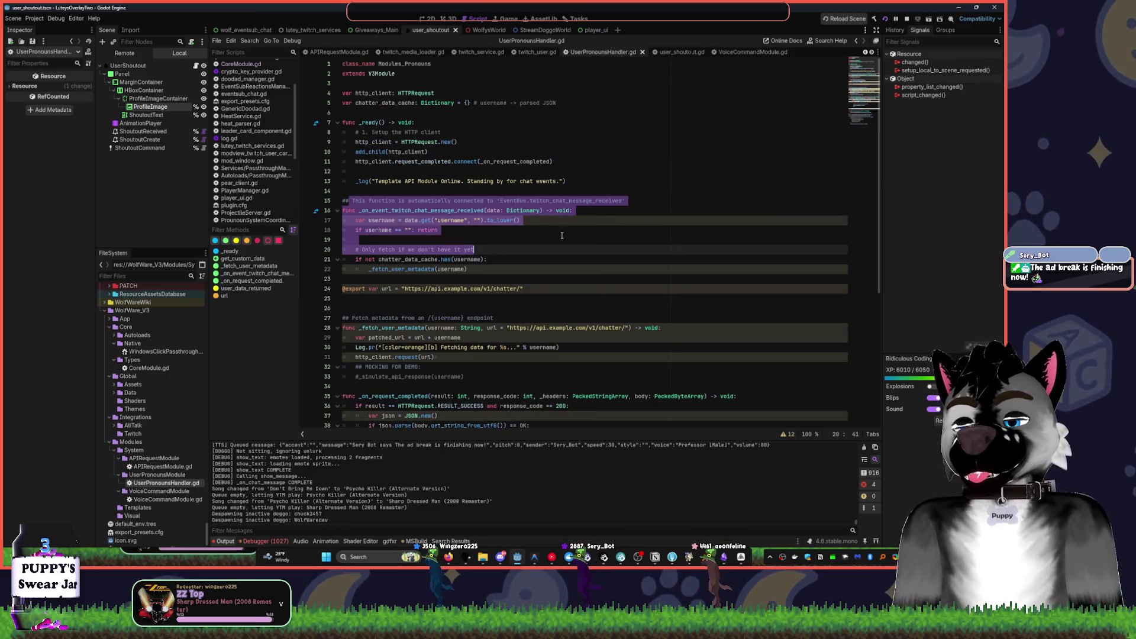
- Delete everything below line 2, change the base class from V3Module to Modules_APIRequest, and save
click(597, 298)
mouse_move(355, 83)
mouse_down()
mouse_move(414, 424)
mouse_move(431, 423)
mouse_up()
key(Delete)
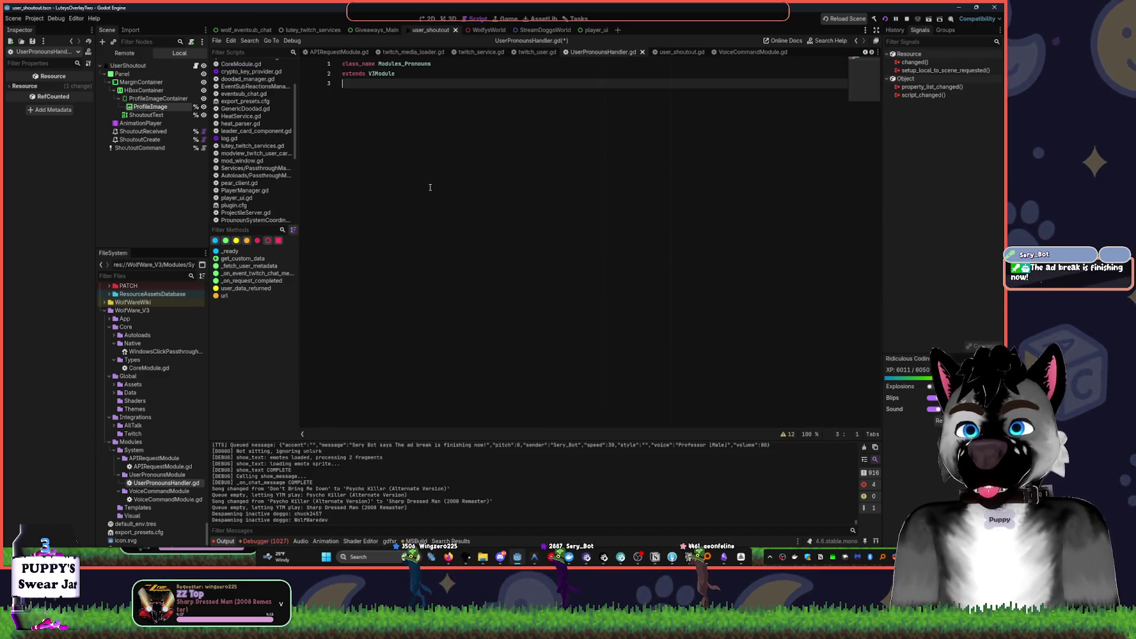
key(Up)
key(End)
key(ctrl+BackSpace)
text(A)
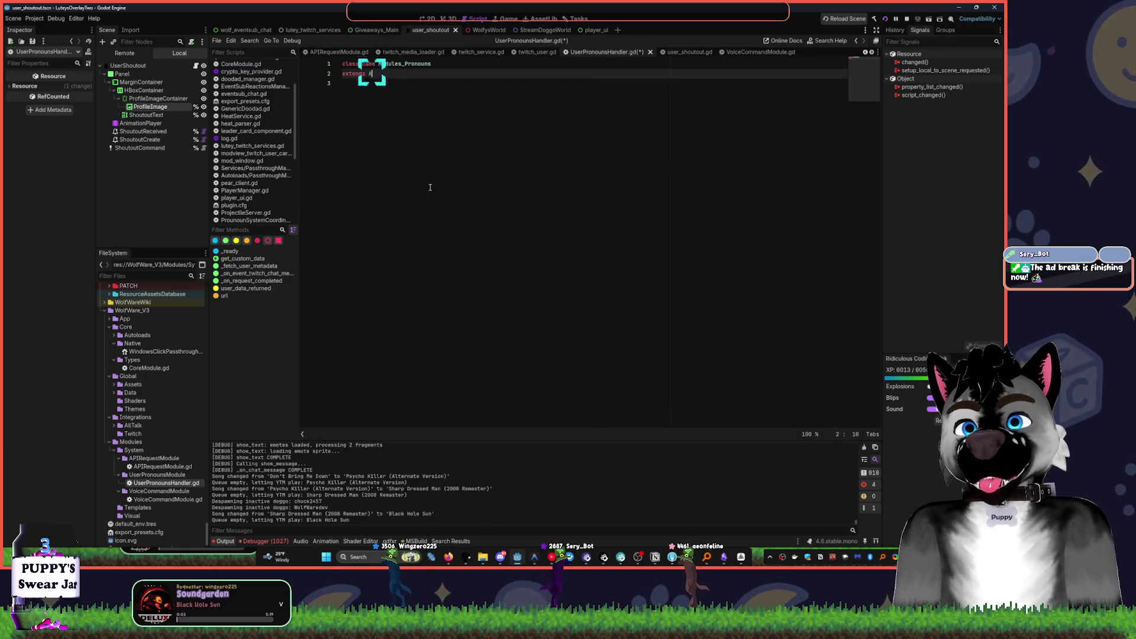
text(PIreq)
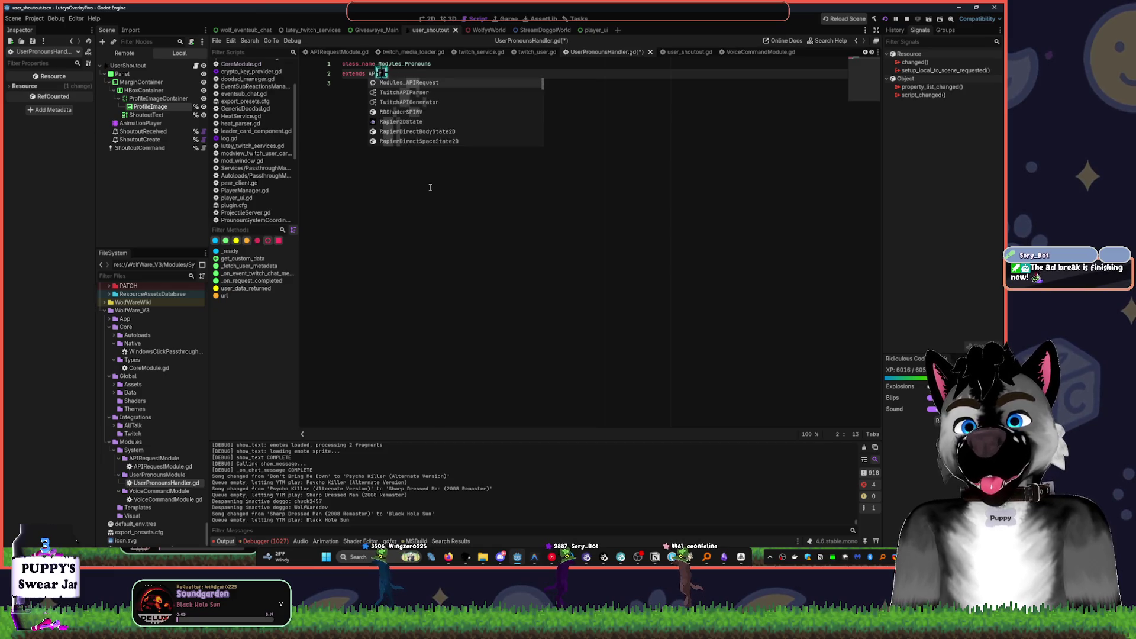
key(Return)
key(Return)
key(Return)
key(ctrl+s)
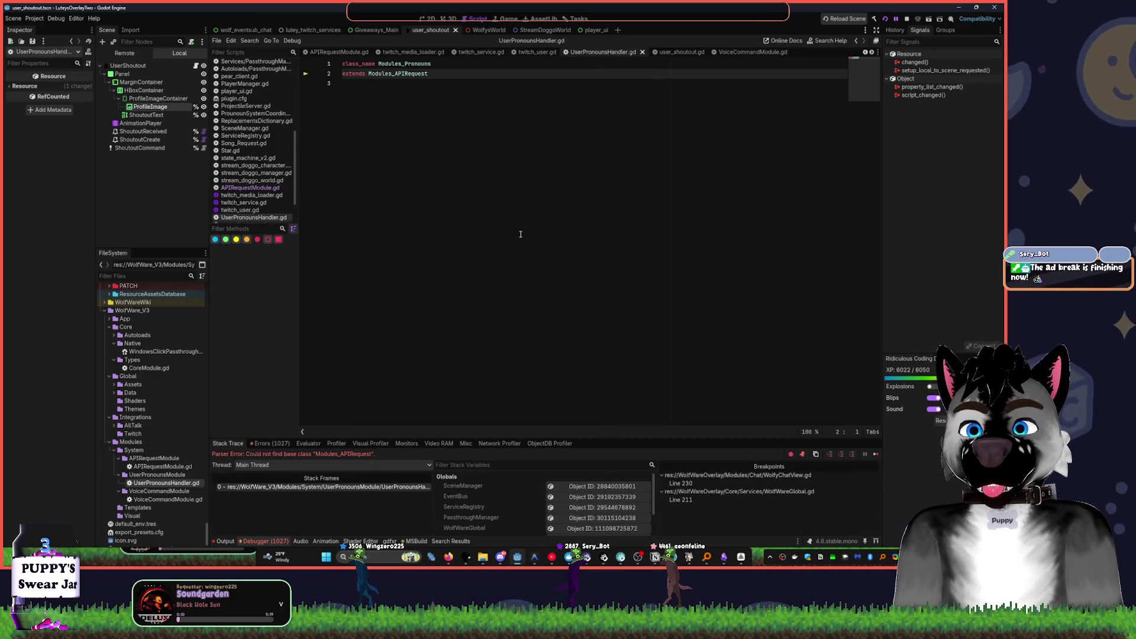
- Check in APIRequestModule.gd that its class name is Modules_APIRequest
click(521, 235)
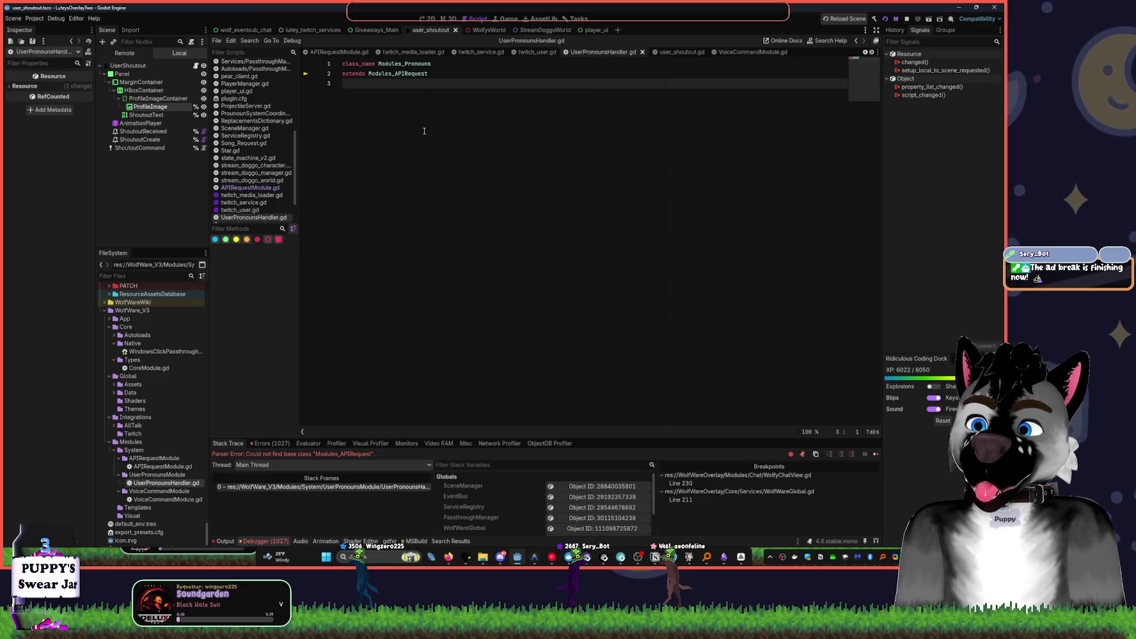
click(443, 75)
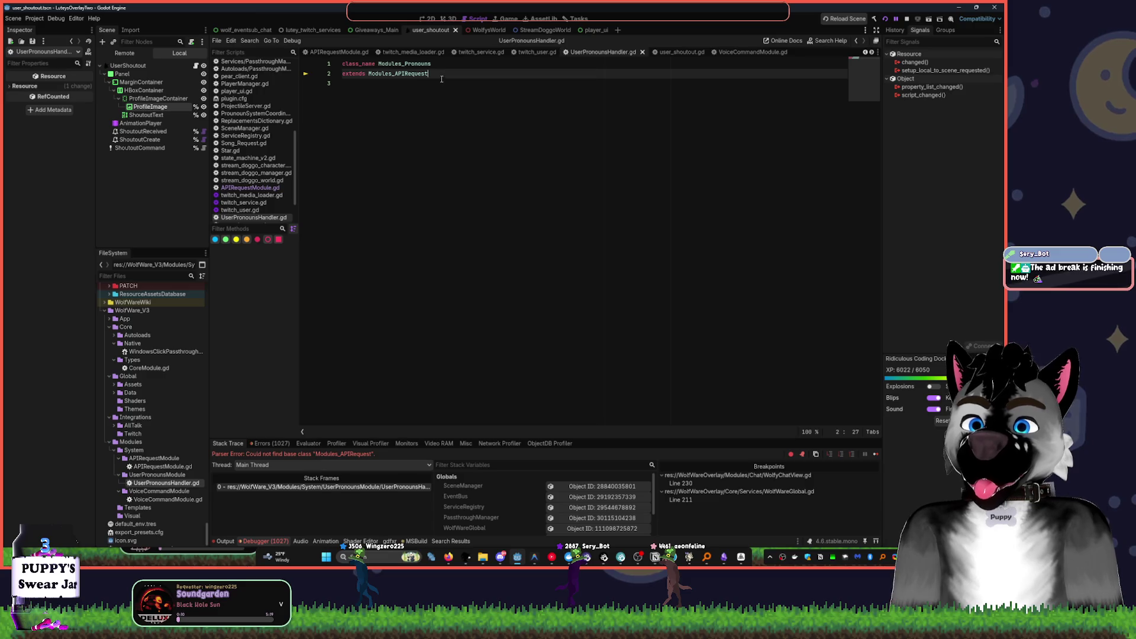
double_click(149, 467)
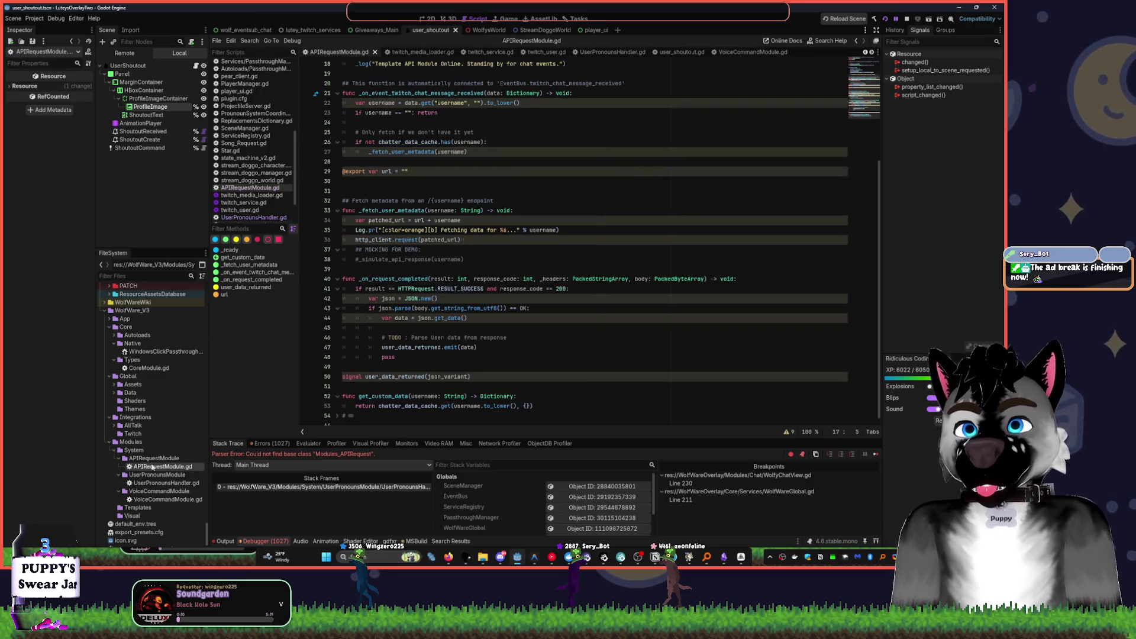
scroll(742, 150, up, 5)
double_click(409, 74)
key(ctrl+c)
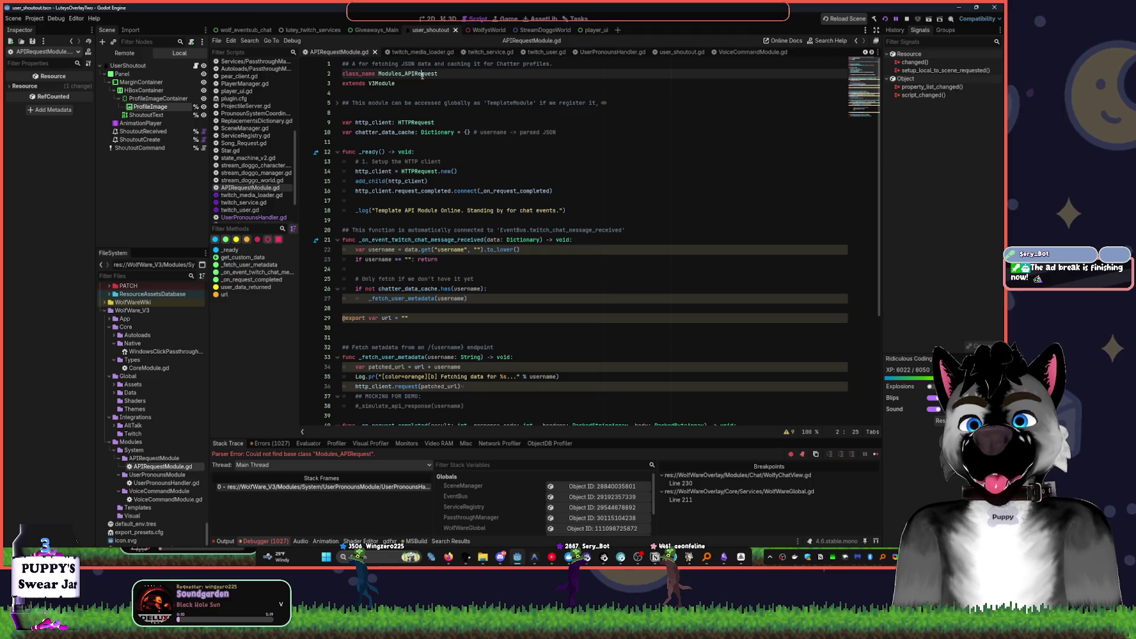
click(439, 91)
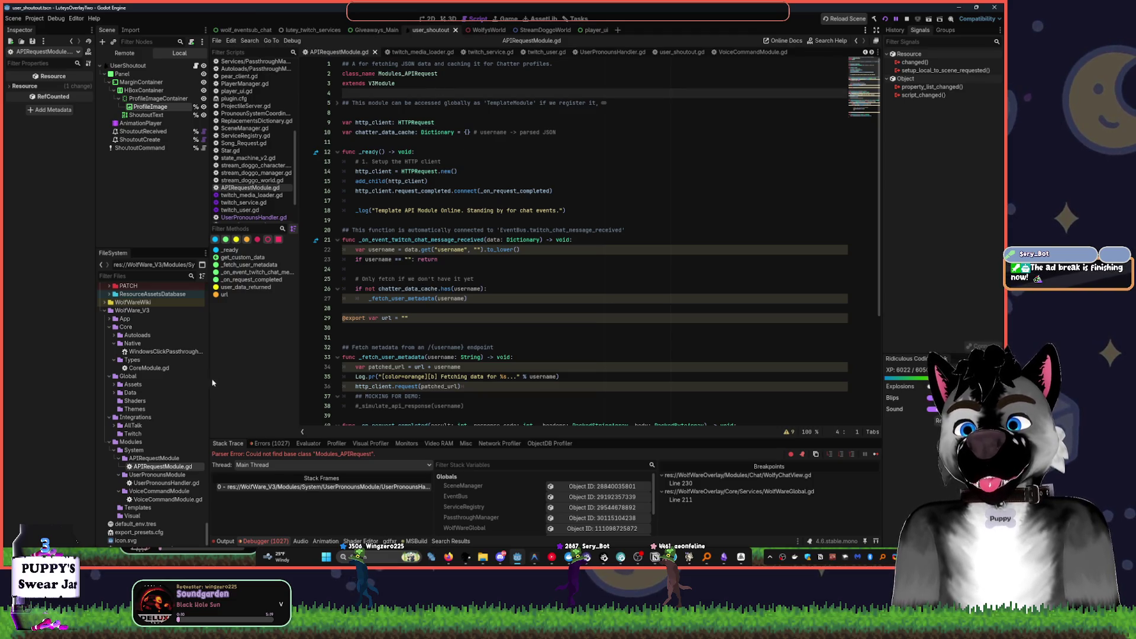
- Stop the running game, reopen UserPronounsHandler.gd and paste the clipboard contents
click(908, 21)
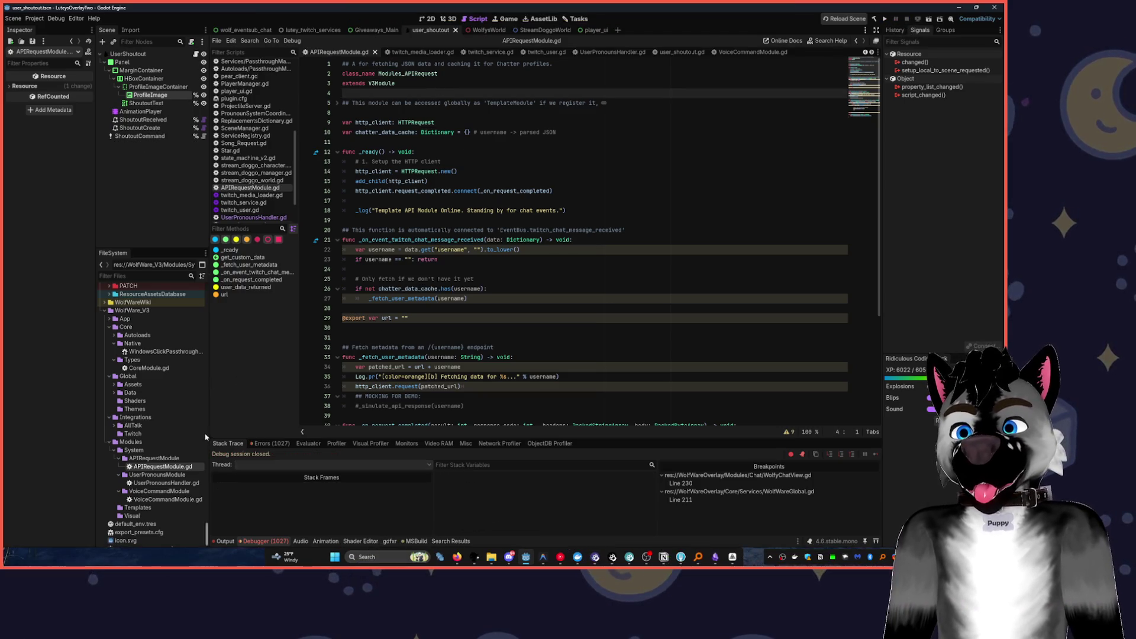
click(152, 482)
double_click(152, 483)
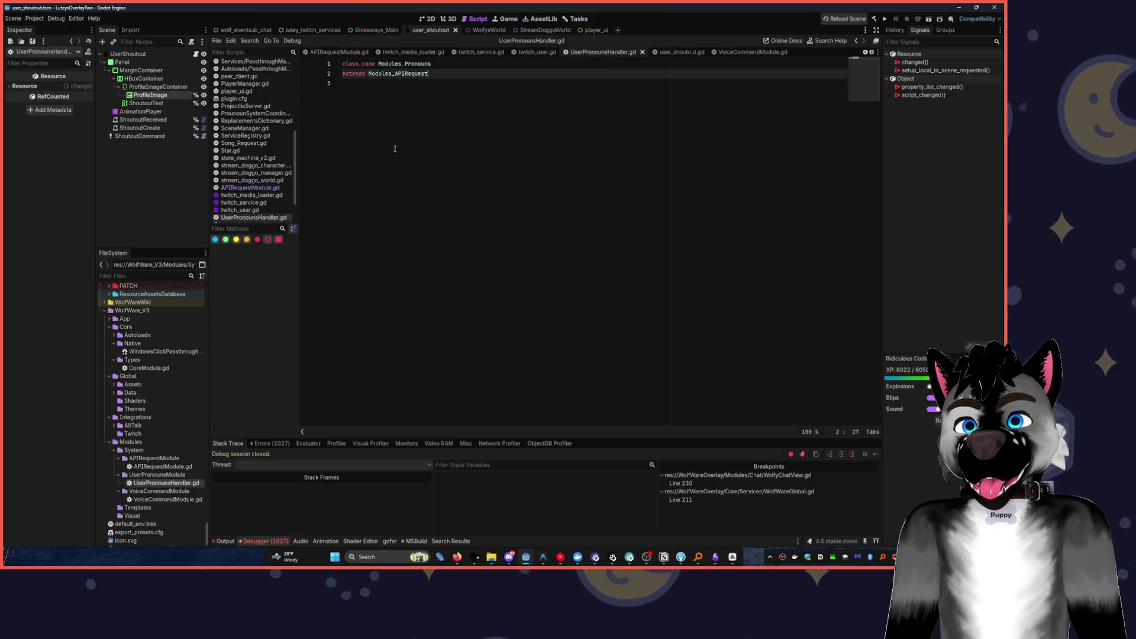
key(ctrl+v)
- Run the project again, add a blank line at the script's end, then switch to YouTube Music
click(885, 19)
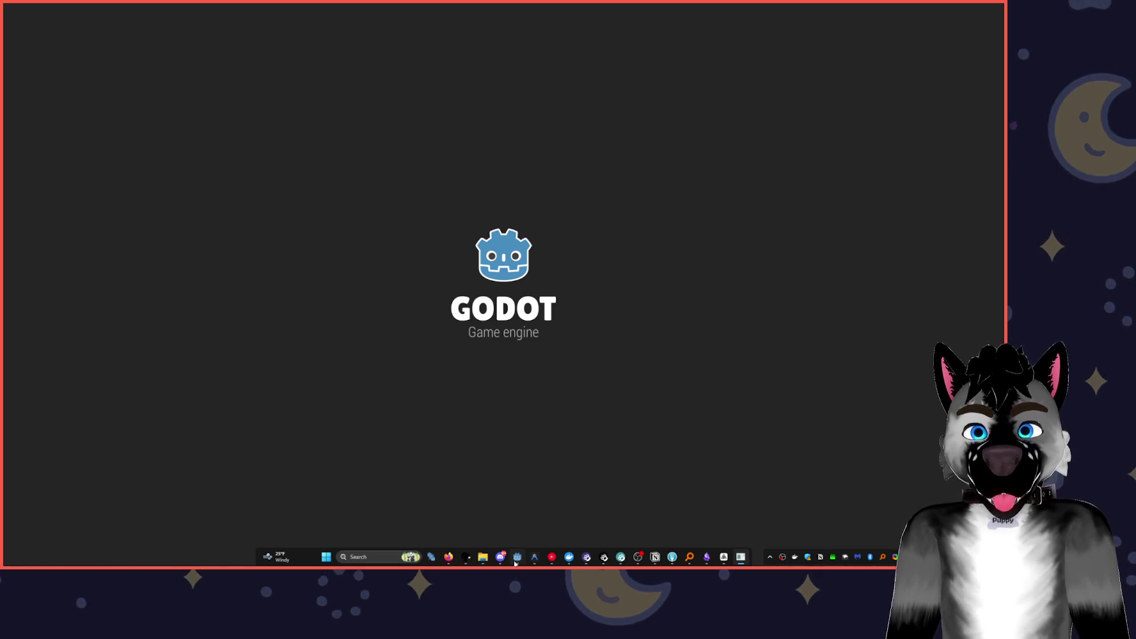
click(516, 558)
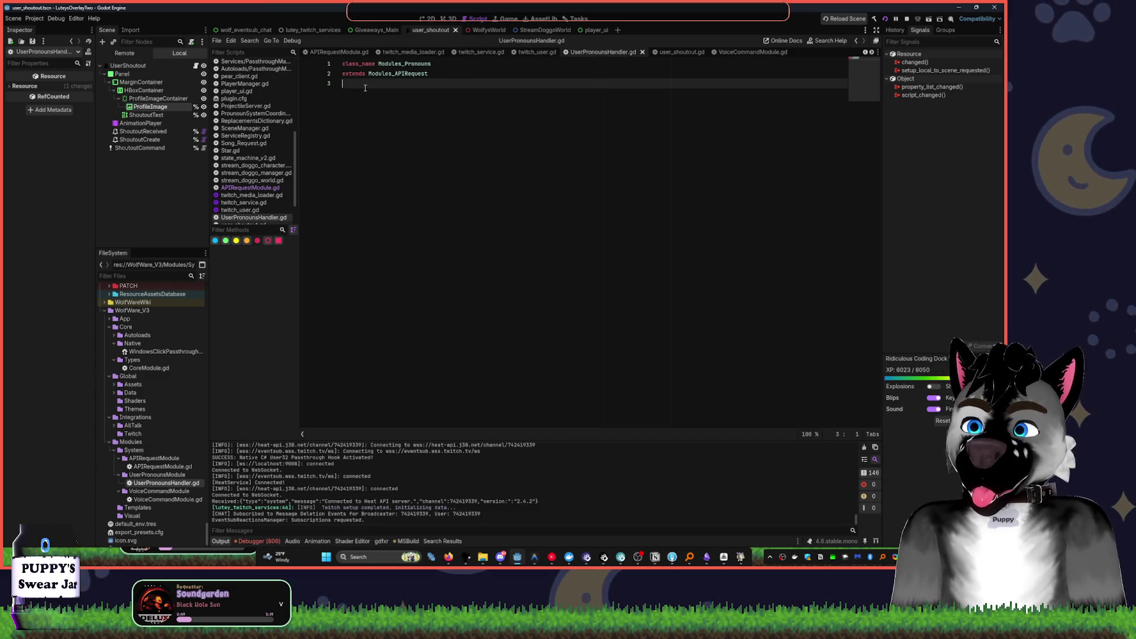
key(Return)
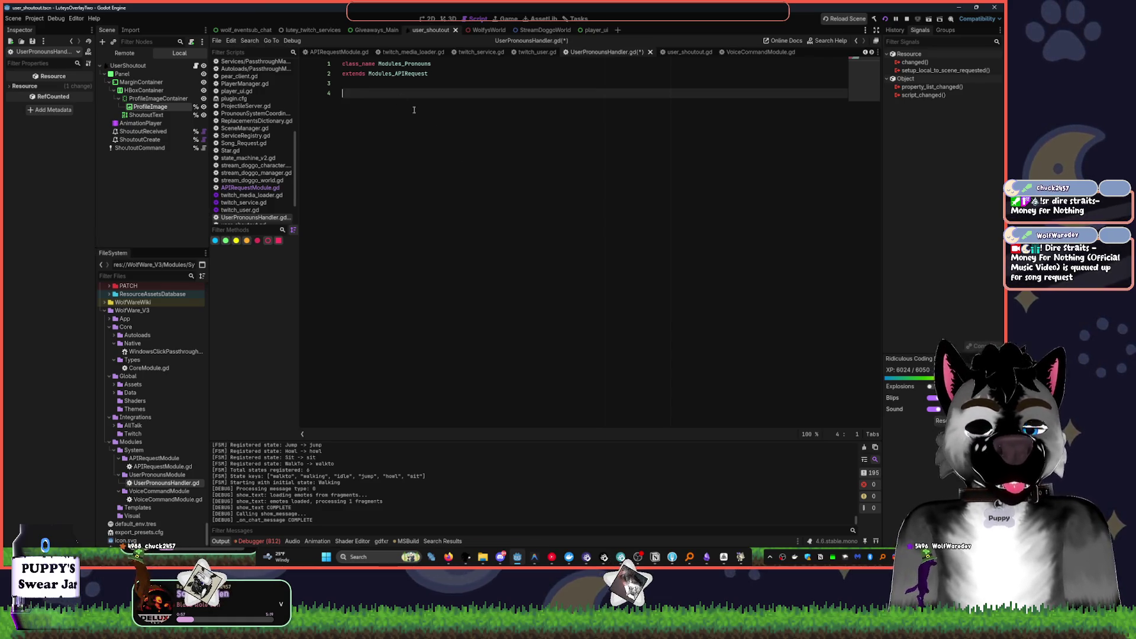
click(552, 557)
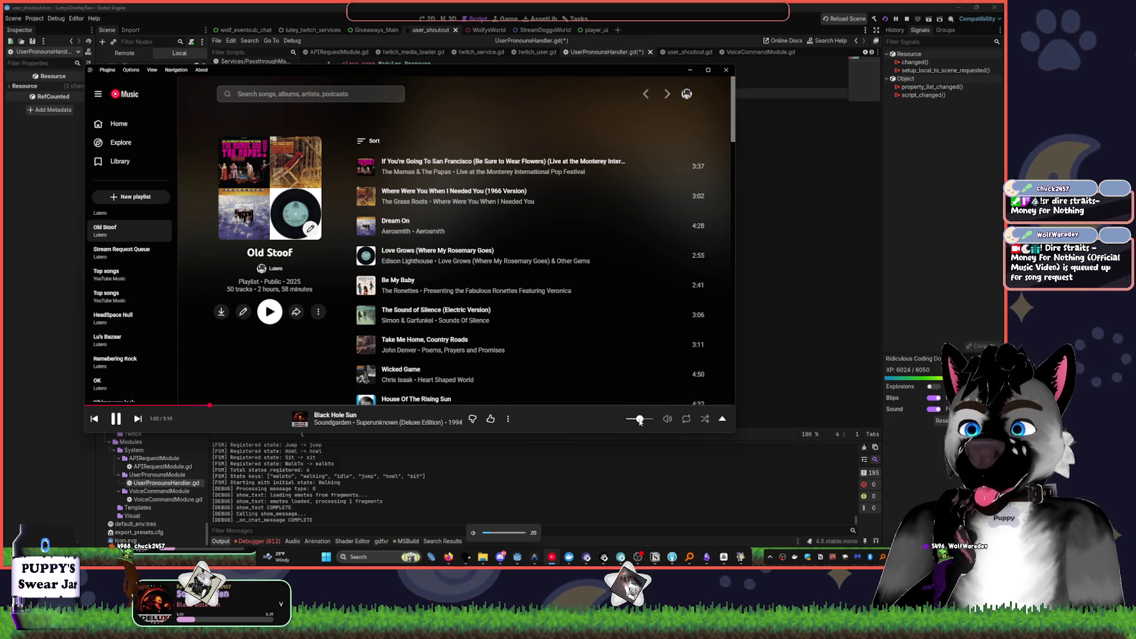
- Raise the YouTube Music playback volume, then bring the Godot editor back to the front
drag(640, 422, 642, 422)
scroll(642, 421, down, 2)
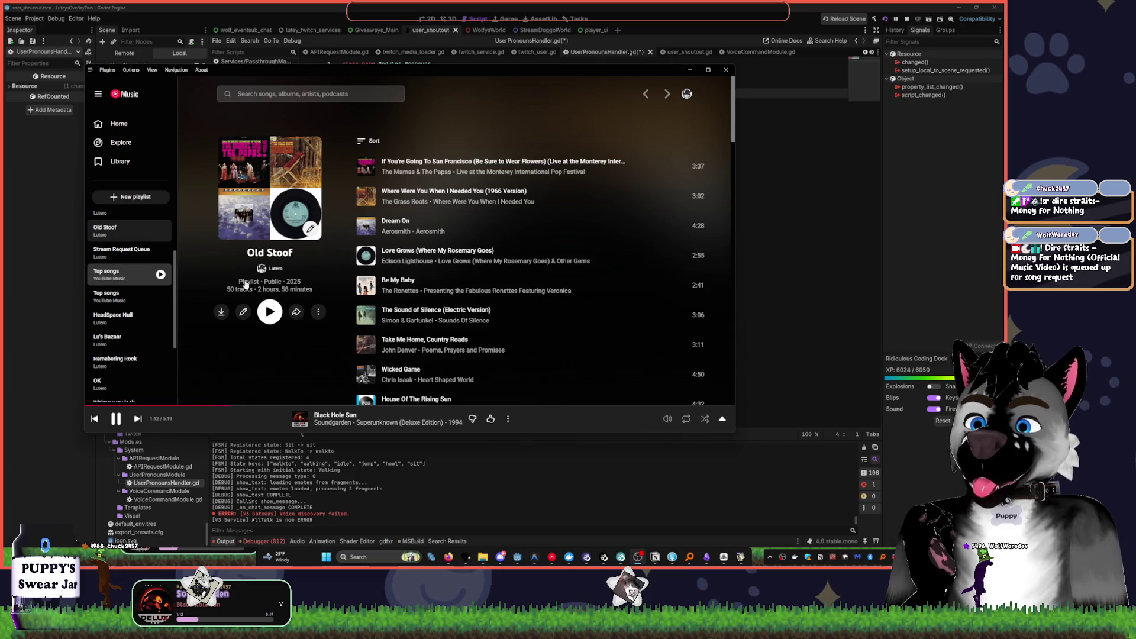
click(649, 6)
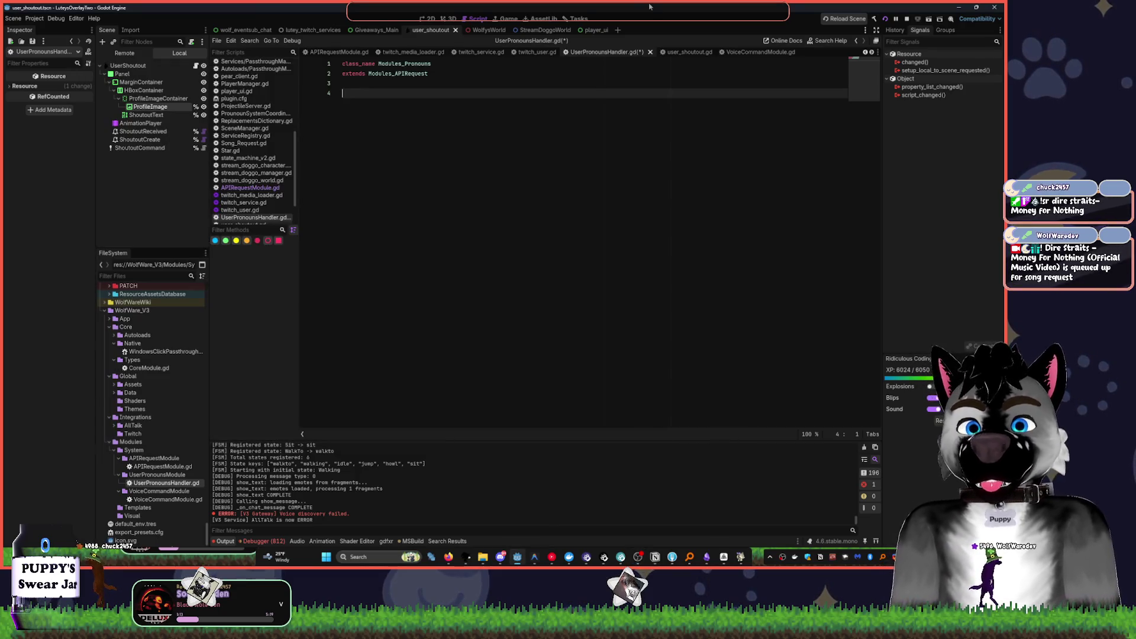
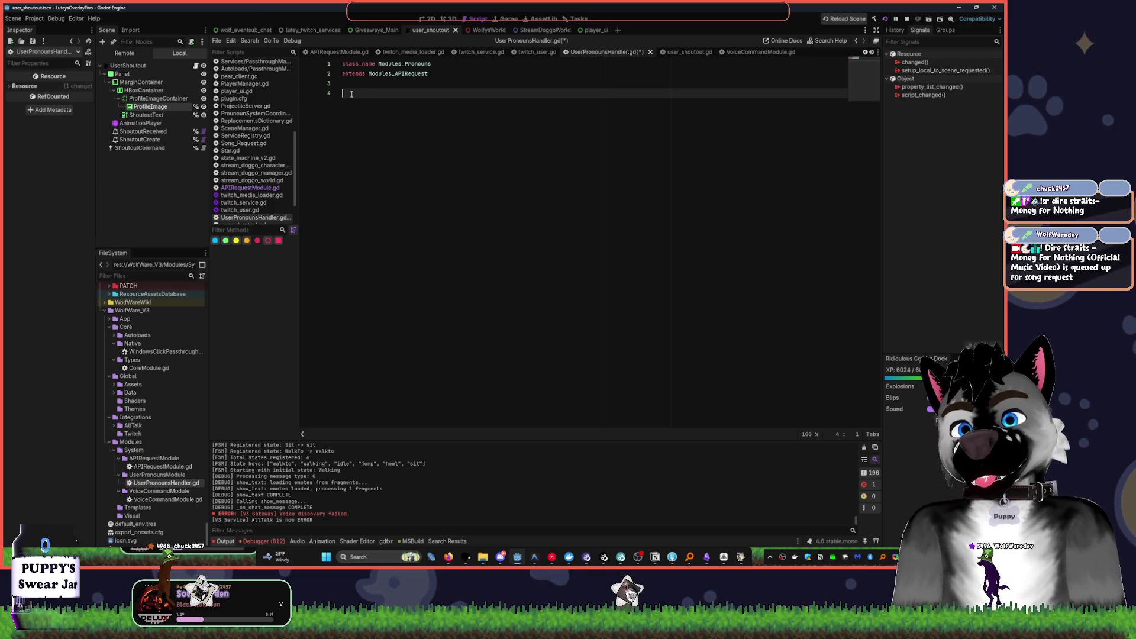
- Declare func _ready() -> void: and begin a url = " assignment inside it
text(fun)
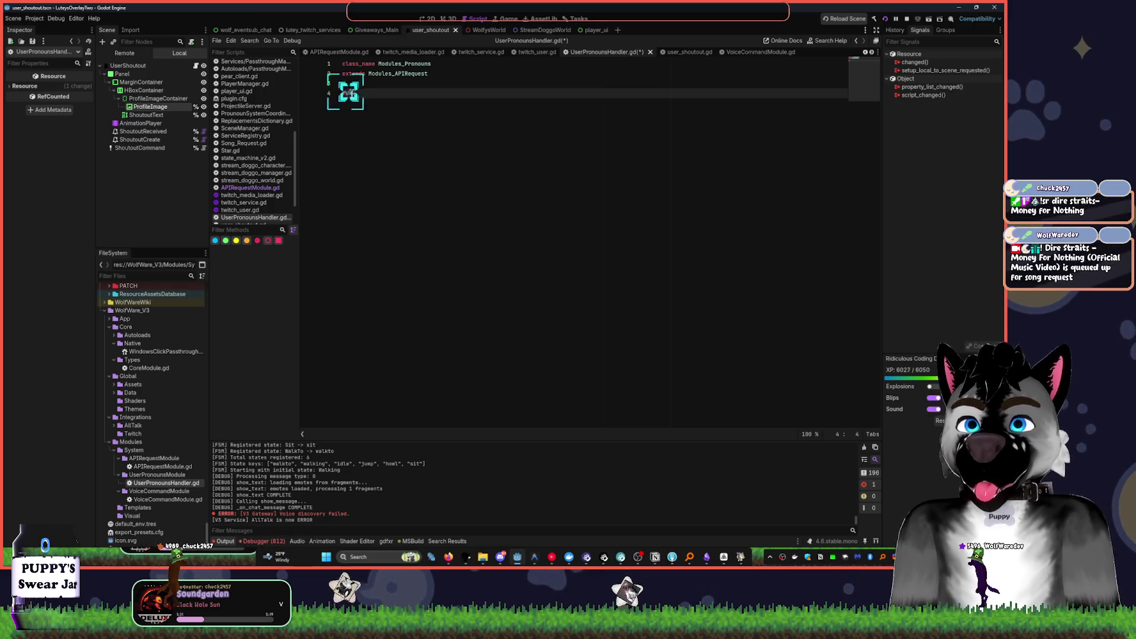
text(c _re)
key(Return)
key(Return)
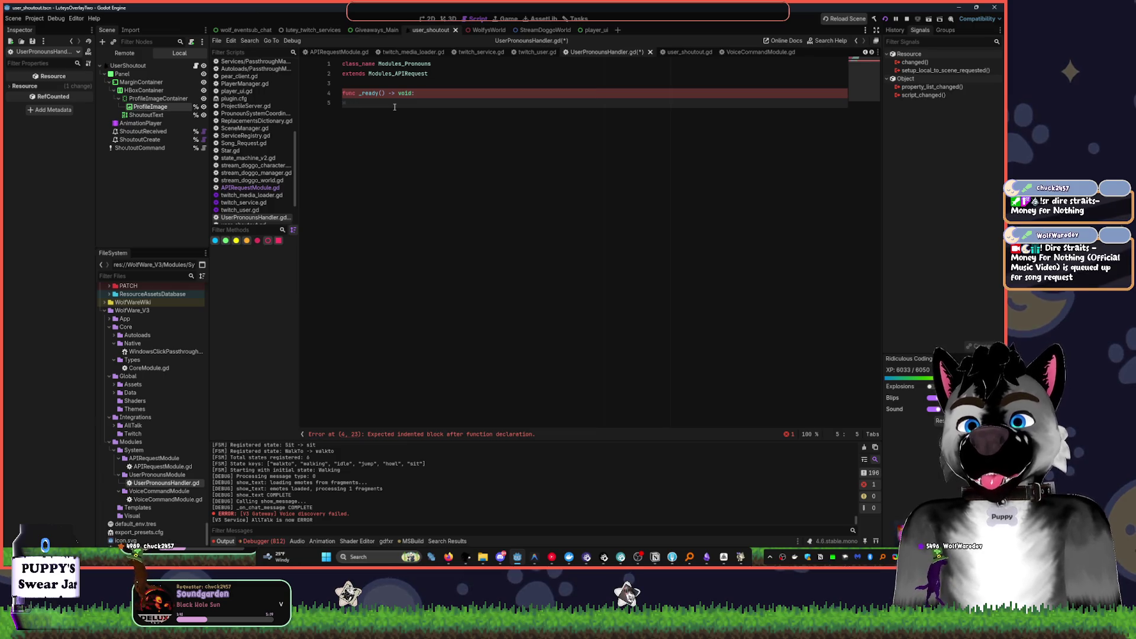
text(pas)
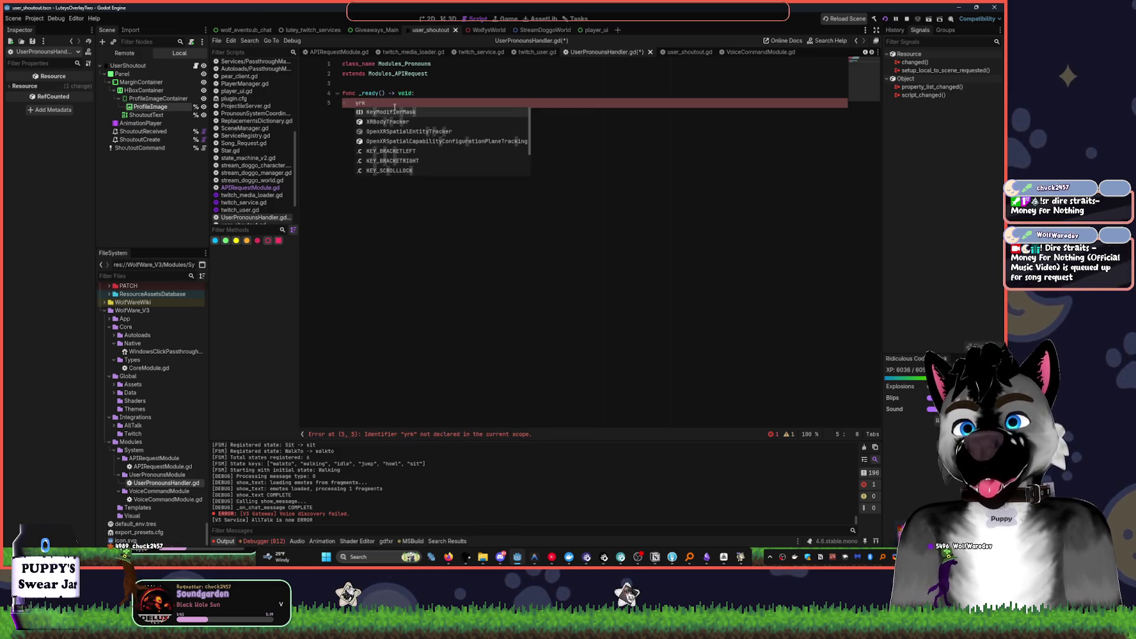
key(Escape)
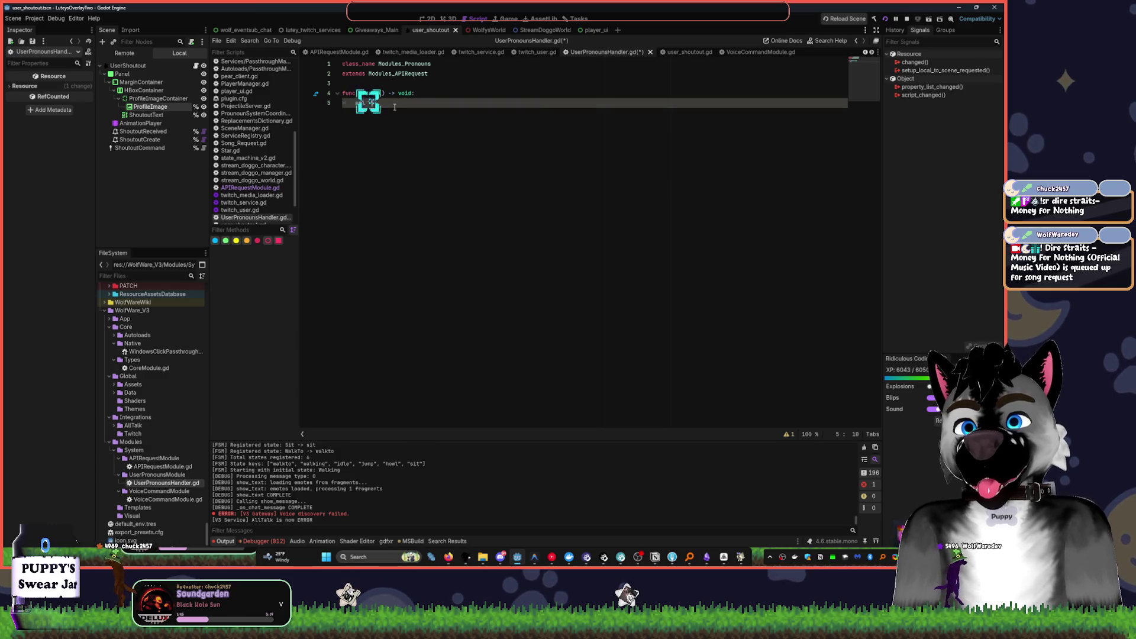
text(= ")
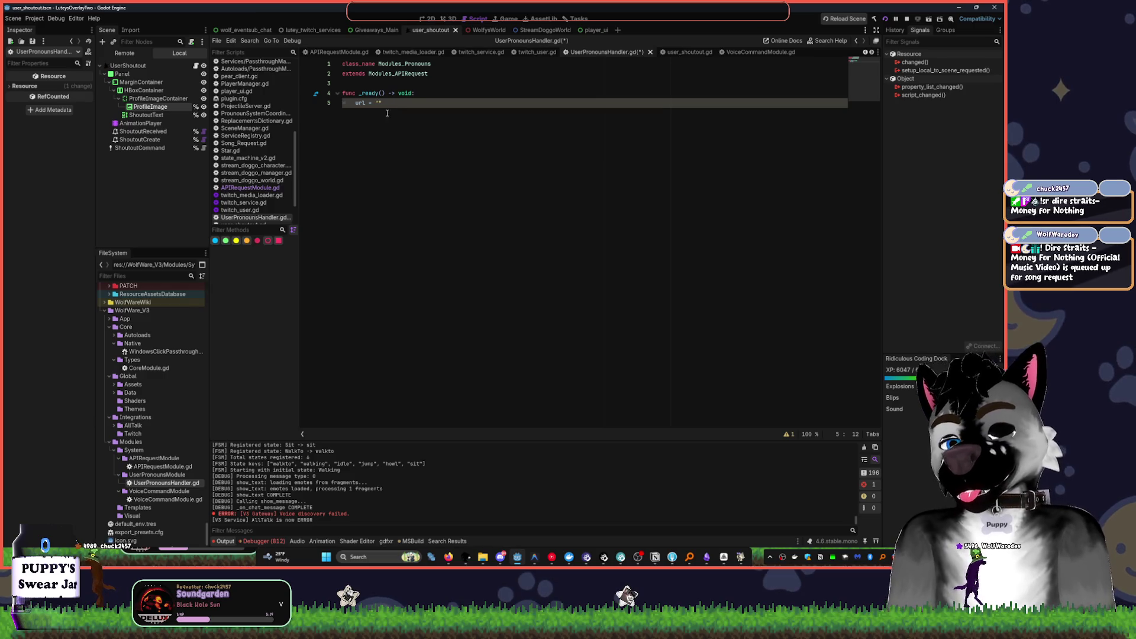
key(super+v)
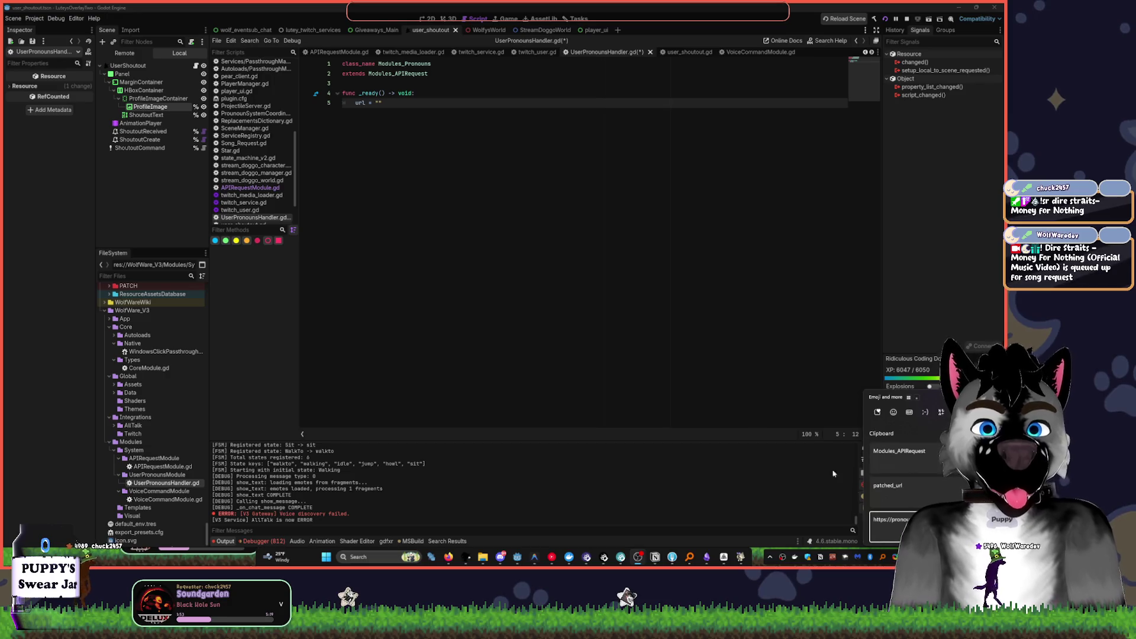
click(497, 191)
click(385, 111)
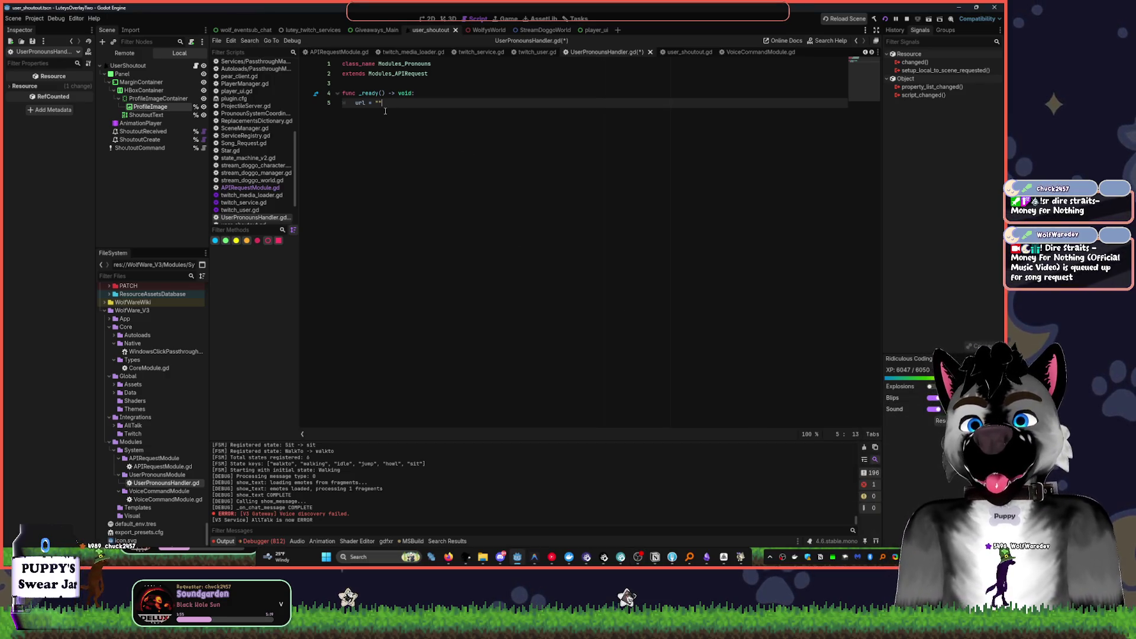
text(https://pronouns.alejo.io/api/users/)
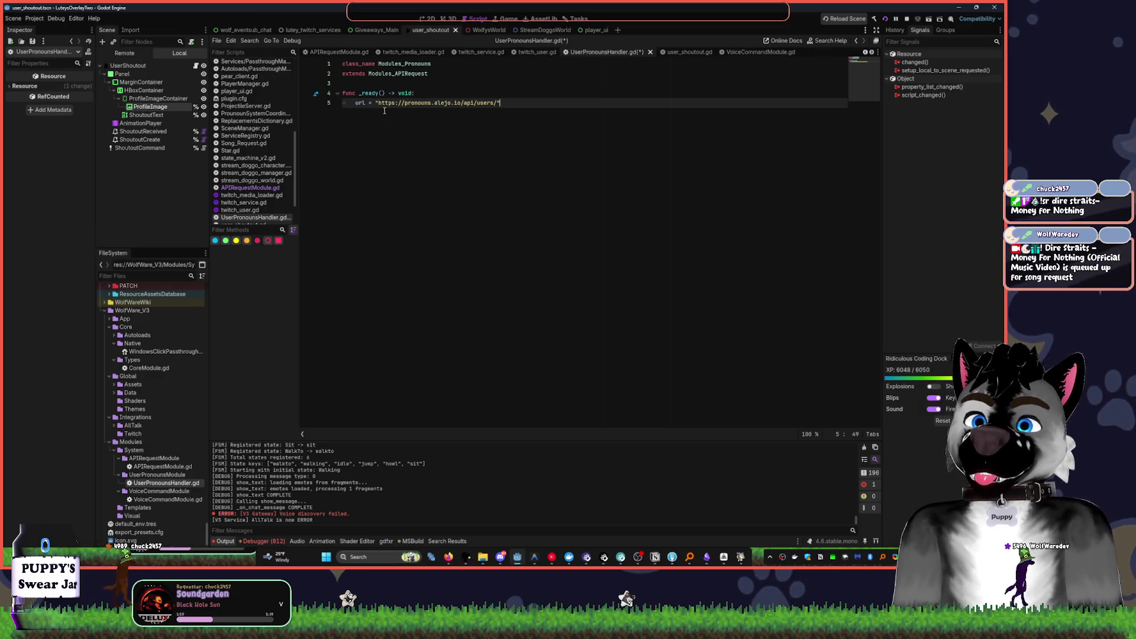
key(Up)
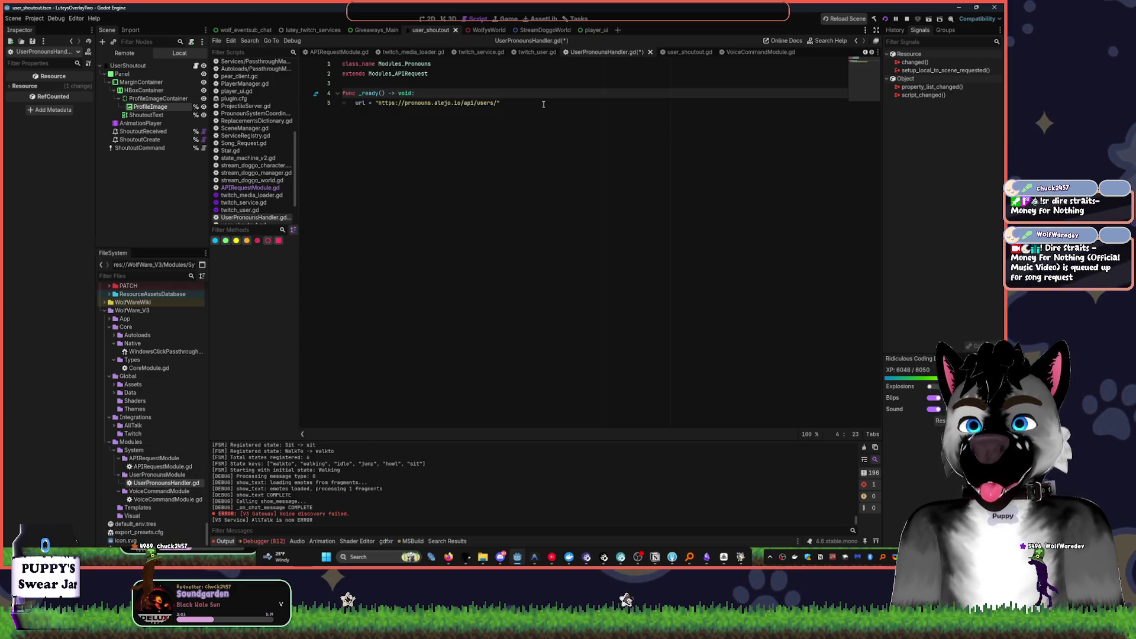
click(455, 137)
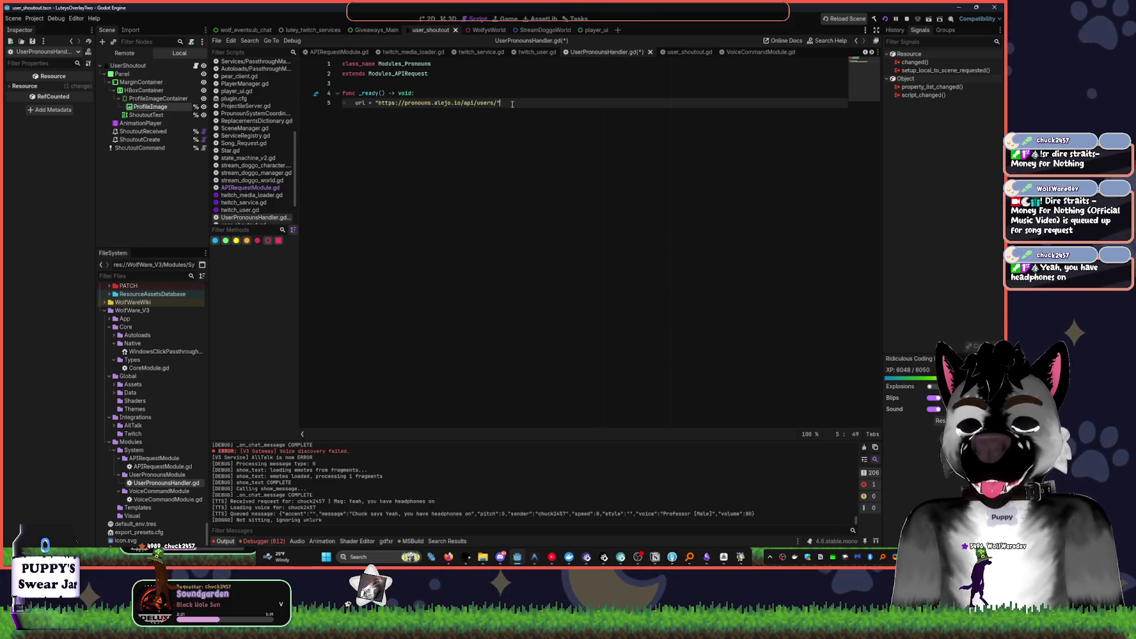
key(Return)
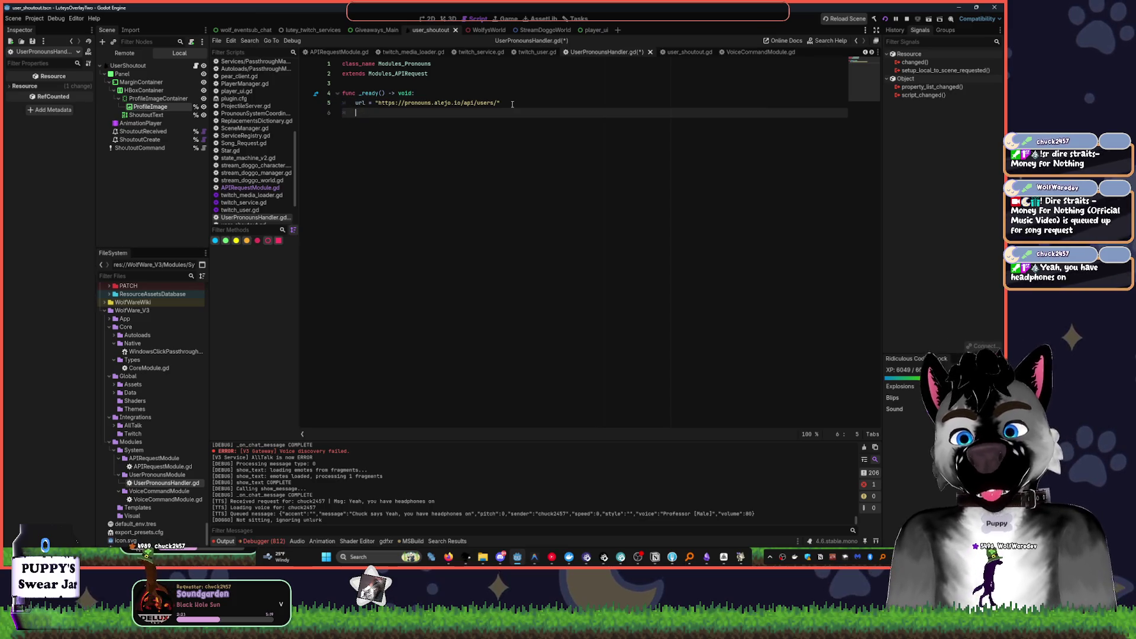
double_click(162, 467)
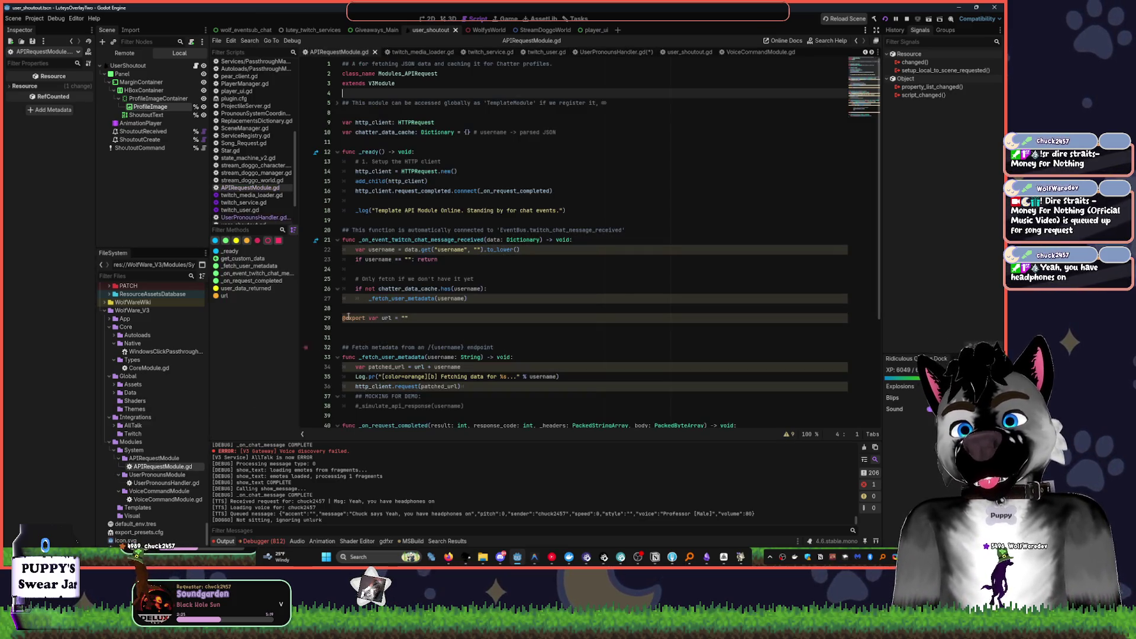
- Inspect the _fetch_user_metadata function in APIRequestModule.gd, then return to UserPronounsHandler.gd
click(381, 132)
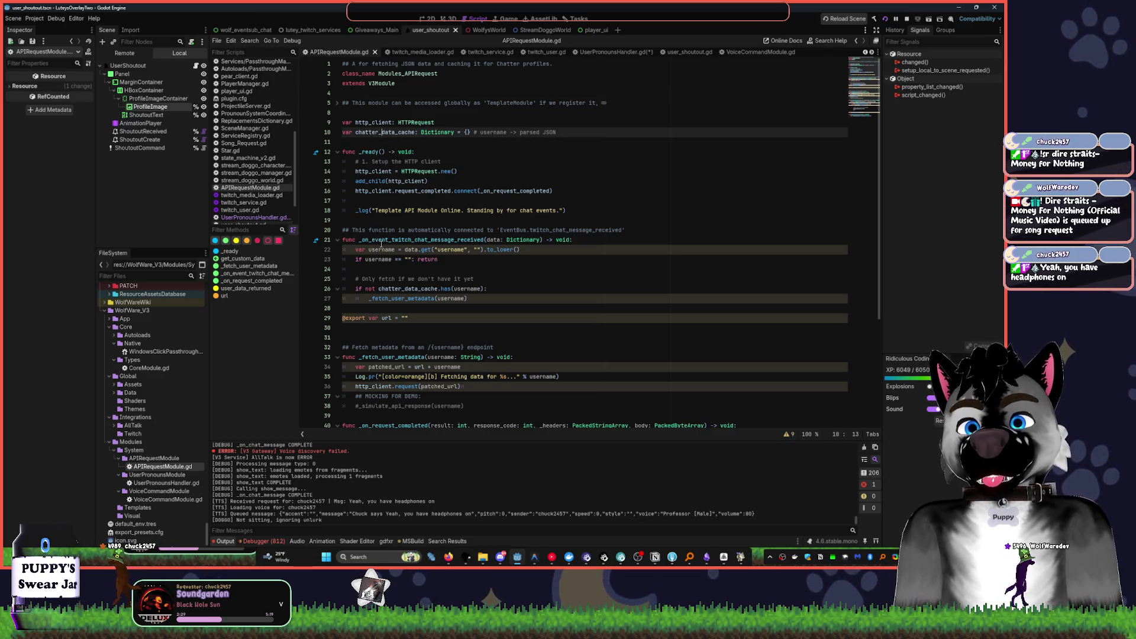
click(337, 239)
click(406, 299)
scroll(414, 295, down, 2)
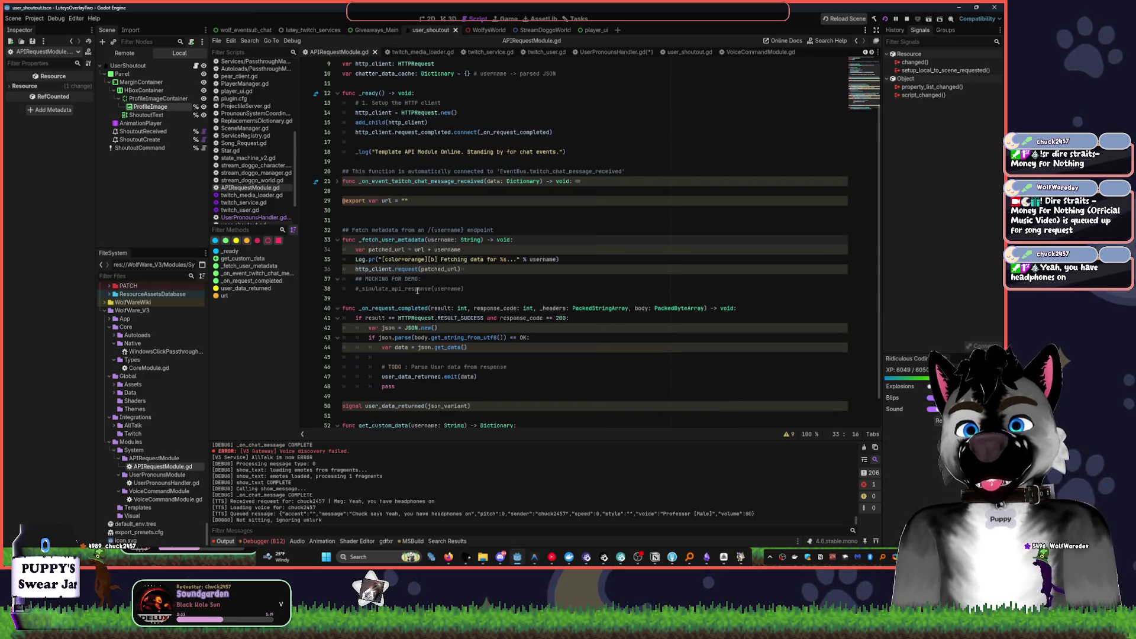
key(alt+Left)
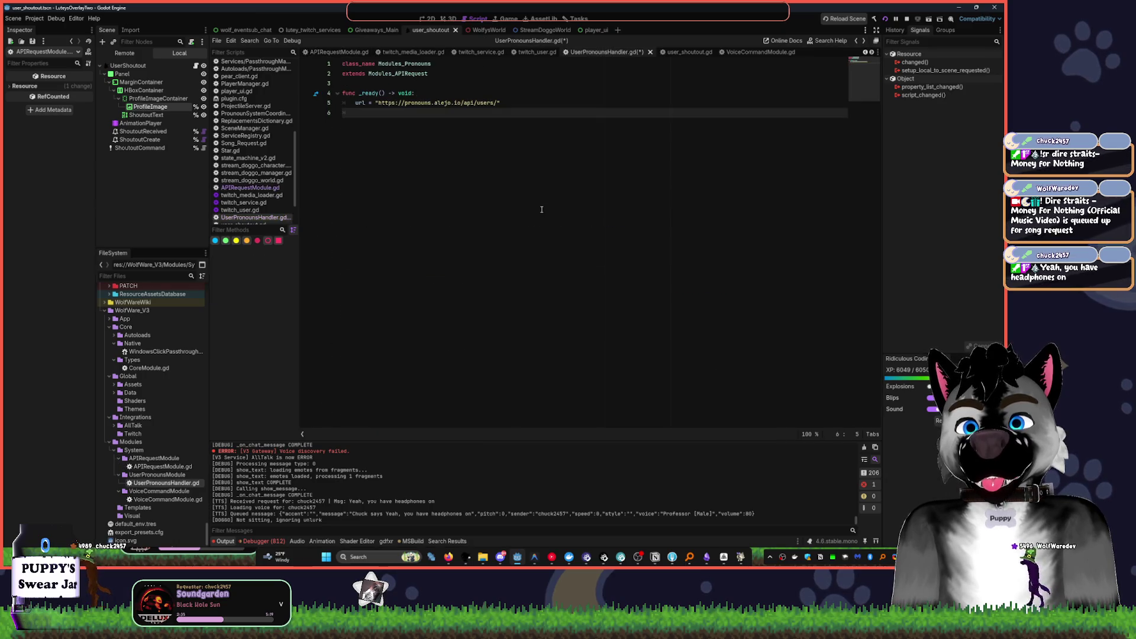
- Call _fetch_user_metadata with a sample username in _ready
text(_f)
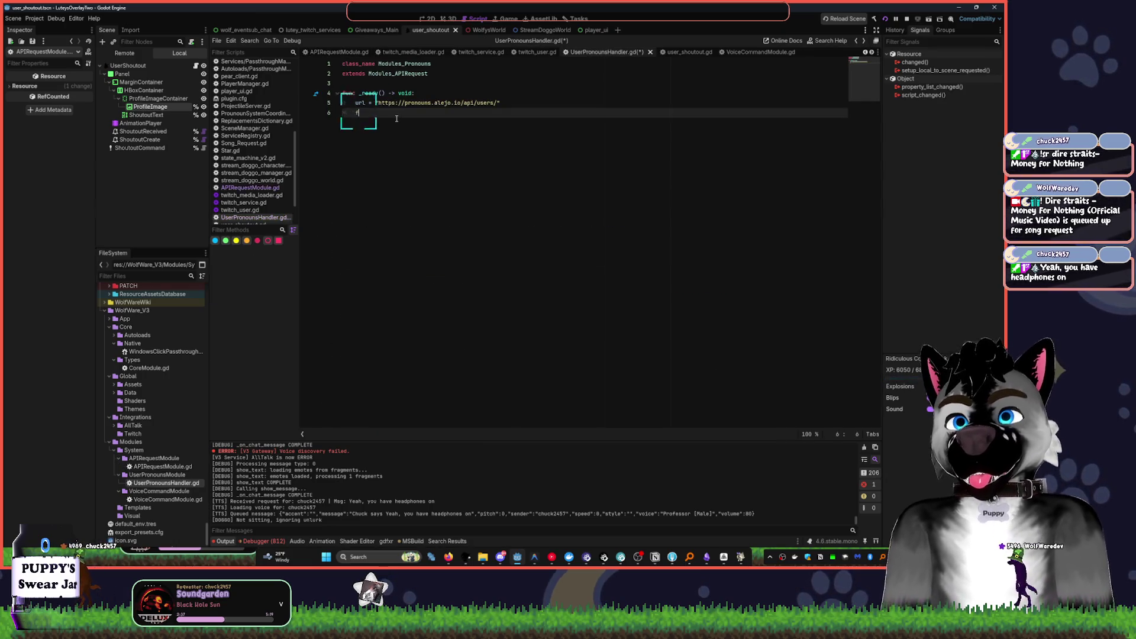
key(Return)
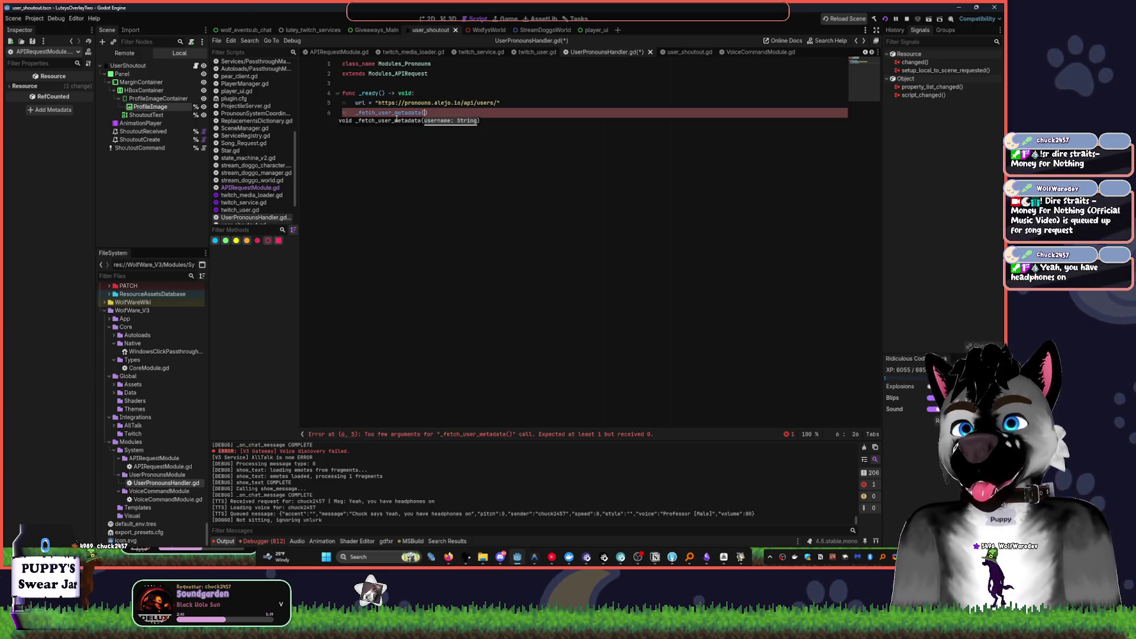
text("Wol)
text(ol)
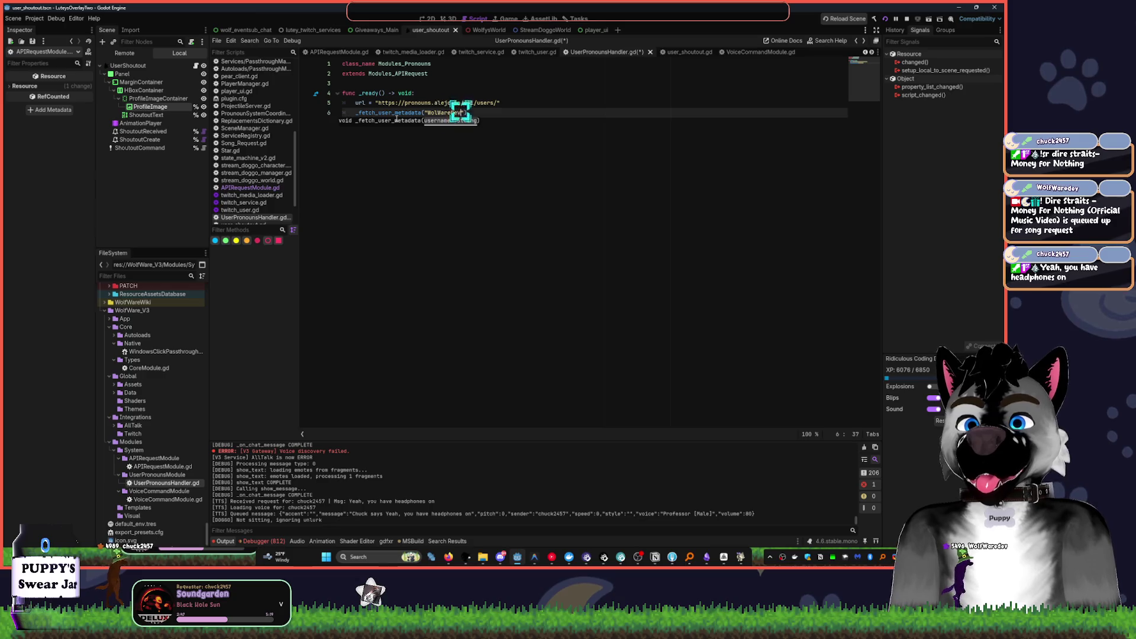
- Find and select the user_data_returned signal name in _fetch_user_metadata's definition, then go back
ctrl+click(396, 114)
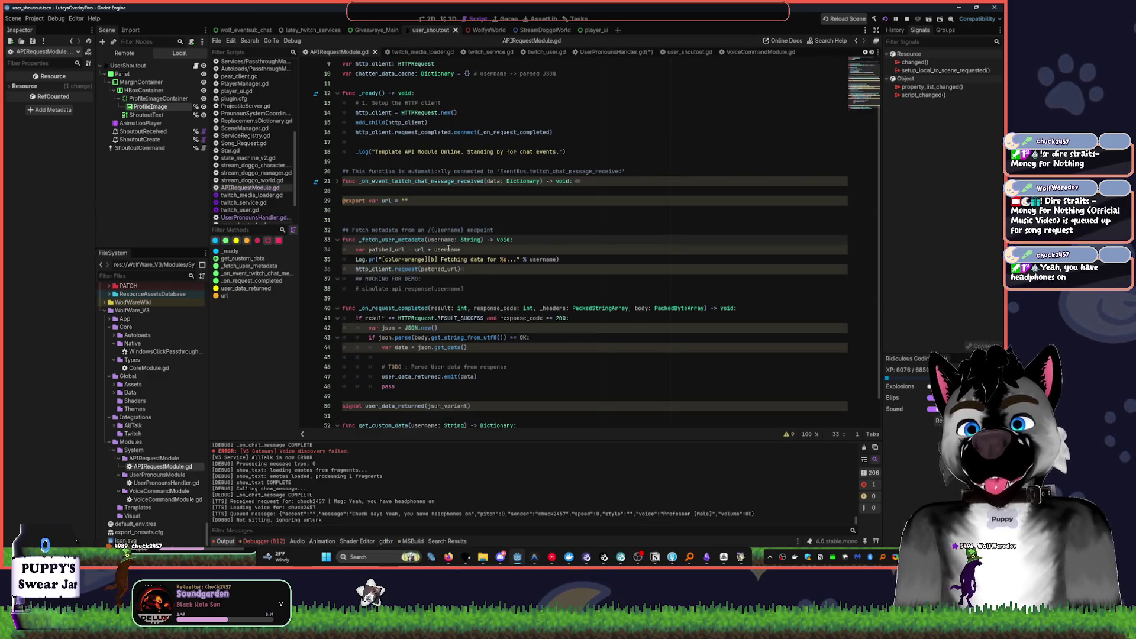
click(397, 268)
click(407, 279)
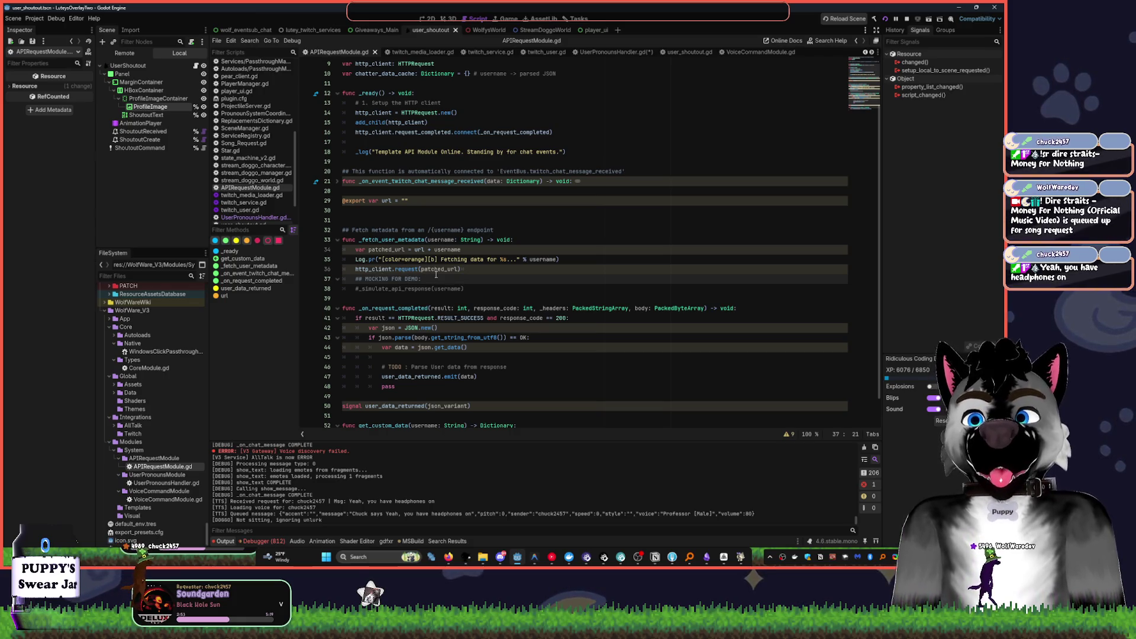
scroll(436, 293, down, 1)
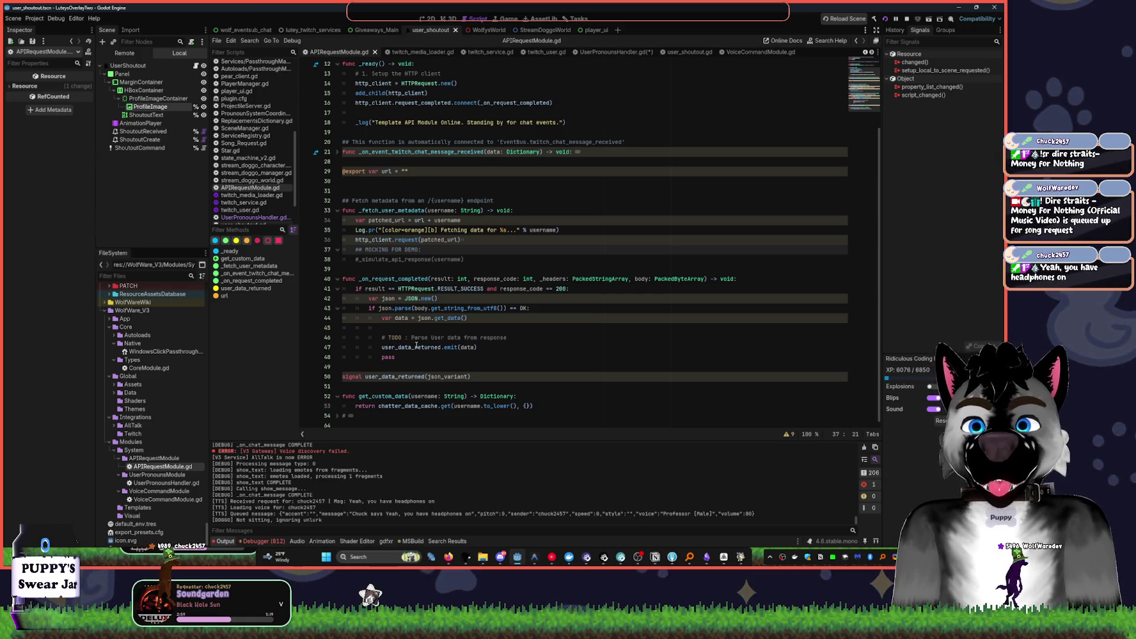
double_click(416, 346)
key(alt+Left)
key(alt+Left)
key(alt+Left)
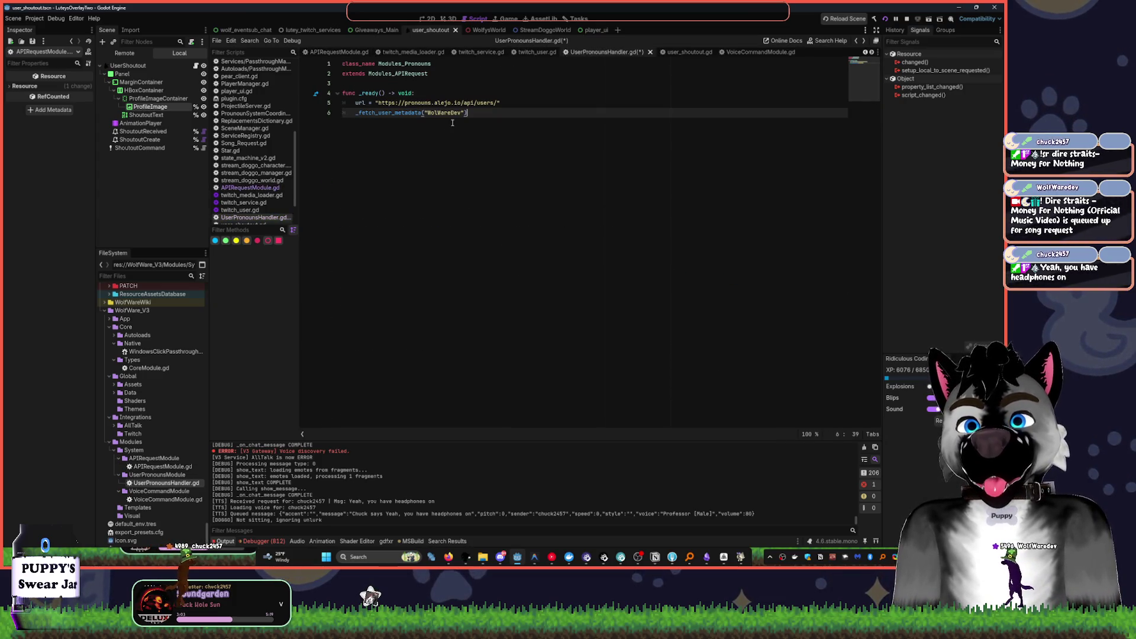
- Add user_data_returned.connect() in _ready, passing the woofiguess callback name
click(484, 111)
key(Return)
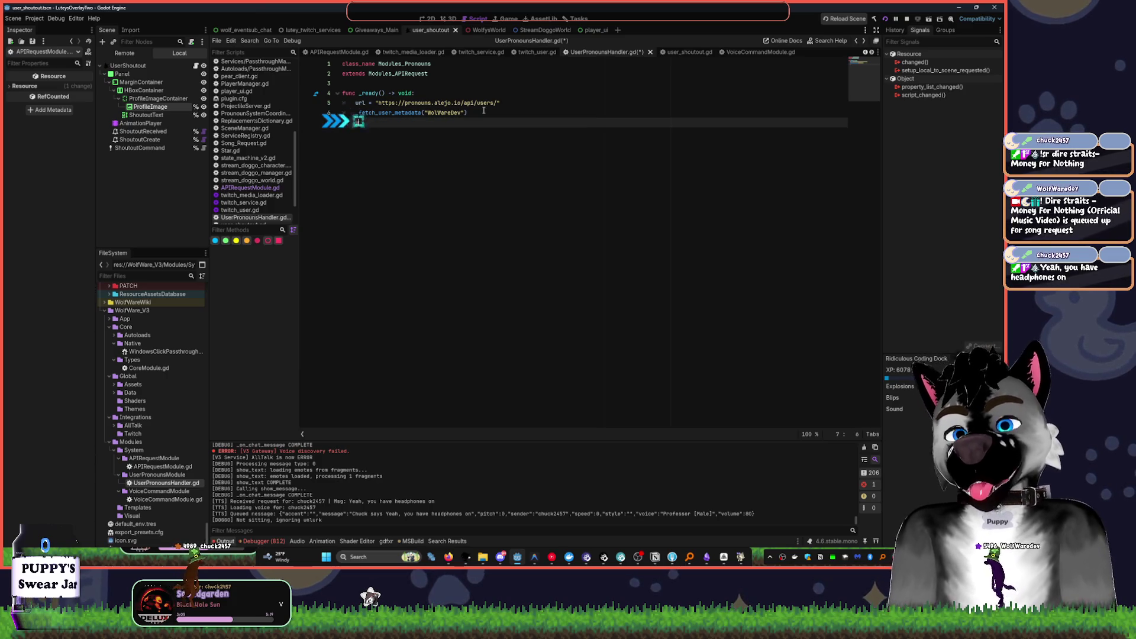
text(user_data_returned.)
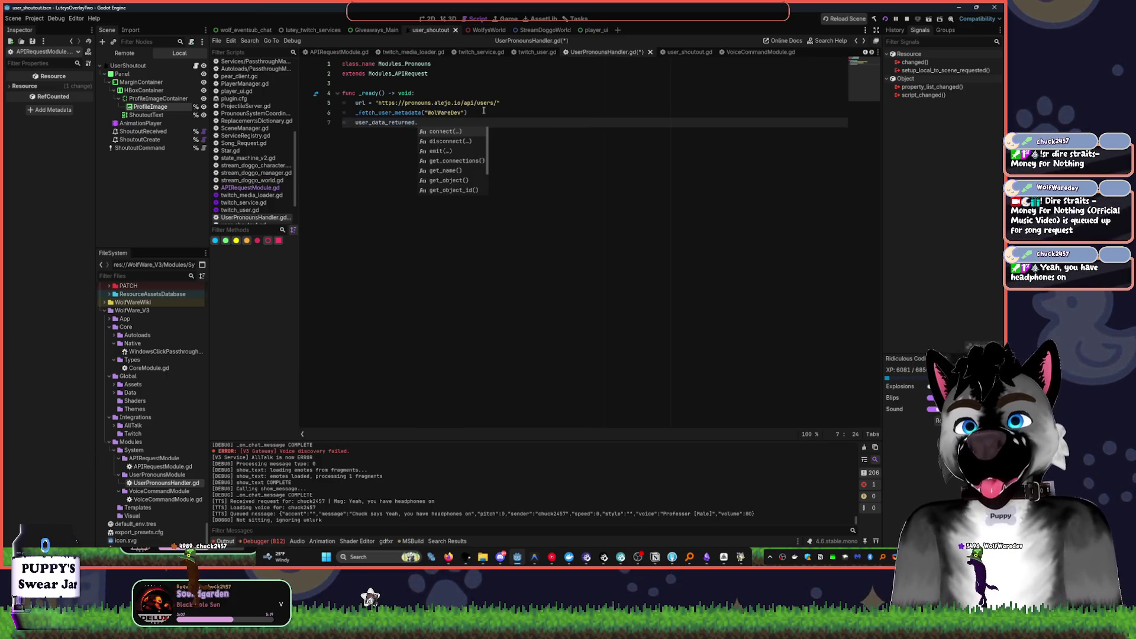
key(Return)
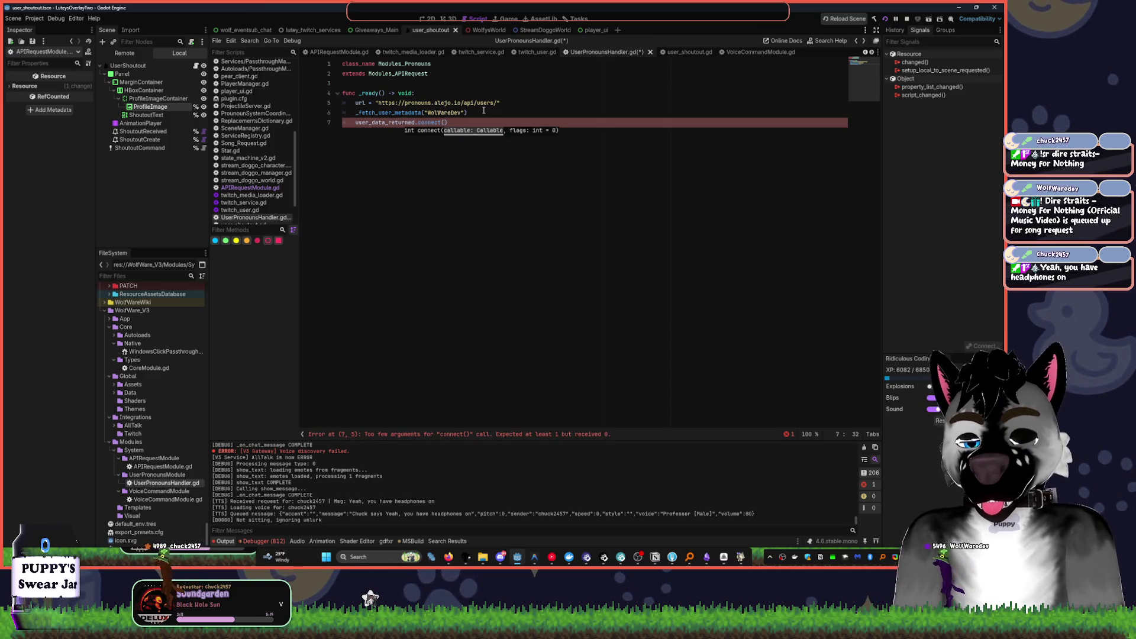
text(woofiness)
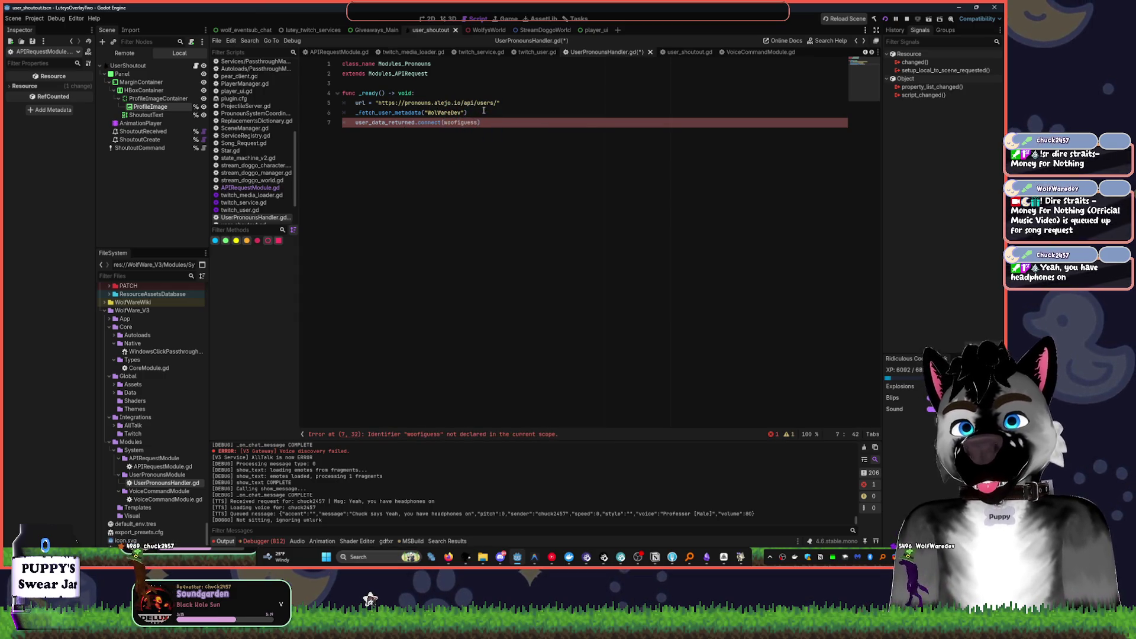
key(Return)
key(Return)
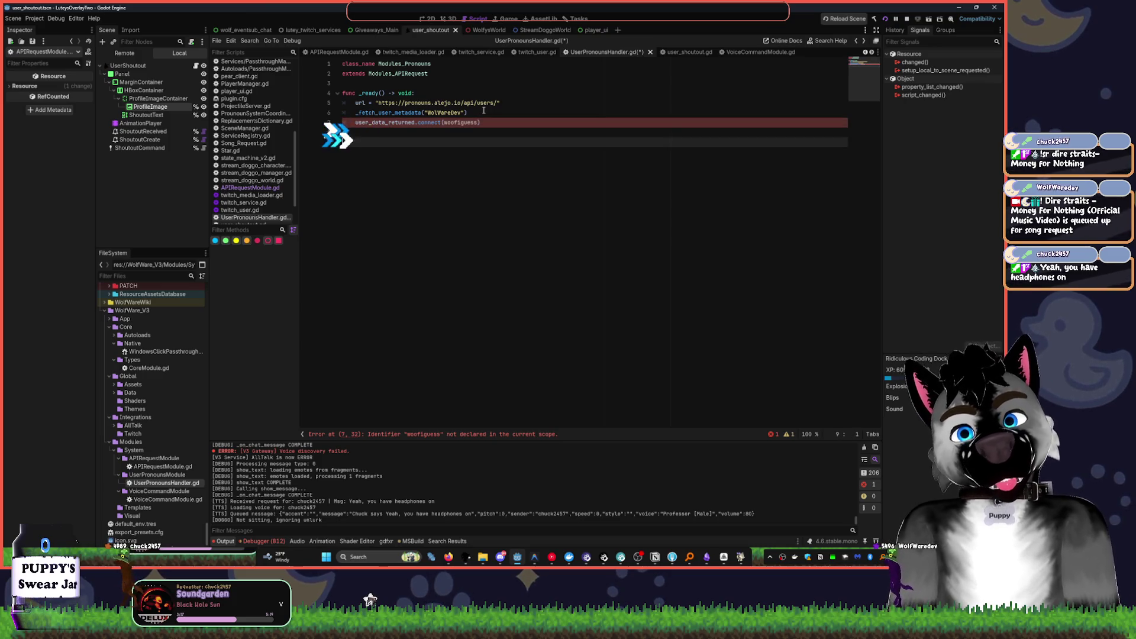
- Declare func woofiguess(jsonvariant): on a new unindented line
key(BackSpace)
text(func woofiguess())
key(Left)
text(dat)
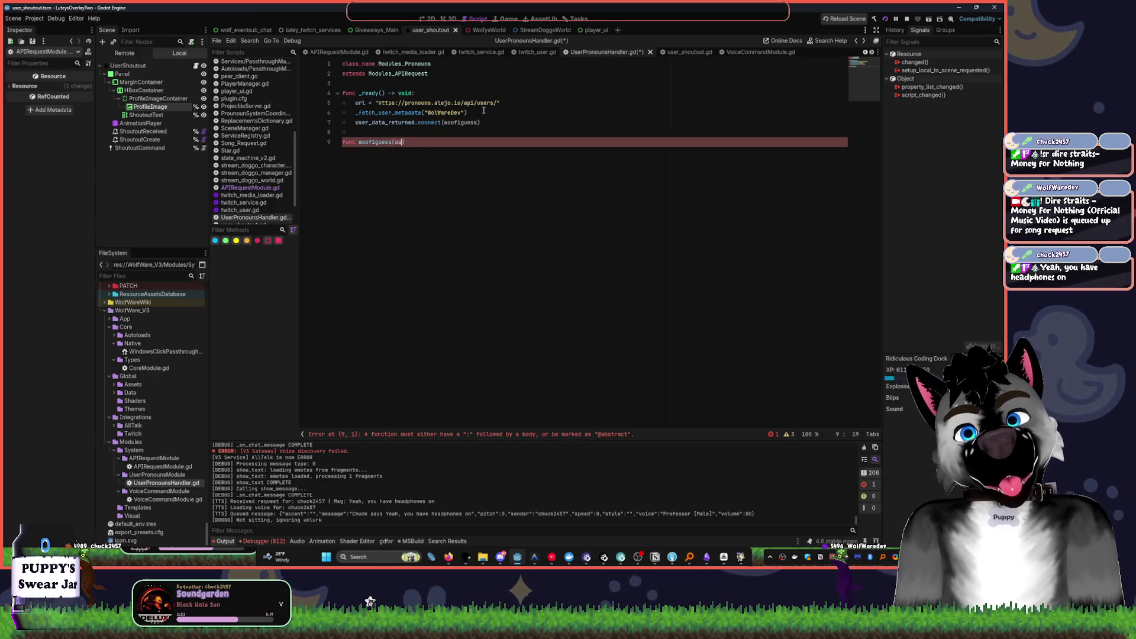
text(json)
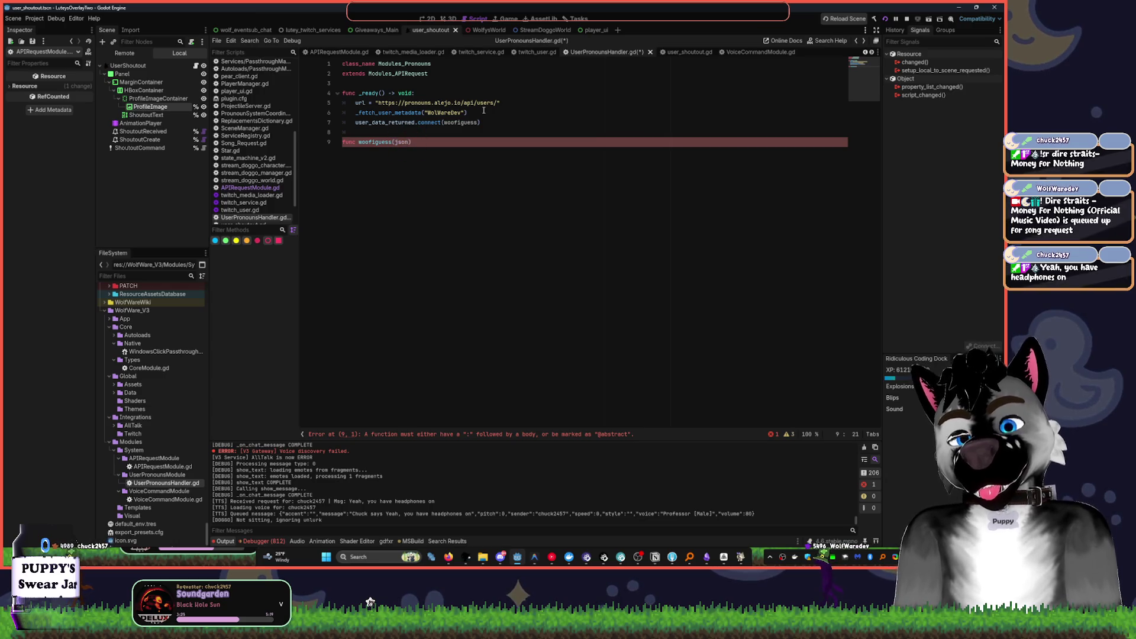
key(BackSpace)
key(BackSpace)
key(BackSpace)
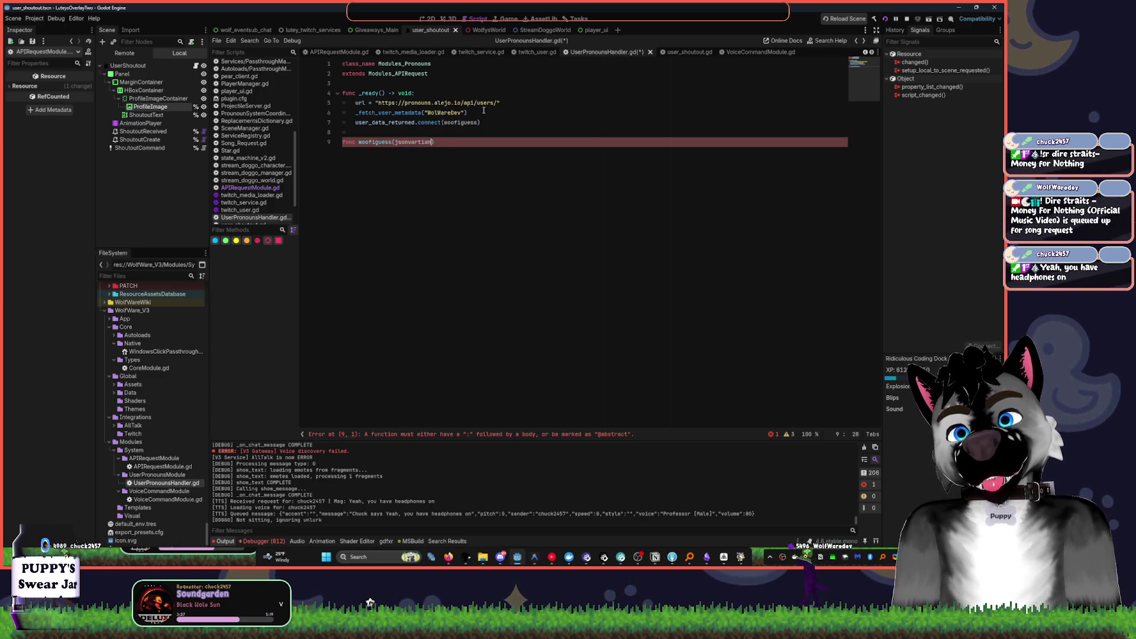
text(json)
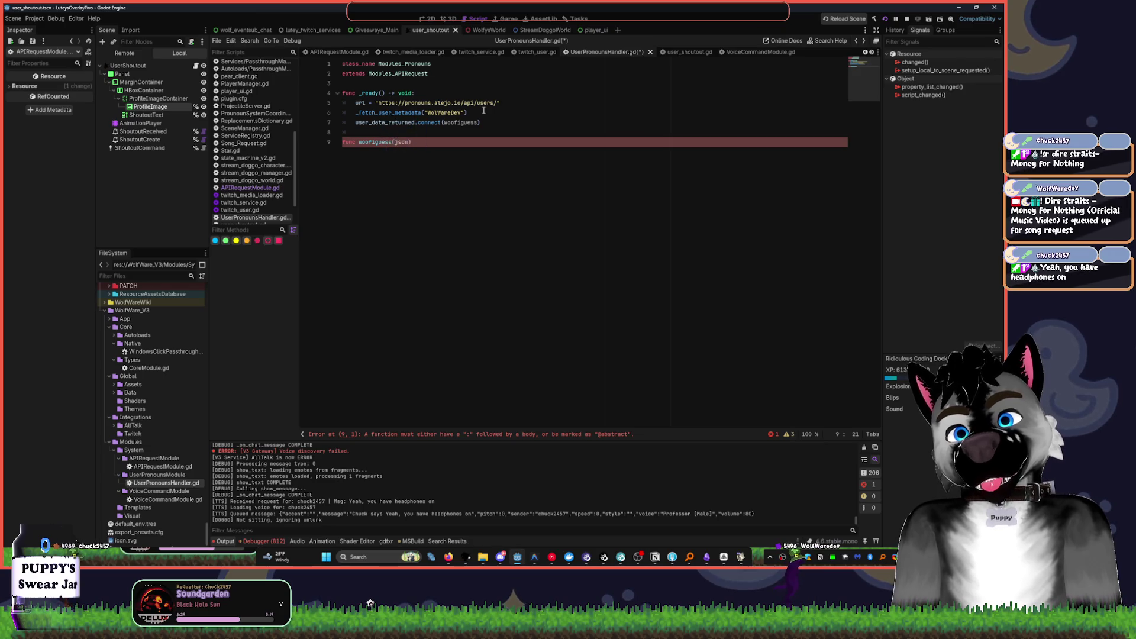
text(ariant)
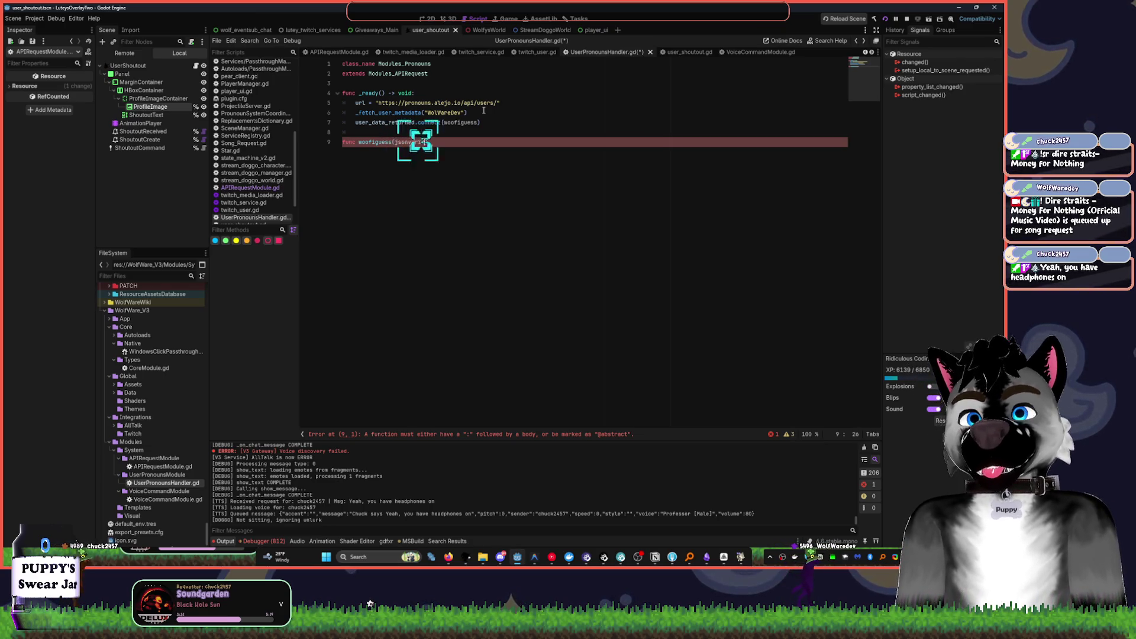
text(:print()
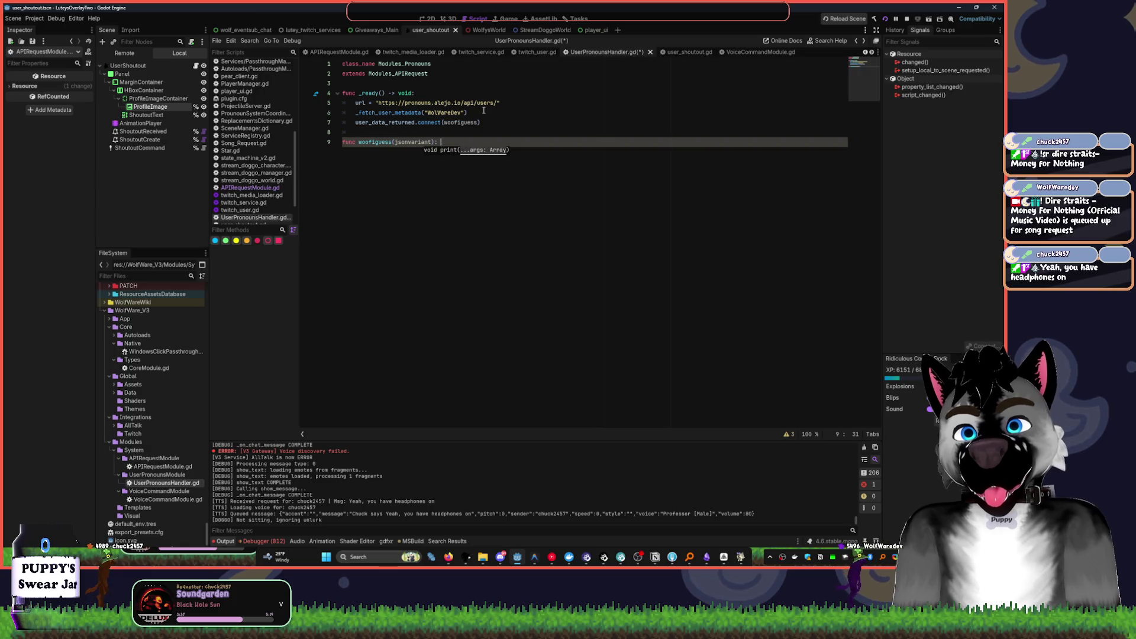
text(log.)
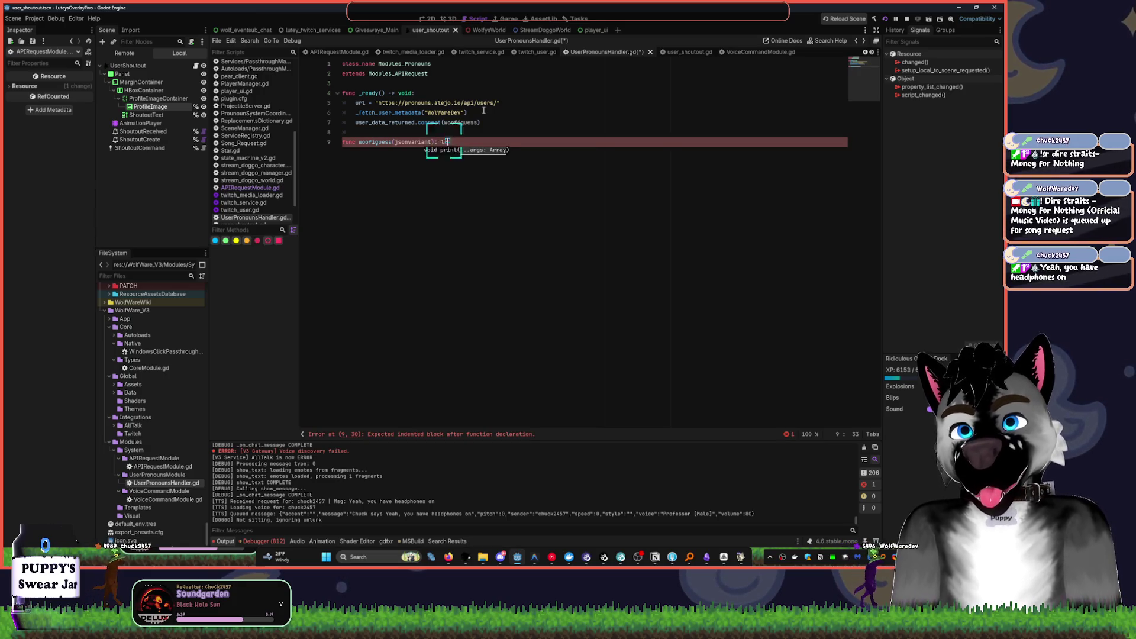
text(p)
- Log the data with Log.pr("[b][wave] %s" % jsonvariant) and save the script
key(BackSpace)
key(BackSpace)
key(BackSpace)
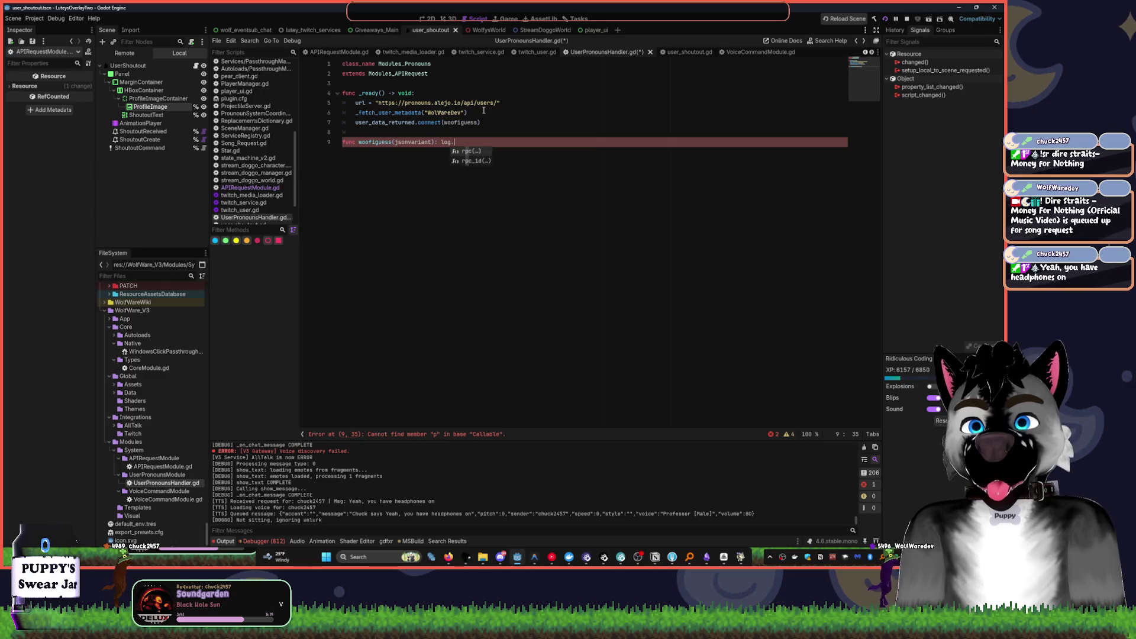
key(Return)
text(.pr)
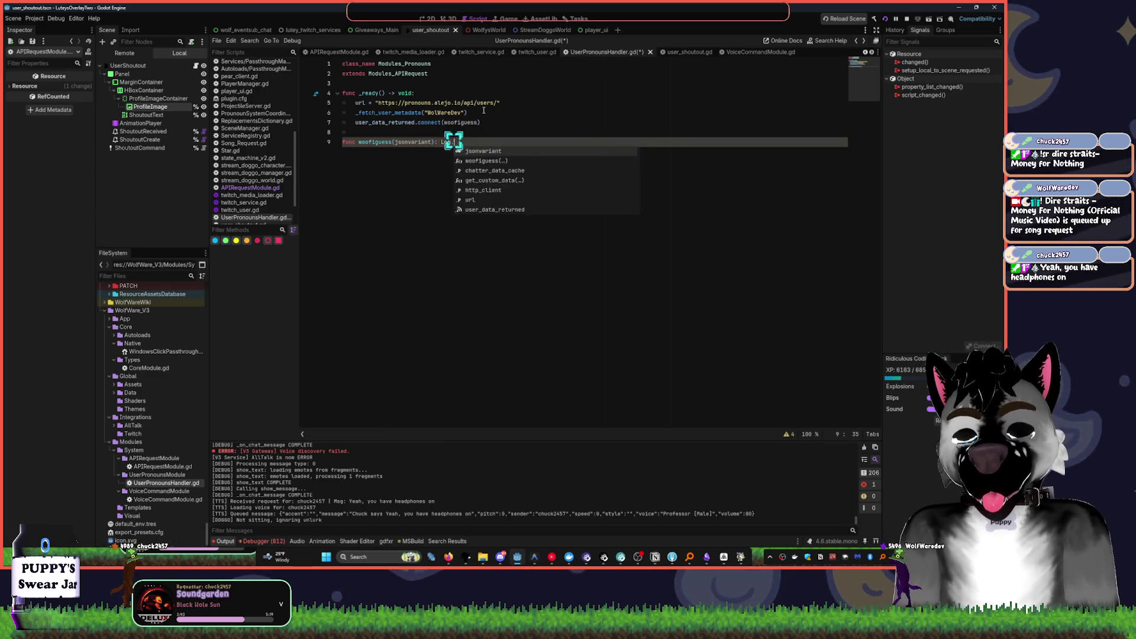
text(()
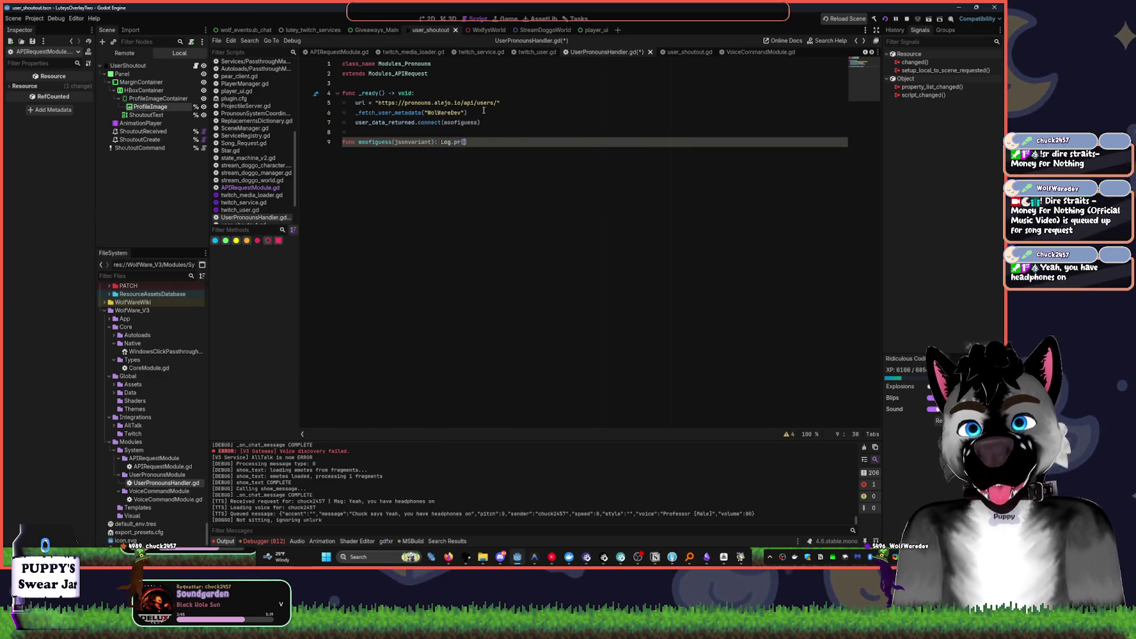
text((")
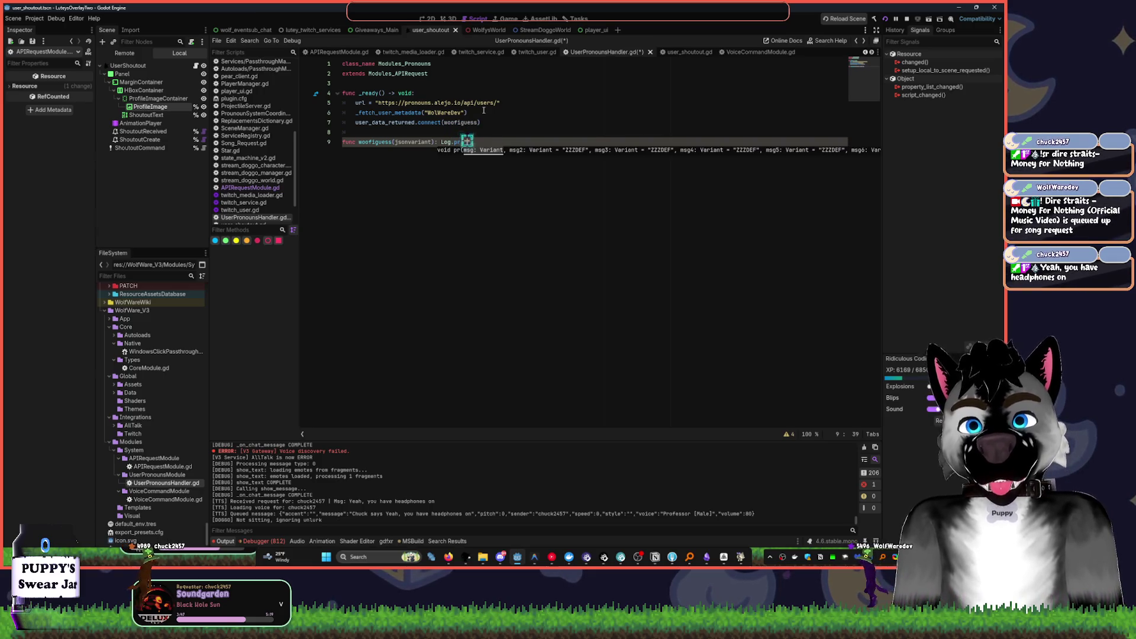
text([b])
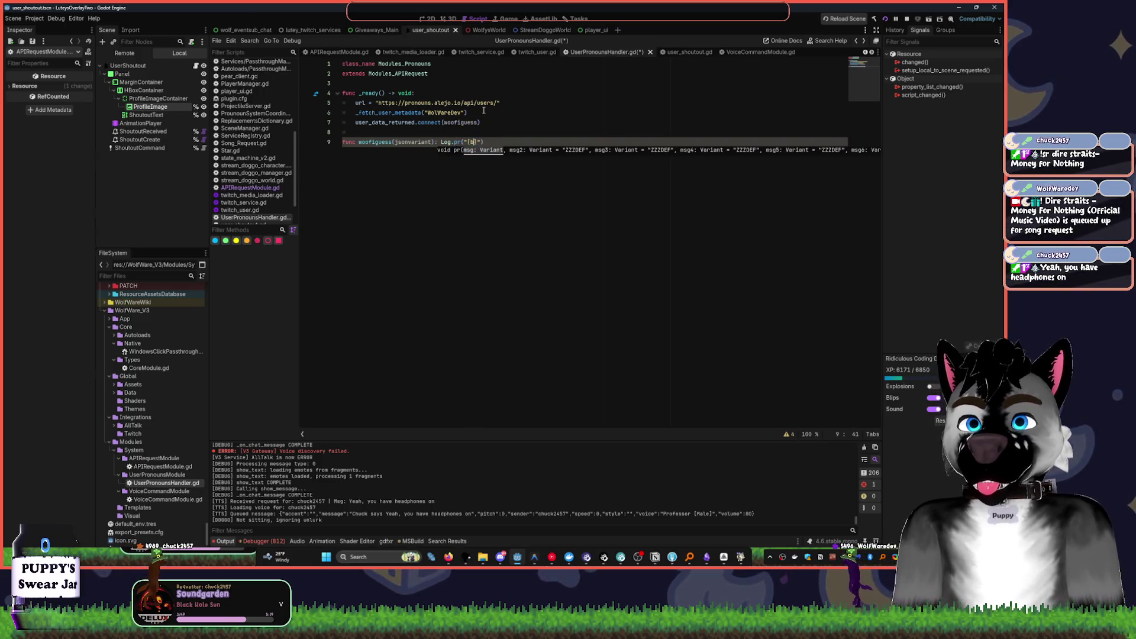
text([wave])
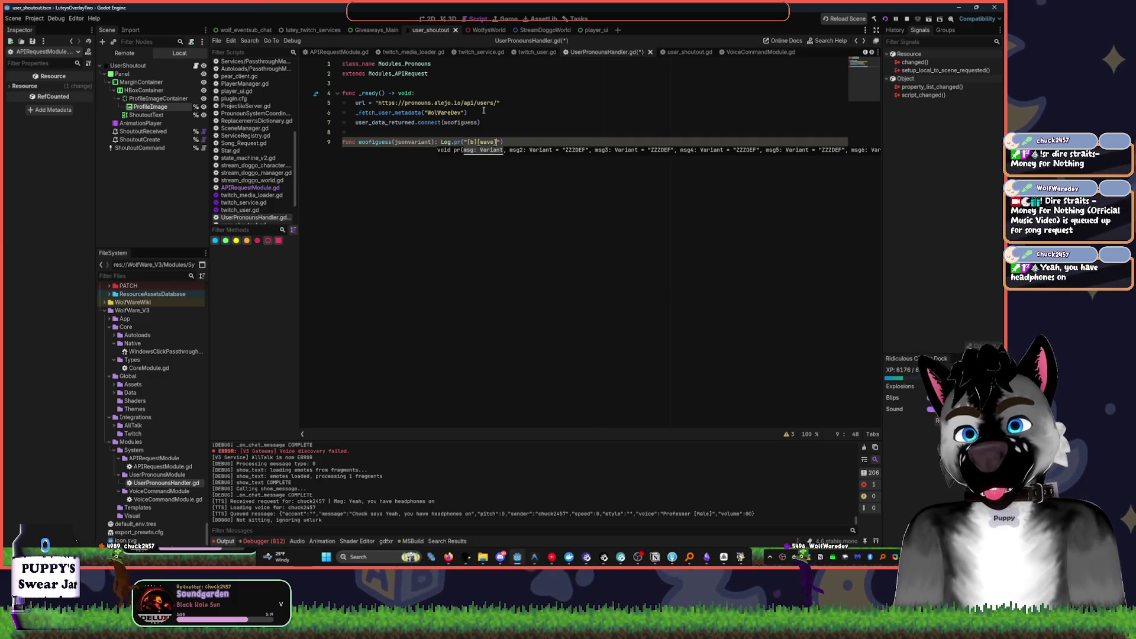
text( %s)
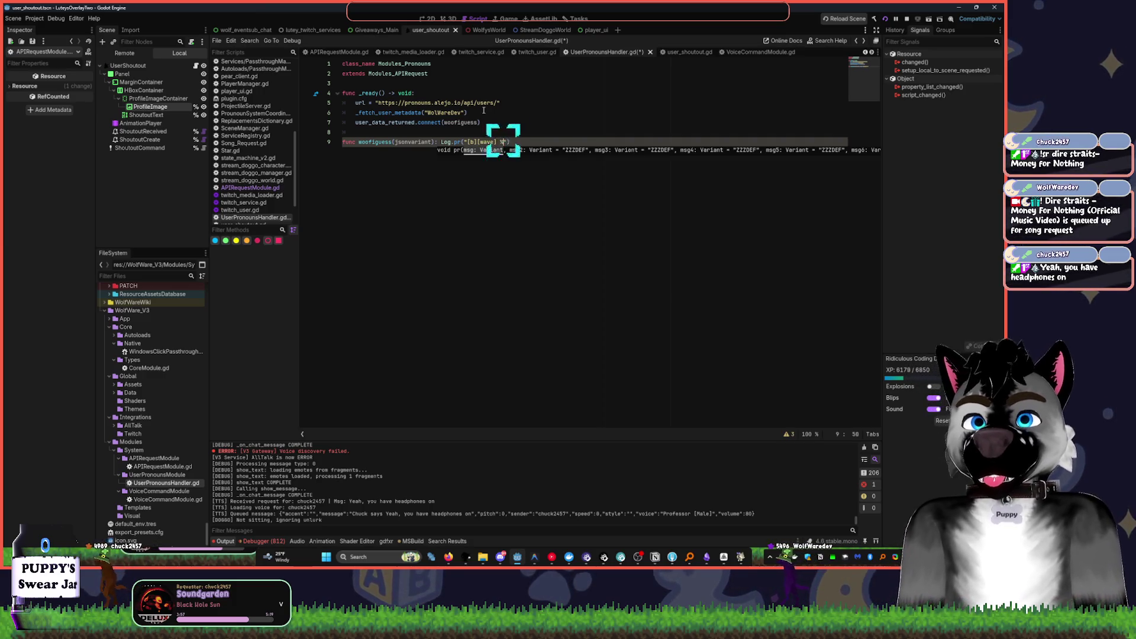
text(, )
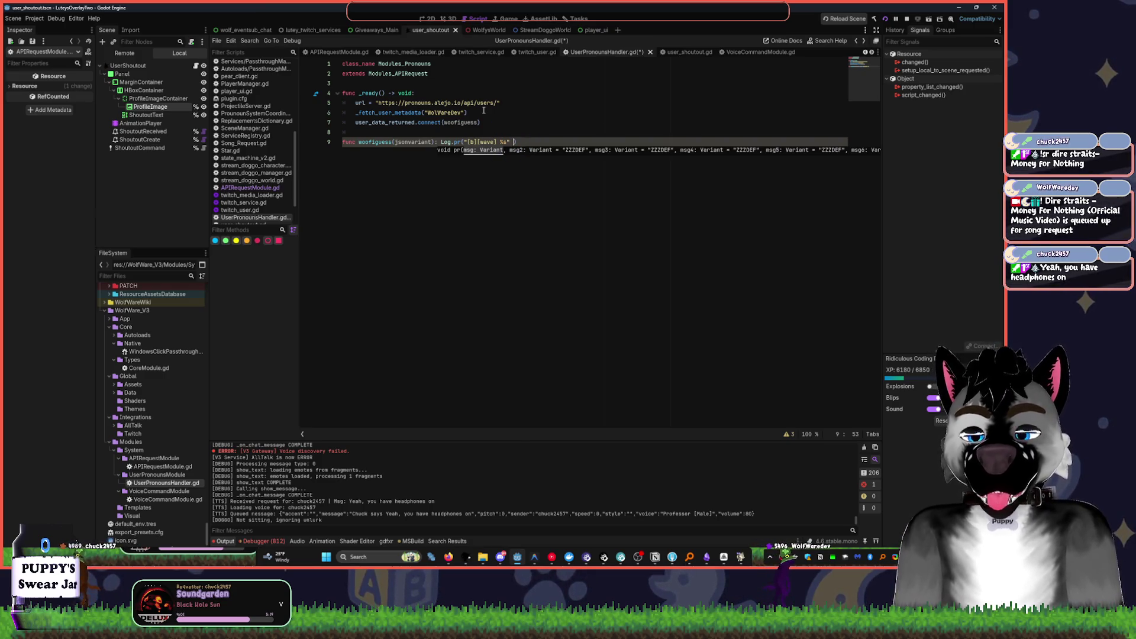
text(jso)
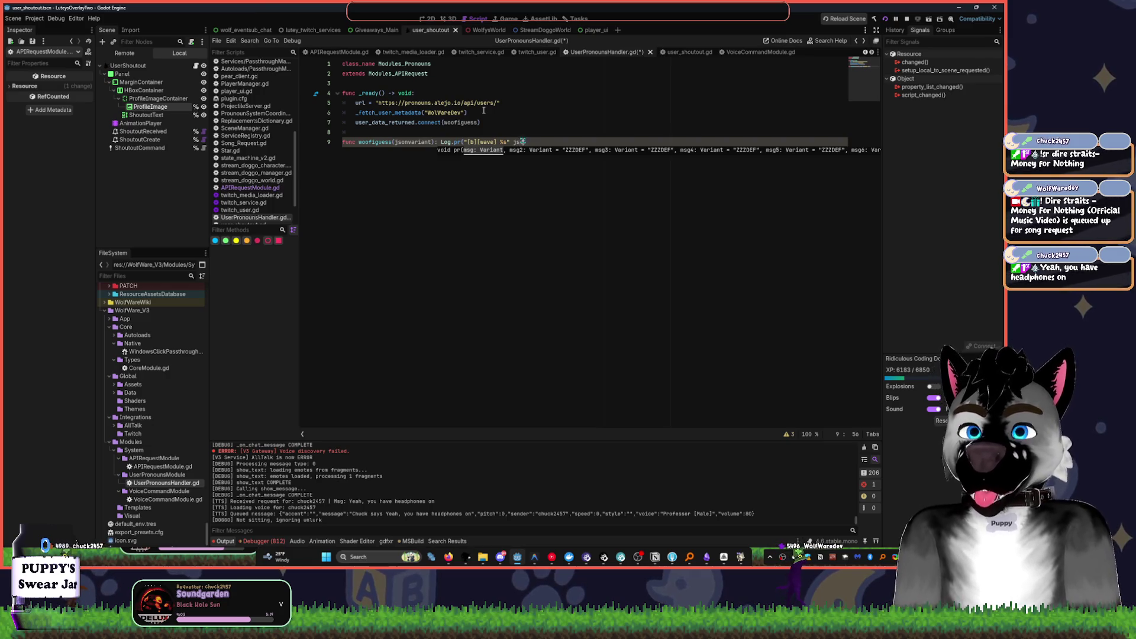
text(n)
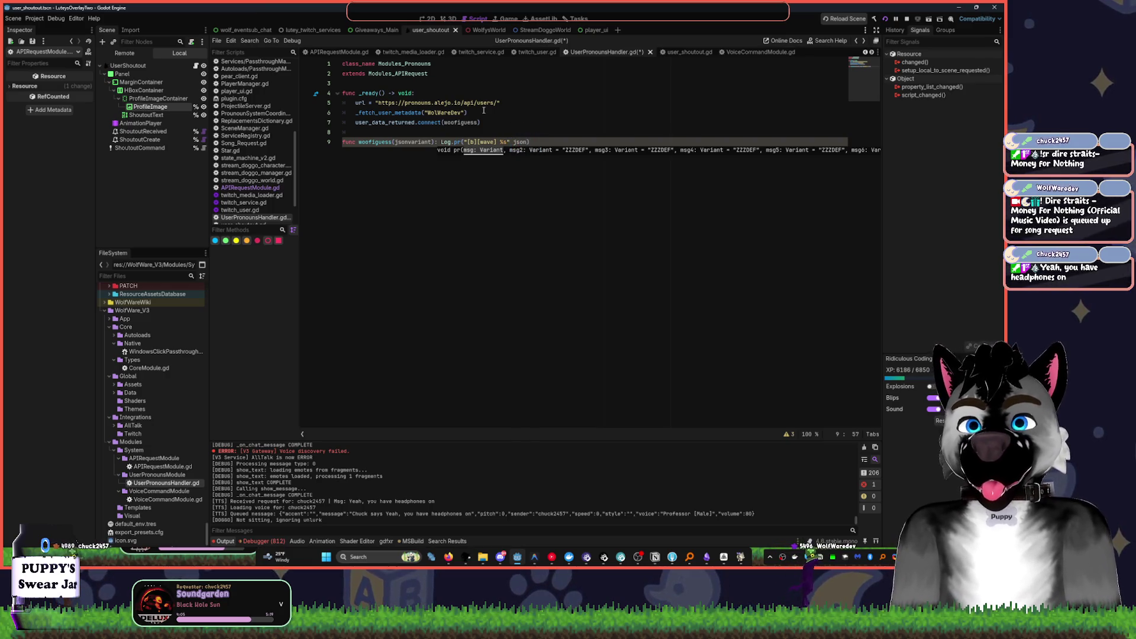
key(ctrl+Left)
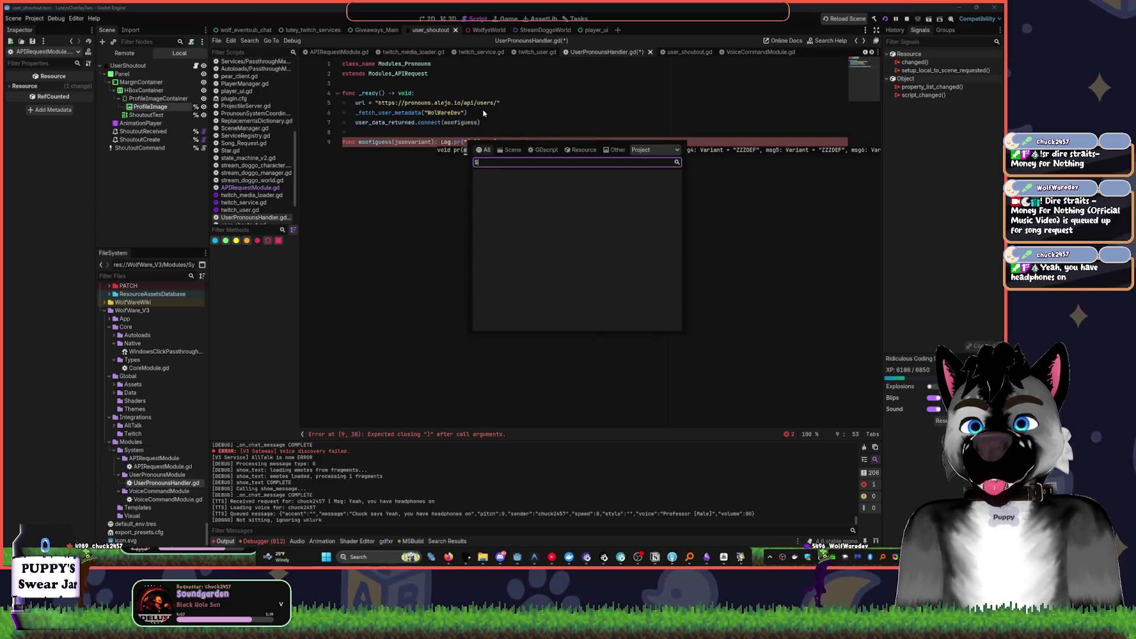
text(%s" %)
key(ctrl+Right)
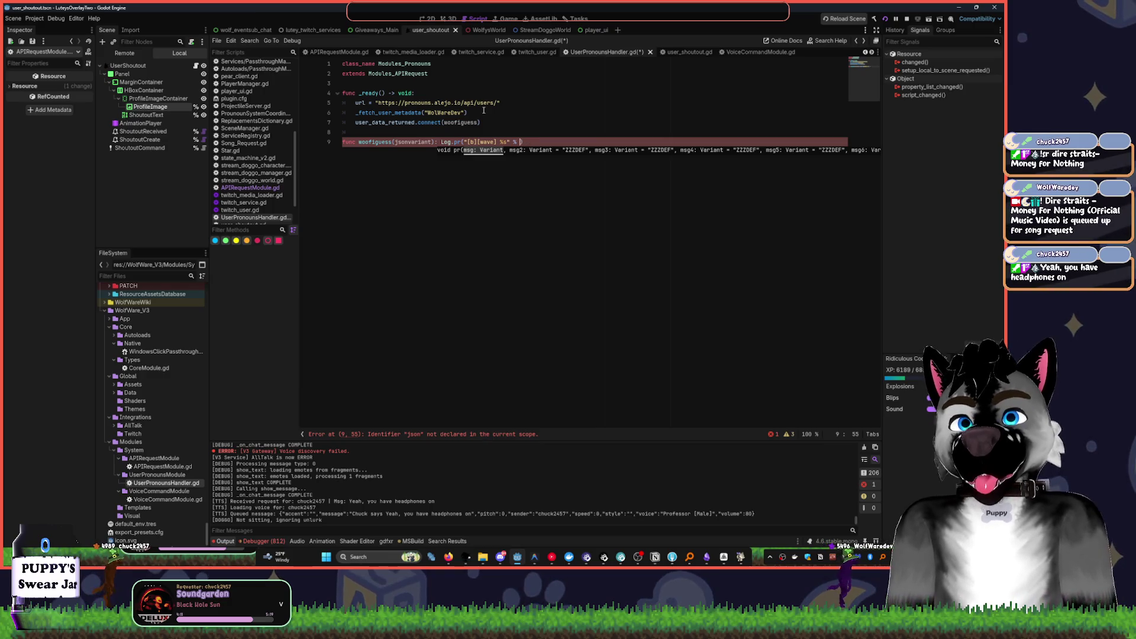
text(v)
key(Return)
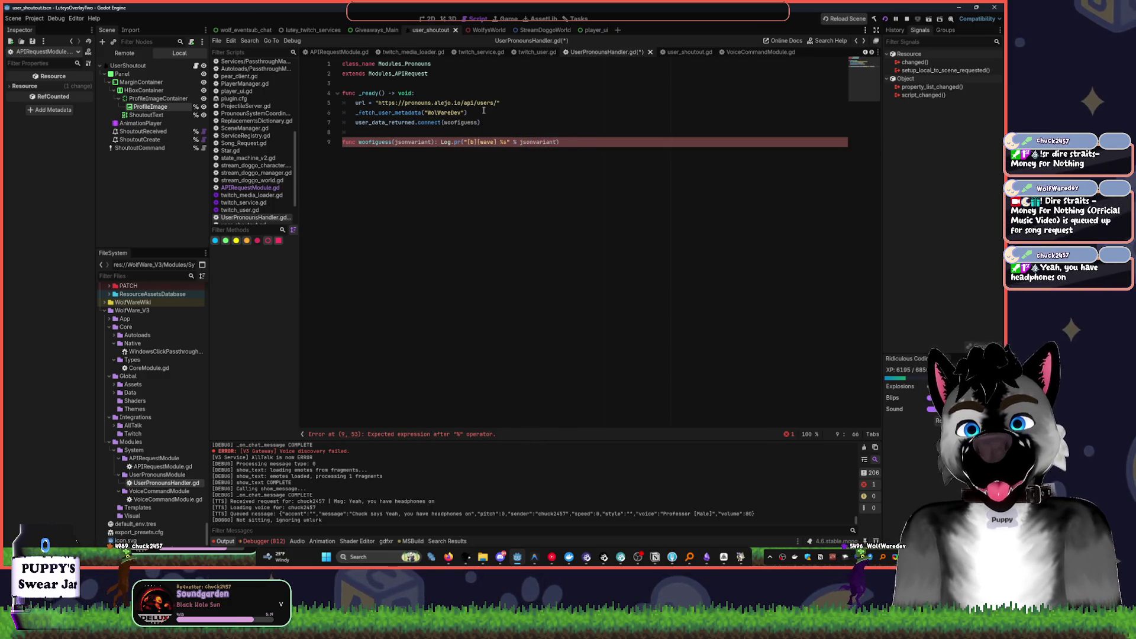
text())
key(ctrl+s)
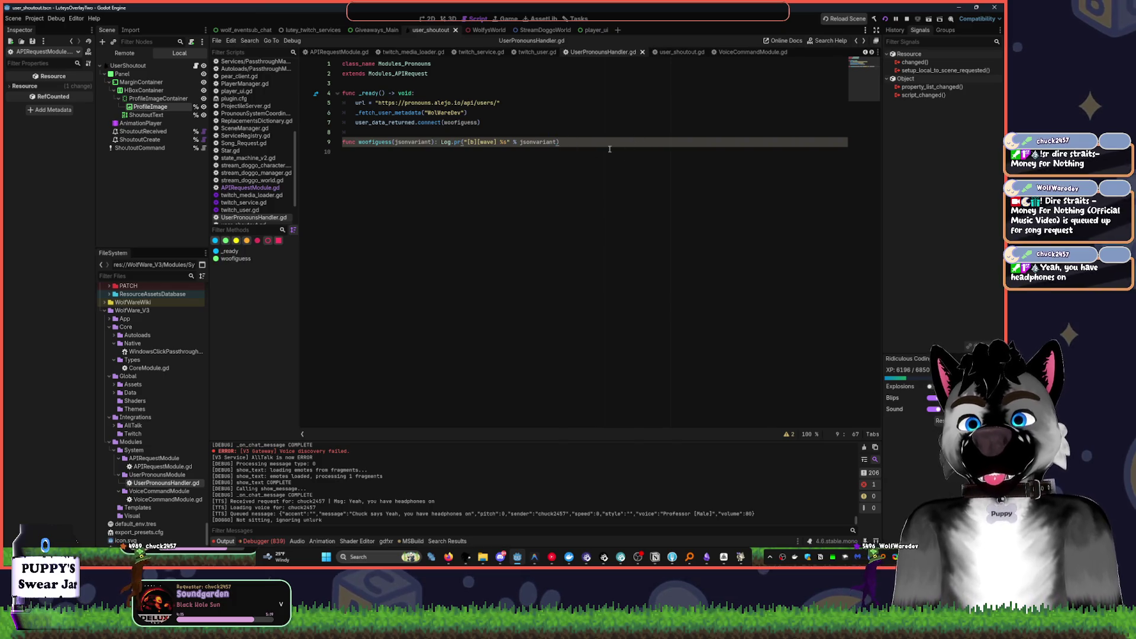
- Start an unfinished 'if inp' line in _ready, then open the parent APIRequestModule.gd script
click(632, 149)
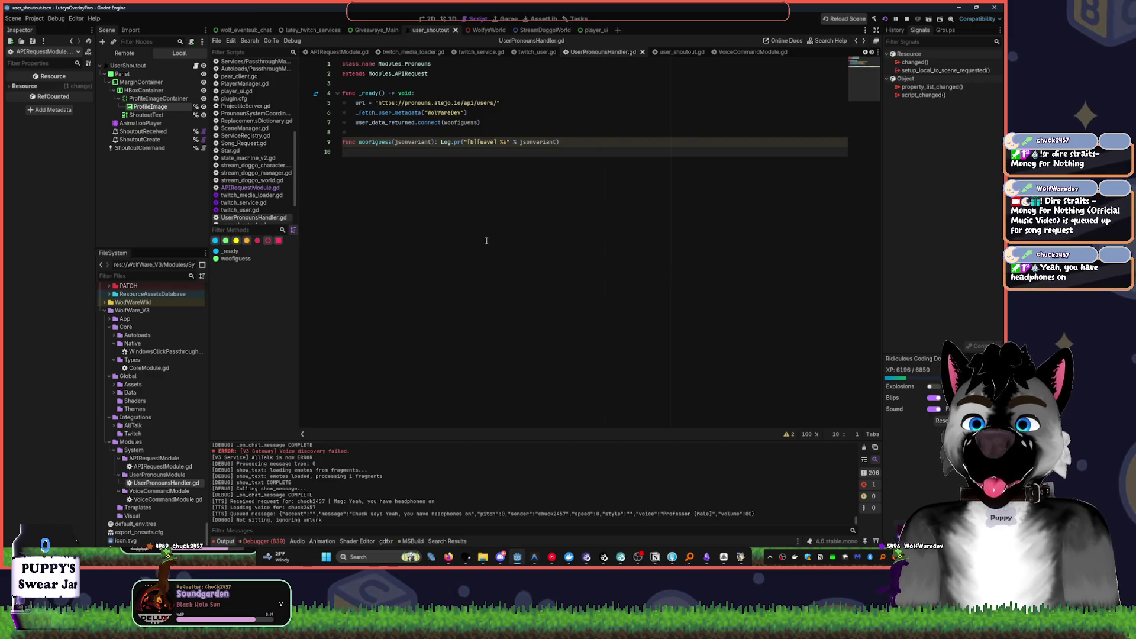
click(423, 94)
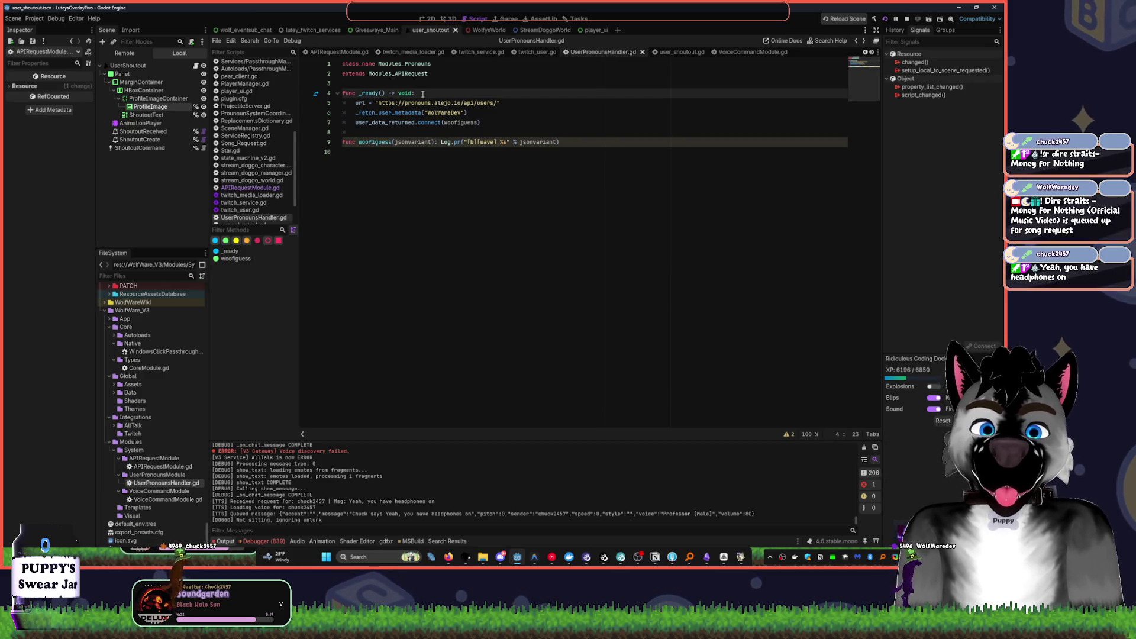
key(Return)
text(if inp)
click(414, 169)
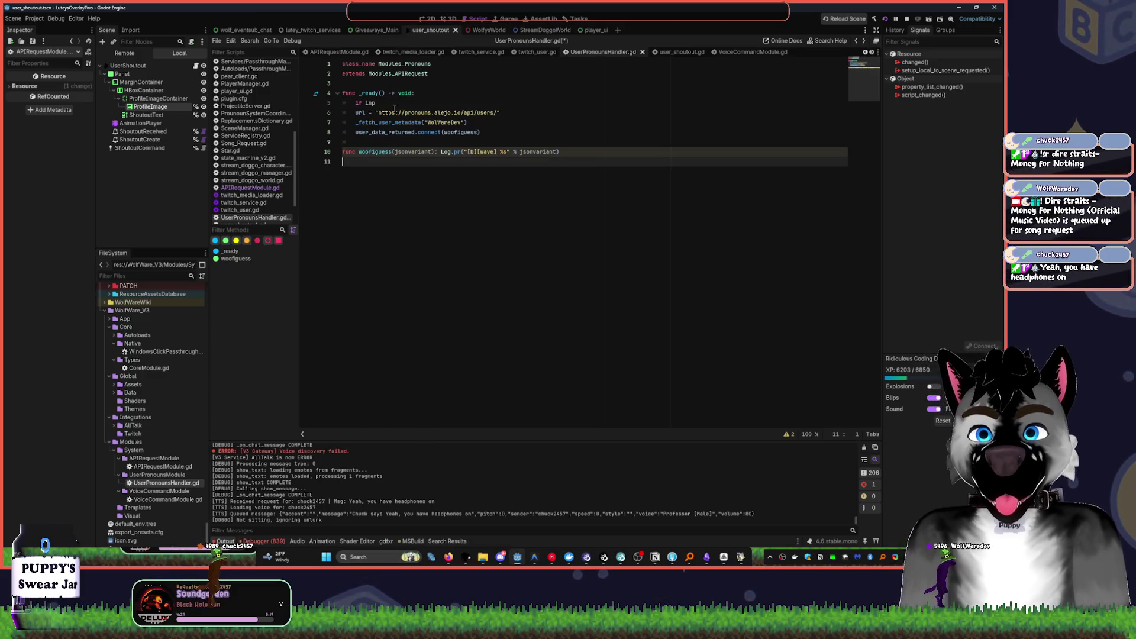
ctrl+click(397, 73)
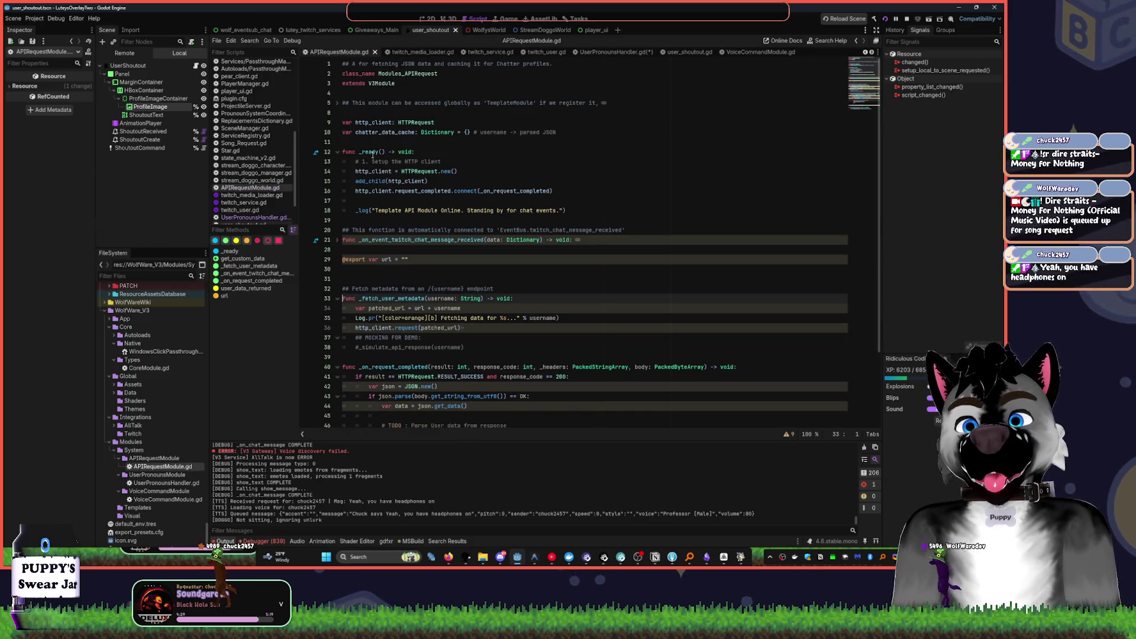